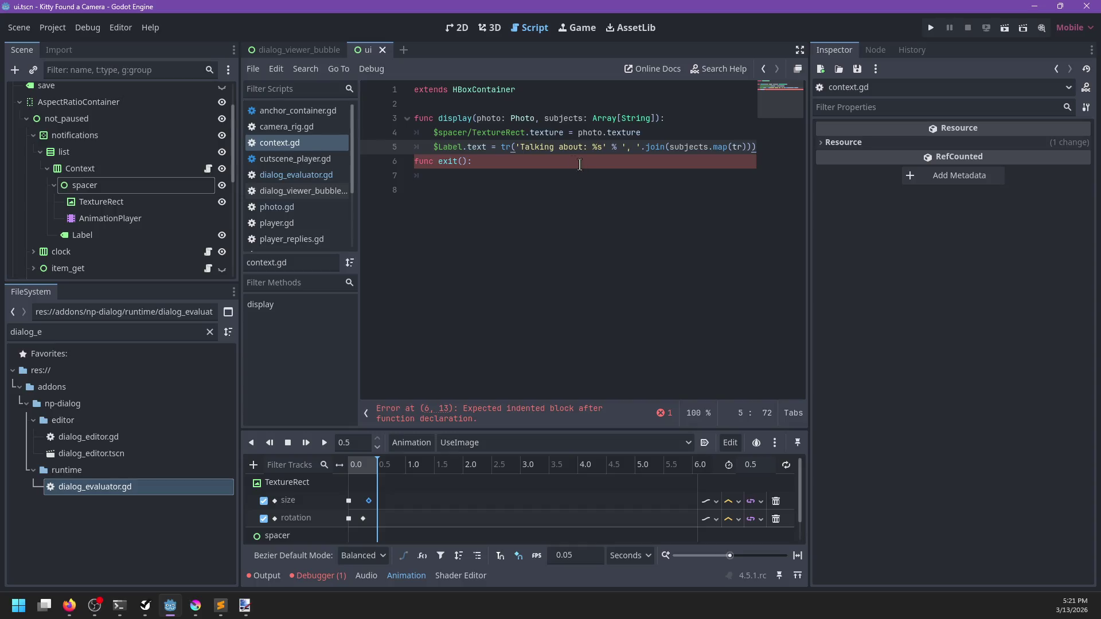
Add show() and $spacer/AnimationPlayer.play('UseImage') to display() in context.gd
{"action": "key", "text": "Down"}
{"action": "key", "text": "Down"}
{"action": "key", "text": "Down"}
{"action": "key", "text": "Up"}
{"action": "key", "text": "Up"}
{"action": "key", "text": "Up"}
{"action": "key", "text": "Return"}
{"action": "key", "text": "Tab"}
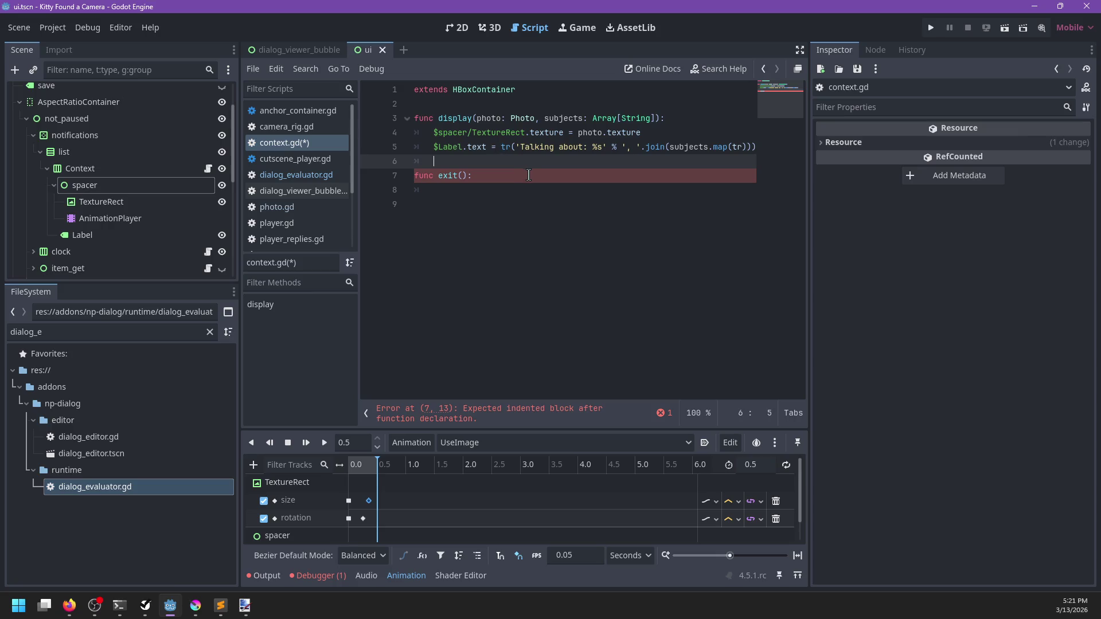
{"action": "type", "text": "how()"}
{"action": "key", "text": "Return"}
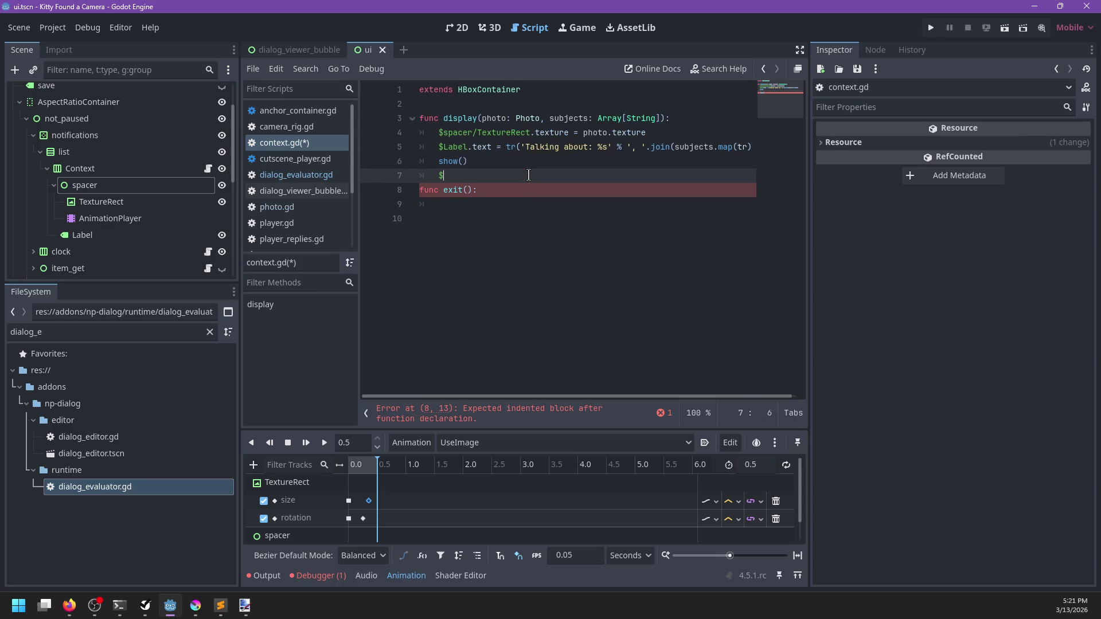
{"action": "type", "text": "anim"}
{"action": "key", "text": "Return"}
{"action": "type", "text": "play('UseImage'"}
Add hide() to exit(), save context.gd, and switch to the 3D workspace
{"action": "key", "text": "Down"}
{"action": "key", "text": "Down"}
{"action": "type", "text": "hide()"}
{"action": "left_click", "coordinate": [689, 175]}
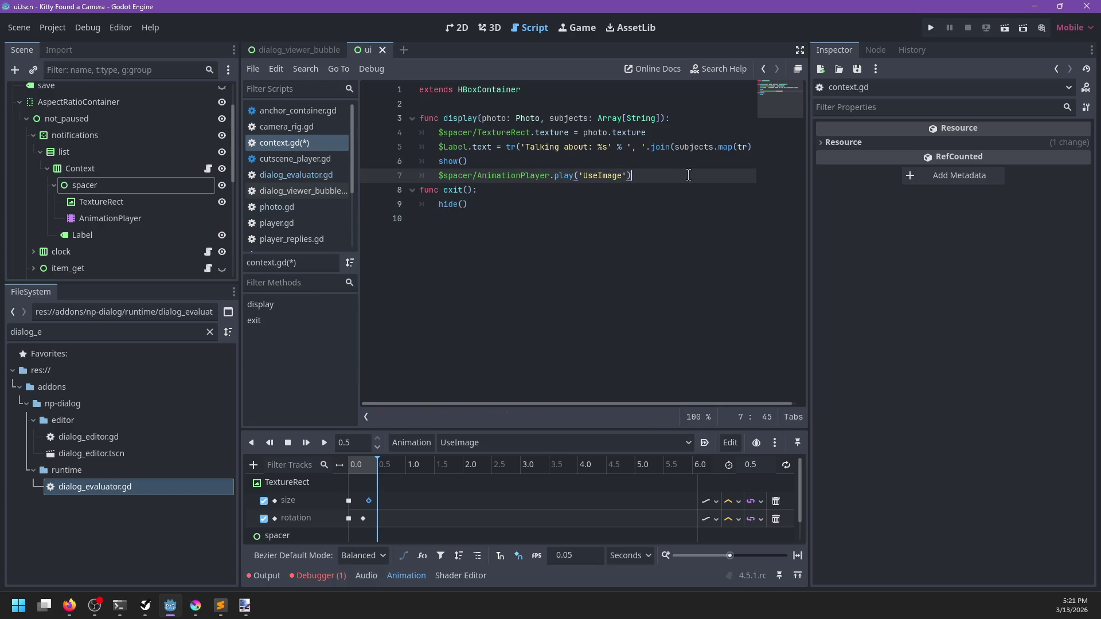
{"action": "key", "text": "Return"}
{"action": "key", "text": "ctrl+s"}
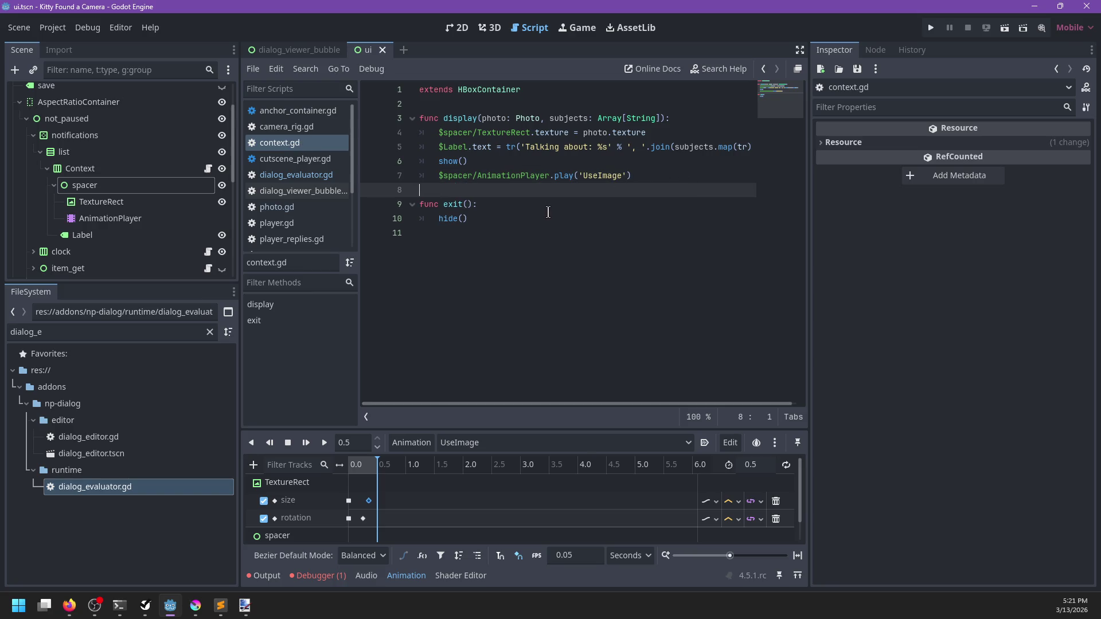
{"action": "left_click", "coordinate": [500, 28]}
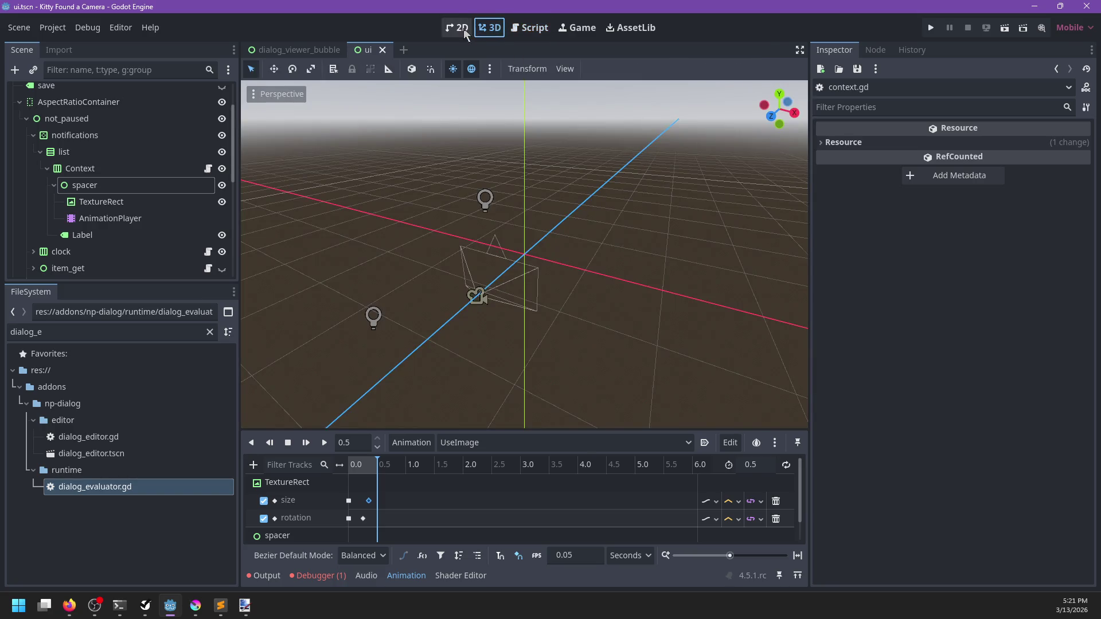
Add a _ready() function calling hide() to context.gd and save it
{"action": "left_click", "coordinate": [458, 28]}
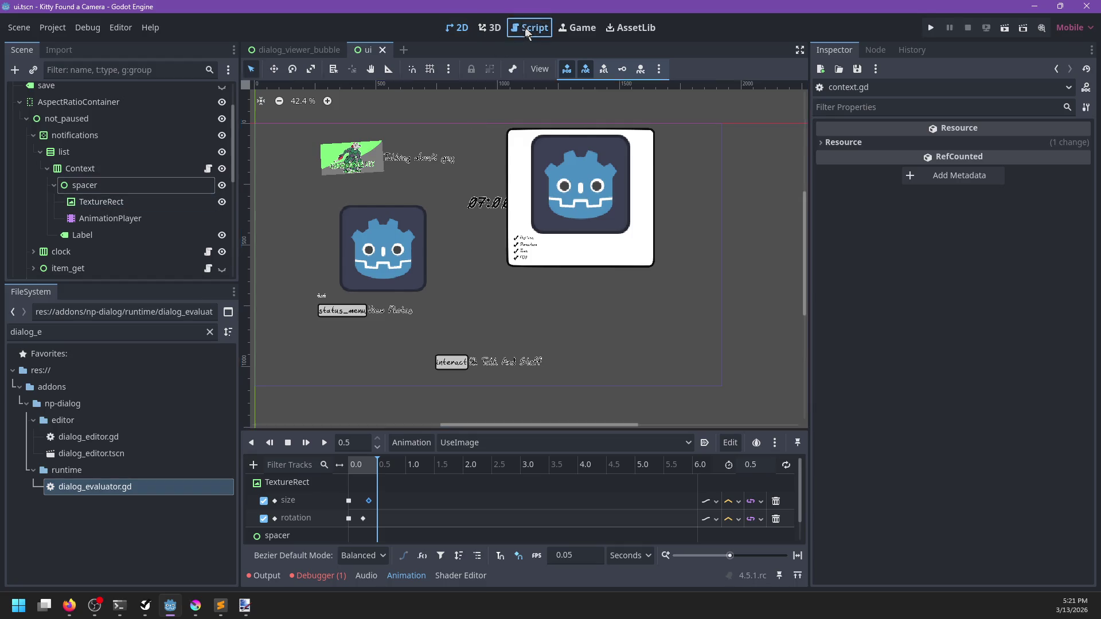
{"action": "left_click", "coordinate": [528, 28]}
{"action": "left_click", "coordinate": [459, 103]}
{"action": "key", "text": "Return"}
{"action": "key", "text": "Return"}
{"action": "key", "text": "Up"}
{"action": "type", "text": "func rea"}
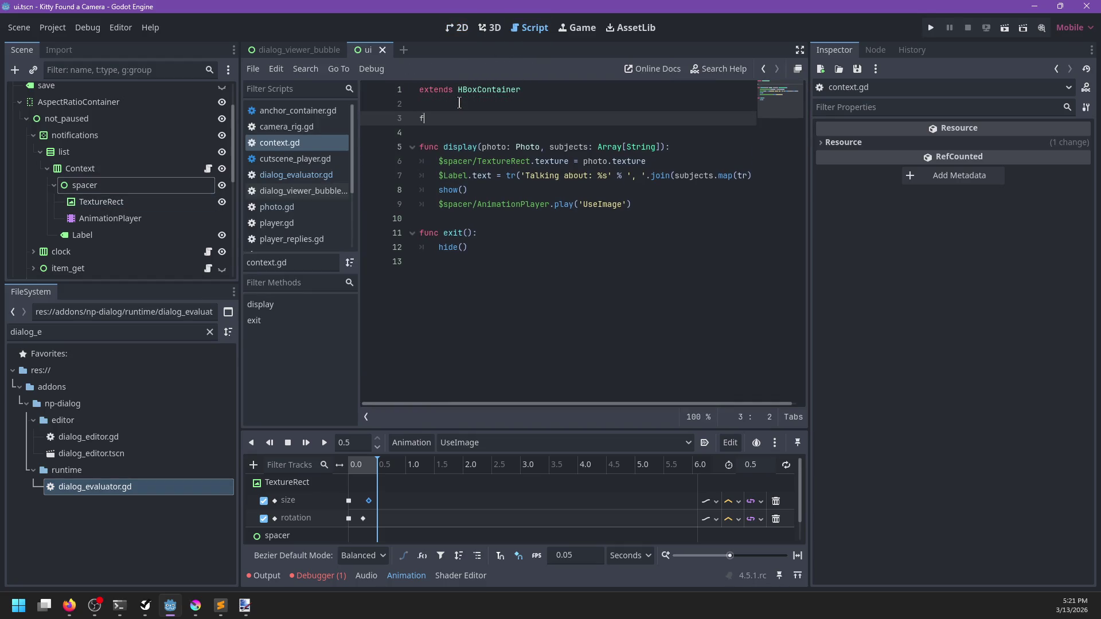
{"action": "key", "text": "Return"}
{"action": "key", "text": "Return"}
{"action": "type", "text": "hide()"}
{"action": "key", "text": "ctrl+s"}
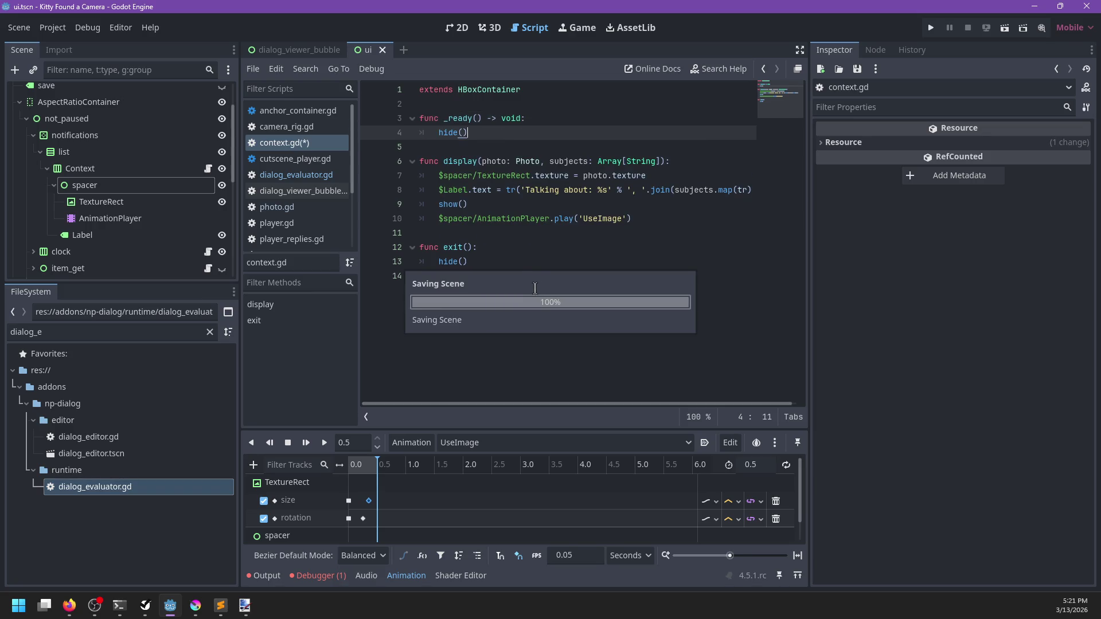
In the 2D ui scene, select Context and preview the UseImage animation twice
{"action": "left_click", "coordinate": [490, 28]}
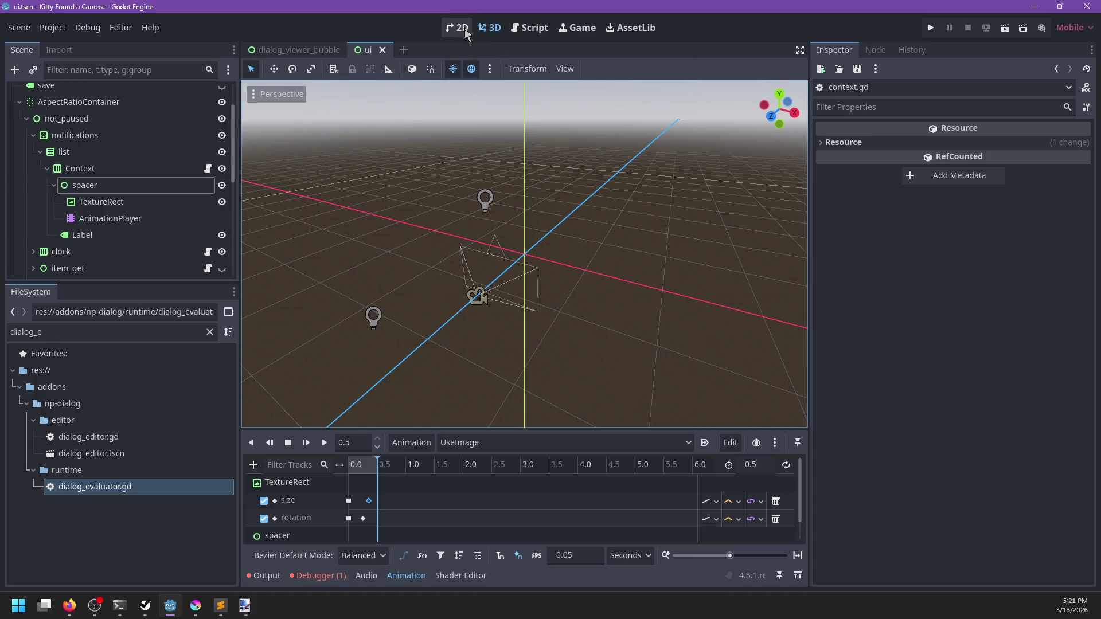
{"action": "left_click", "coordinate": [464, 29]}
{"action": "left_click", "coordinate": [80, 168]}
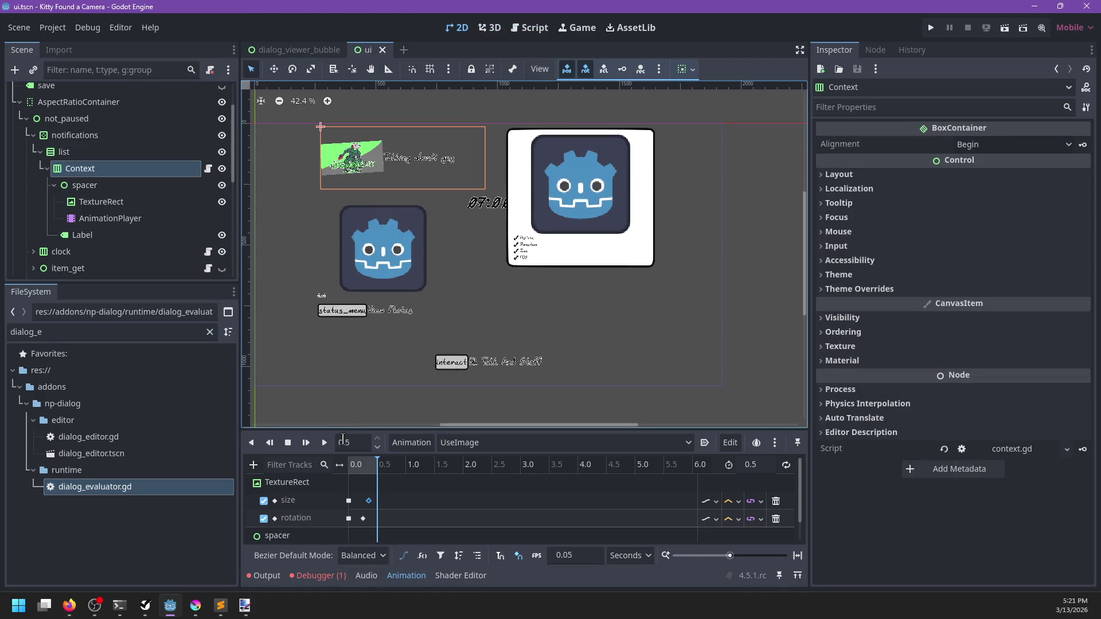
{"action": "left_click", "coordinate": [306, 442]}
{"action": "left_click", "coordinate": [306, 442]}
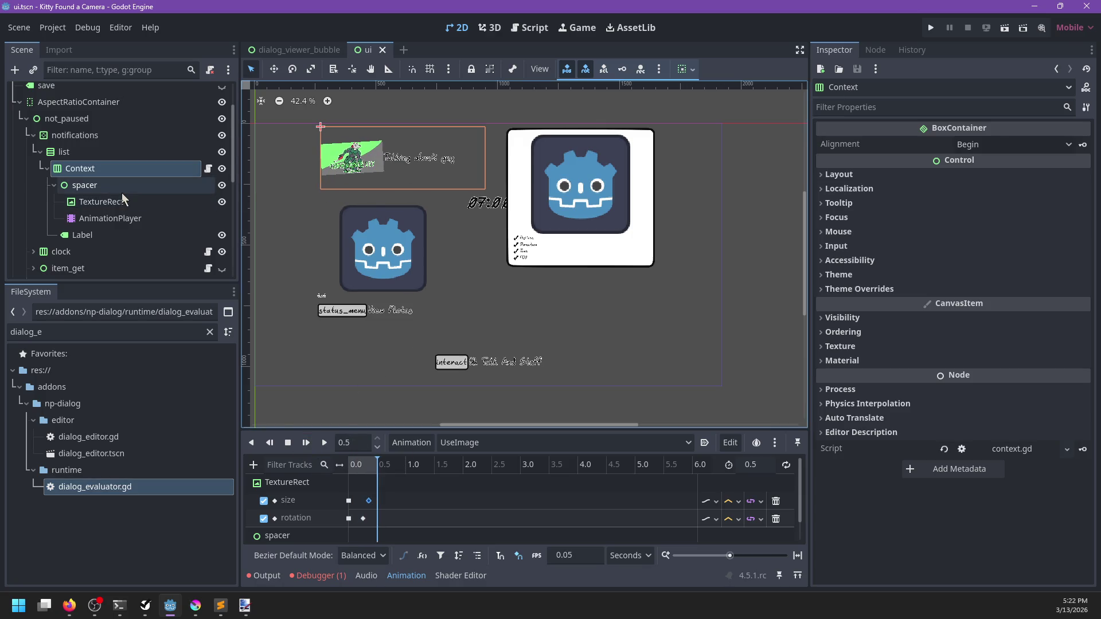
{"action": "scroll", "coordinate": [133, 171], "scroll_direction": "up", "scroll_amount": 3}
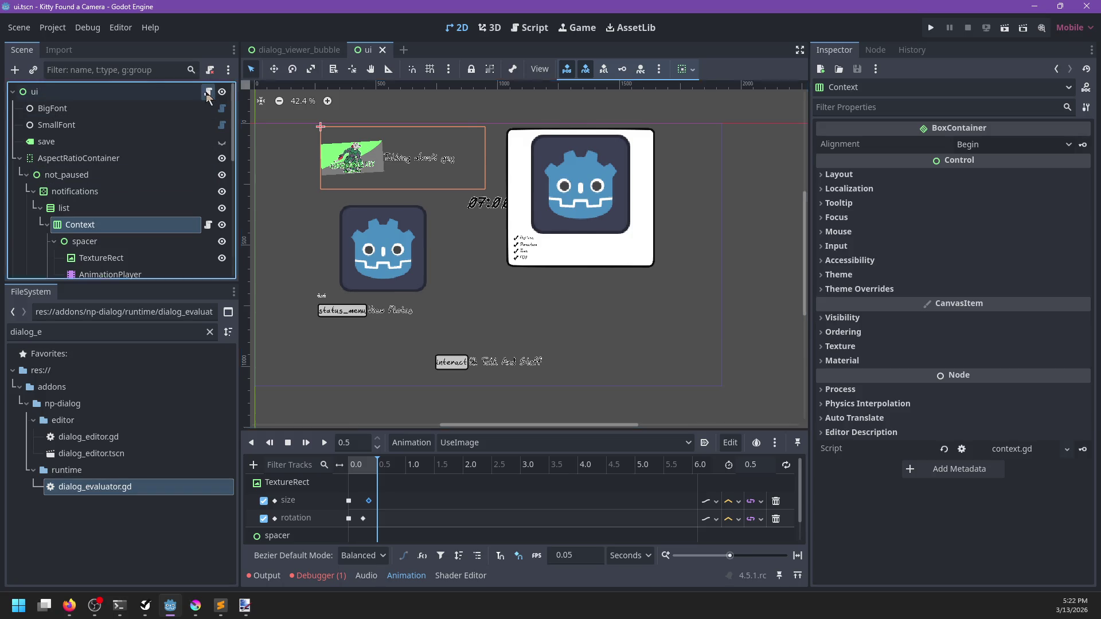
Open ui.gd from the ui root and search it for show_photo
{"action": "left_click", "coordinate": [208, 94]}
{"action": "scroll", "coordinate": [567, 218], "scroll_direction": "down", "scroll_amount": 5}
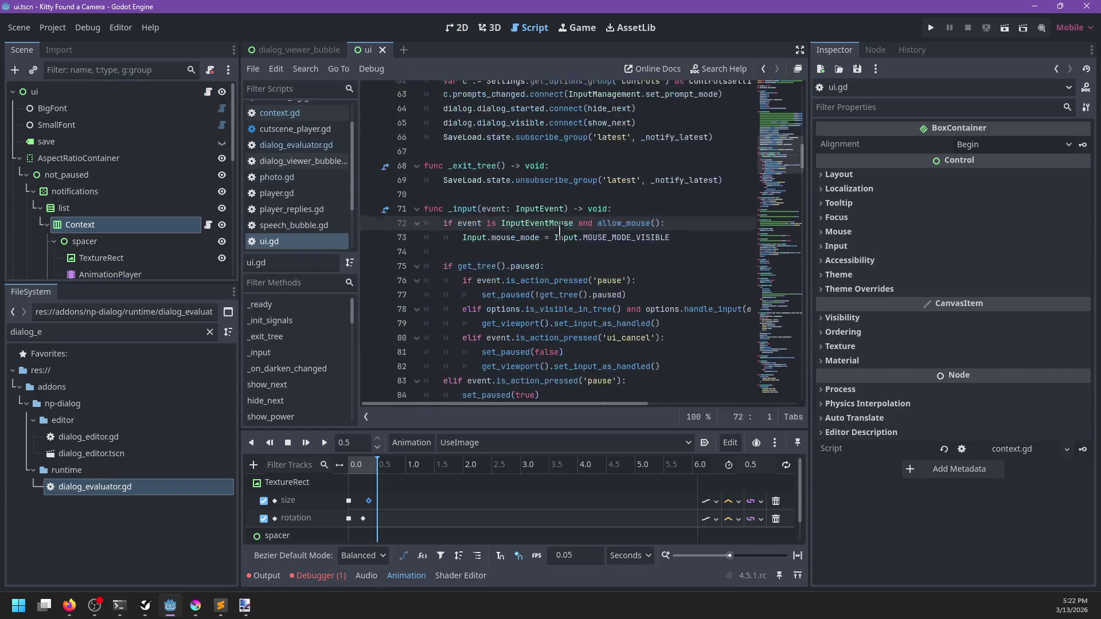
{"action": "left_click", "coordinate": [663, 191]}
{"action": "key", "text": "ctrl+f"}
{"action": "type", "text": "use_phoo"}
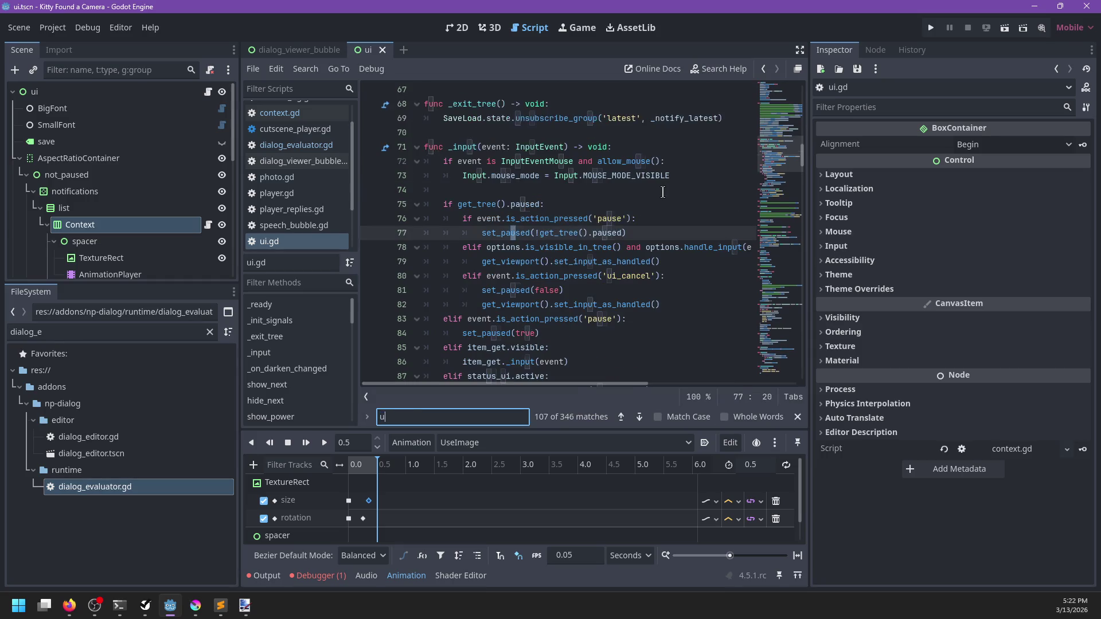
{"action": "key", "text": "BackSpace"}
{"action": "key", "text": "BackSpace"}
{"action": "key", "text": "BackSpace"}
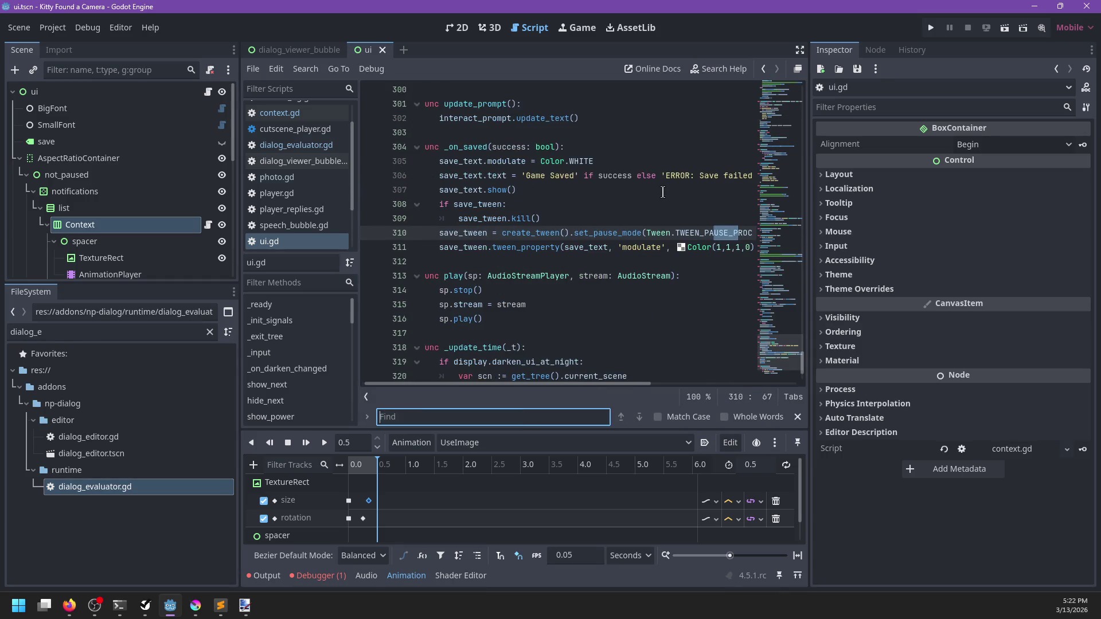
{"action": "type", "text": "show_phot"}
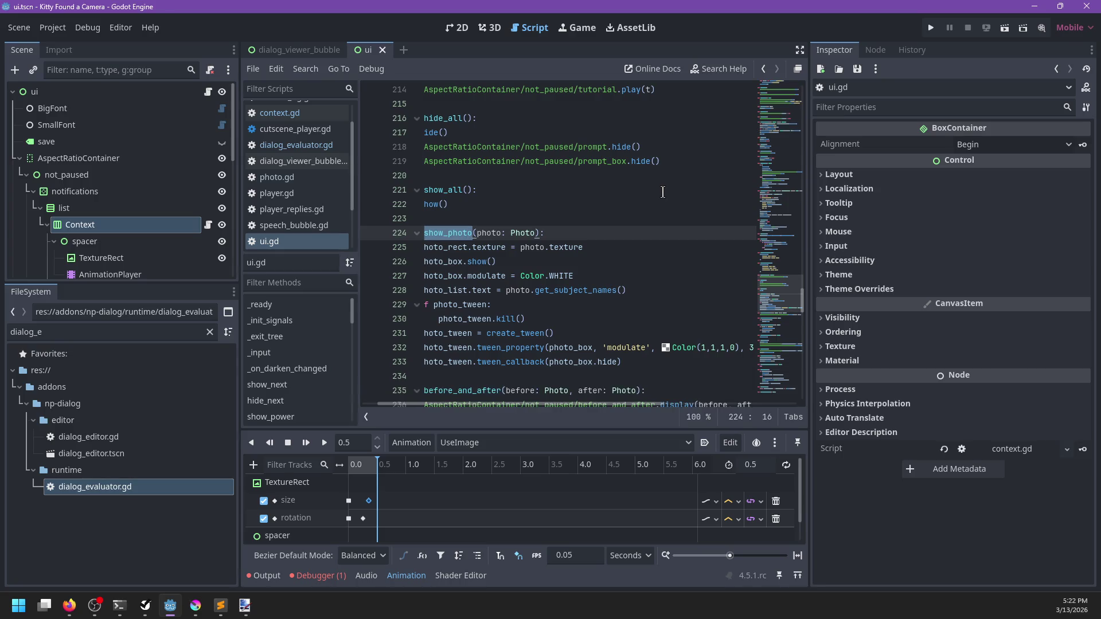
{"action": "key", "text": "Escape"}
Try a $Context.display(photo, call inside show_photo(), then undo it
{"action": "left_click", "coordinate": [619, 235]}
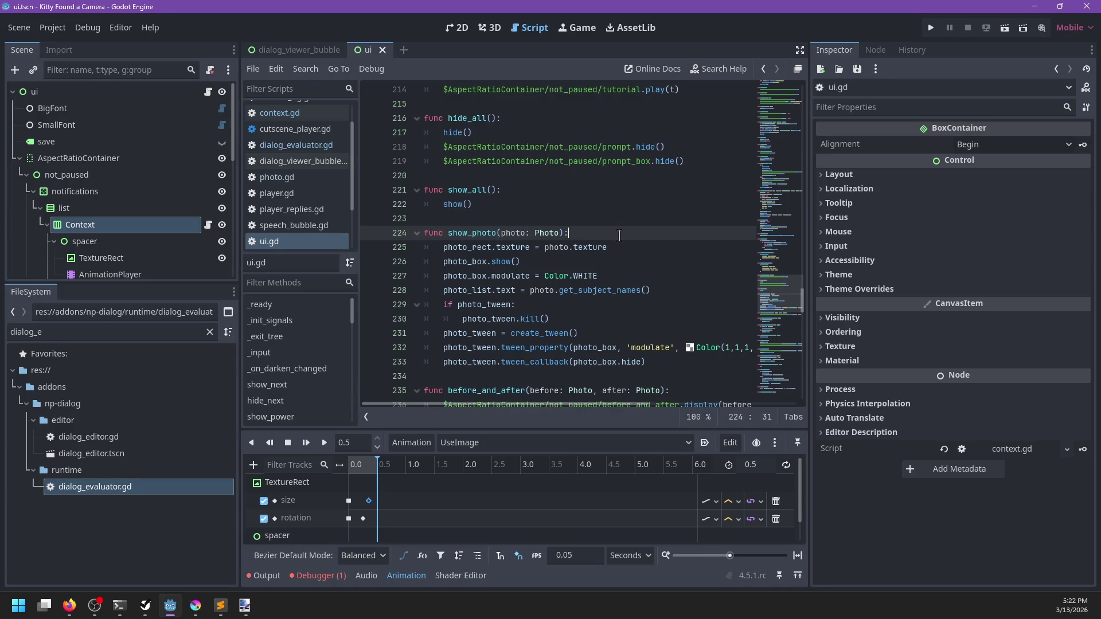
{"action": "scroll", "coordinate": [619, 236], "scroll_direction": "up", "scroll_amount": 20}
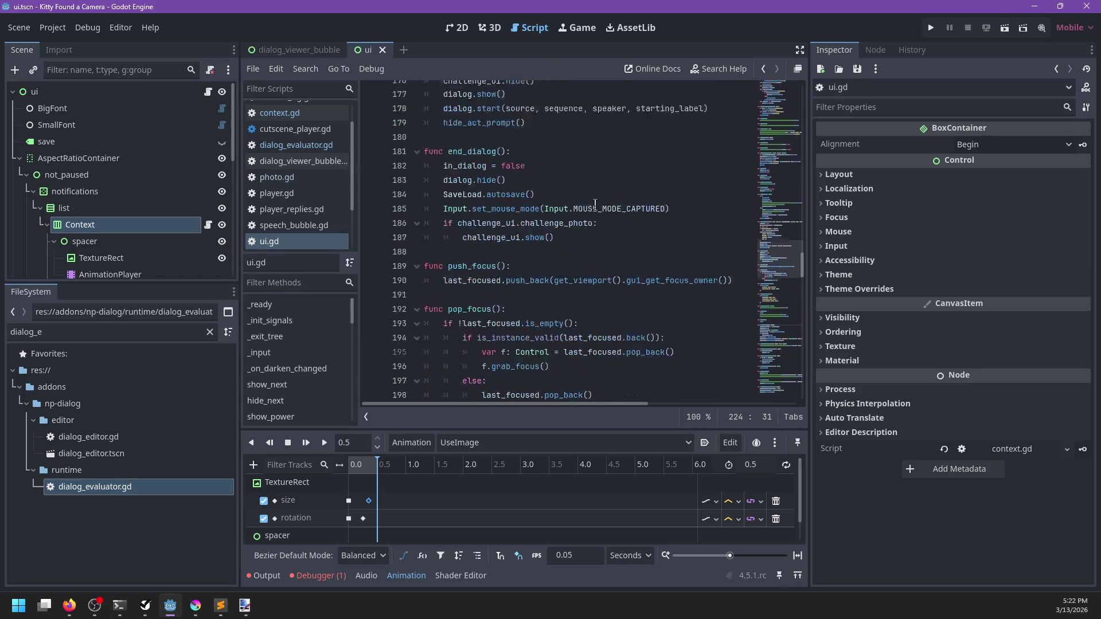
{"action": "scroll", "coordinate": [595, 205], "scroll_direction": "down", "scroll_amount": 20}
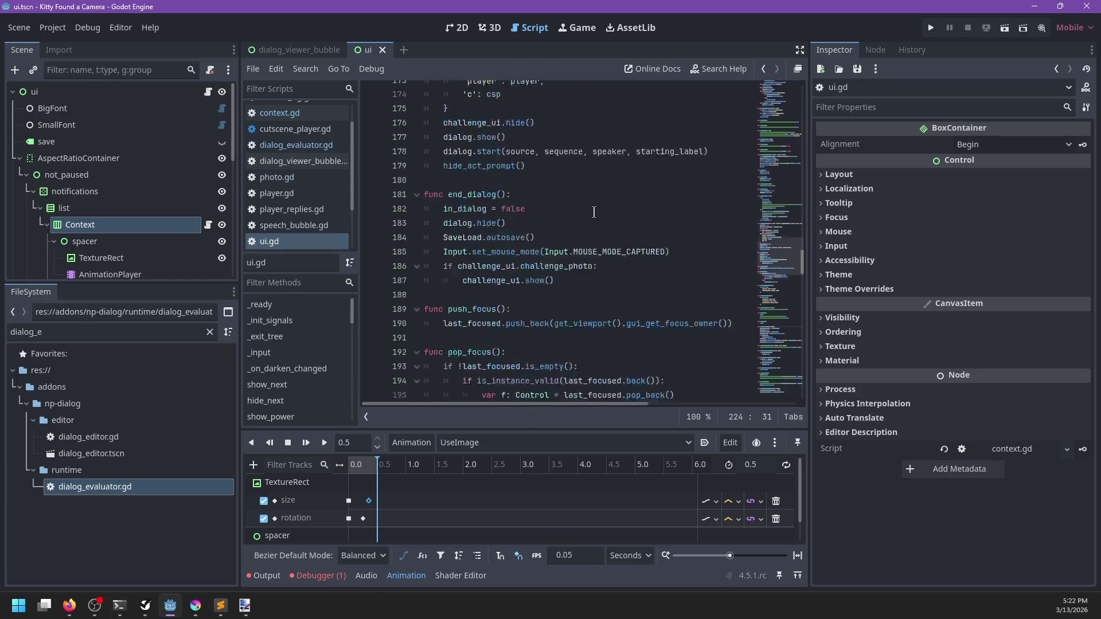
{"action": "key", "text": "Return"}
{"action": "type", "text": "$context"}
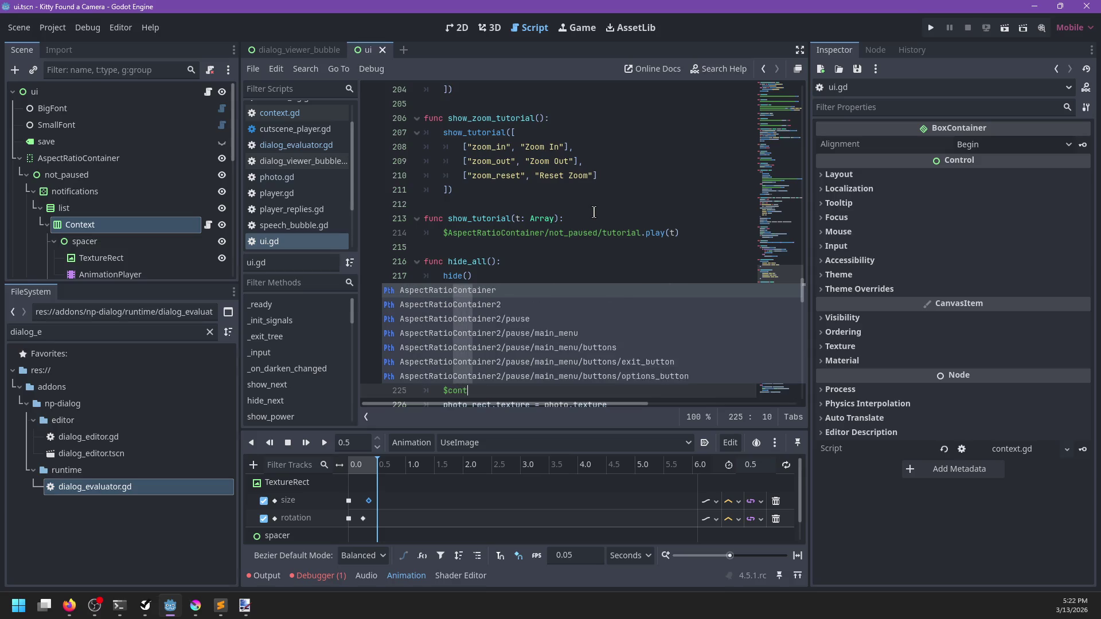
{"action": "key", "text": "Return"}
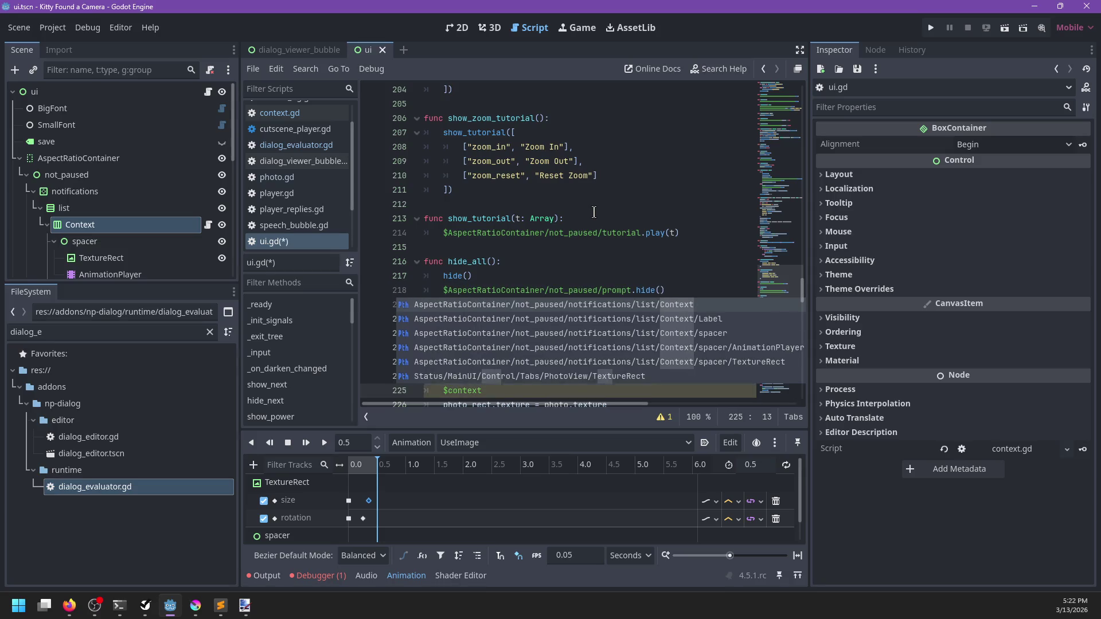
{"action": "type", "text": "."}
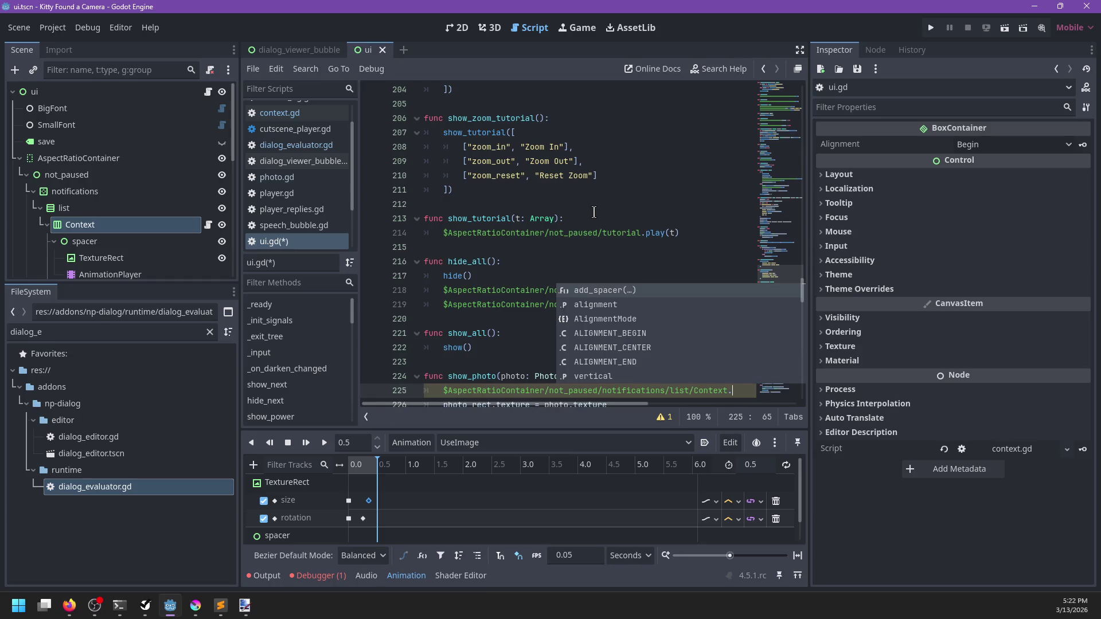
{"action": "type", "text": "show"}
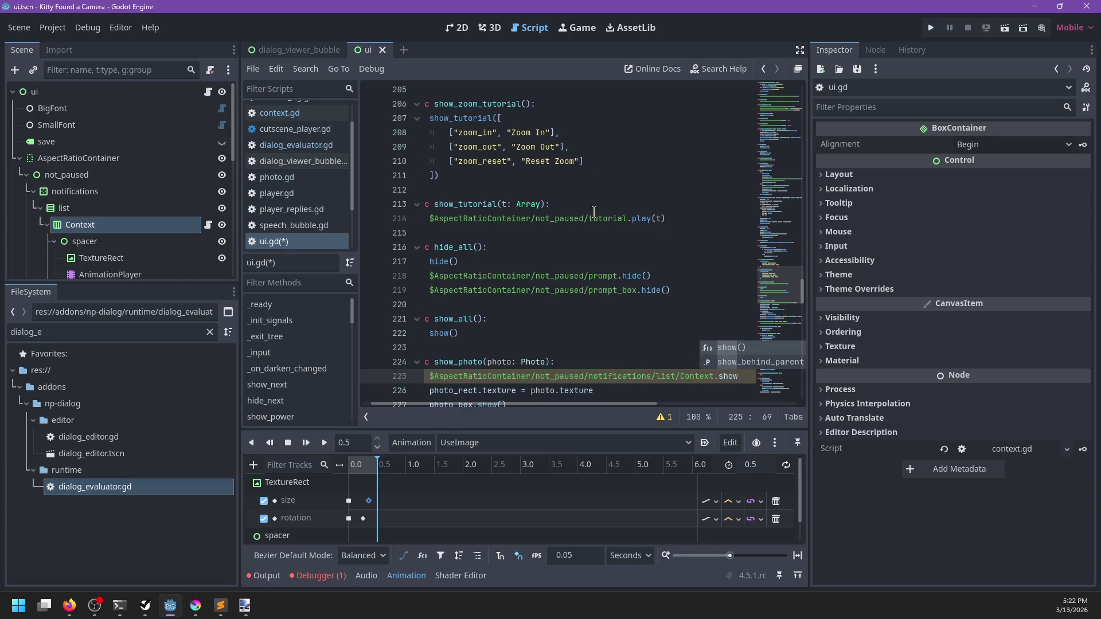
{"action": "key", "text": "BackSpace"}
{"action": "key", "text": "BackSpace"}
{"action": "key", "text": "BackSpace"}
{"action": "type", "text": "display(p"}
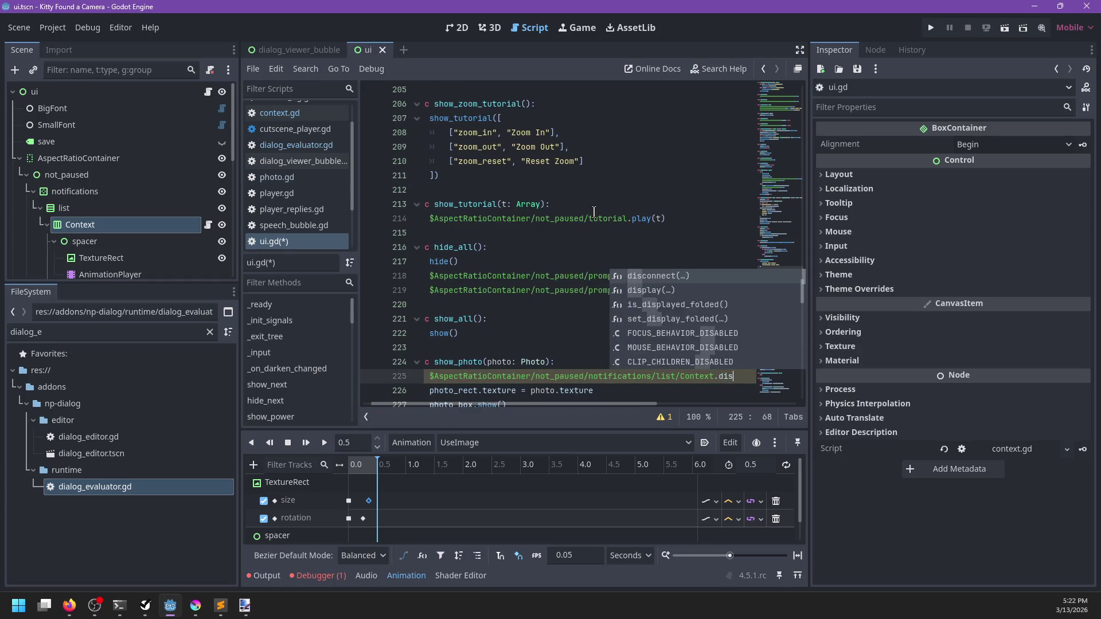
{"action": "type", "text": "hoto,"}
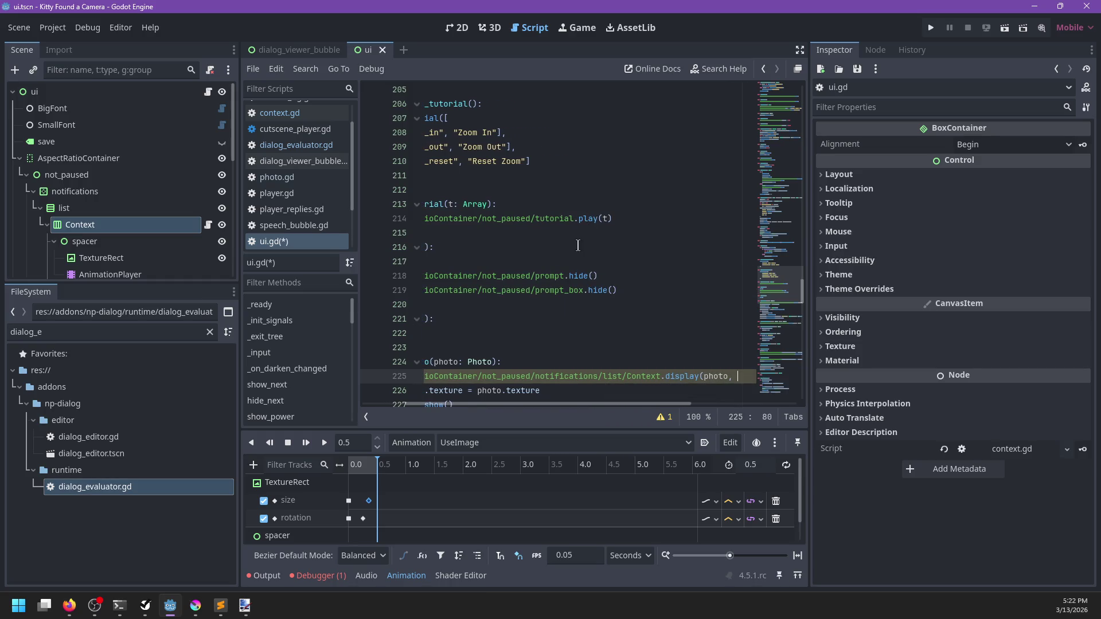
{"action": "key", "text": "ctrl+z"}
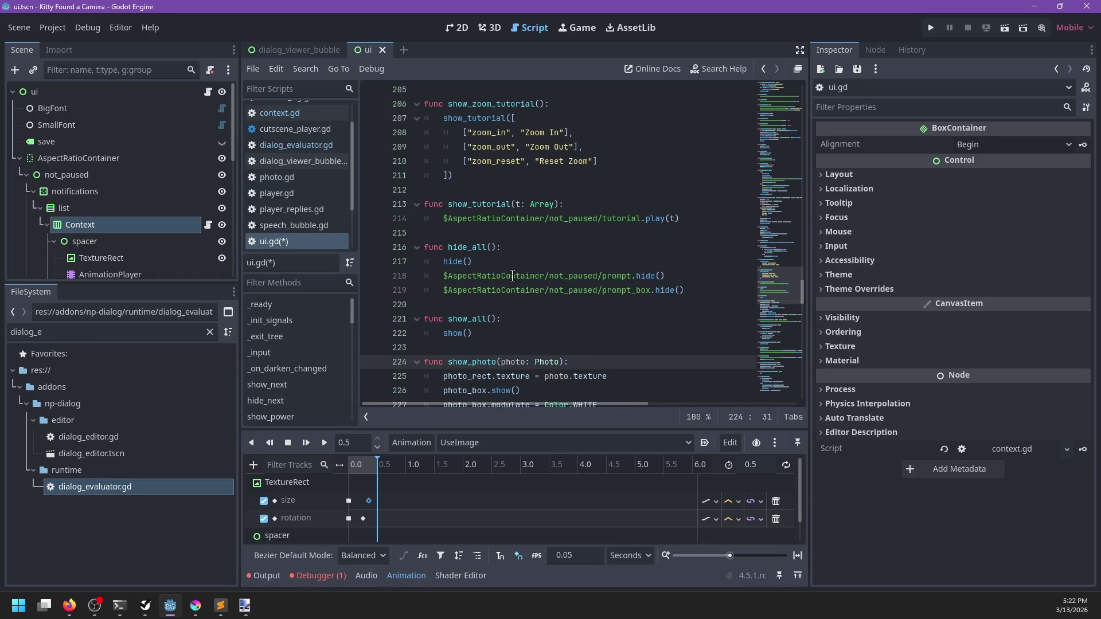
Save ui.gd and inspect the _on_get_item_dismissed and _on_get_item_displayed handlers
{"action": "mouse_move", "coordinate": [513, 276]}
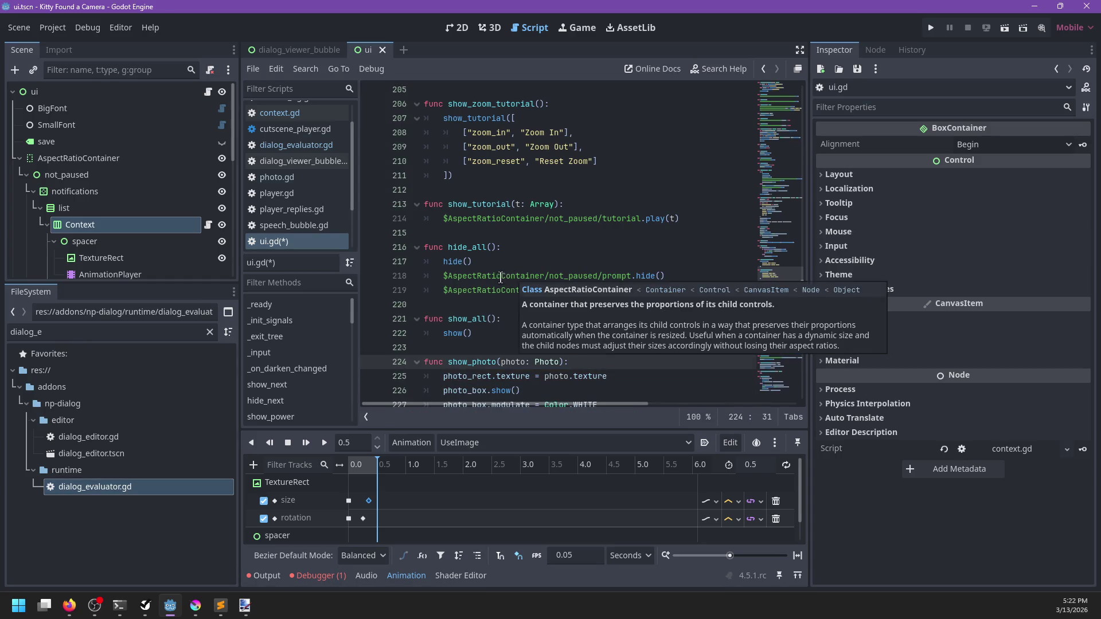
{"action": "scroll", "coordinate": [490, 227], "scroll_direction": "down", "scroll_amount": 6}
{"action": "scroll", "coordinate": [474, 233], "scroll_direction": "right", "scroll_amount": 2}
{"action": "scroll", "coordinate": [475, 232], "scroll_direction": "left", "scroll_amount": 2}
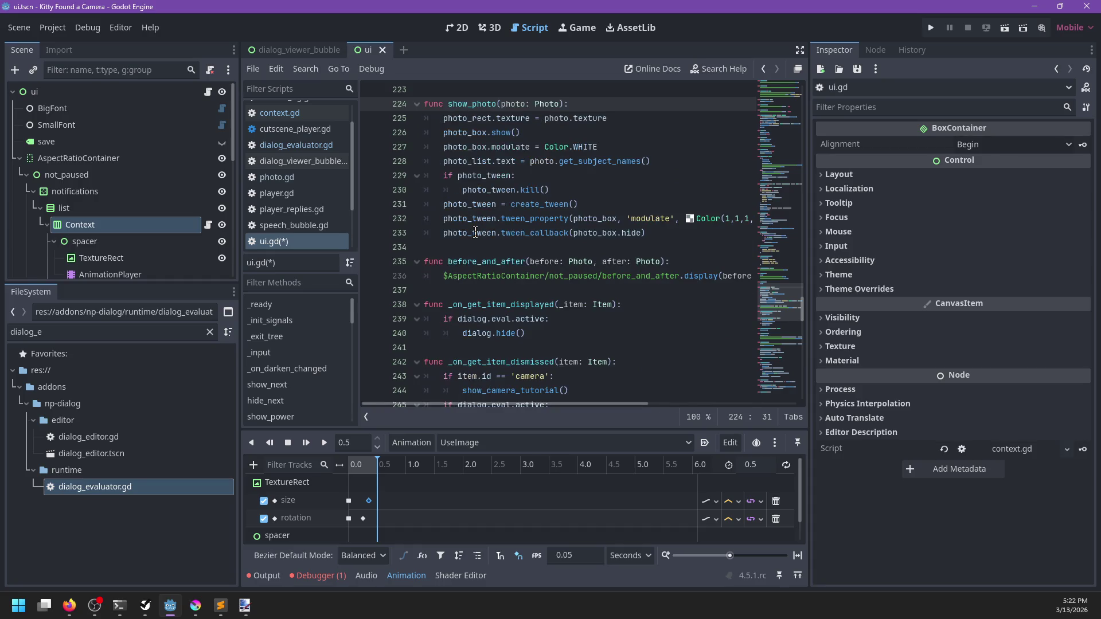
{"action": "scroll", "coordinate": [665, 236], "scroll_direction": "up", "scroll_amount": 4}
{"action": "scroll", "coordinate": [671, 236], "scroll_direction": "down", "scroll_amount": 3}
{"action": "key", "text": "ctrl+s"}
{"action": "scroll", "coordinate": [648, 229], "scroll_direction": "down", "scroll_amount": 2}
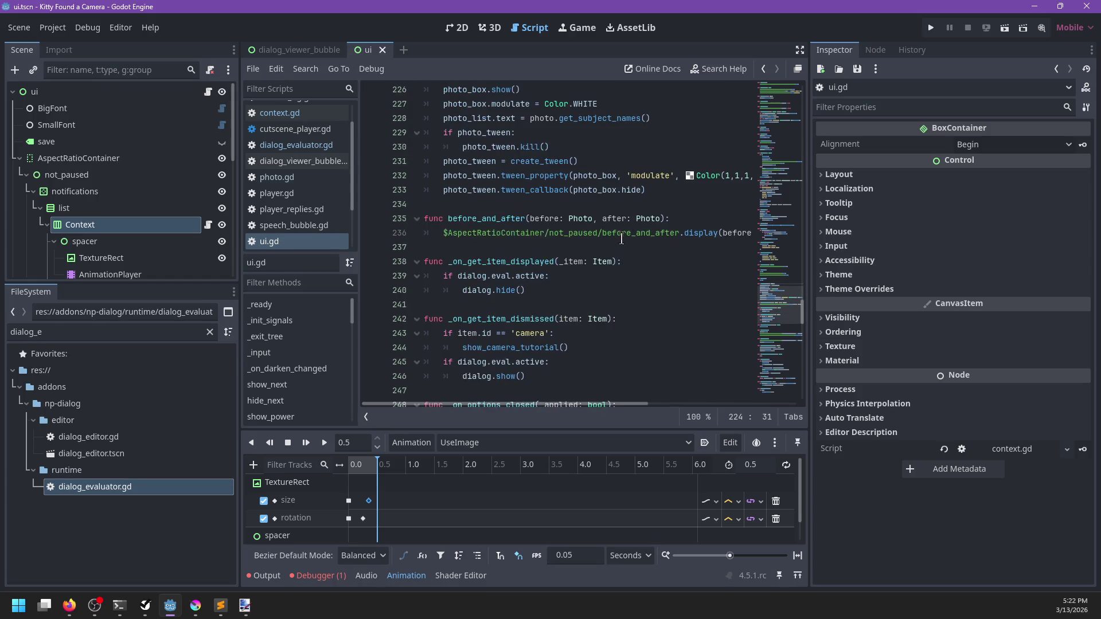
{"action": "scroll", "coordinate": [621, 238], "scroll_direction": "down", "scroll_amount": 1}
{"action": "left_click", "coordinate": [586, 247]}
{"action": "double_click", "coordinate": [523, 276]}
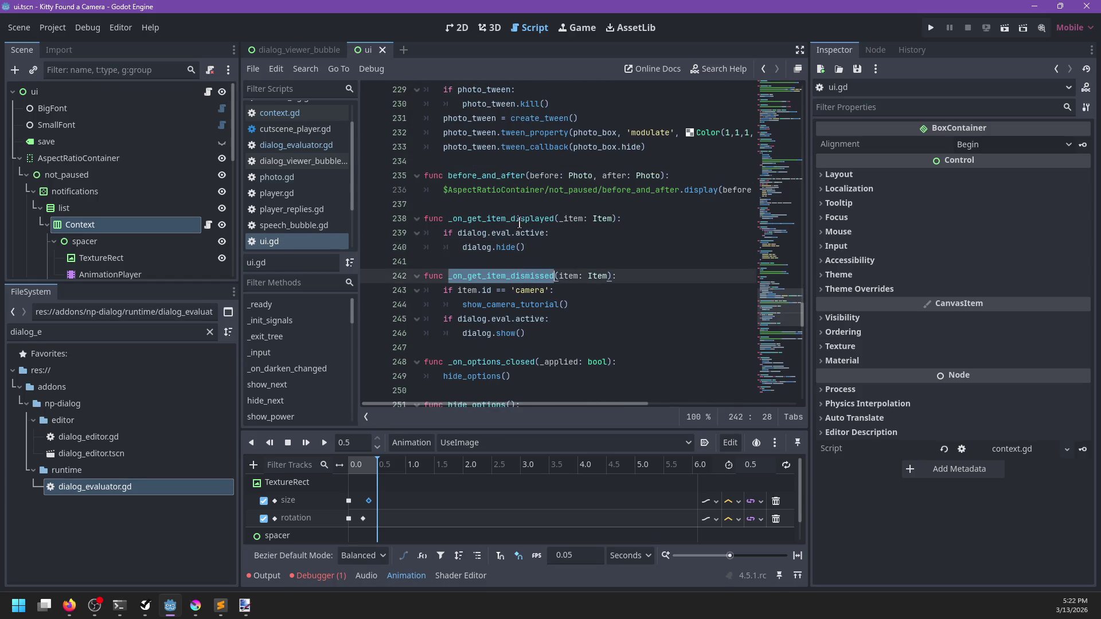
{"action": "key", "text": "Up"}
{"action": "key", "text": "Up"}
{"action": "key", "text": "Up"}
{"action": "scroll", "coordinate": [574, 242], "scroll_direction": "down", "scroll_amount": 6}
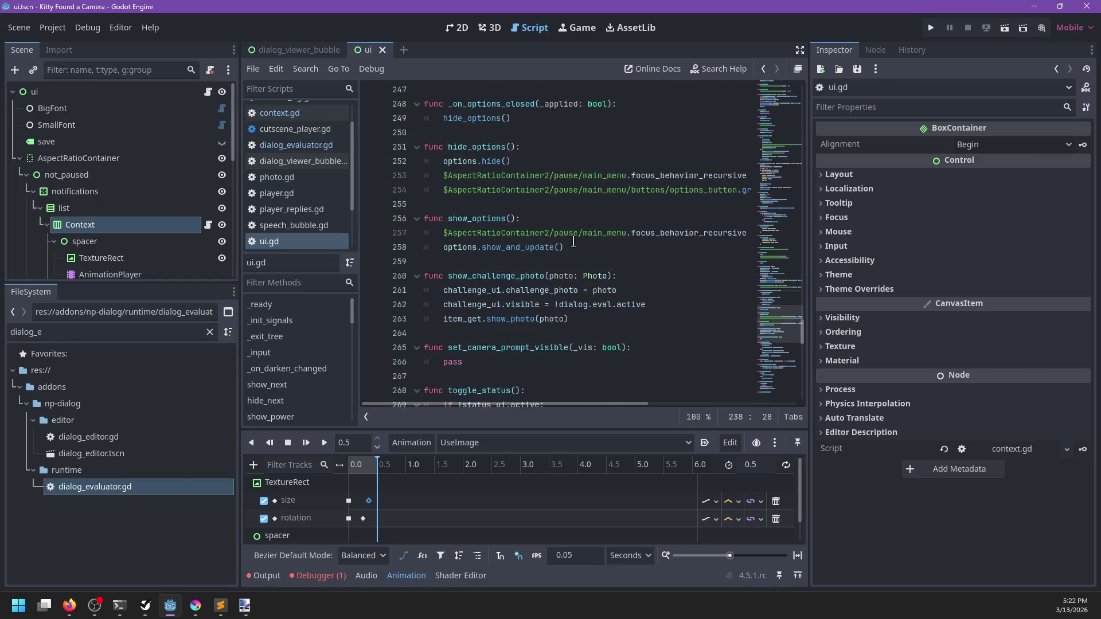
{"action": "scroll", "coordinate": [574, 242], "scroll_direction": "up", "scroll_amount": 3}
Search ui.gd for 'dialog' and step through every match to the last one
{"action": "left_click", "coordinate": [619, 212]}
{"action": "key", "text": "ctrl+f"}
{"action": "type", "text": "di"}
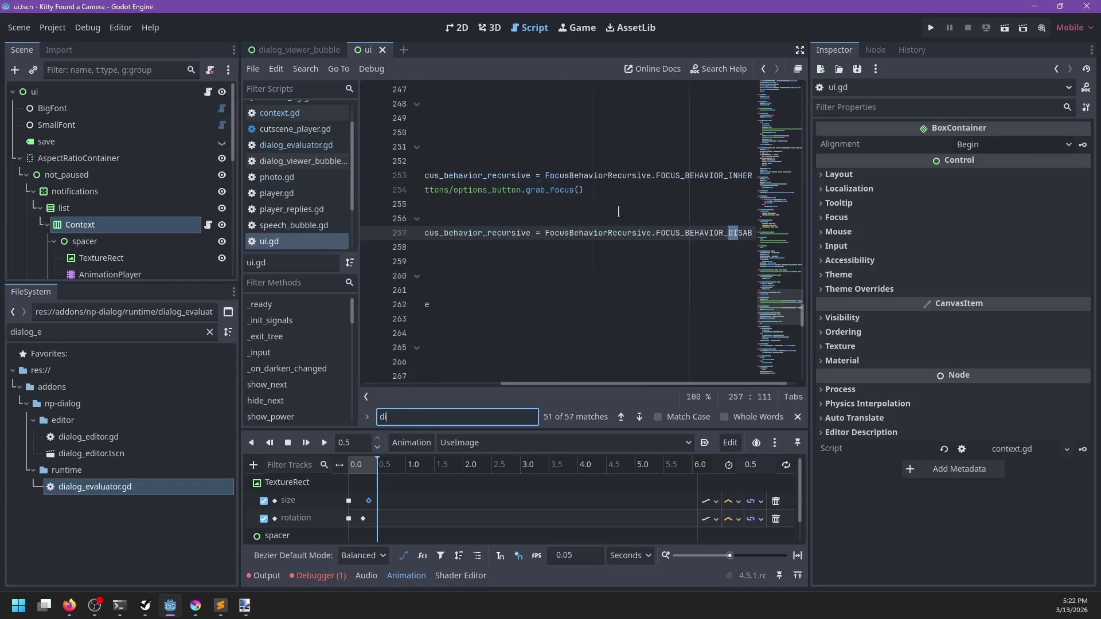
{"action": "type", "text": "alog"}
{"action": "key", "text": "Return"}
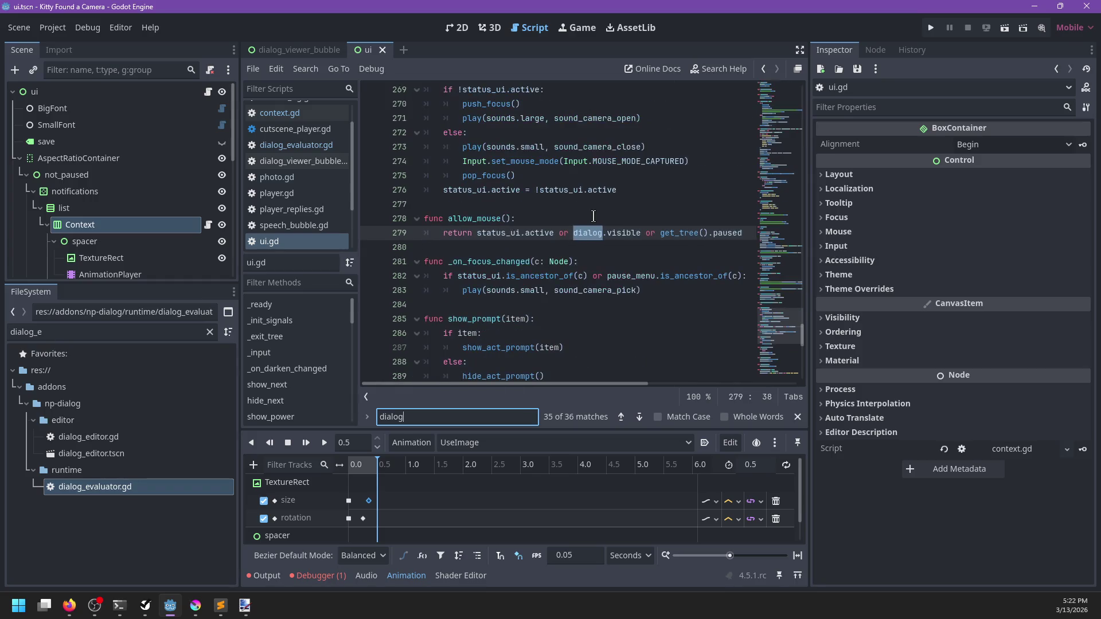
{"action": "key", "text": "Return"}
{"action": "key", "text": "Return"}
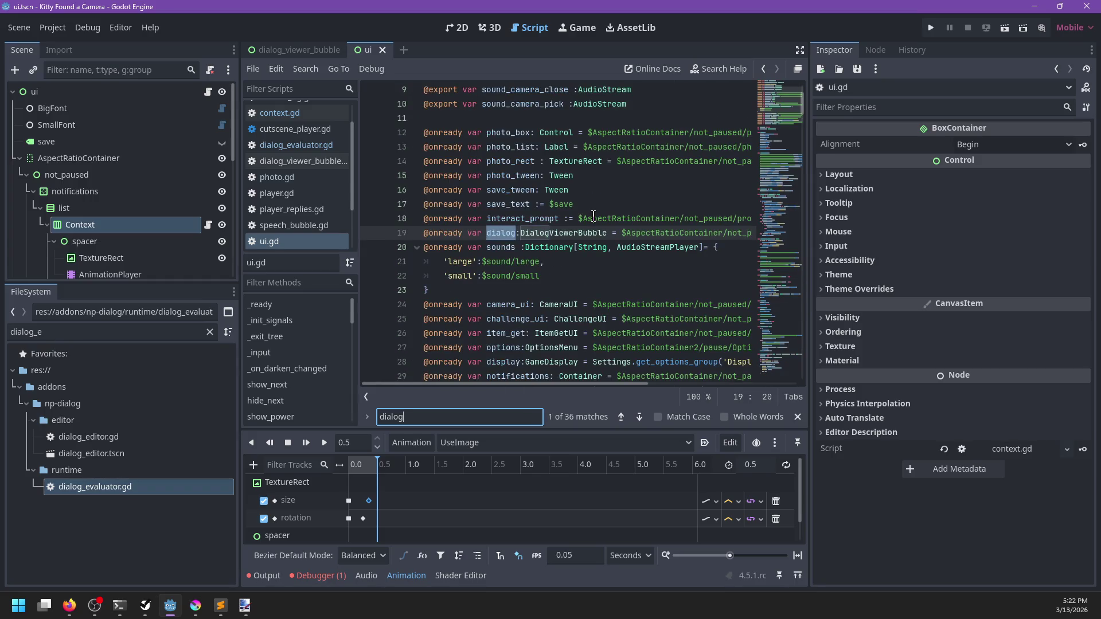
{"action": "key", "text": "Return"}
{"action": "key", "text": "Return"}
{"action": "key", "text": "Return"}
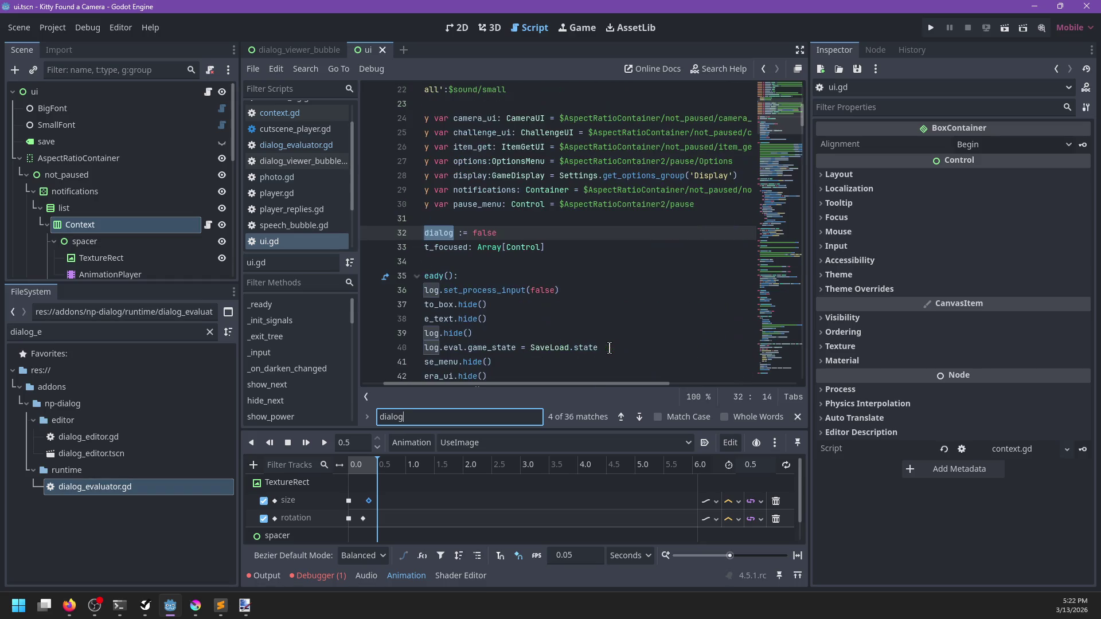
{"action": "key", "text": "Return"}
{"action": "key", "text": "Return"}
{"action": "key", "text": "Return"}
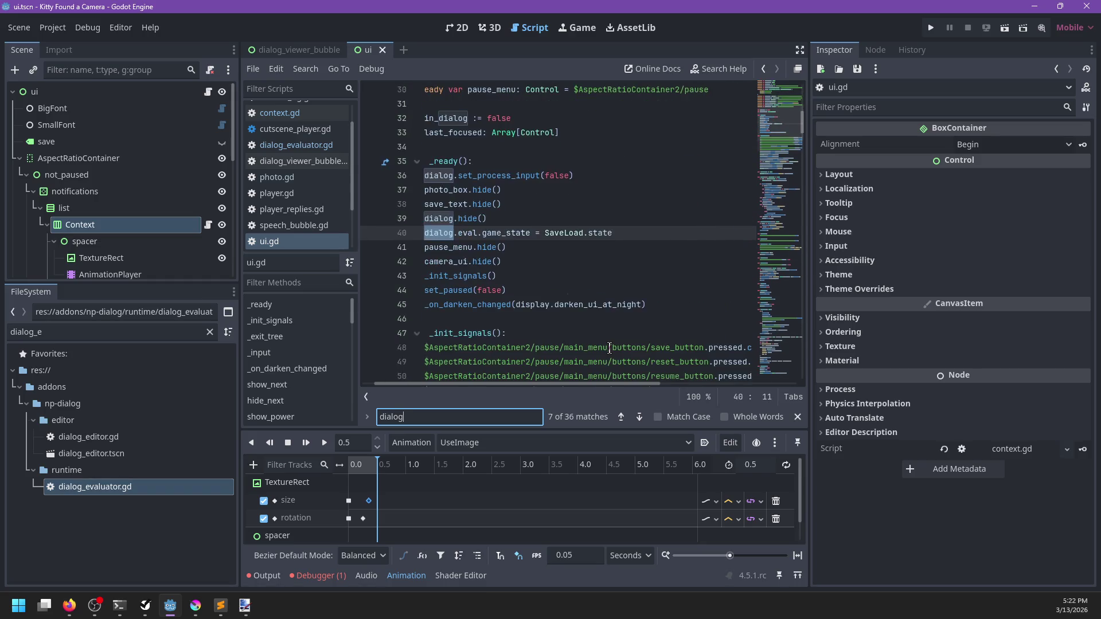
{"action": "key", "text": "Return"}
{"action": "key", "text": "Return"}
{"action": "key", "text": "Return"}
{"action": "key", "text": "Return"}
{"action": "key", "text": "Return"}
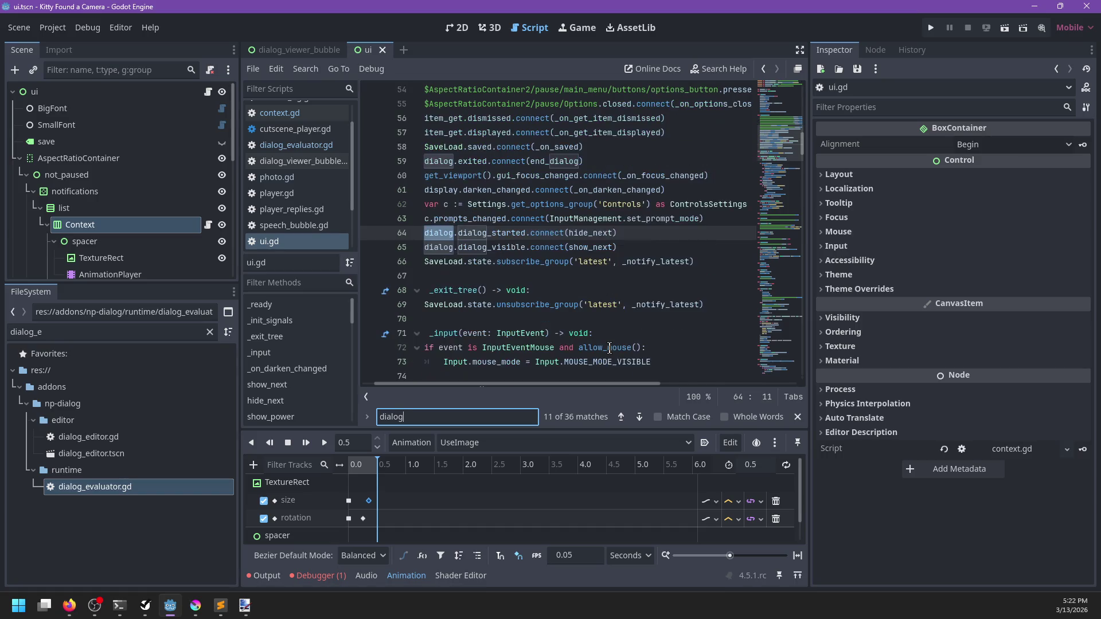
{"action": "key", "text": "Return"}
{"action": "key", "text": "Return"}
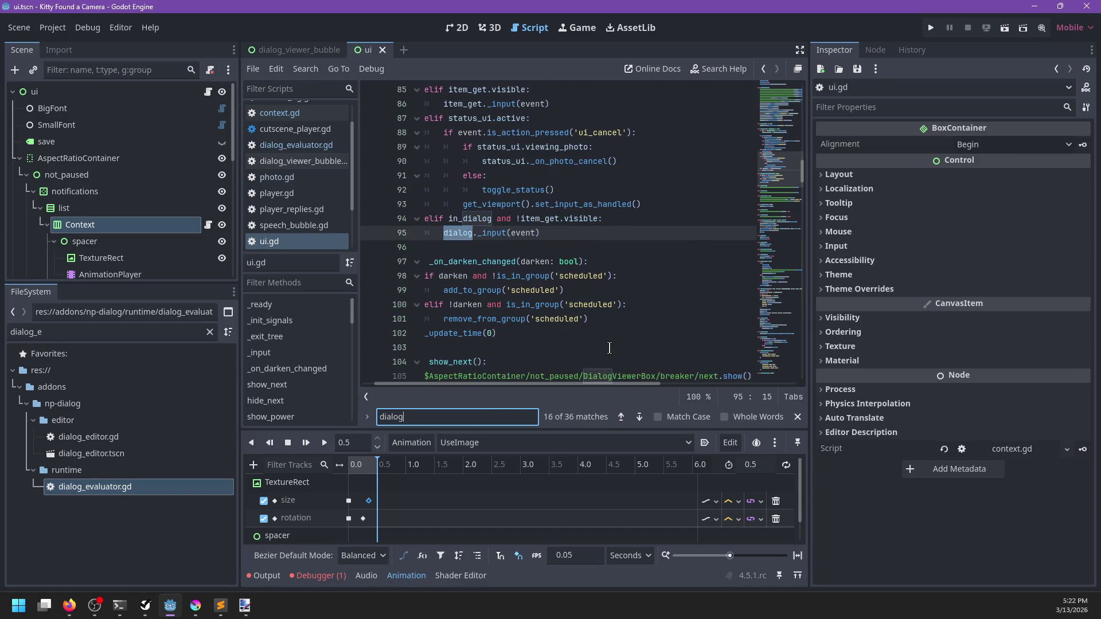
{"action": "key", "text": "Return"}
{"action": "key", "text": "Return"}
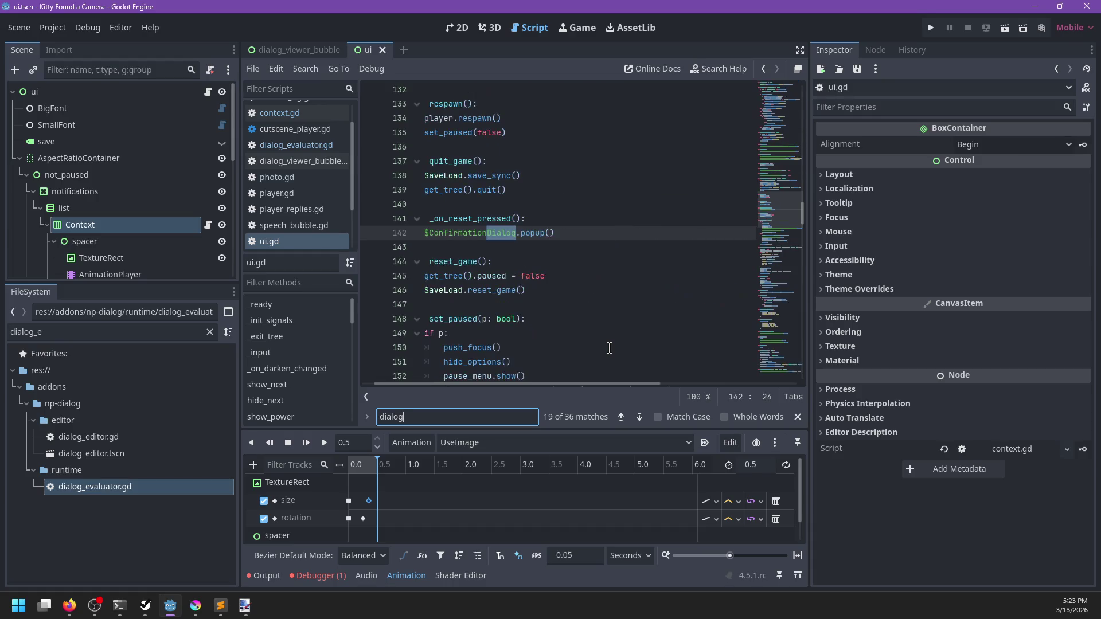
{"action": "key", "text": "Return"}
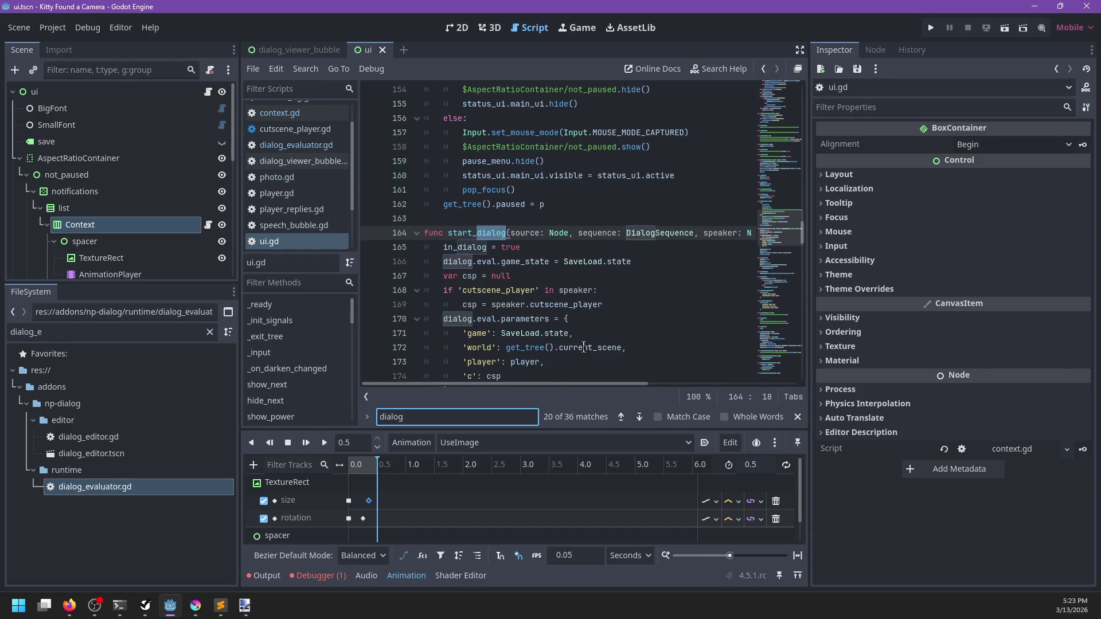
{"action": "key", "text": "Return"}
{"action": "key", "text": "Return"}
{"action": "key", "text": "Return"}
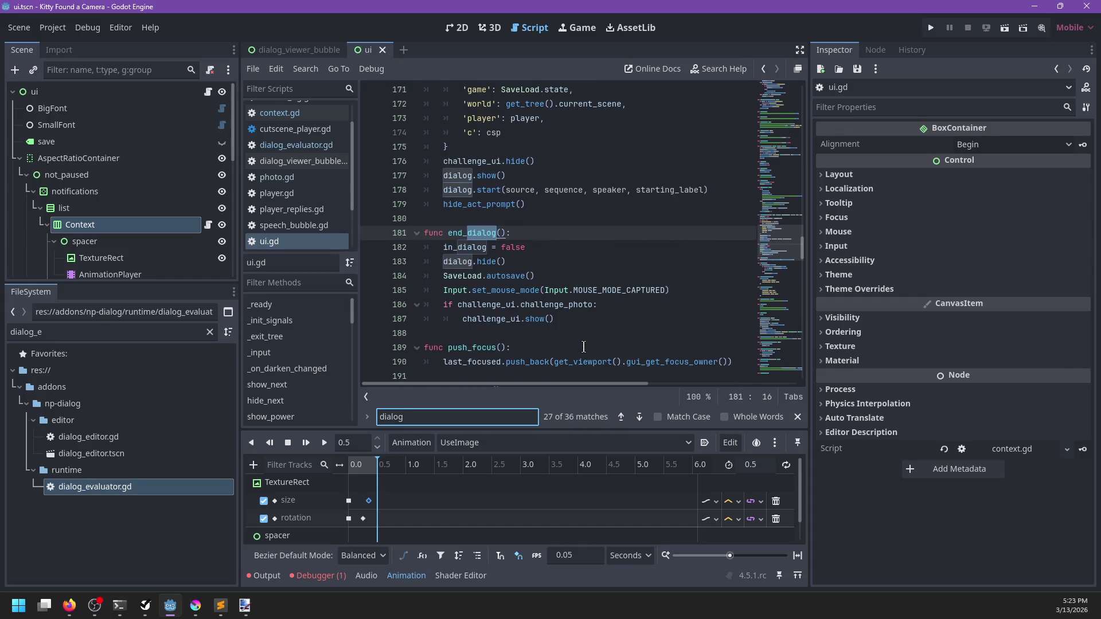
{"action": "key", "text": "Return"}
{"action": "key", "text": "Return"}
{"action": "key", "text": "Return"}
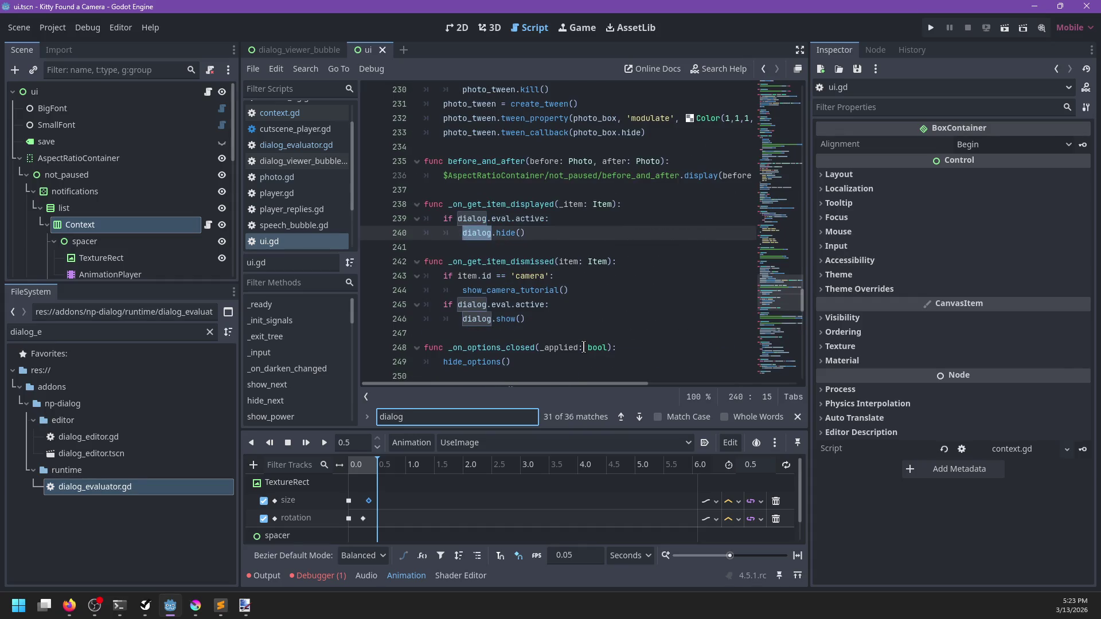
{"action": "key", "text": "Return"}
{"action": "key", "text": "Return"}
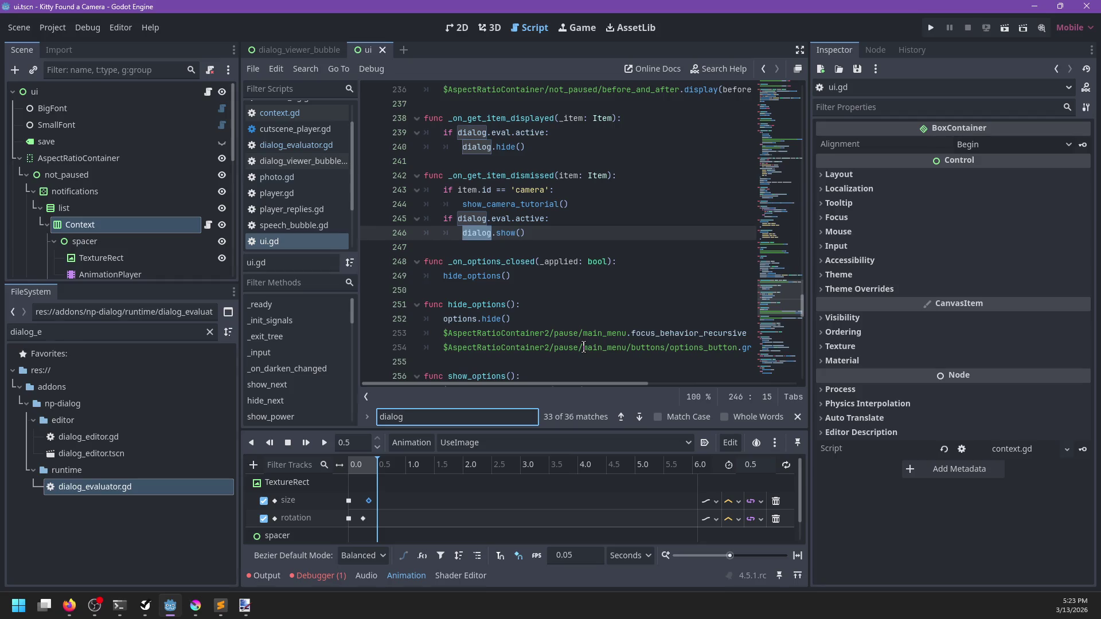
{"action": "key", "text": "Return"}
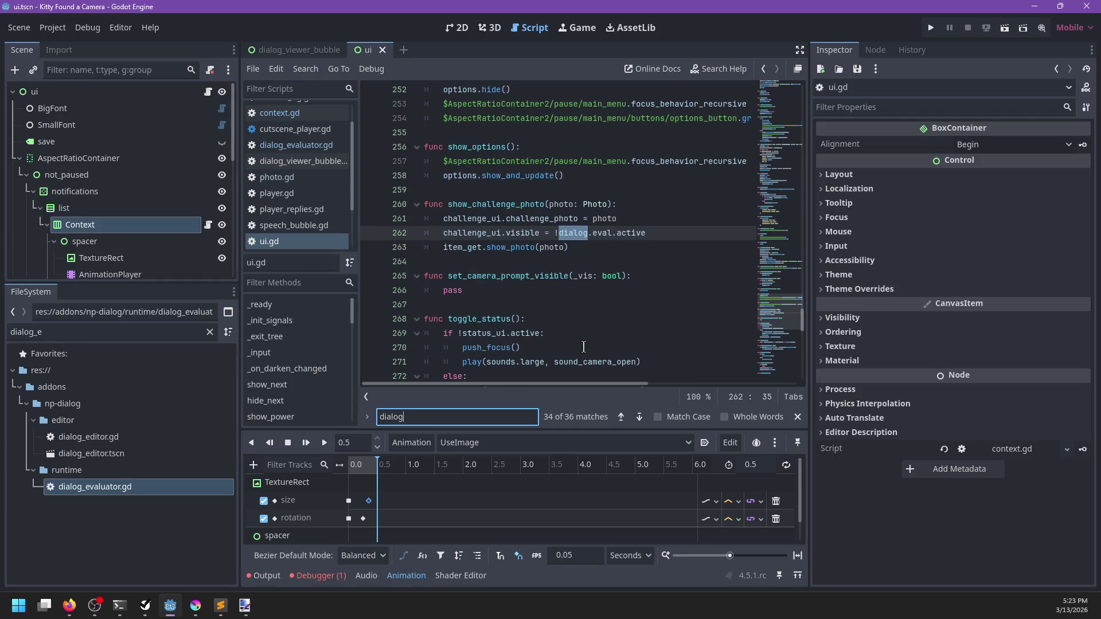
{"action": "key", "text": "Return"}
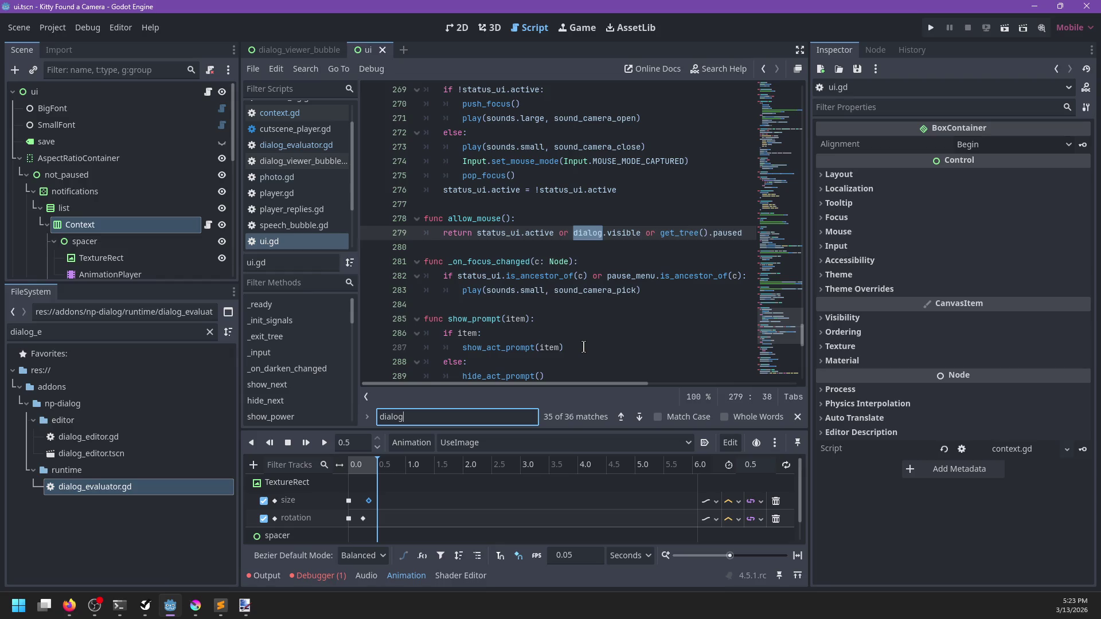
{"action": "key", "text": "Return"}
{"action": "key", "text": "Return"}
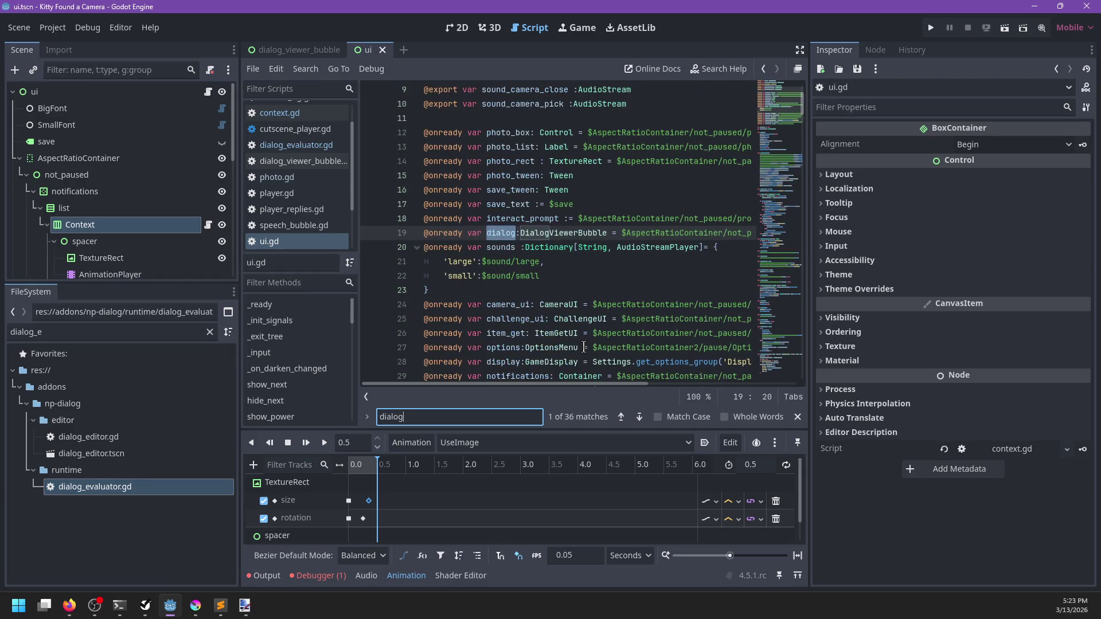
{"action": "key", "text": "Escape"}
Make AspectRatioContainer2 visible and open the Status node's script status.gd
{"action": "scroll", "coordinate": [98, 189], "scroll_direction": "down", "scroll_amount": 5}
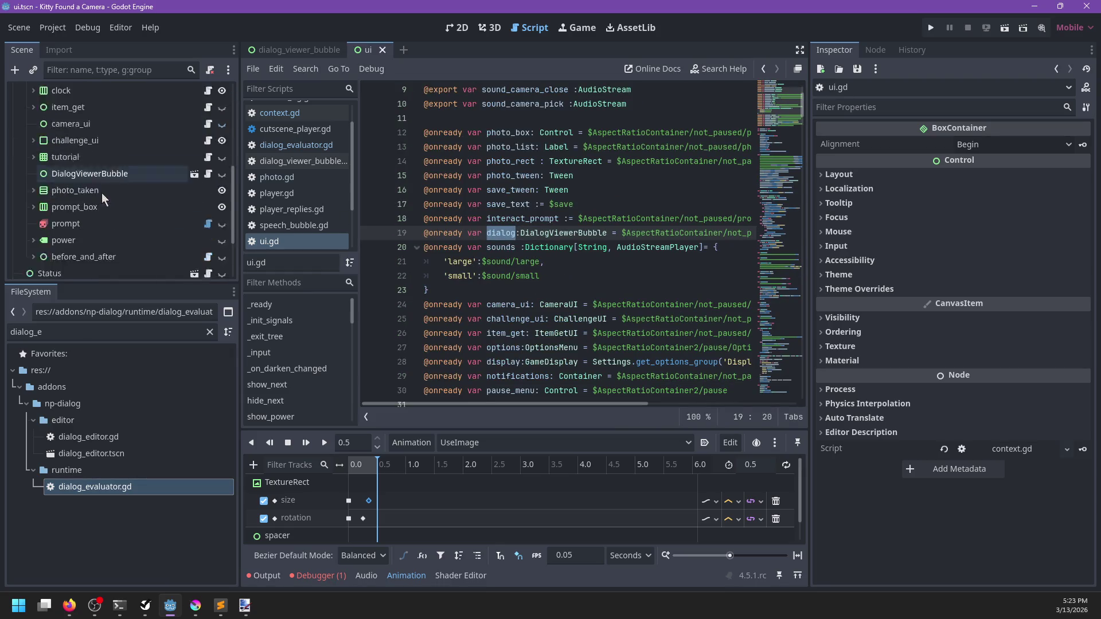
{"action": "left_click", "coordinate": [222, 202]}
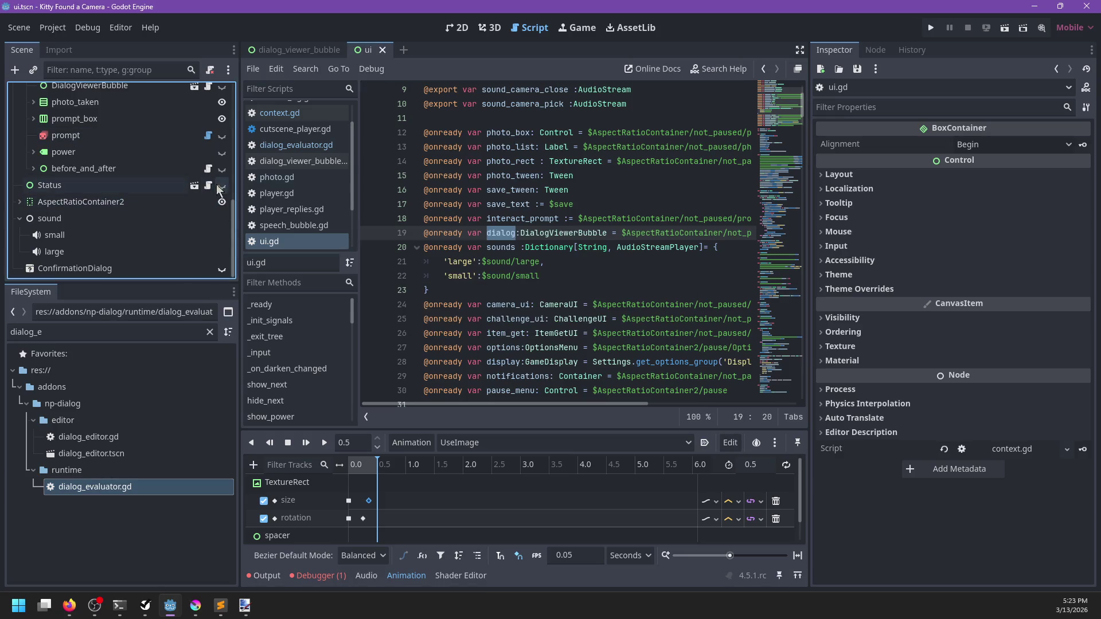
{"action": "left_click", "coordinate": [206, 185]}
Make the Status node visible and review its signals in the Node panel
{"action": "left_click", "coordinate": [220, 187]}
{"action": "scroll", "coordinate": [609, 255], "scroll_direction": "down", "scroll_amount": 4}
{"action": "scroll", "coordinate": [609, 255], "scroll_direction": "down", "scroll_amount": 8}
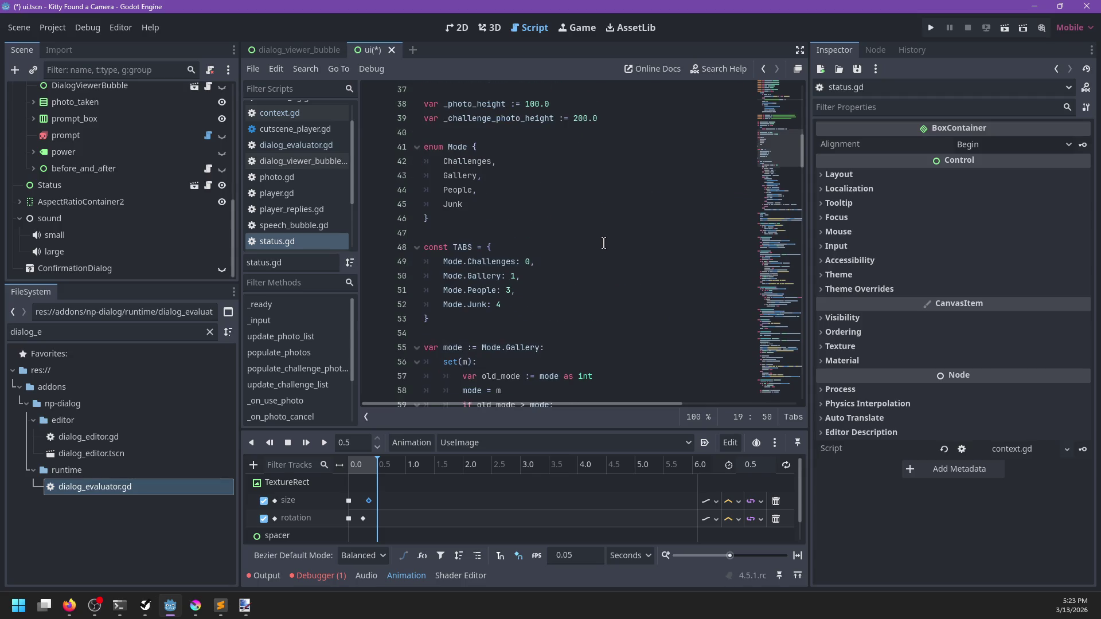
{"action": "scroll", "coordinate": [604, 243], "scroll_direction": "down", "scroll_amount": 4}
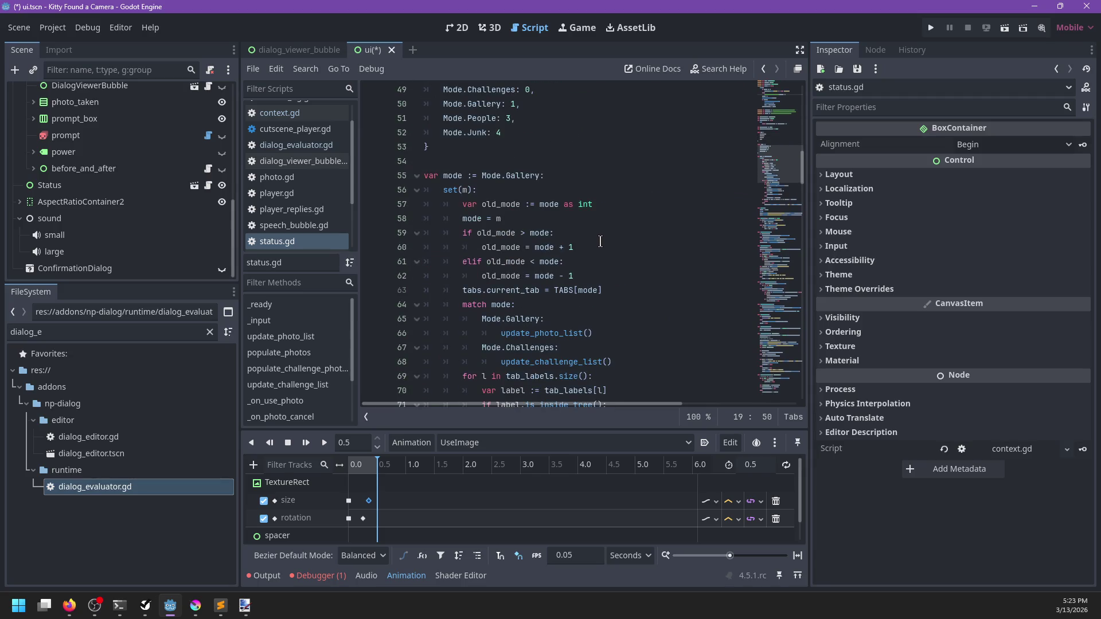
{"action": "scroll", "coordinate": [601, 241], "scroll_direction": "down", "scroll_amount": 13}
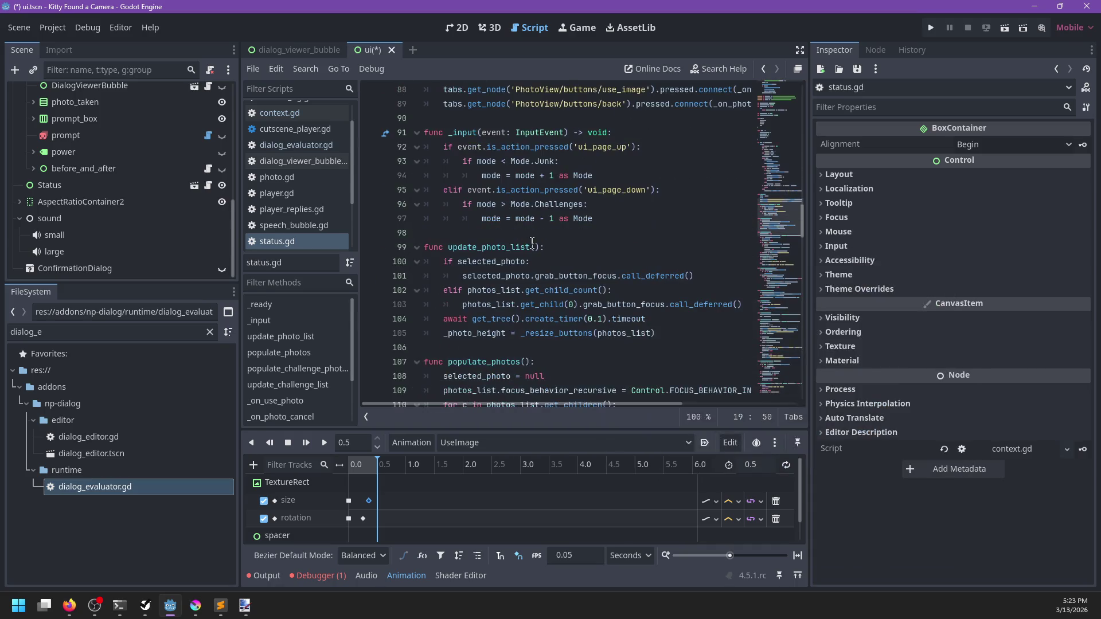
{"action": "left_click", "coordinate": [872, 50]}
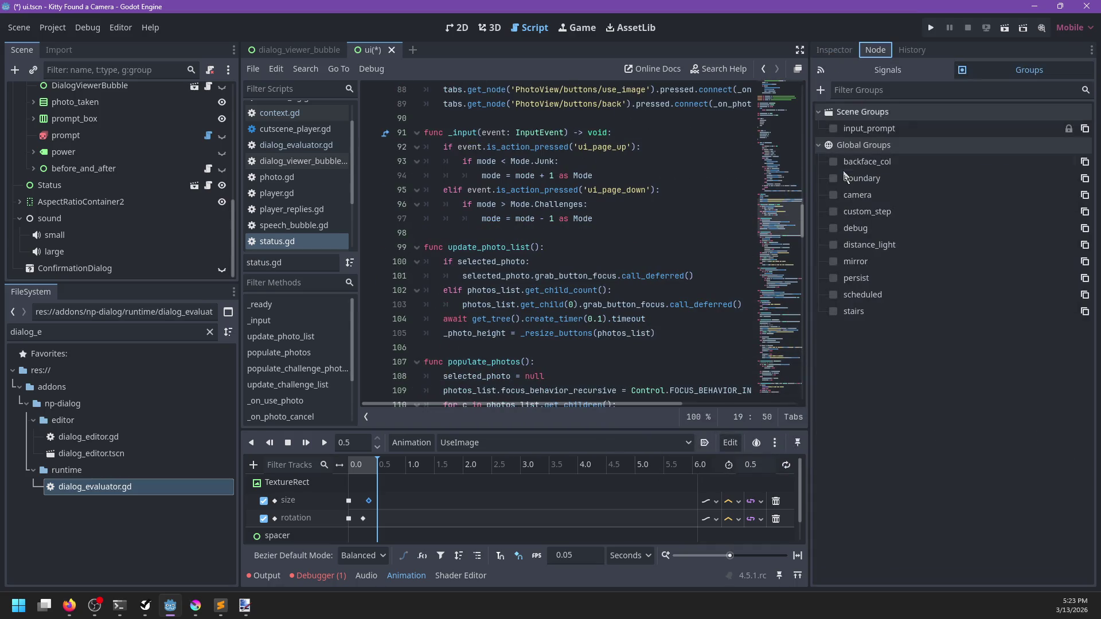
{"action": "left_click", "coordinate": [908, 72]}
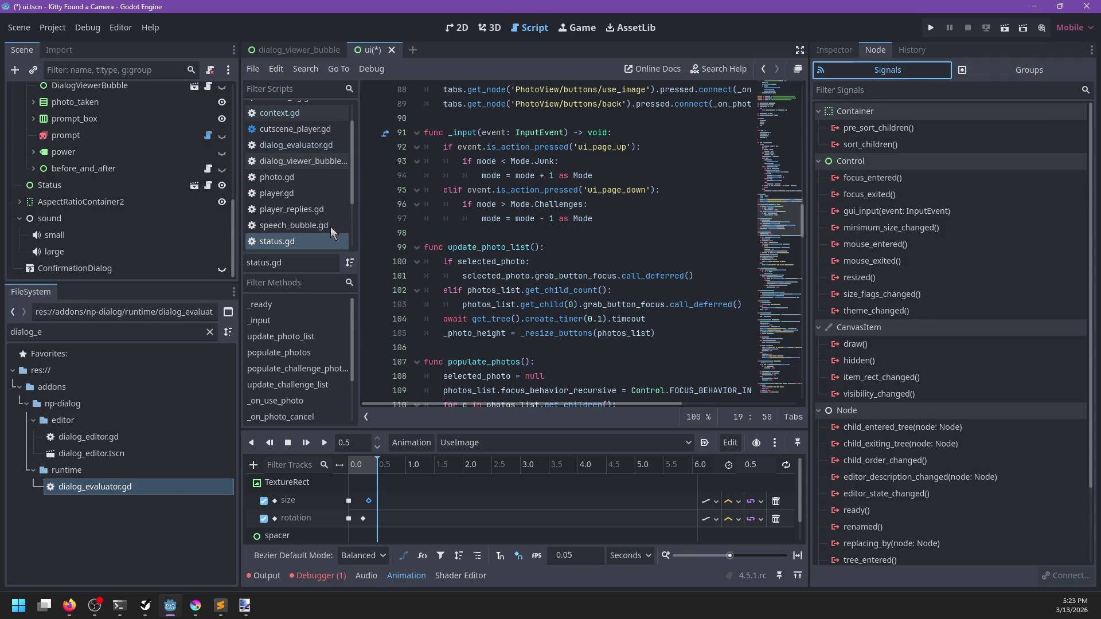
{"action": "scroll", "coordinate": [98, 204], "scroll_direction": "up", "scroll_amount": 5}
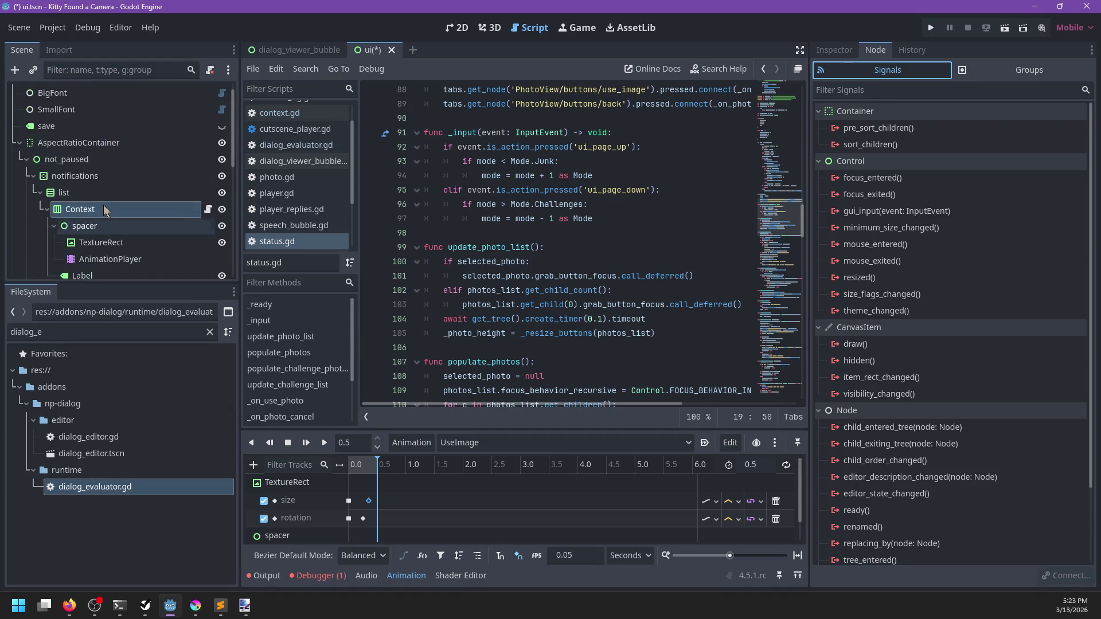
{"action": "scroll", "coordinate": [103, 205], "scroll_direction": "down", "scroll_amount": 5}
{"action": "left_click", "coordinate": [80, 185]}
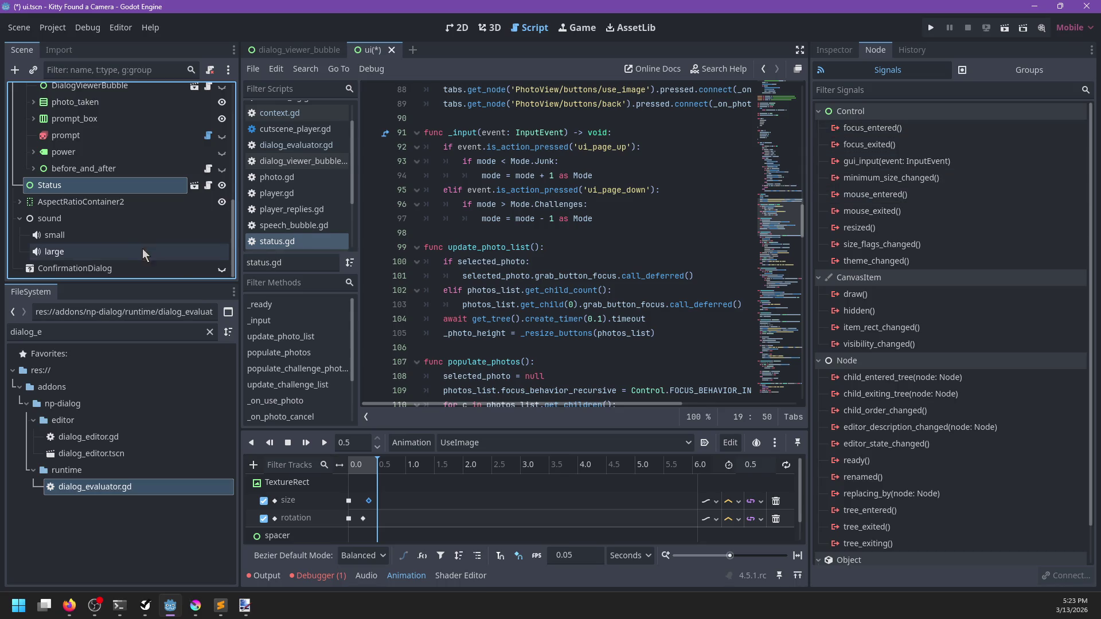
Browse status.gd and follow the _on_use_photo call into player.gd
{"action": "scroll", "coordinate": [609, 246], "scroll_direction": "down", "scroll_amount": 1}
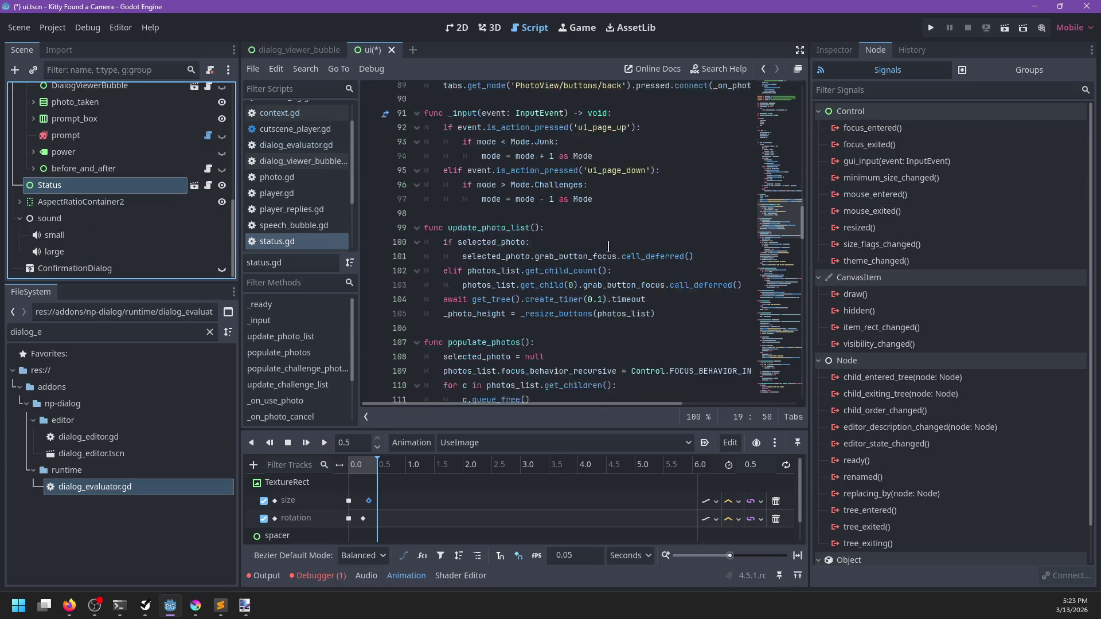
{"action": "scroll", "coordinate": [609, 247], "scroll_direction": "down", "scroll_amount": 3}
{"action": "left_click", "coordinate": [491, 138]}
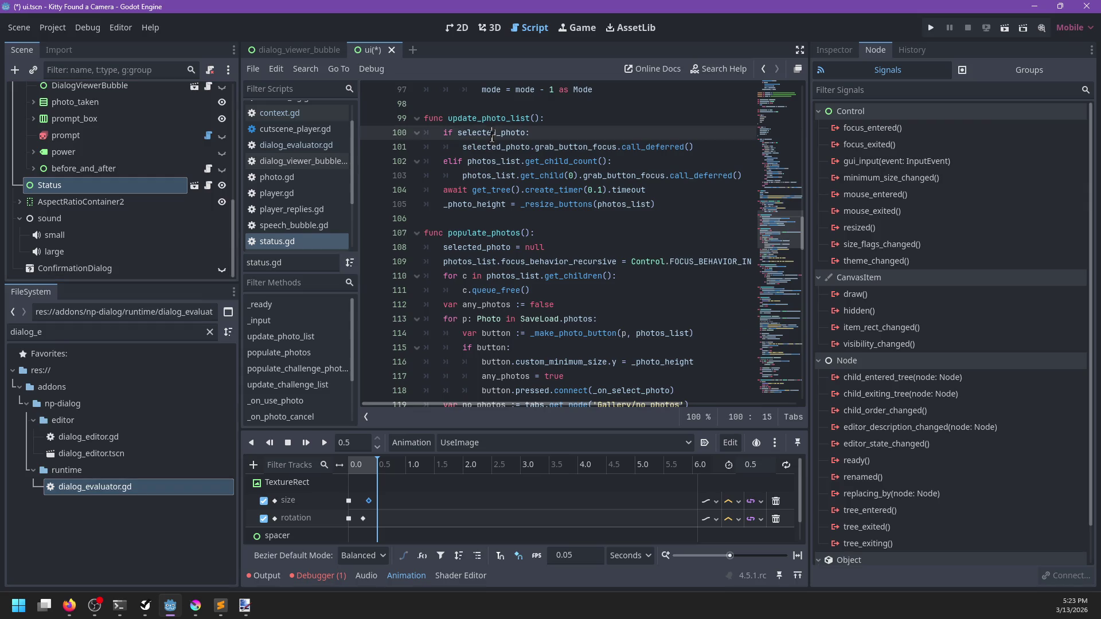
{"action": "left_click", "coordinate": [567, 149]}
{"action": "double_click", "coordinate": [567, 148]}
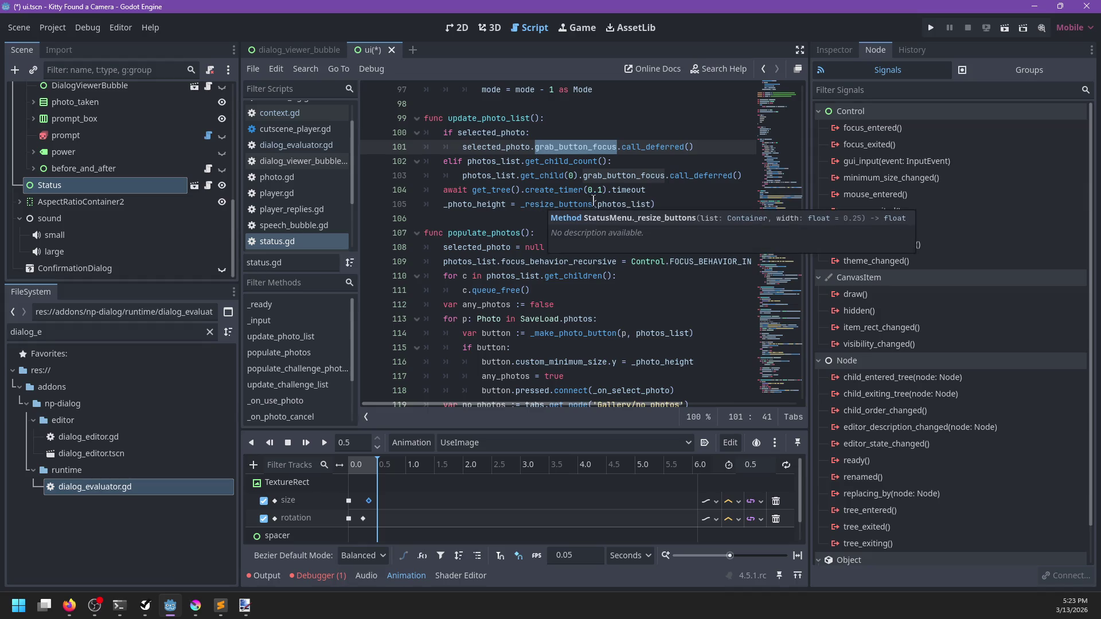
{"action": "left_click", "coordinate": [686, 199]}
{"action": "scroll", "coordinate": [686, 199], "scroll_direction": "down", "scroll_amount": 8}
{"action": "scroll", "coordinate": [686, 199], "scroll_direction": "down", "scroll_amount": 8}
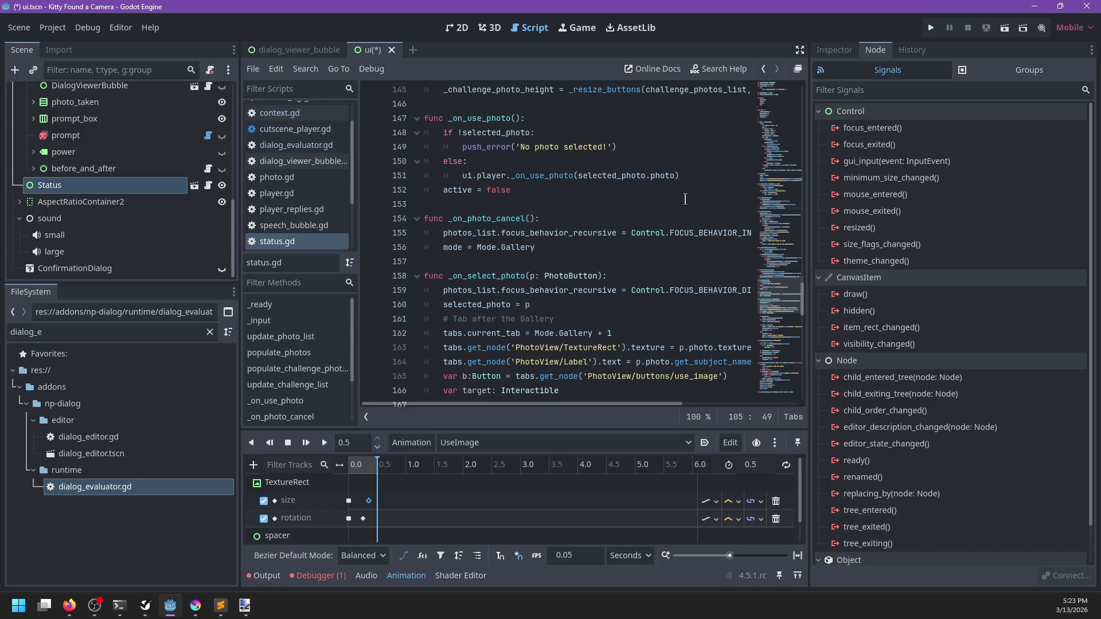
{"action": "left_click", "coordinate": [547, 176]}
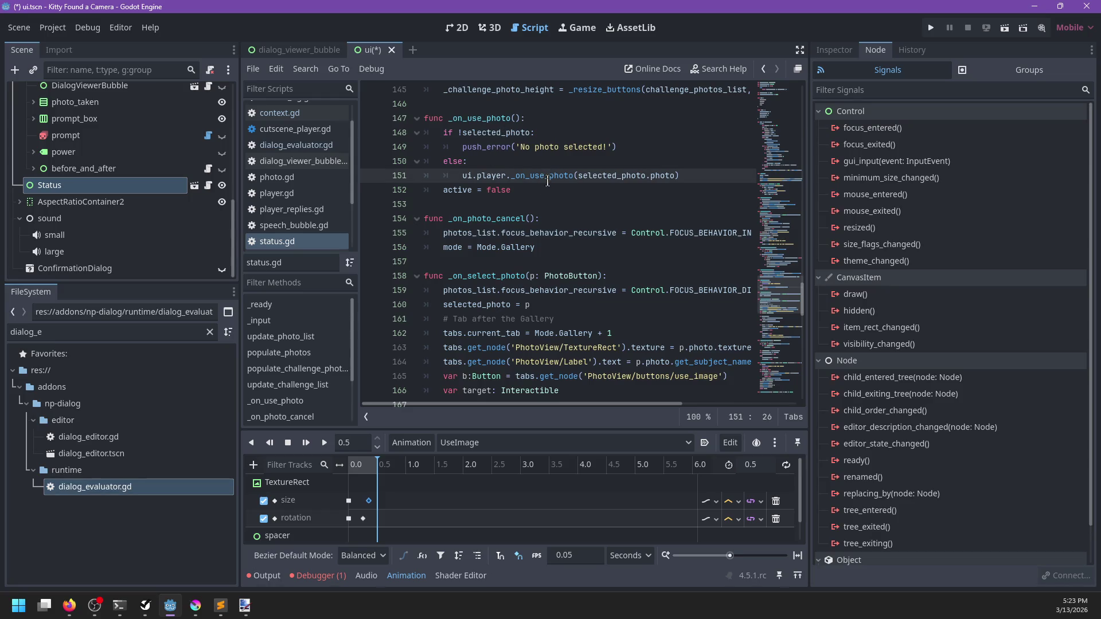
{"action": "left_click", "coordinate": [547, 177], "text": "ctrl"}
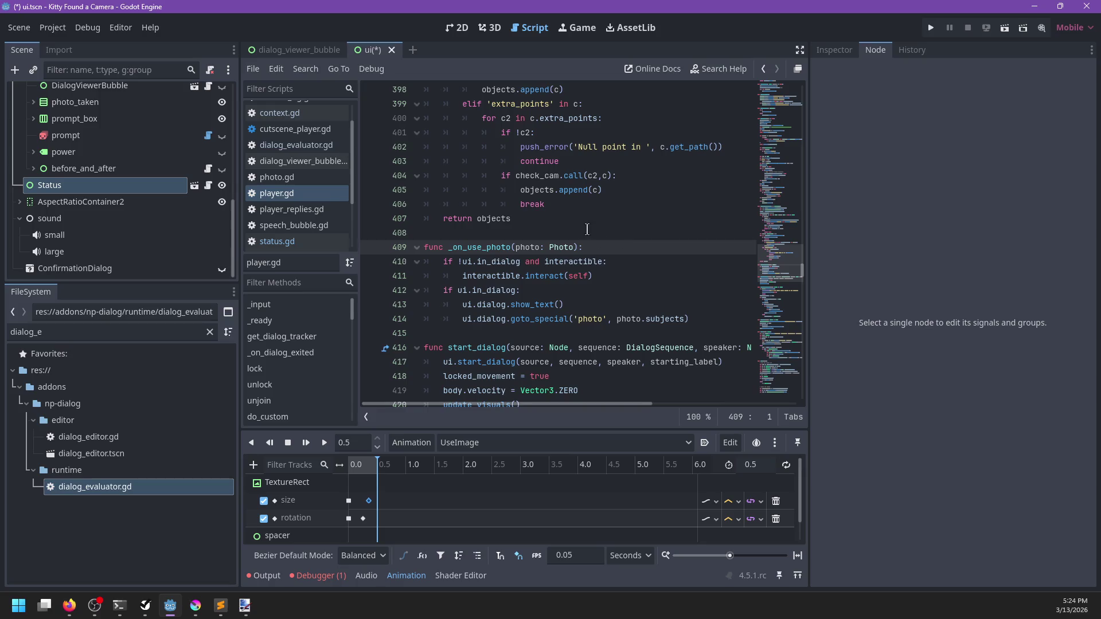
Follow goto_special into dialog_viewer.gd, then _find_item into dialog_evaluator.gd
{"action": "left_click", "coordinate": [522, 319], "text": "ctrl"}
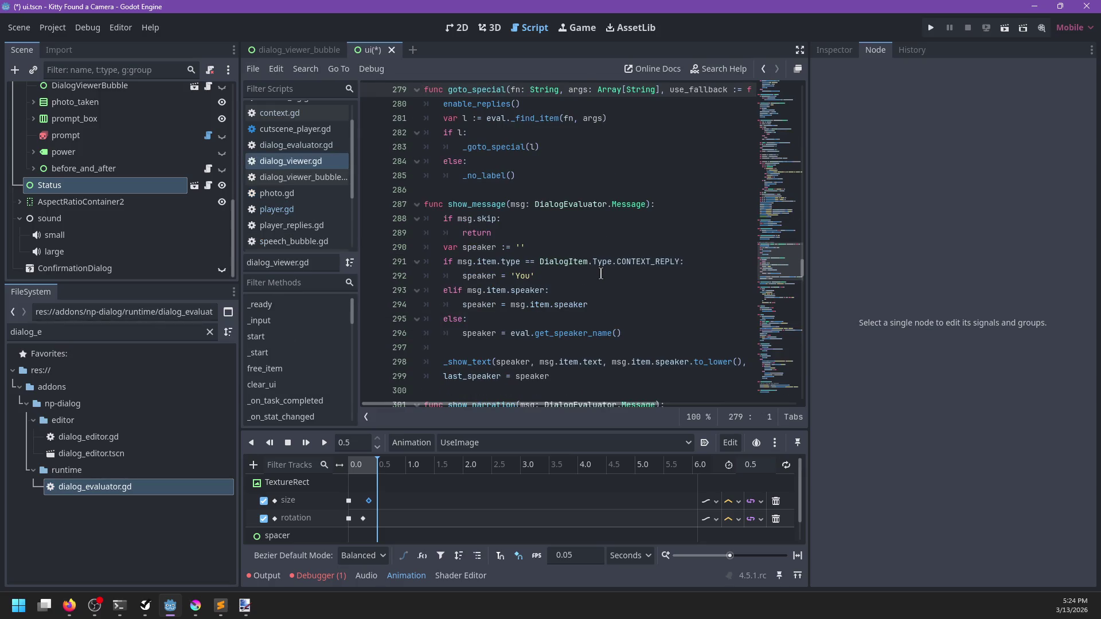
{"action": "scroll", "coordinate": [601, 273], "scroll_direction": "up", "scroll_amount": 1}
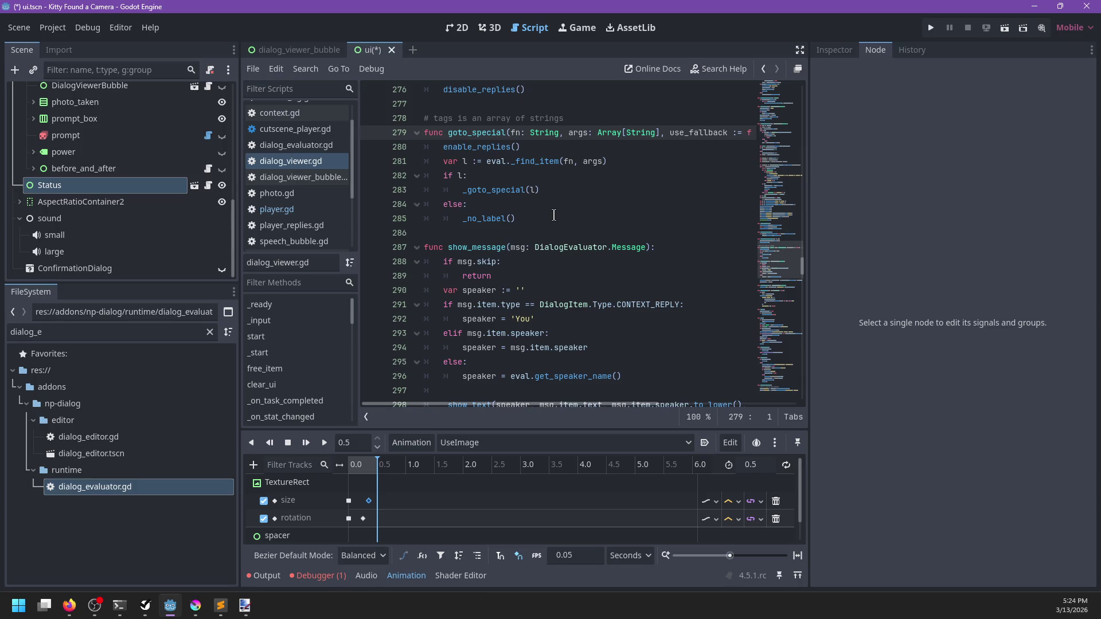
{"action": "left_click", "coordinate": [534, 165], "text": "ctrl"}
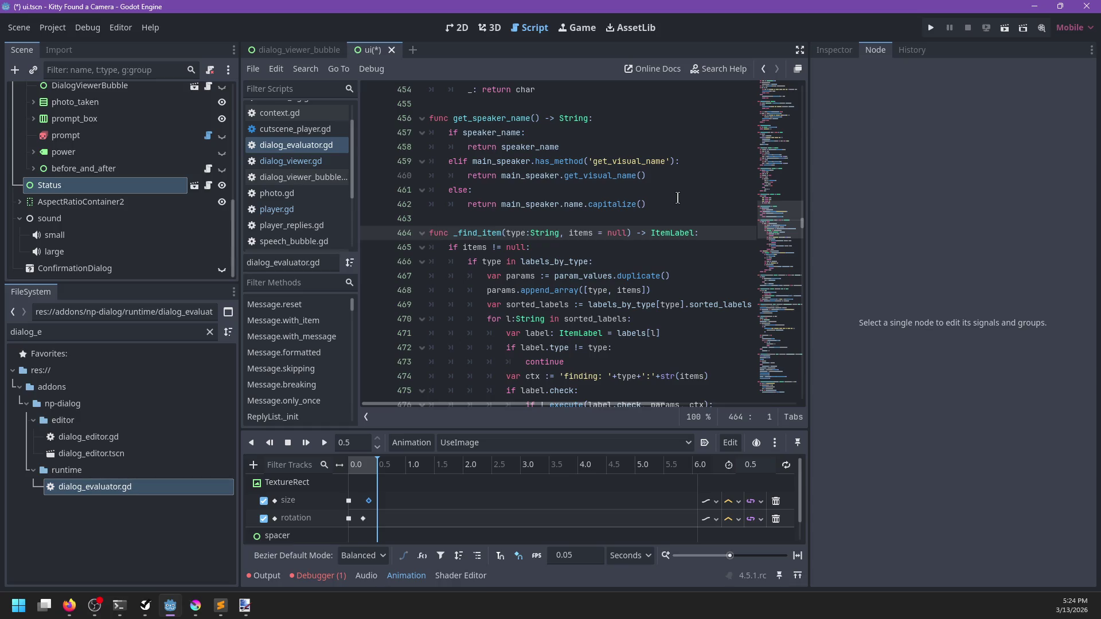
Read through _find_item's label loop and its check and narrow references
{"action": "scroll", "coordinate": [678, 197], "scroll_direction": "down", "scroll_amount": 3}
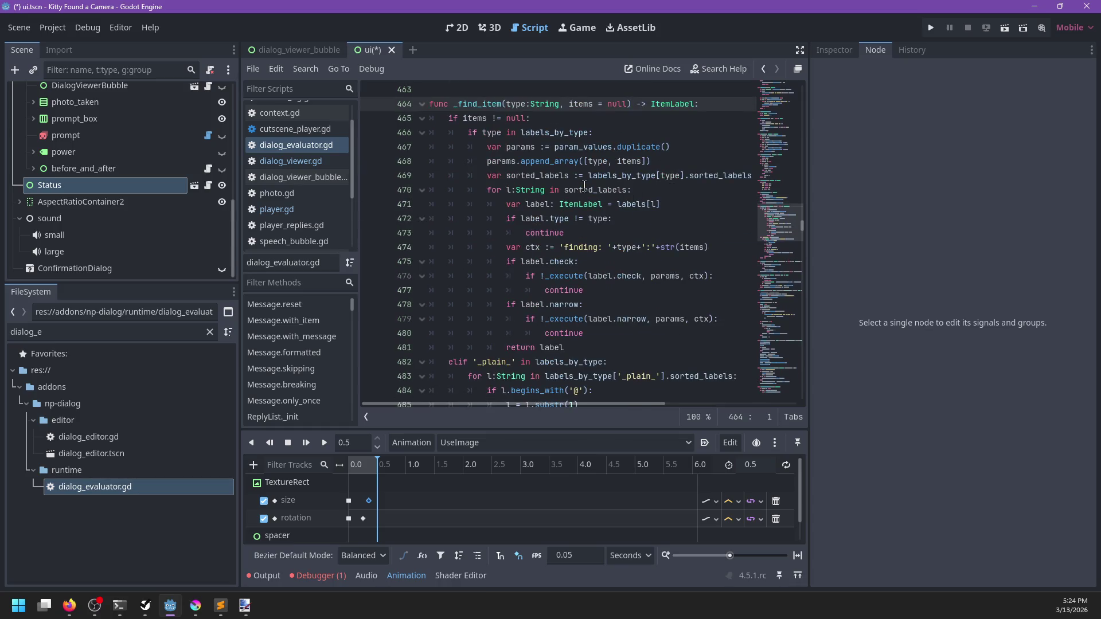
{"action": "double_click", "coordinate": [584, 187]}
{"action": "double_click", "coordinate": [535, 204]}
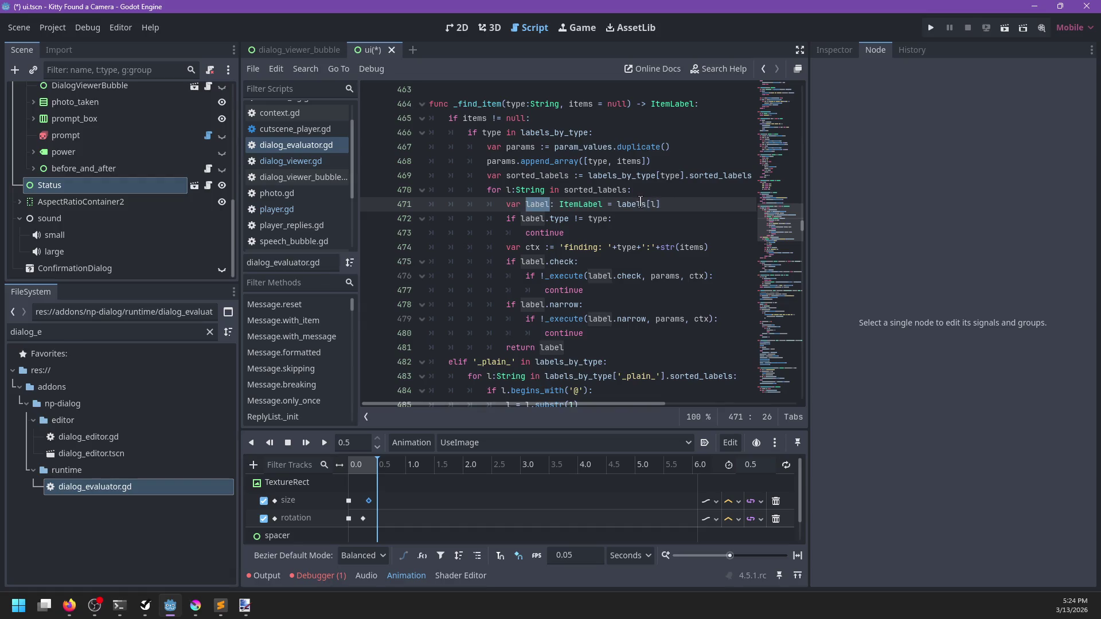
{"action": "left_click", "coordinate": [621, 224]}
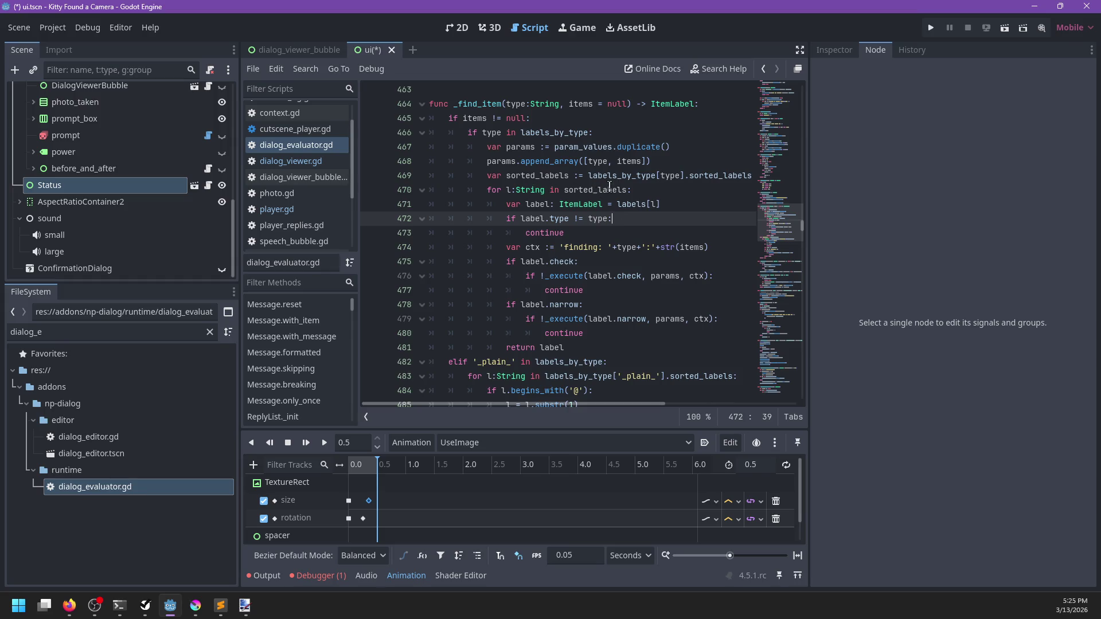
{"action": "scroll", "coordinate": [650, 191], "scroll_direction": "up", "scroll_amount": 1}
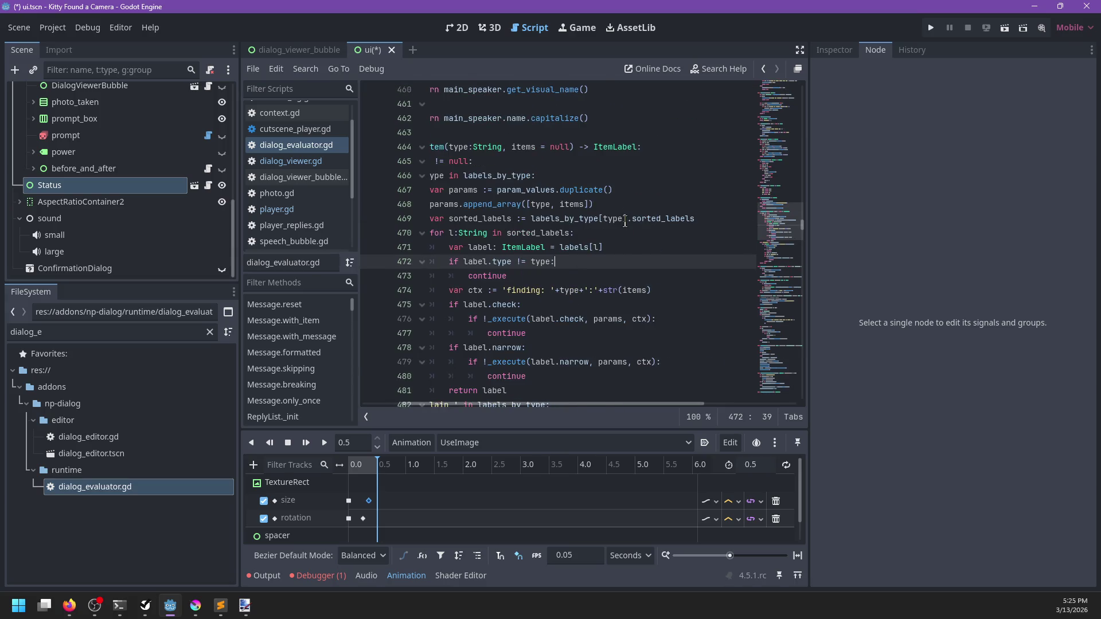
{"action": "scroll", "coordinate": [627, 220], "scroll_direction": "down", "scroll_amount": 2}
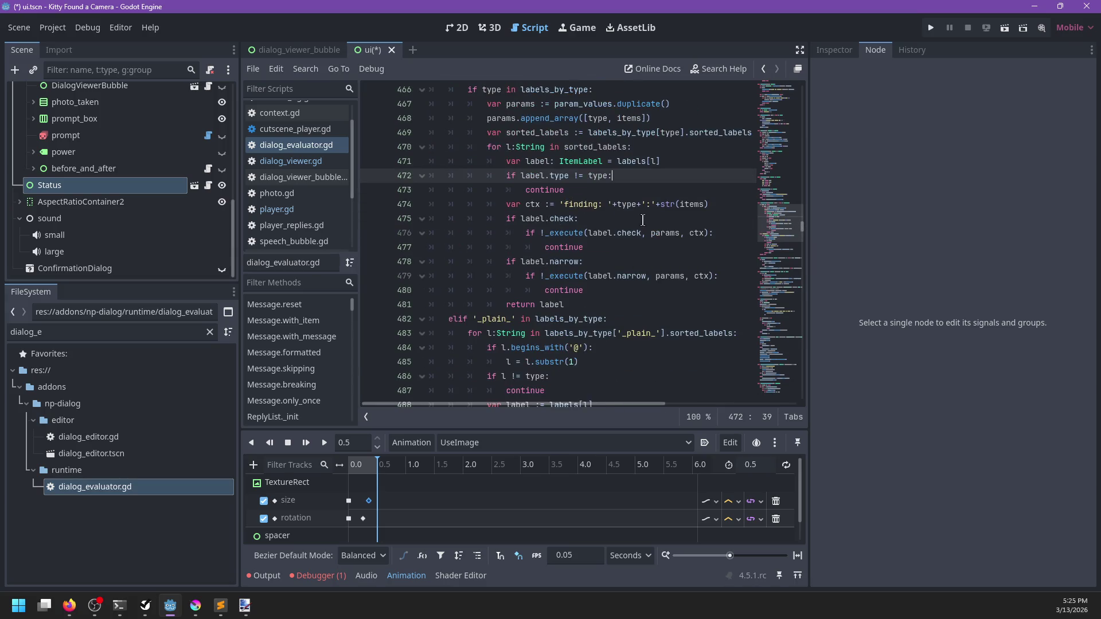
{"action": "double_click", "coordinate": [622, 232]}
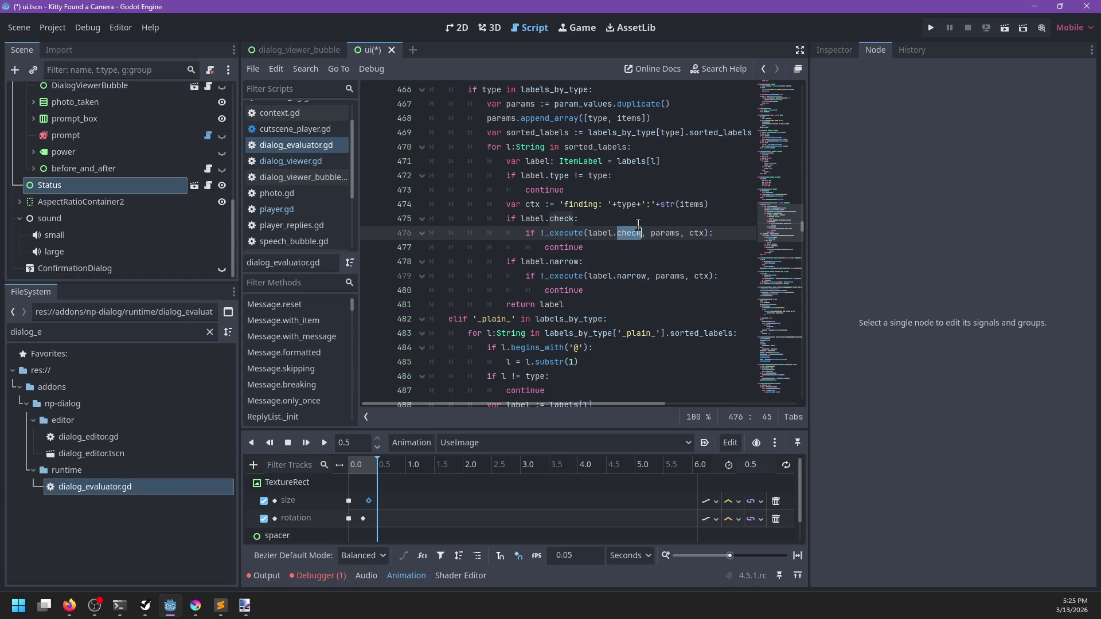
{"action": "double_click", "coordinate": [568, 261]}
{"action": "left_click", "coordinate": [622, 258]}
{"action": "scroll", "coordinate": [534, 267], "scroll_direction": "up", "scroll_amount": 2}
{"action": "left_click", "coordinate": [549, 233]}
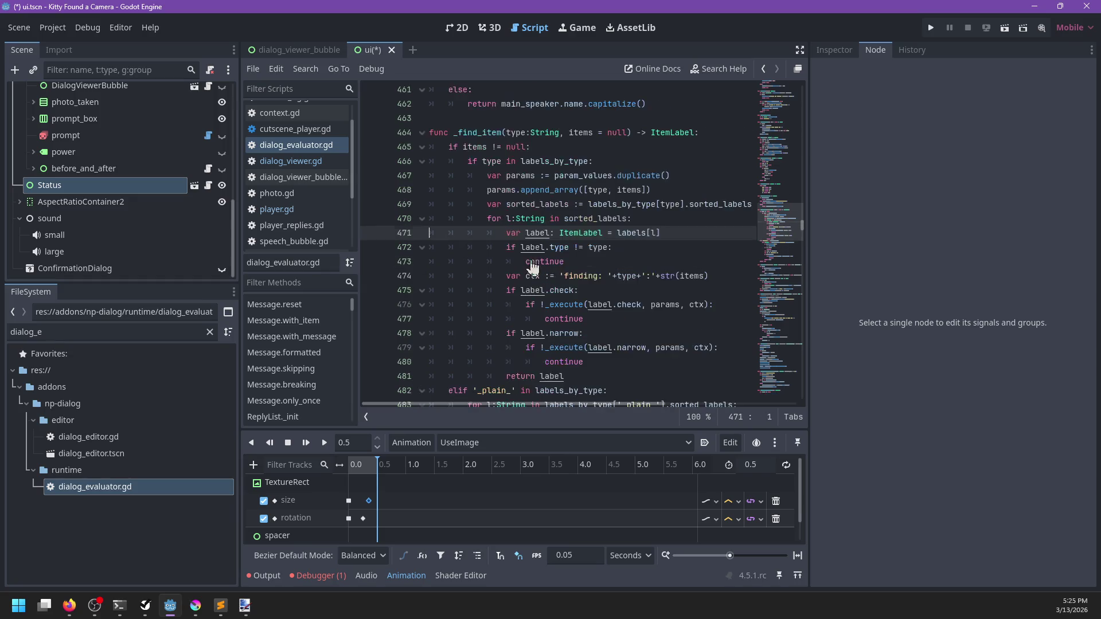
Jump to the ItemLabel class definition and select its debug_conds field line
{"action": "left_click", "coordinate": [561, 232], "text": "ctrl"}
{"action": "scroll", "coordinate": [634, 246], "scroll_direction": "down", "scroll_amount": 2}
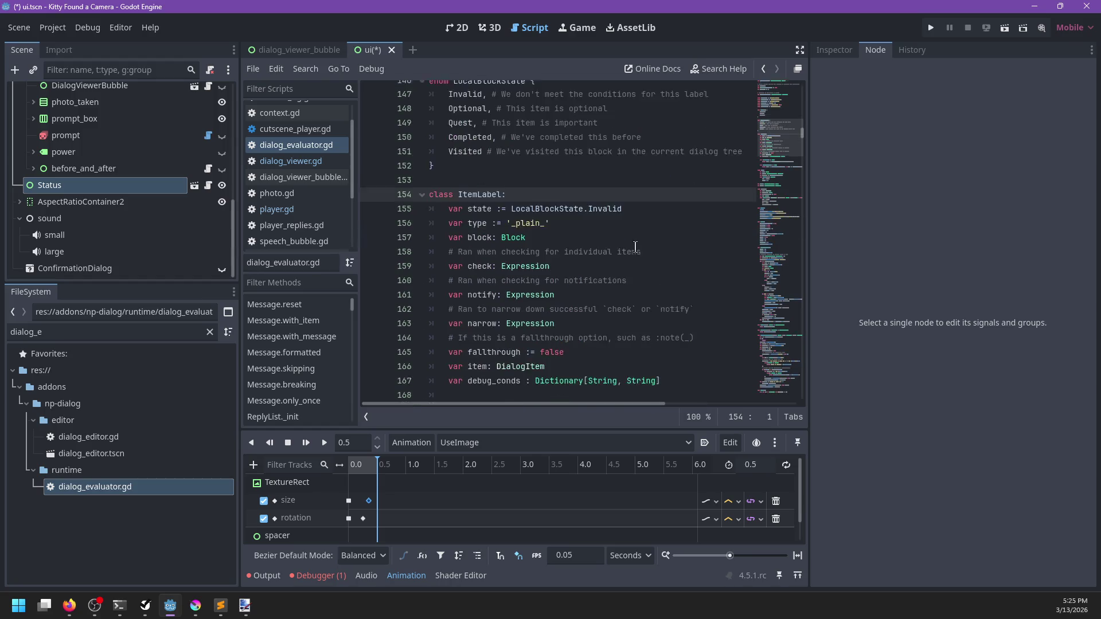
{"action": "scroll", "coordinate": [635, 246], "scroll_direction": "down", "scroll_amount": 2}
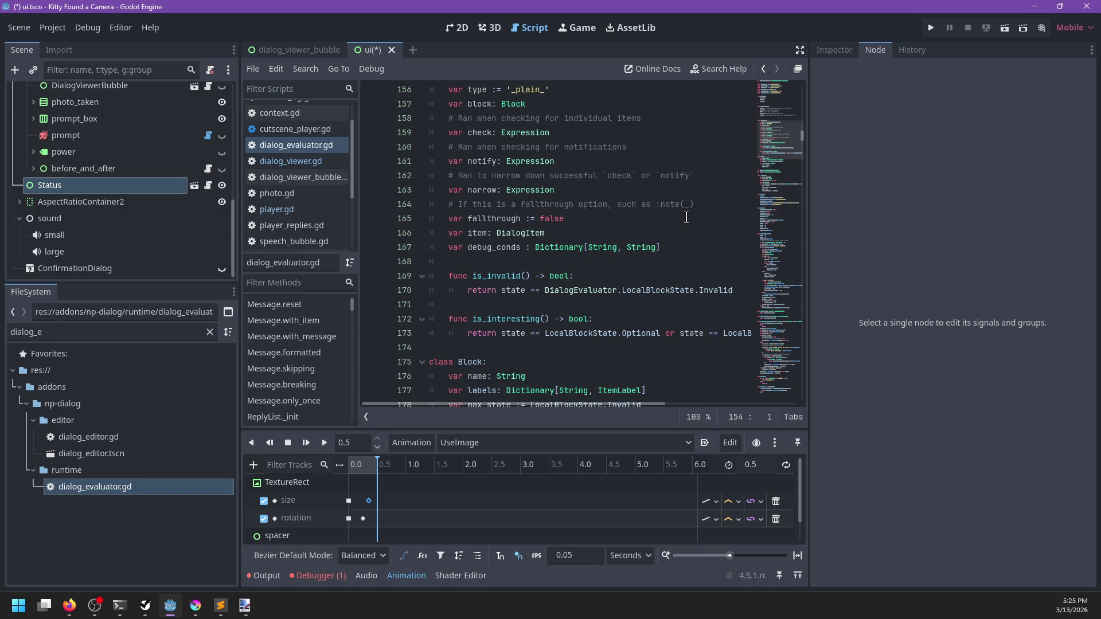
{"action": "left_click", "coordinate": [677, 233]}
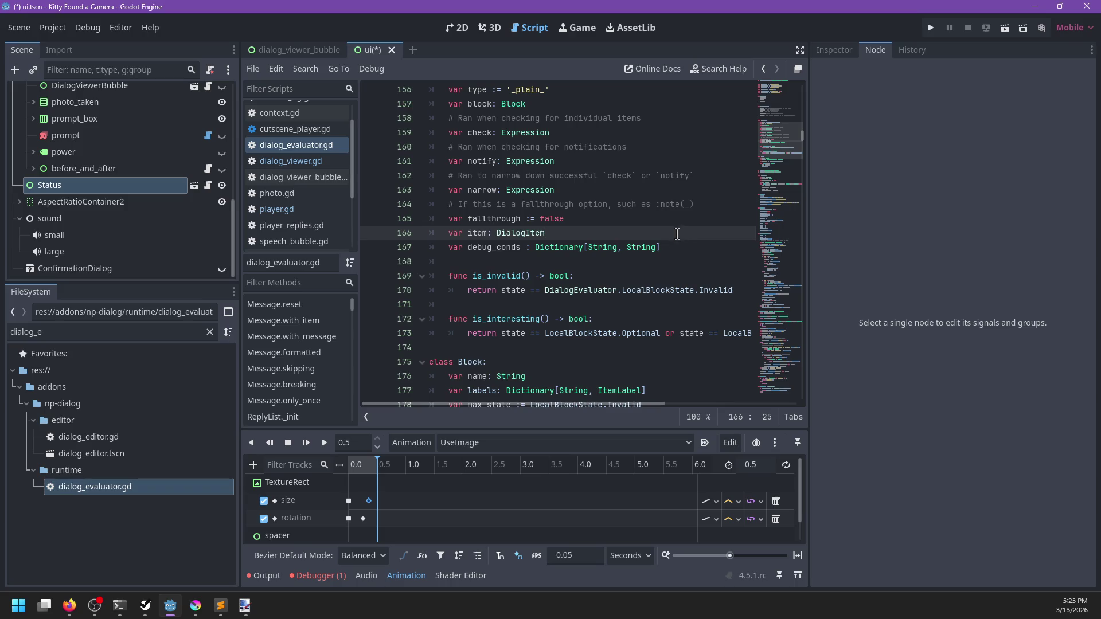
{"action": "key", "text": "shift+Down"}
Delete the debug_conds line from ItemLabel and save the changes
{"action": "key", "text": "BackSpace"}
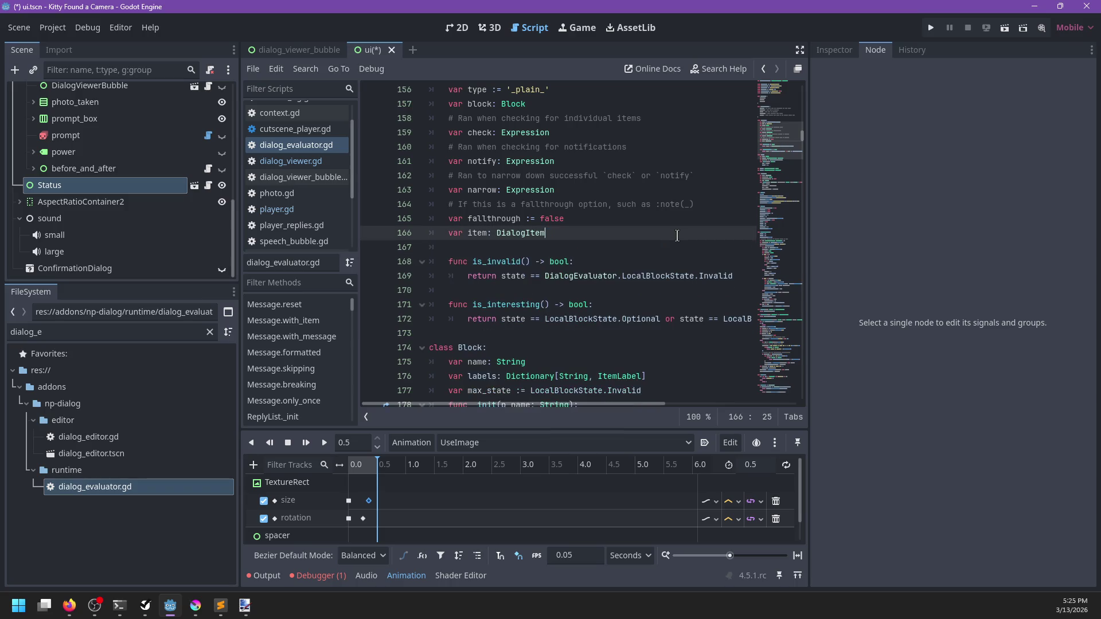
{"action": "key", "text": "ctrl+s"}
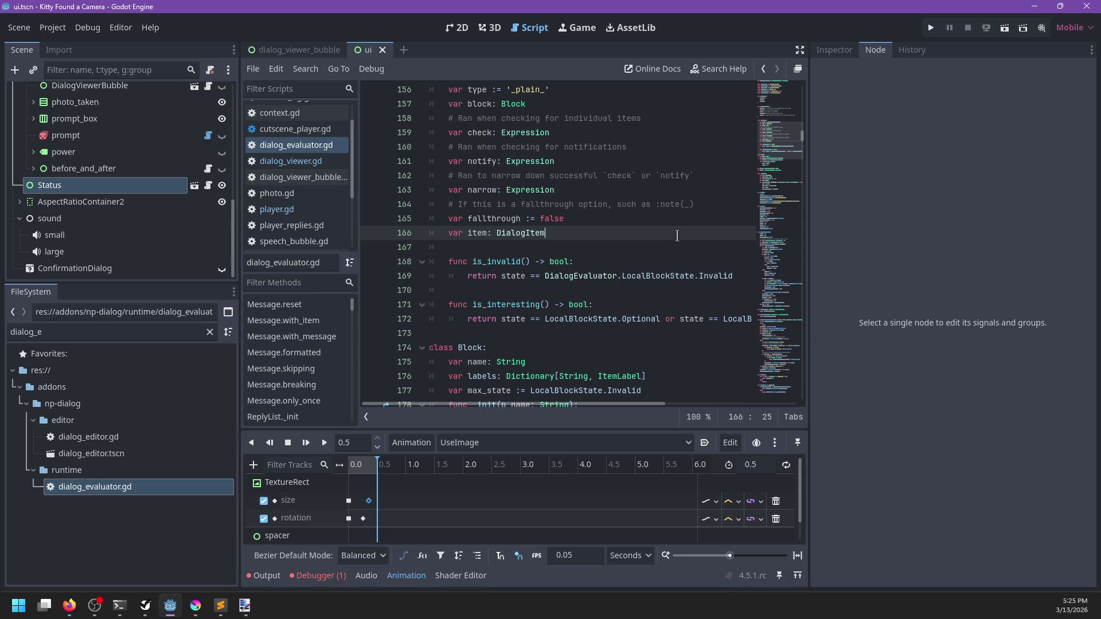
{"action": "double_click", "coordinate": [478, 191]}
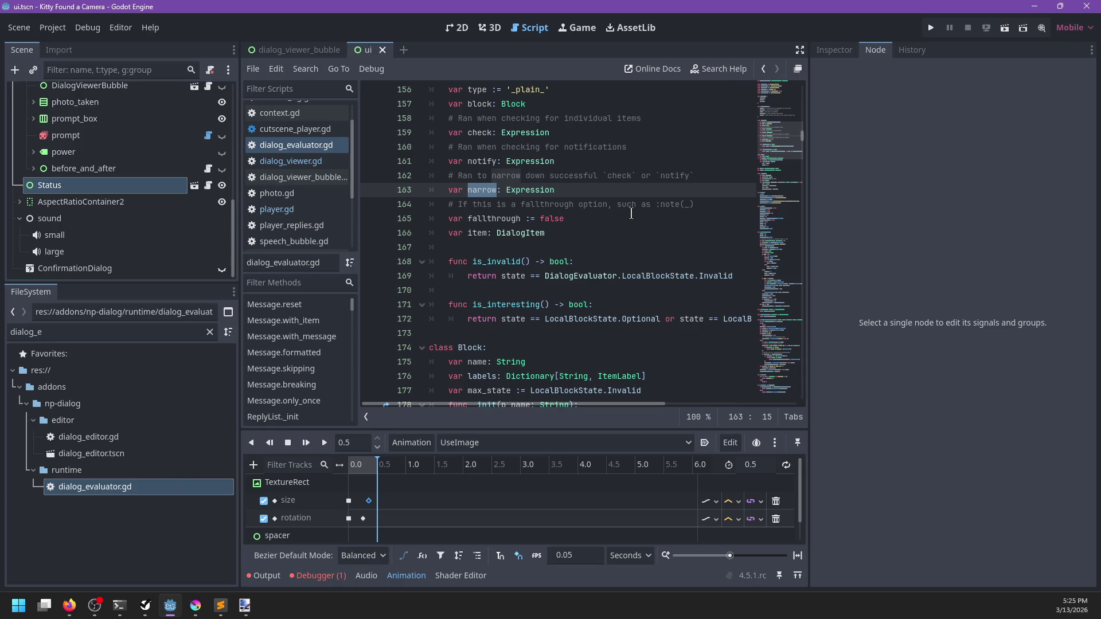
Search dialog_evaluator.gd for 'narrow' and examine the cond value assigned to it
{"action": "key", "text": "ctrl+f"}
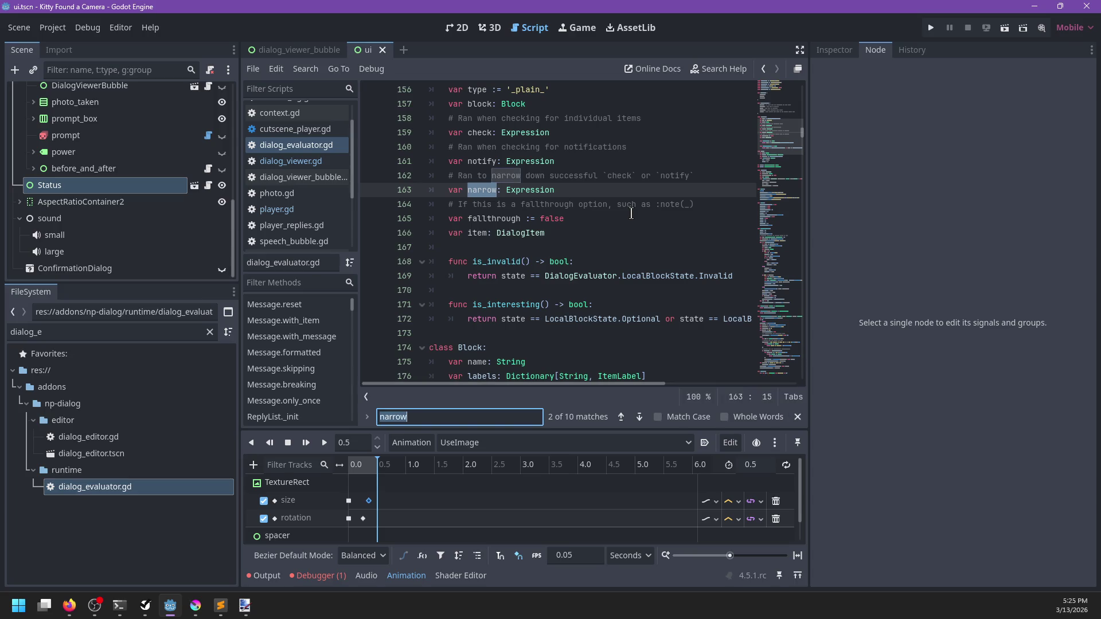
{"action": "key", "text": "Return"}
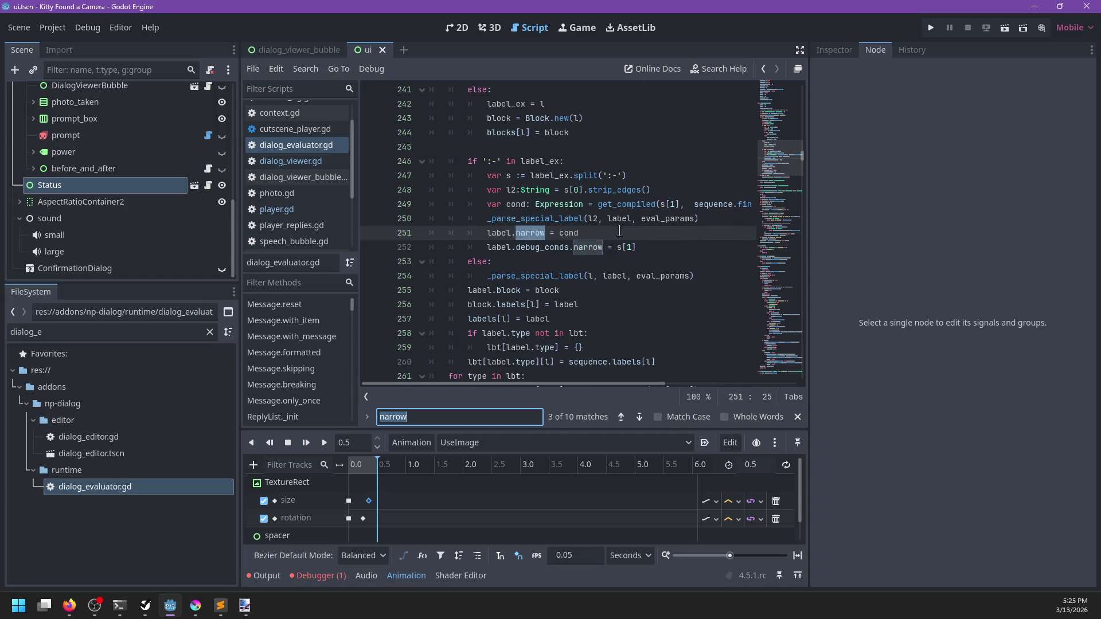
{"action": "double_click", "coordinate": [569, 233]}
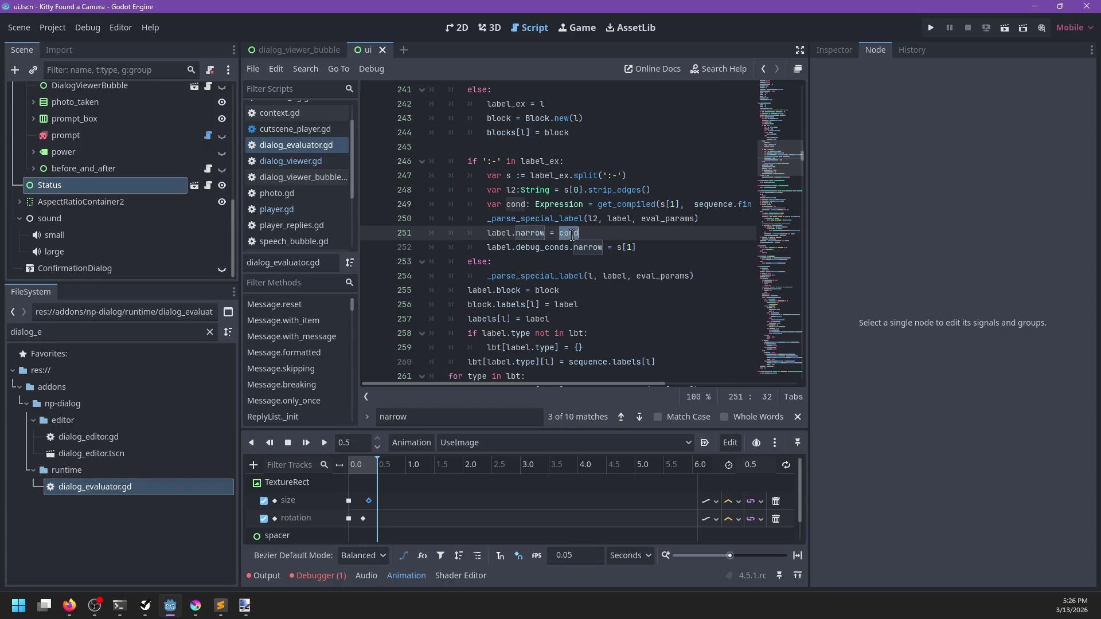
{"action": "scroll", "coordinate": [574, 236], "scroll_direction": "right", "scroll_amount": 3}
{"action": "scroll", "coordinate": [574, 235], "scroll_direction": "left", "scroll_amount": 3}
{"action": "scroll", "coordinate": [574, 235], "scroll_direction": "right", "scroll_amount": 3}
{"action": "scroll", "coordinate": [574, 235], "scroll_direction": "left", "scroll_amount": 3}
{"action": "key", "text": "Escape"}
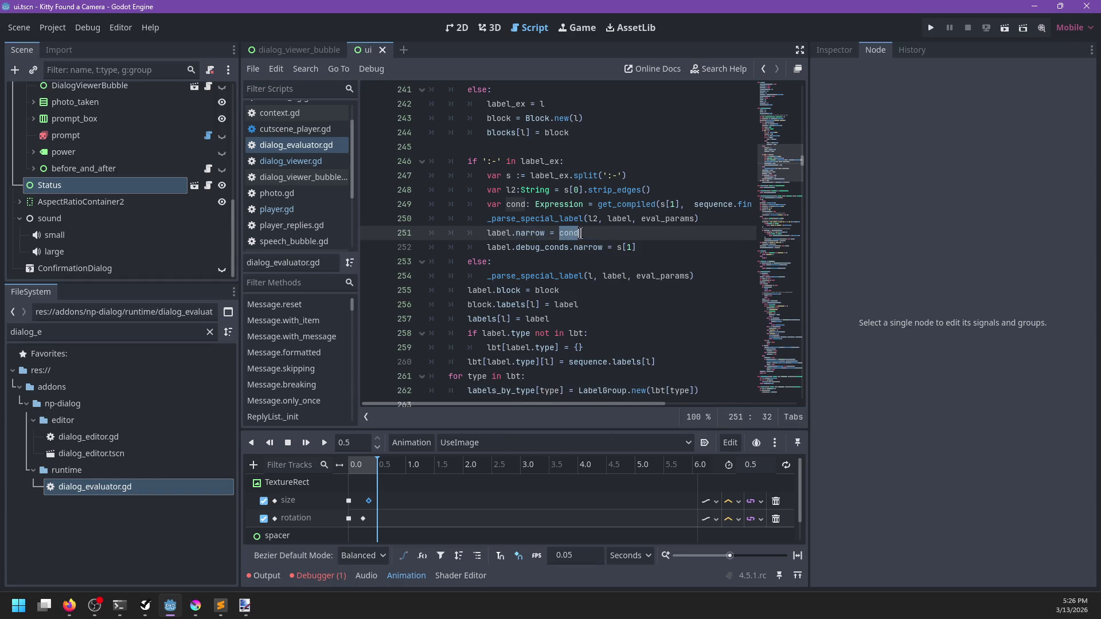
Follow get_compiled to its function definition and read through it
{"action": "scroll", "coordinate": [625, 241], "scroll_direction": "up", "scroll_amount": 1}
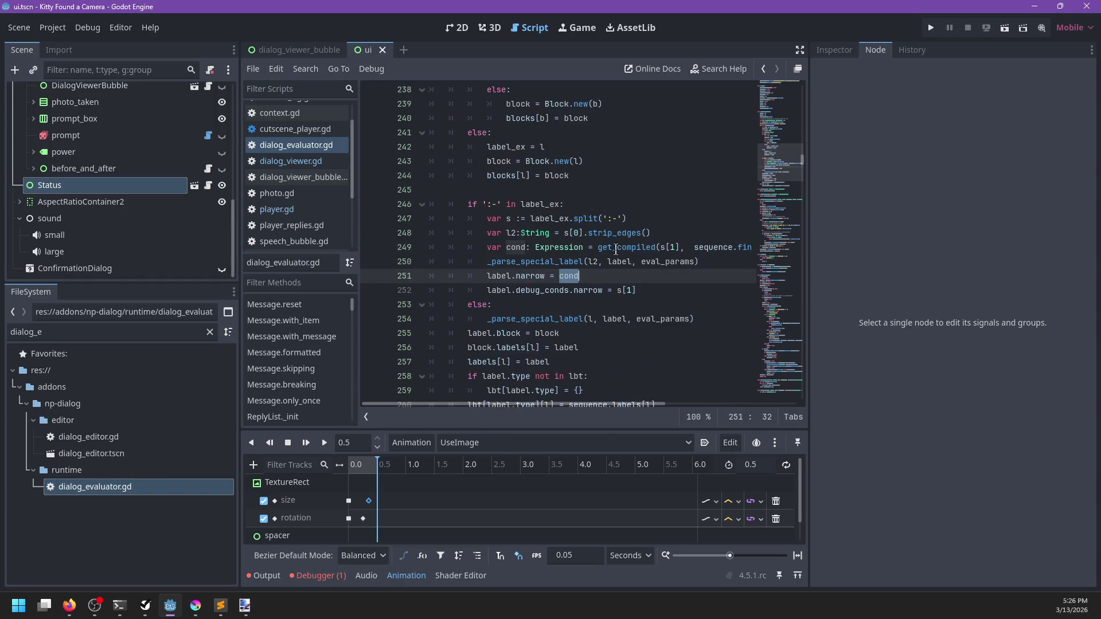
{"action": "scroll", "coordinate": [614, 252], "scroll_direction": "right", "scroll_amount": 3}
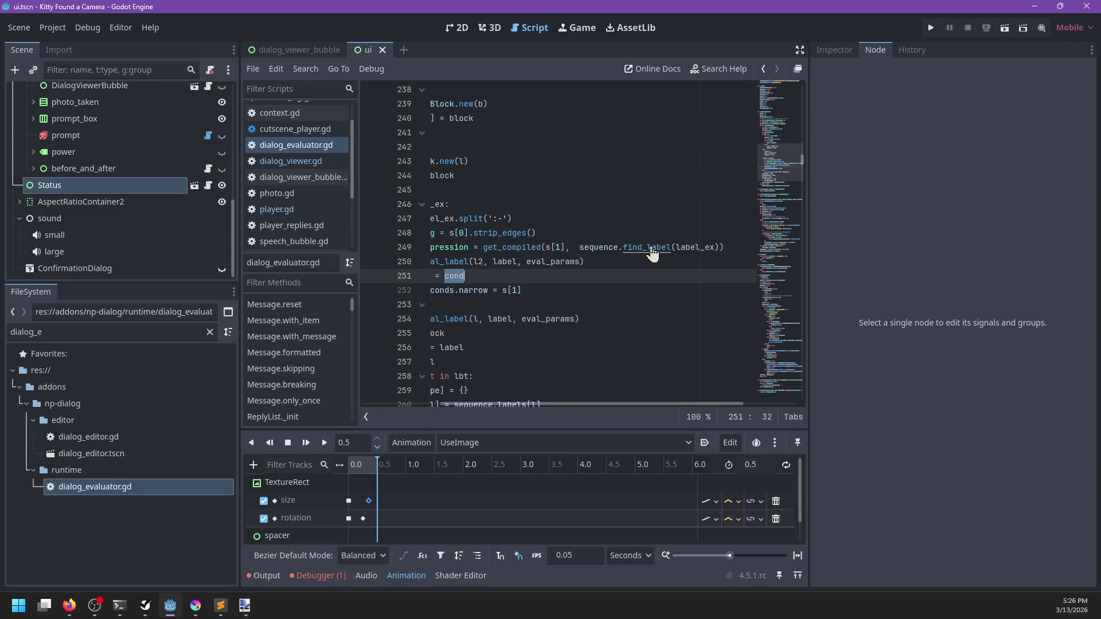
{"action": "left_click", "coordinate": [507, 248], "text": "ctrl"}
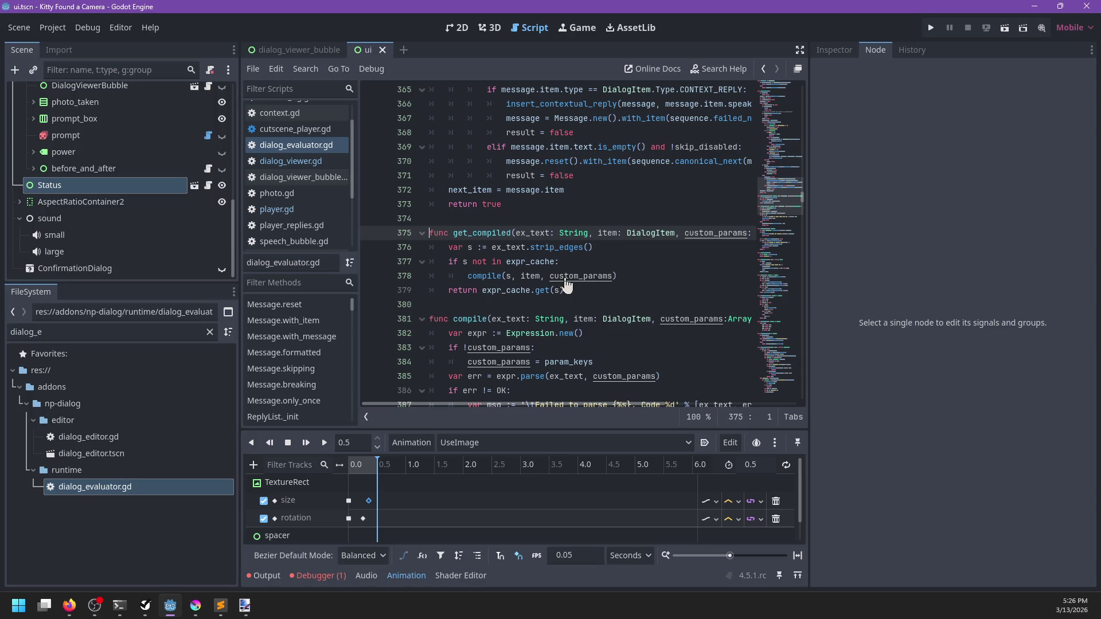
{"action": "scroll", "coordinate": [685, 254], "scroll_direction": "down", "scroll_amount": 3}
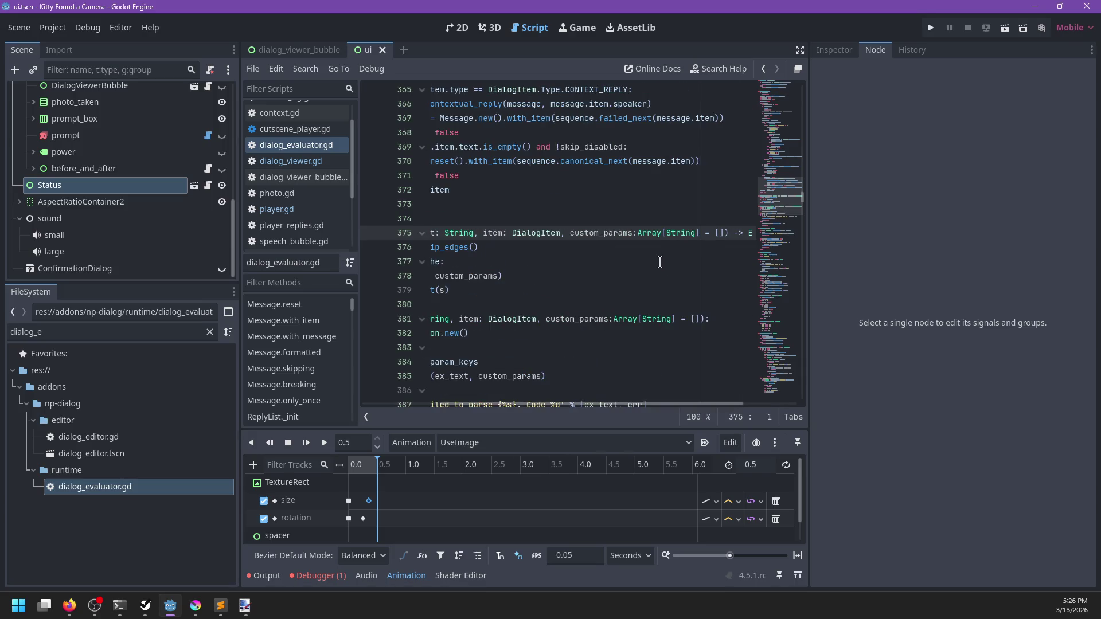
{"action": "scroll", "coordinate": [659, 262], "scroll_direction": "up", "scroll_amount": 3}
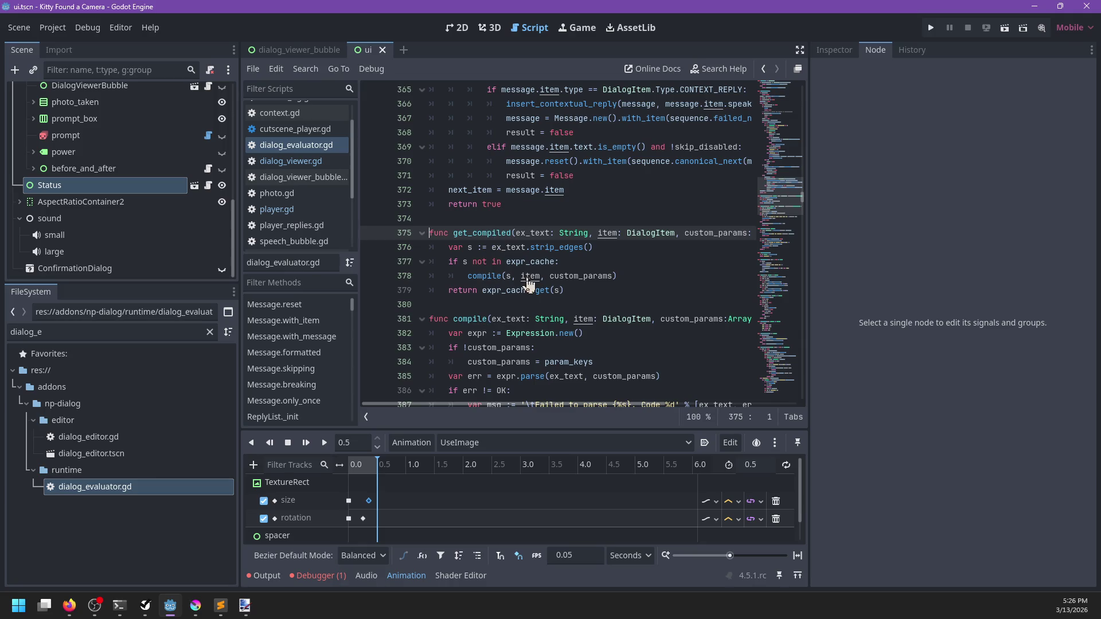
{"action": "scroll", "coordinate": [550, 241], "scroll_direction": "up", "scroll_amount": 5}
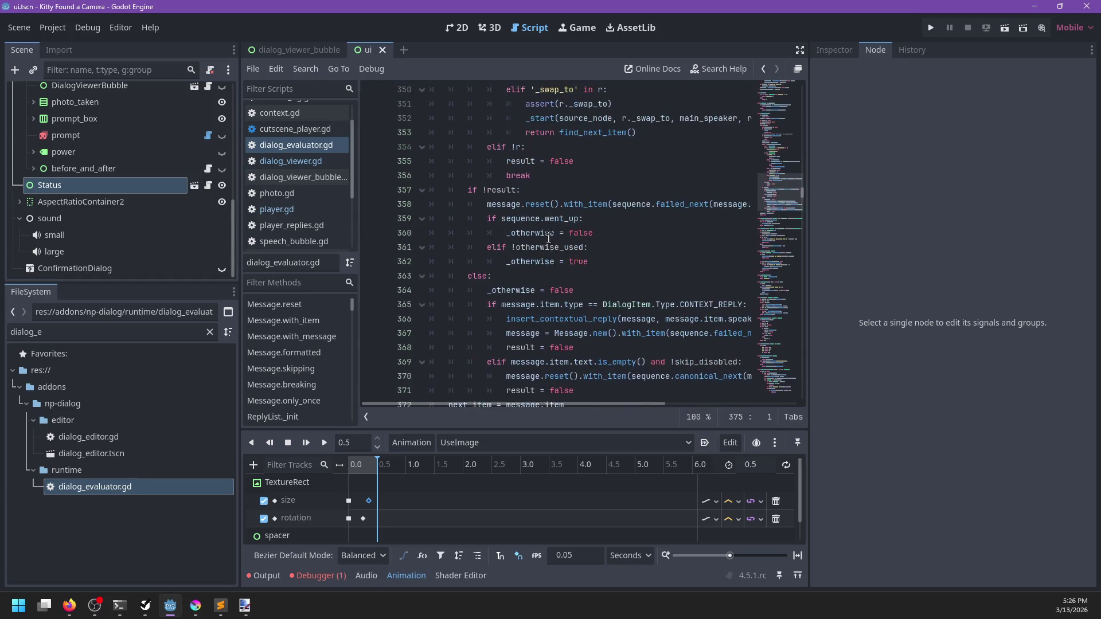
{"action": "scroll", "coordinate": [550, 242], "scroll_direction": "up", "scroll_amount": 10}
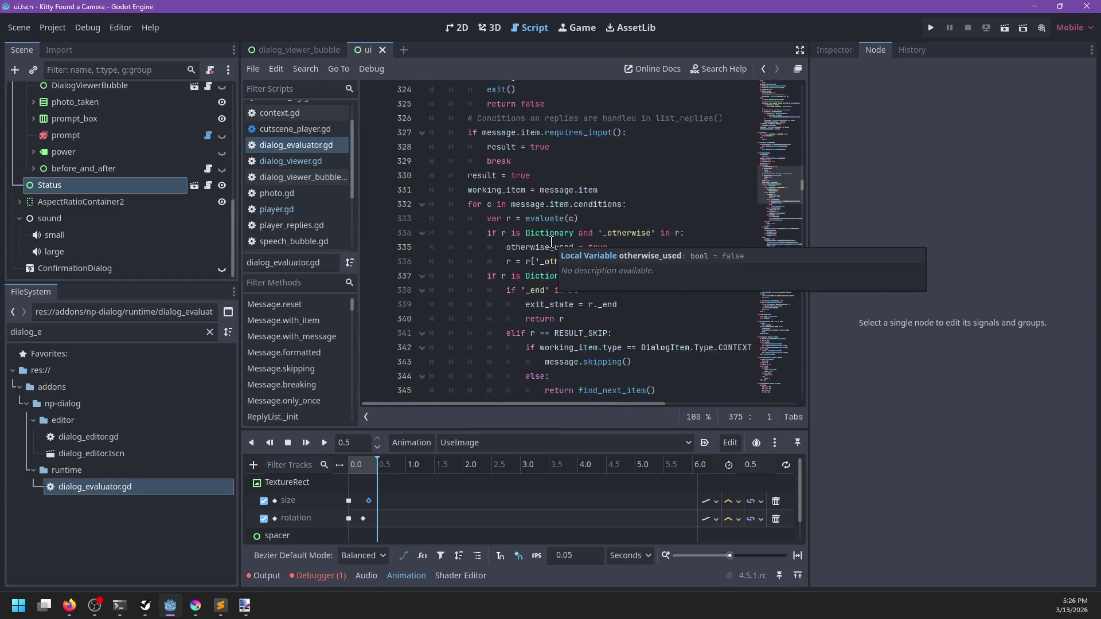
Cycle through every 'narrow' match until the search wraps back to the first one
{"action": "key", "text": "ctrl+f"}
{"action": "key", "text": "Return"}
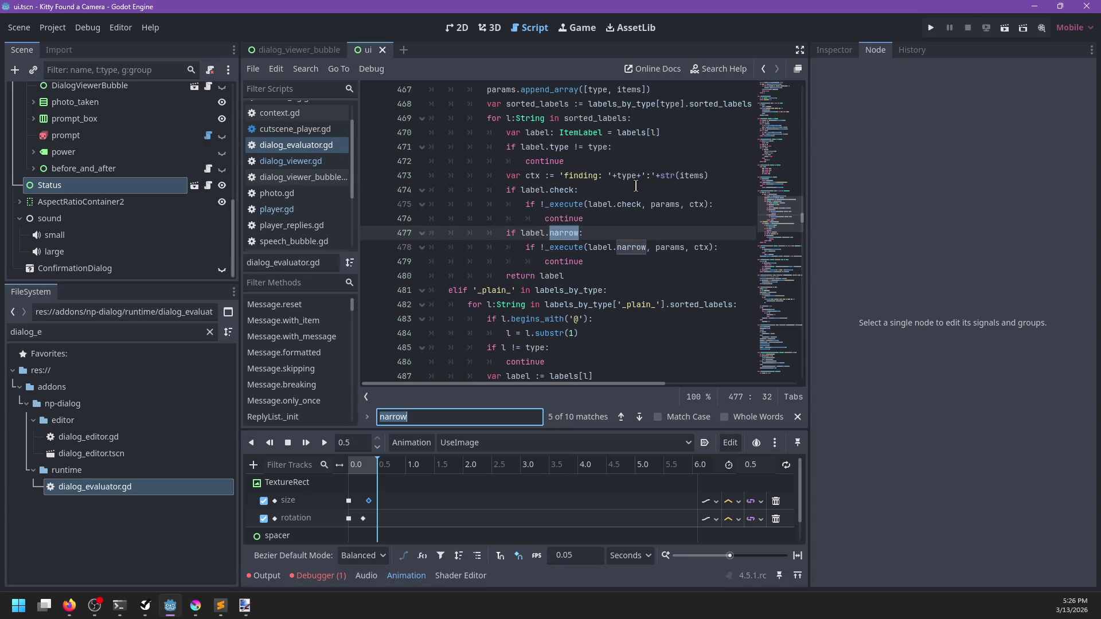
{"action": "key", "text": "Return"}
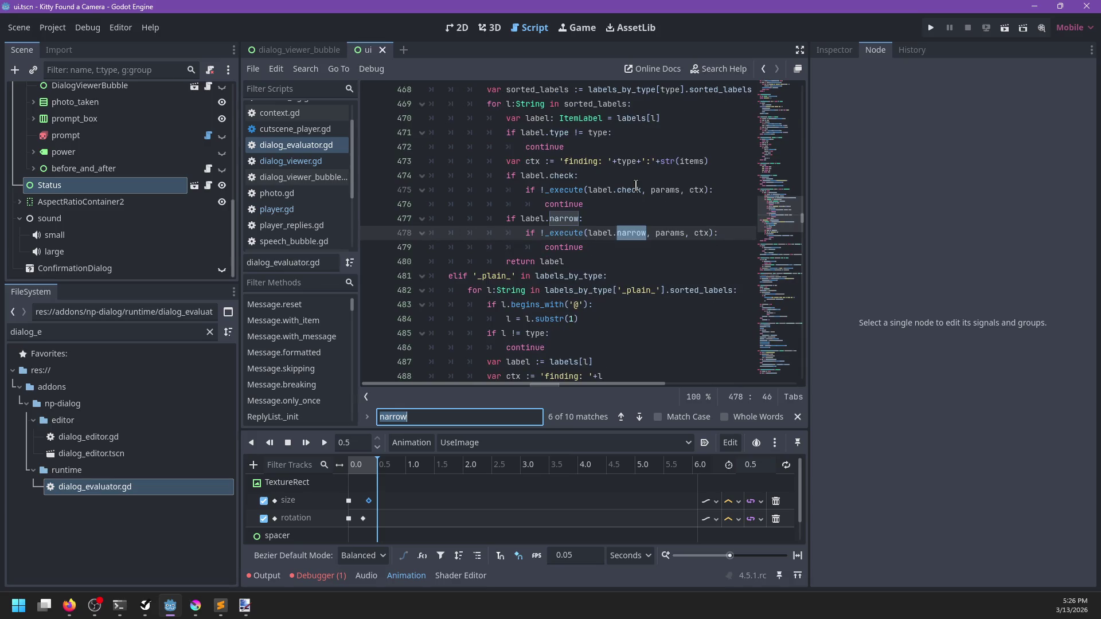
{"action": "key", "text": "Return"}
{"action": "key", "text": "Return"}
{"action": "key", "text": "Return"}
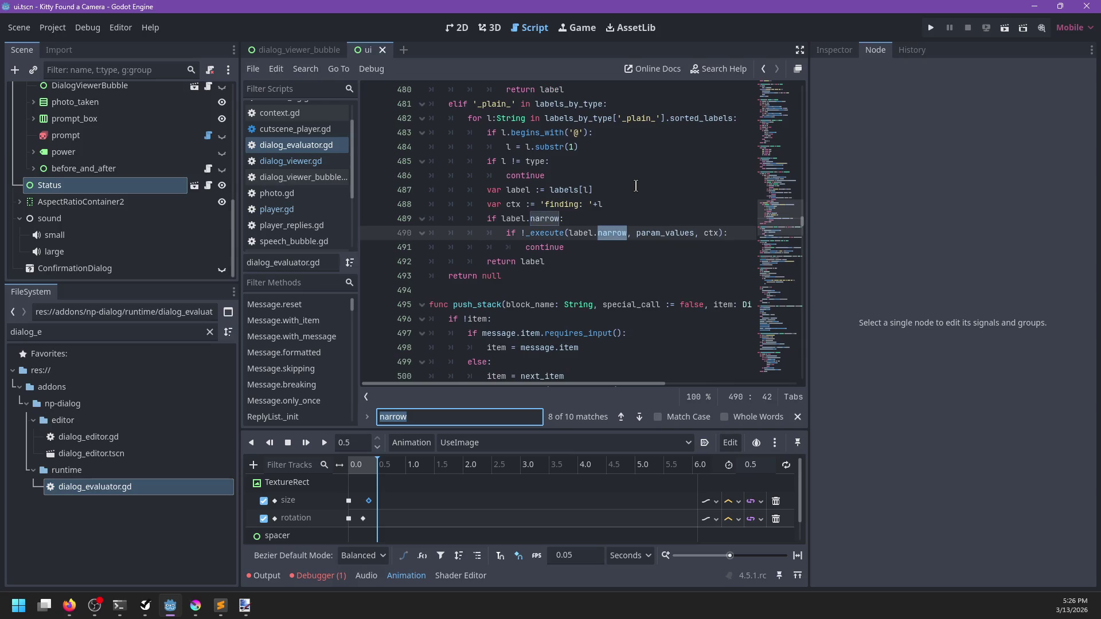
{"action": "key", "text": "Return"}
{"action": "key", "text": "Return"}
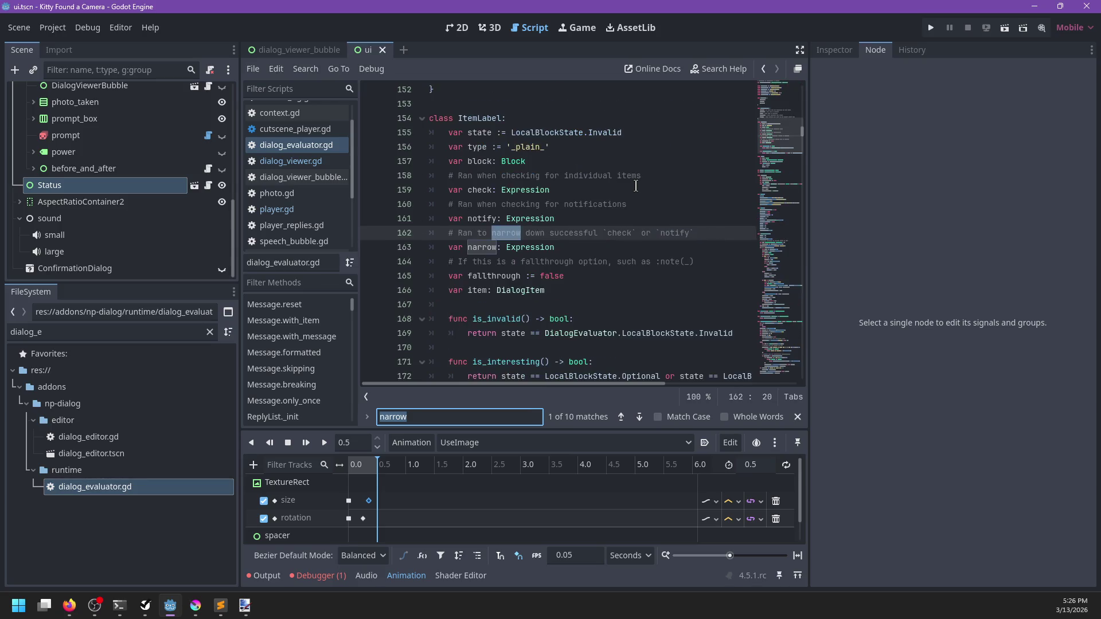
{"action": "key", "text": "Return"}
{"action": "key", "text": "Return"}
{"action": "key", "text": "Escape"}
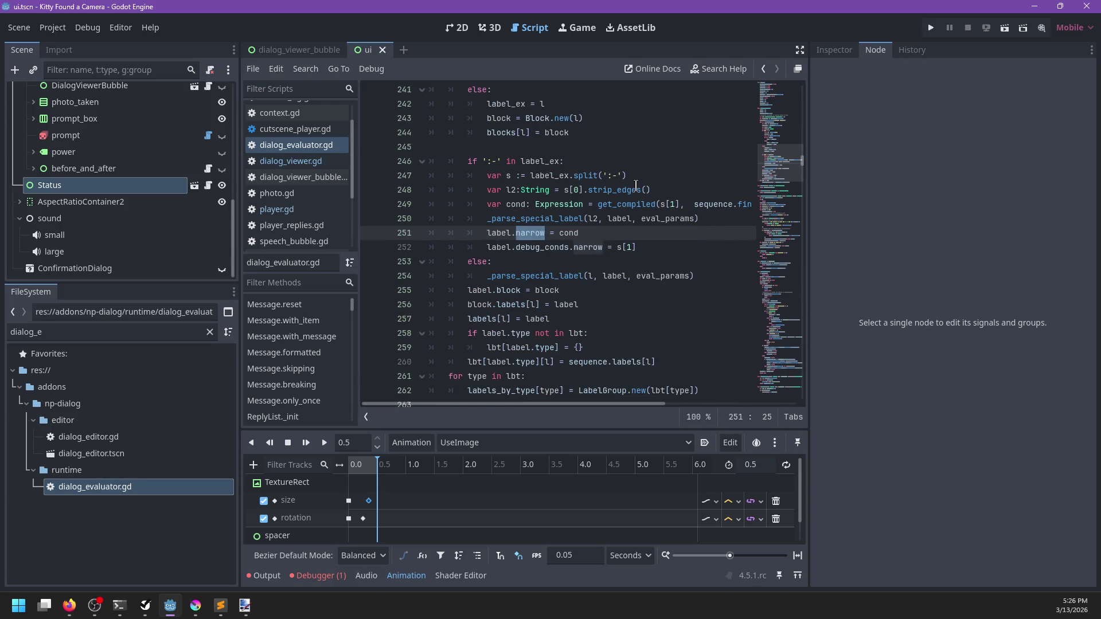
{"action": "left_click", "coordinate": [145, 330]}
Filter the FileSystem for 'parser' and open exp_parser.gd
{"action": "type", "text": "parser"}
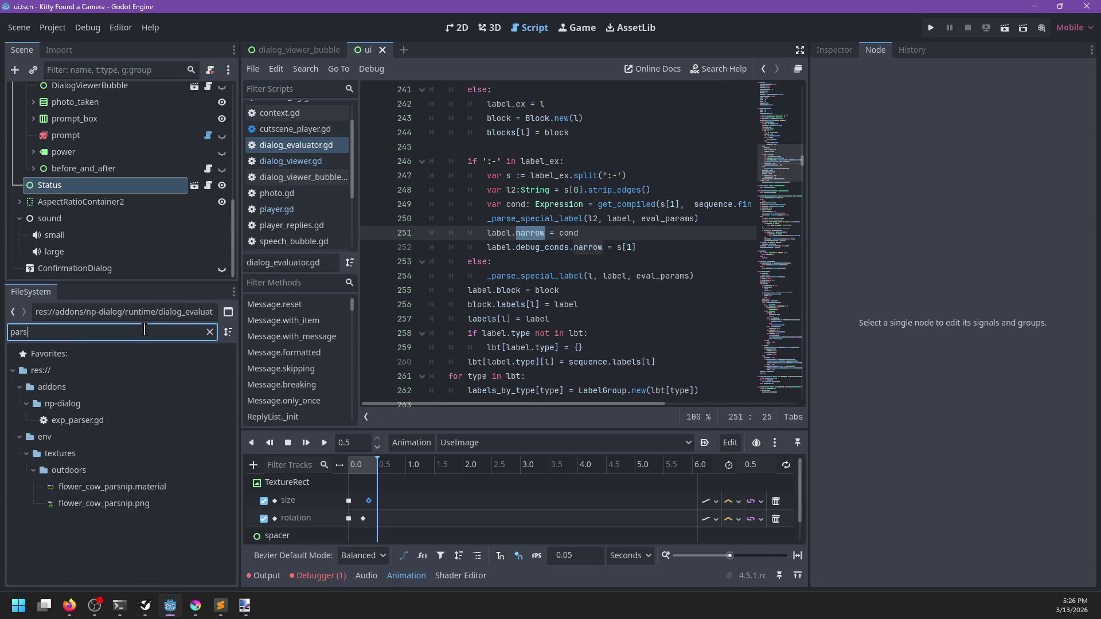
{"action": "left_click", "coordinate": [146, 414]}
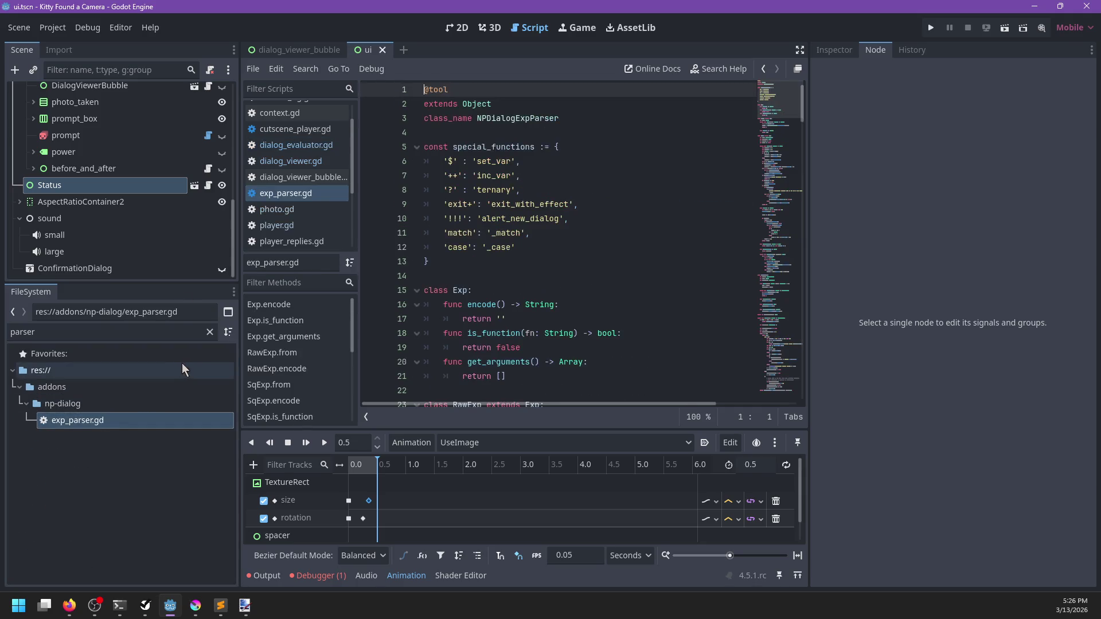
{"action": "left_click", "coordinate": [209, 332]}
{"action": "scroll", "coordinate": [134, 398], "scroll_direction": "down", "scroll_amount": 2}
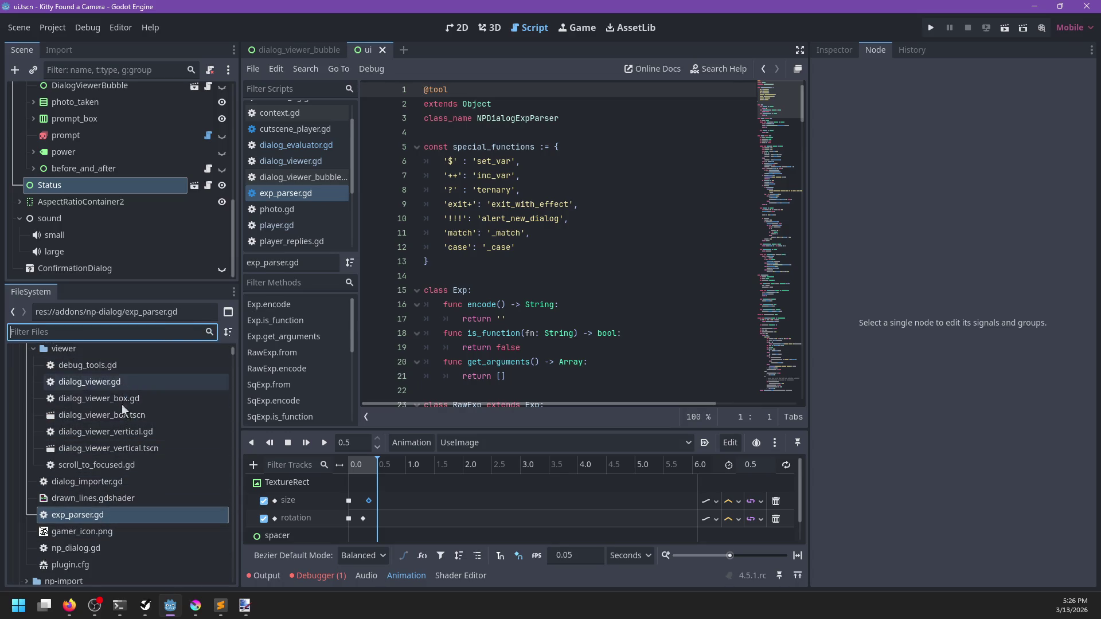
{"action": "scroll", "coordinate": [121, 405], "scroll_direction": "down", "scroll_amount": 4}
{"action": "scroll", "coordinate": [119, 453], "scroll_direction": "up", "scroll_amount": 8}
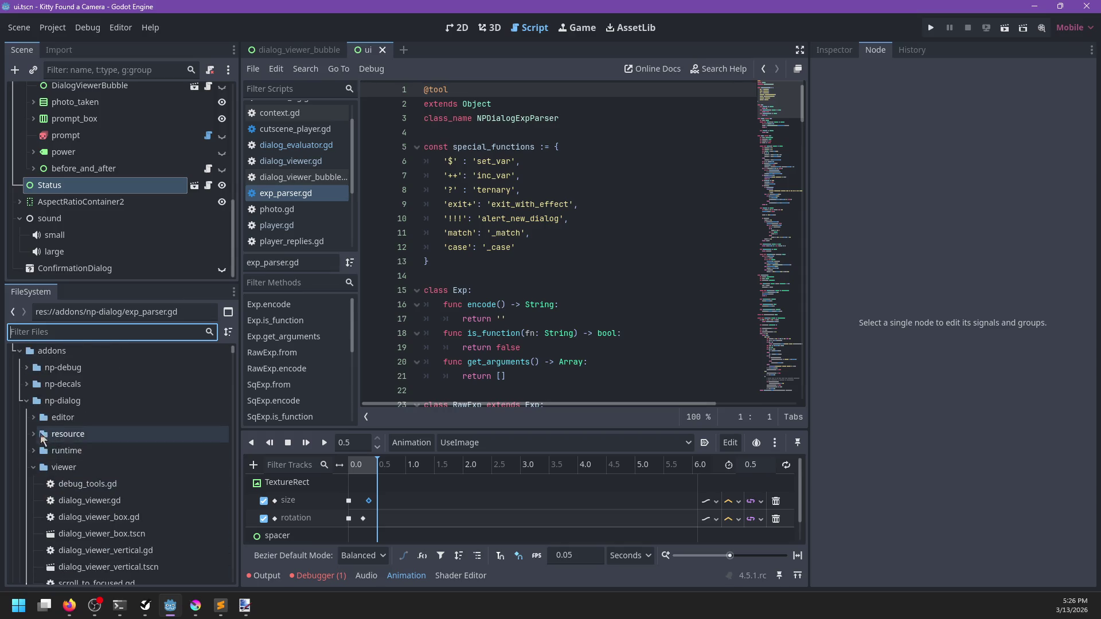
Browse np-dialog's editor, resource and runtime folders, then open np_dialog.gd
{"action": "left_click", "coordinate": [36, 465]}
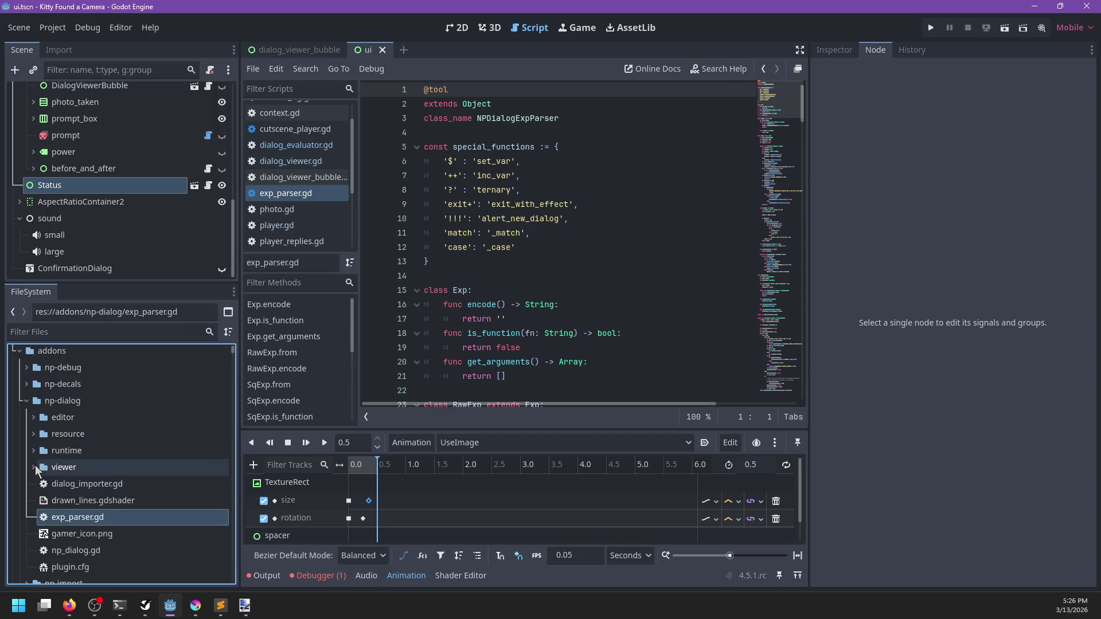
{"action": "left_click", "coordinate": [33, 417]}
{"action": "left_click", "coordinate": [33, 416]}
{"action": "left_click", "coordinate": [31, 433]}
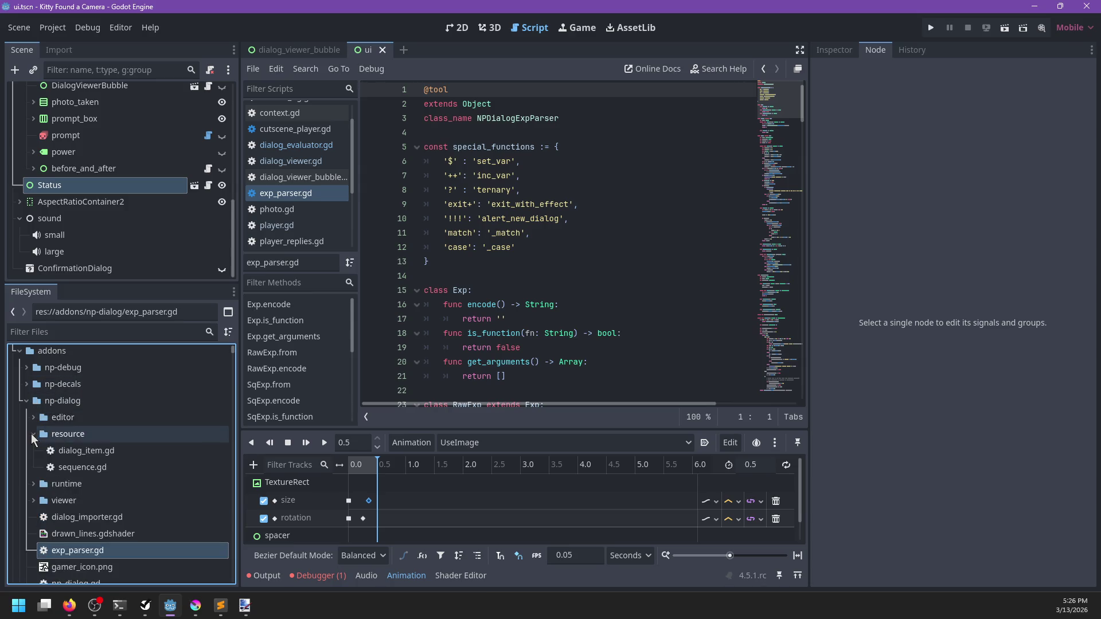
{"action": "left_click", "coordinate": [31, 434]}
{"action": "left_click", "coordinate": [34, 453]}
{"action": "left_click", "coordinate": [33, 453]}
{"action": "scroll", "coordinate": [37, 456], "scroll_direction": "down", "scroll_amount": 3}
{"action": "double_click", "coordinate": [94, 492]}
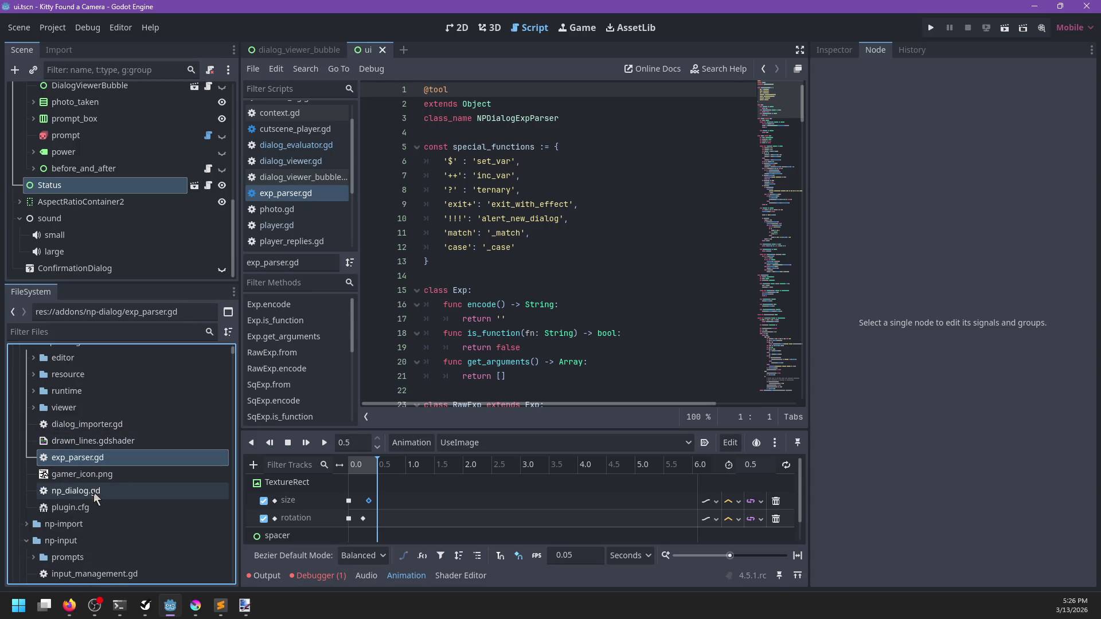
Search np_dialog.gd for 'la' after briefly checking exp_parser.gd
{"action": "left_click", "coordinate": [605, 223]}
{"action": "key", "text": "ctrl+f"}
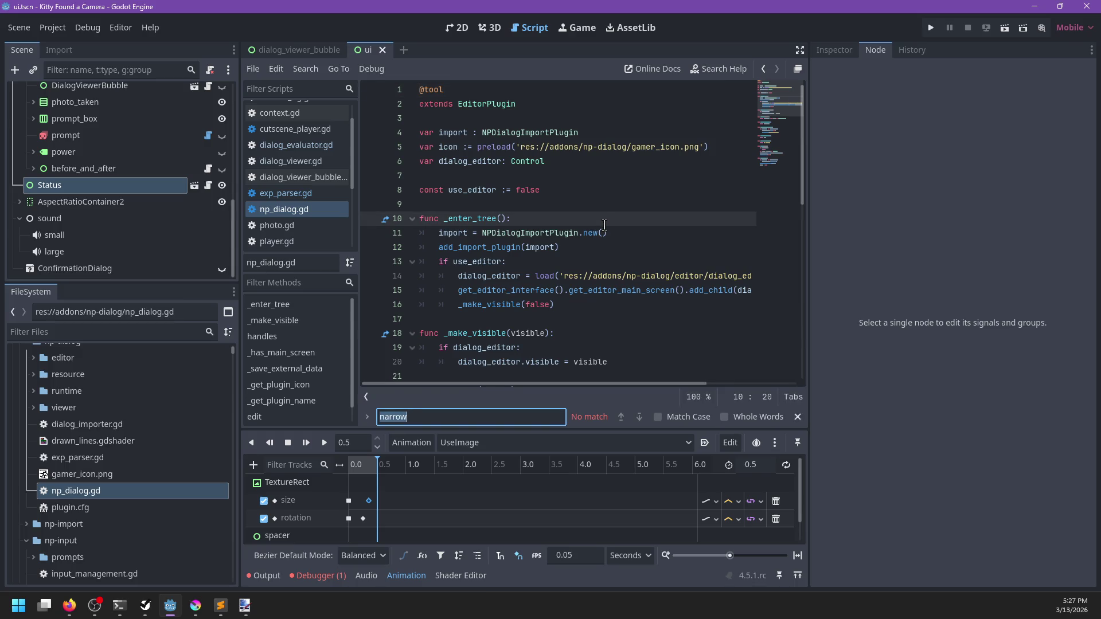
{"action": "left_click", "coordinate": [286, 194]}
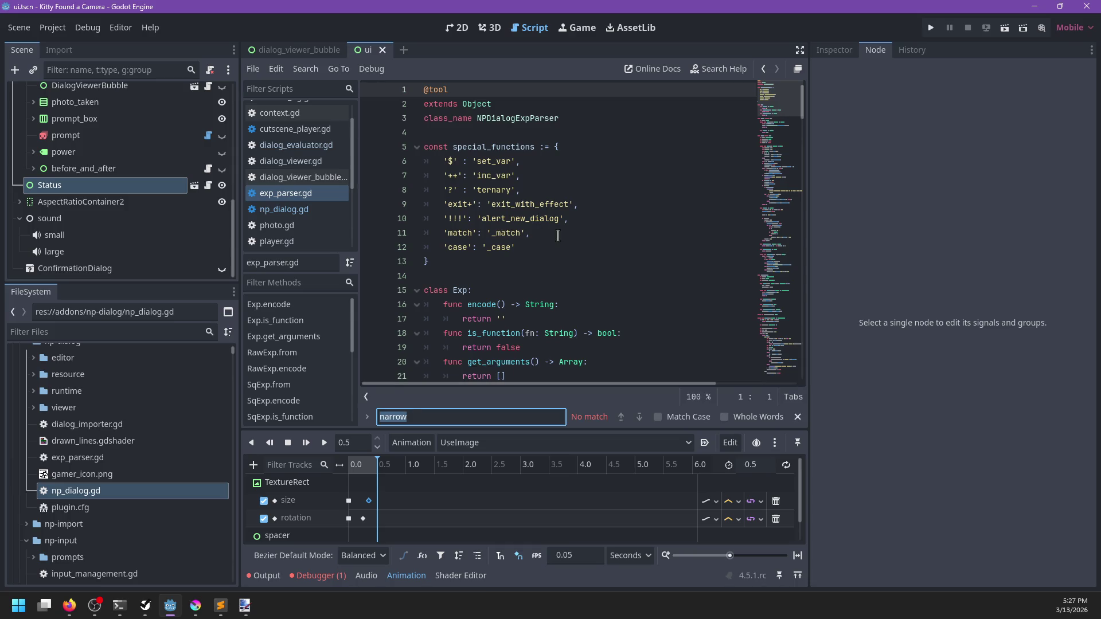
{"action": "left_click", "coordinate": [311, 211]}
{"action": "key", "text": "ctrl+f"}
{"action": "type", "text": "label"}
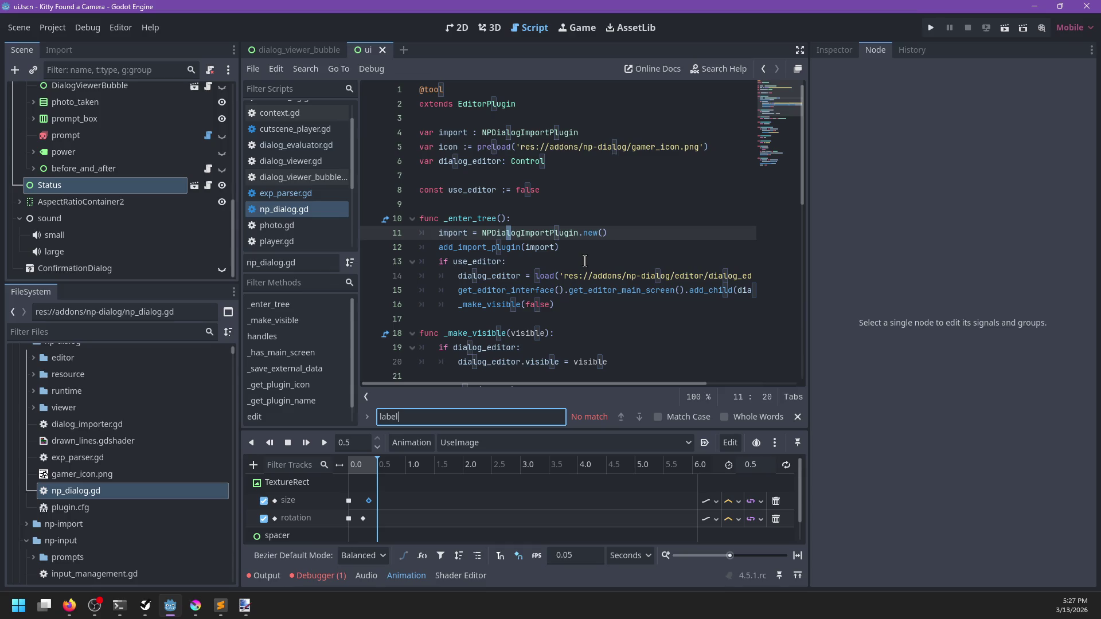
{"action": "key", "text": "Escape"}
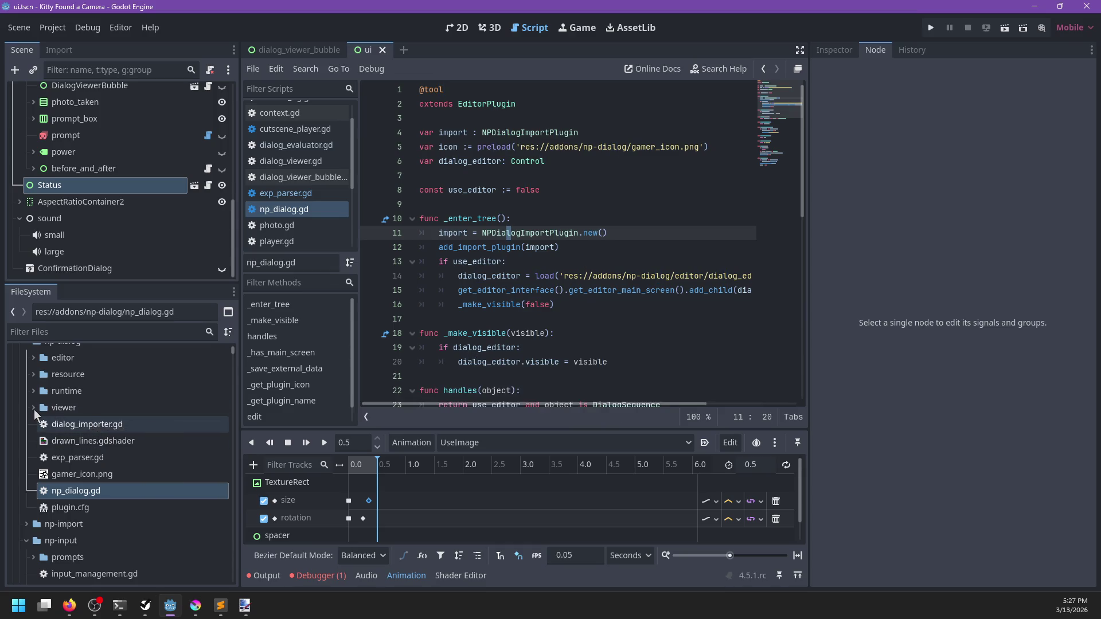
Open dialog_item.gd from the resource folder and search it for 'labe'
{"action": "left_click", "coordinate": [33, 374]}
{"action": "left_click", "coordinate": [77, 392]}
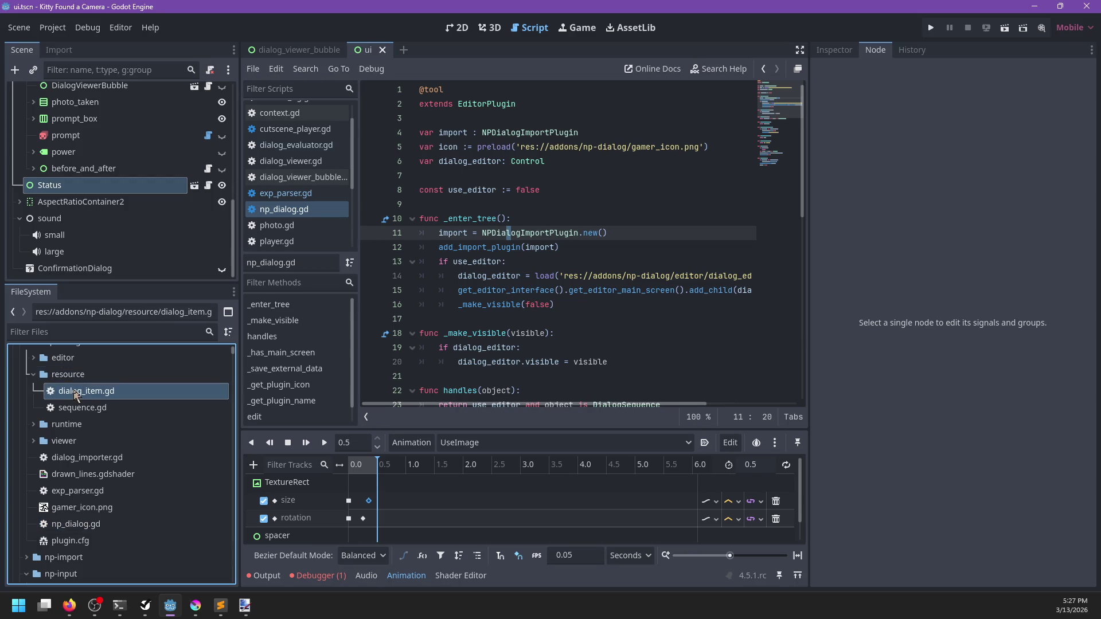
{"action": "double_click", "coordinate": [76, 392]}
{"action": "left_click", "coordinate": [581, 258]}
{"action": "key", "text": "ctrl+f"}
{"action": "type", "text": "labe"}
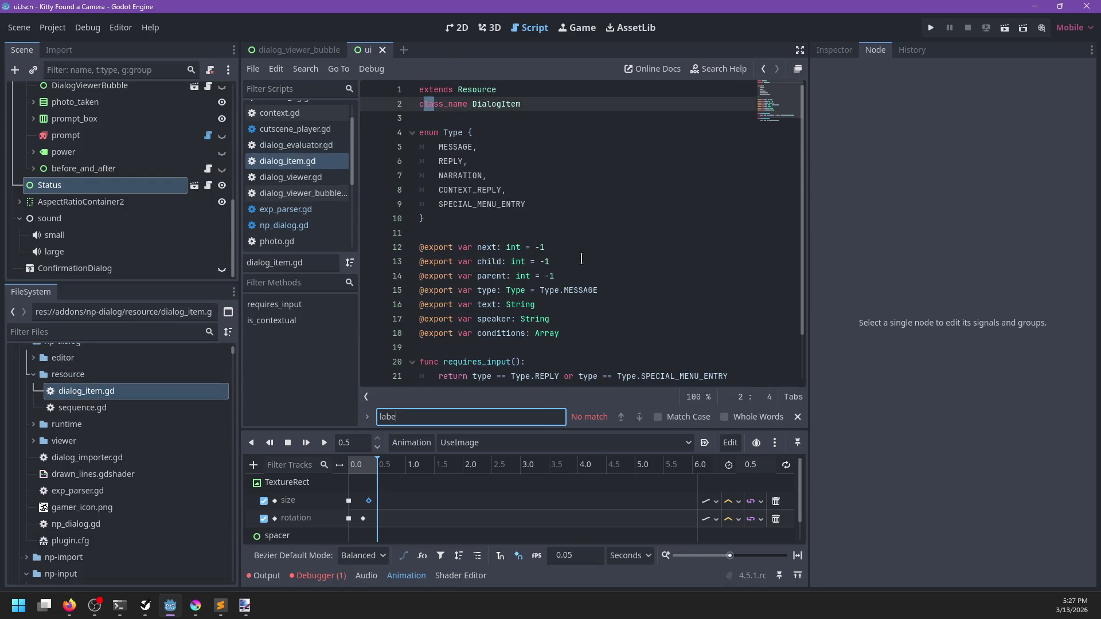
{"action": "key", "text": "Escape"}
Open sequence.gd, then dialog_importer.gd from the runtime folder
{"action": "double_click", "coordinate": [71, 408]}
{"action": "scroll", "coordinate": [731, 190], "scroll_direction": "down", "scroll_amount": 12}
{"action": "left_click", "coordinate": [32, 424]}
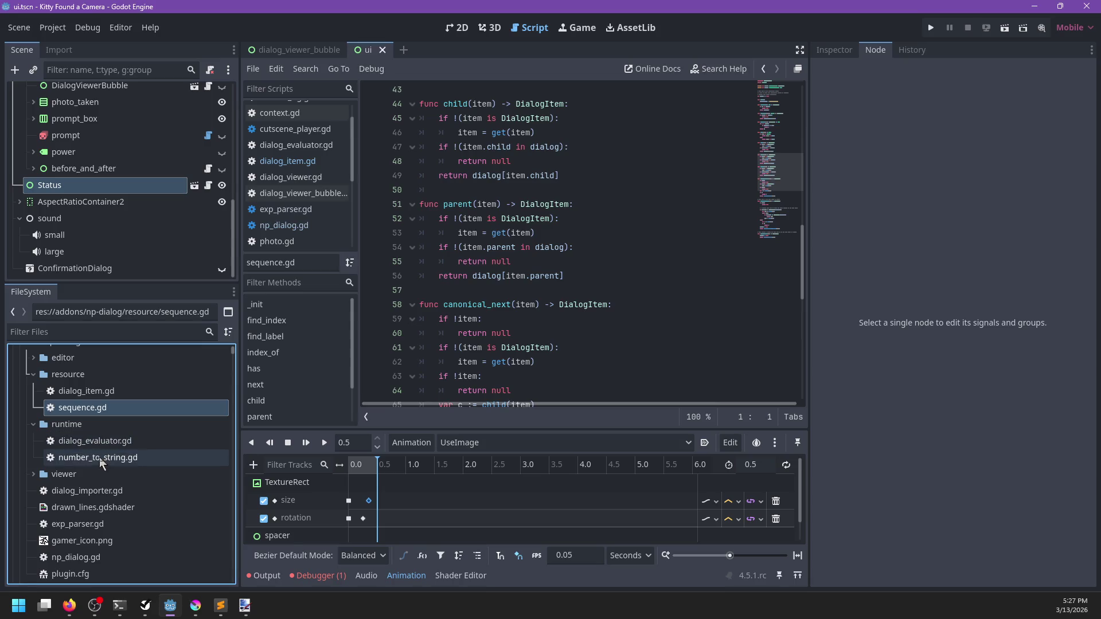
{"action": "left_click", "coordinate": [37, 474]}
{"action": "scroll", "coordinate": [101, 456], "scroll_direction": "down", "scroll_amount": 3}
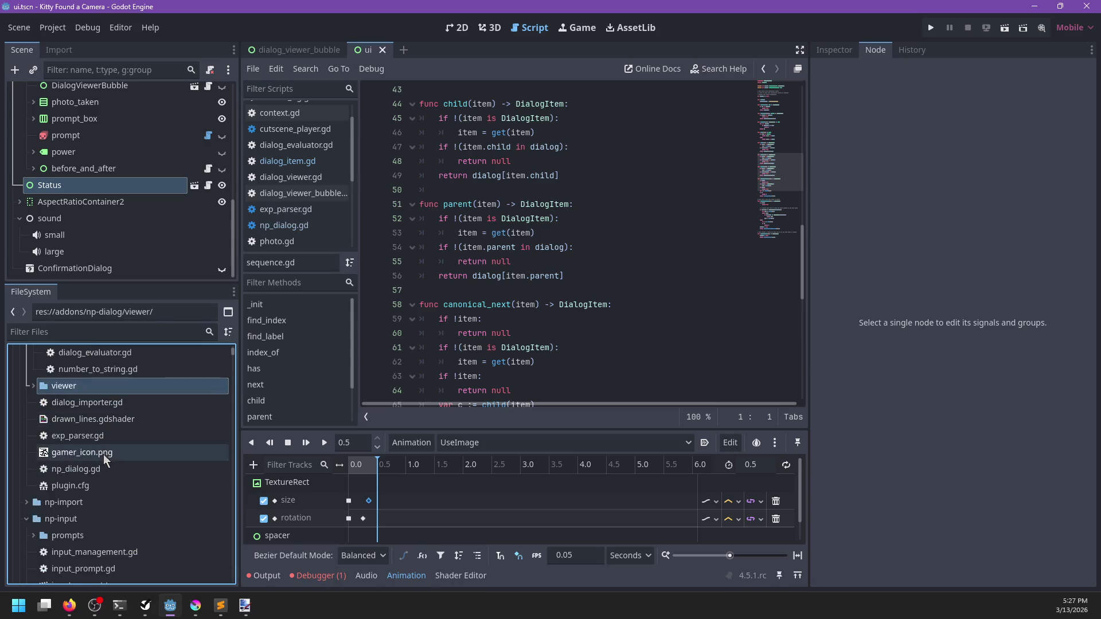
{"action": "scroll", "coordinate": [109, 428], "scroll_direction": "up", "scroll_amount": 5}
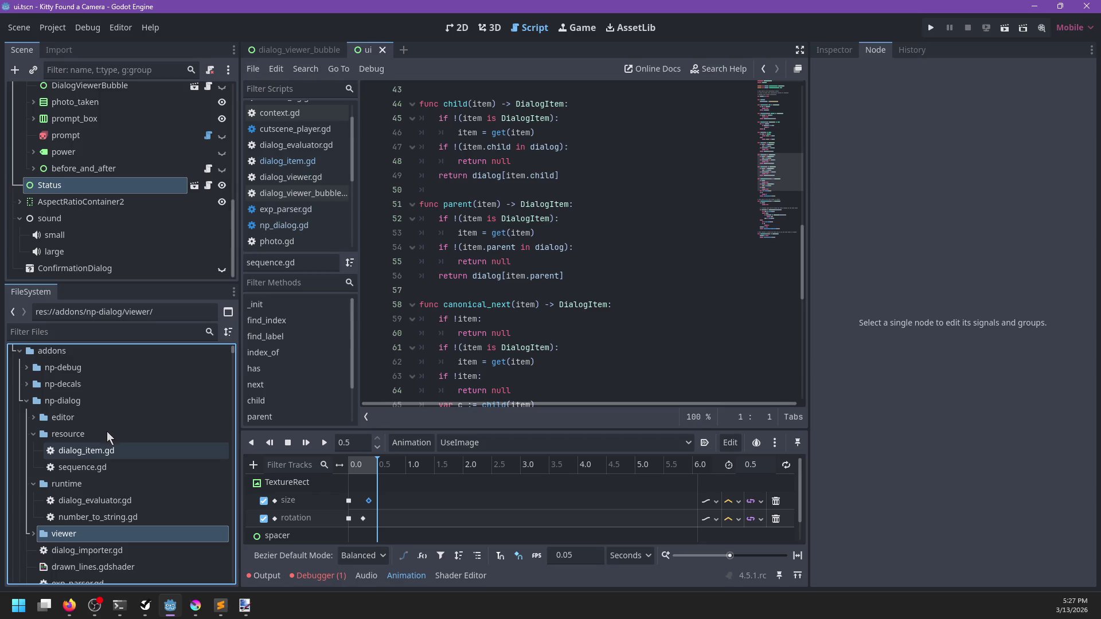
{"action": "double_click", "coordinate": [86, 550]}
Search dialog_importer.gd for 'label', stepping to the working_labels assignment on line 201
{"action": "scroll", "coordinate": [655, 227], "scroll_direction": "down", "scroll_amount": 5}
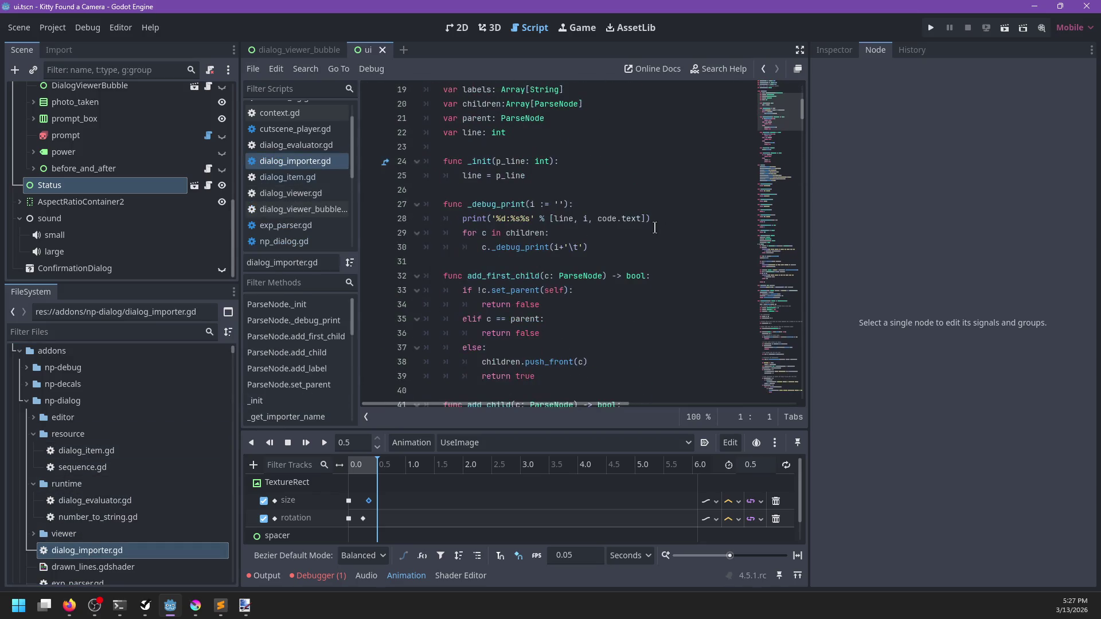
{"action": "left_click", "coordinate": [655, 228]}
{"action": "key", "text": "ctrl+f"}
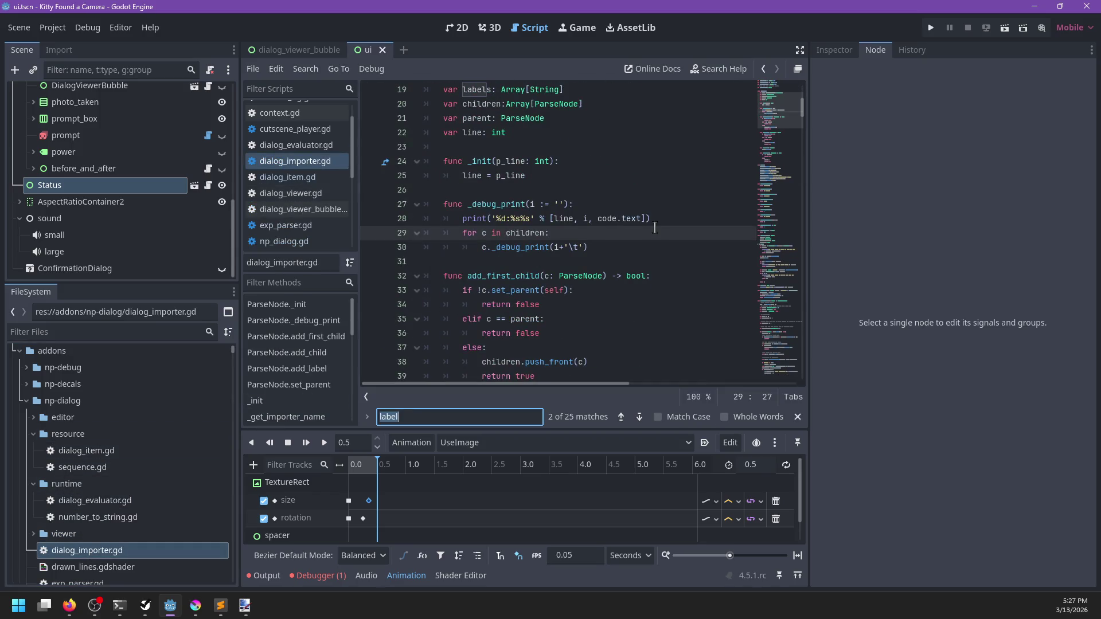
{"action": "type", "text": "narrow"}
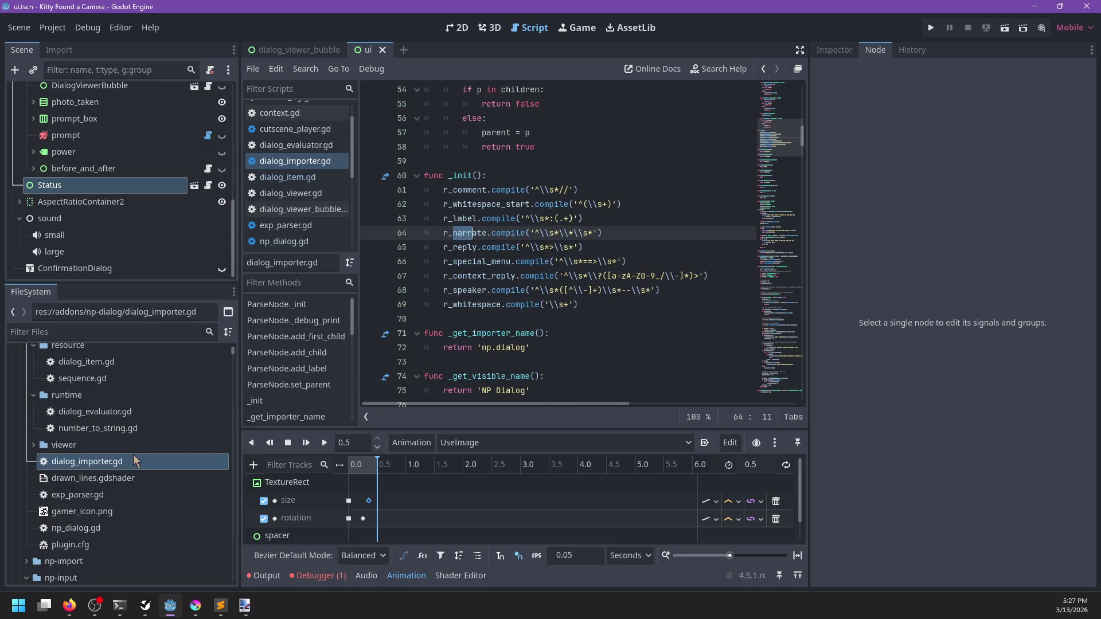
{"action": "left_click", "coordinate": [593, 258]}
{"action": "type", "text": "label"}
{"action": "key", "text": "Return"}
{"action": "key", "text": "Return"}
{"action": "key", "text": "Return"}
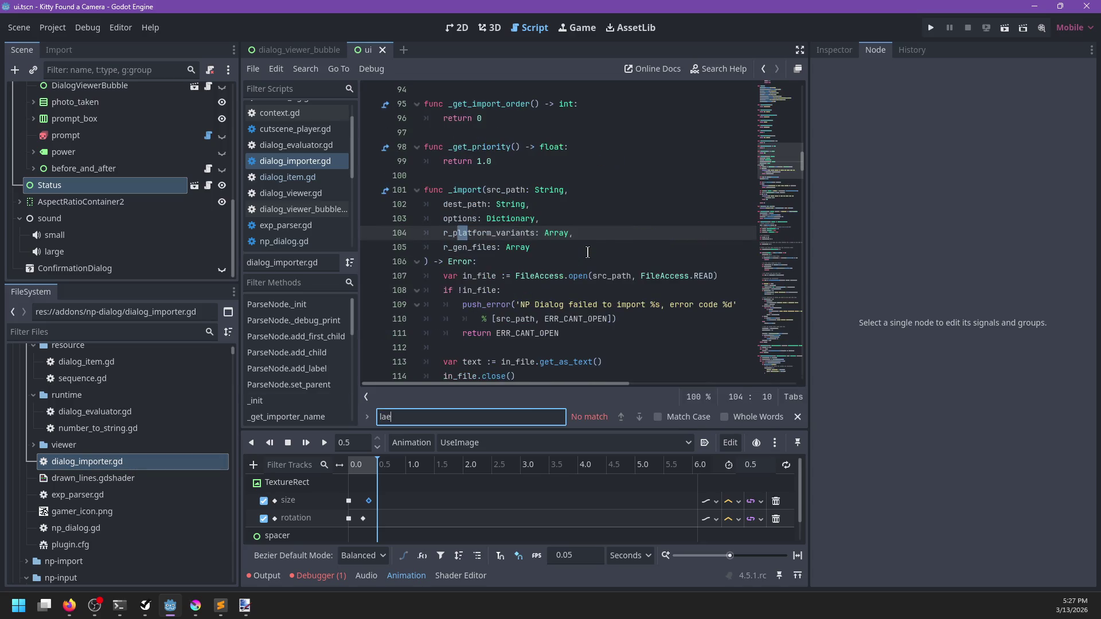
{"action": "key", "text": "Return"}
{"action": "key", "text": "Return"}
{"action": "key", "text": "Return"}
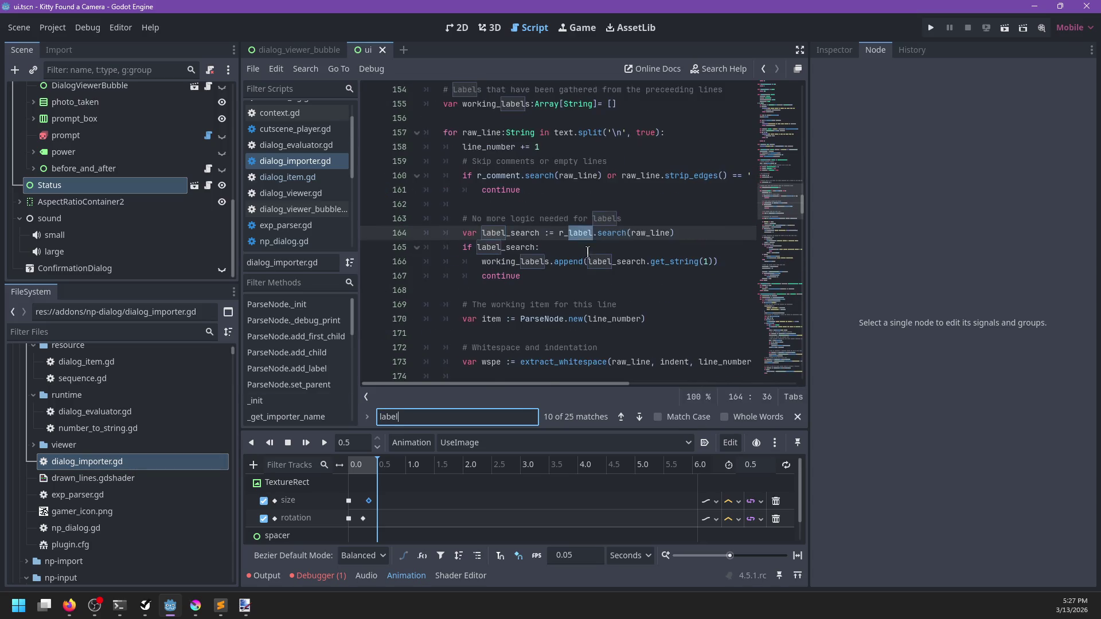
{"action": "key", "text": "Return"}
{"action": "key", "text": "Return"}
{"action": "key", "text": "Return"}
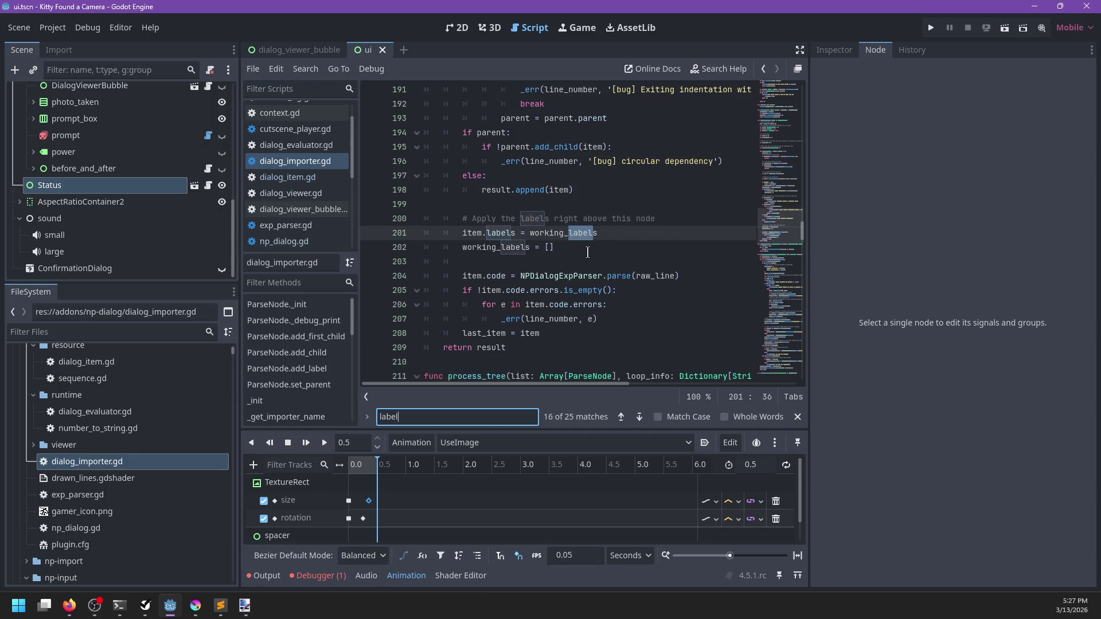
{"action": "key", "text": "Escape"}
Check ParseNode's labels declaration and the working_labels match on line 166
{"action": "left_click", "coordinate": [495, 234], "text": "ctrl"}
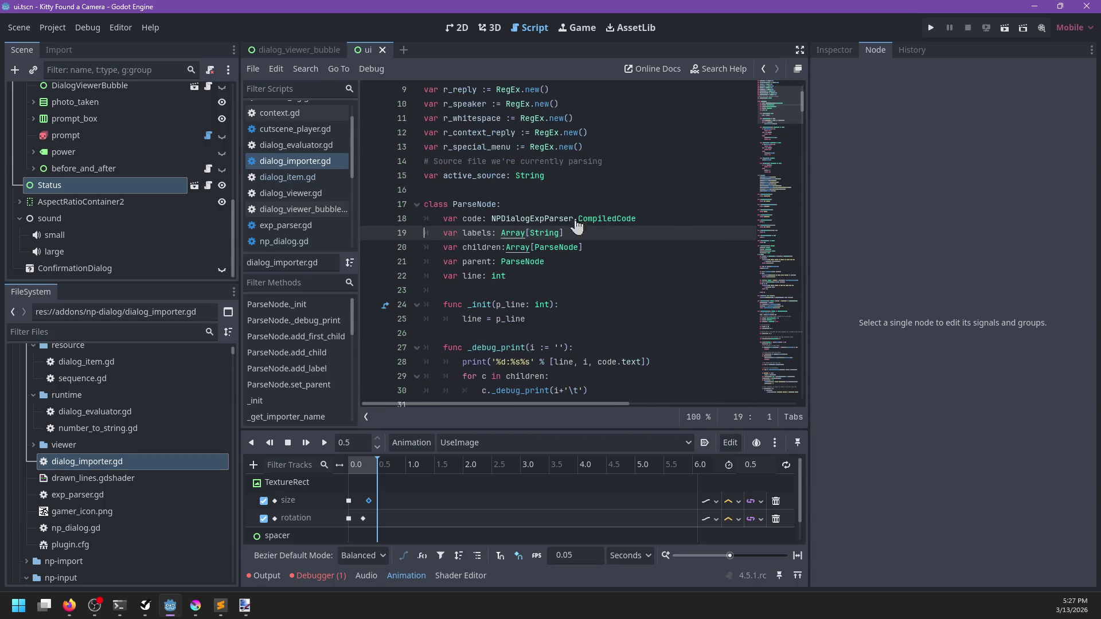
{"action": "key", "text": "ctrl+f"}
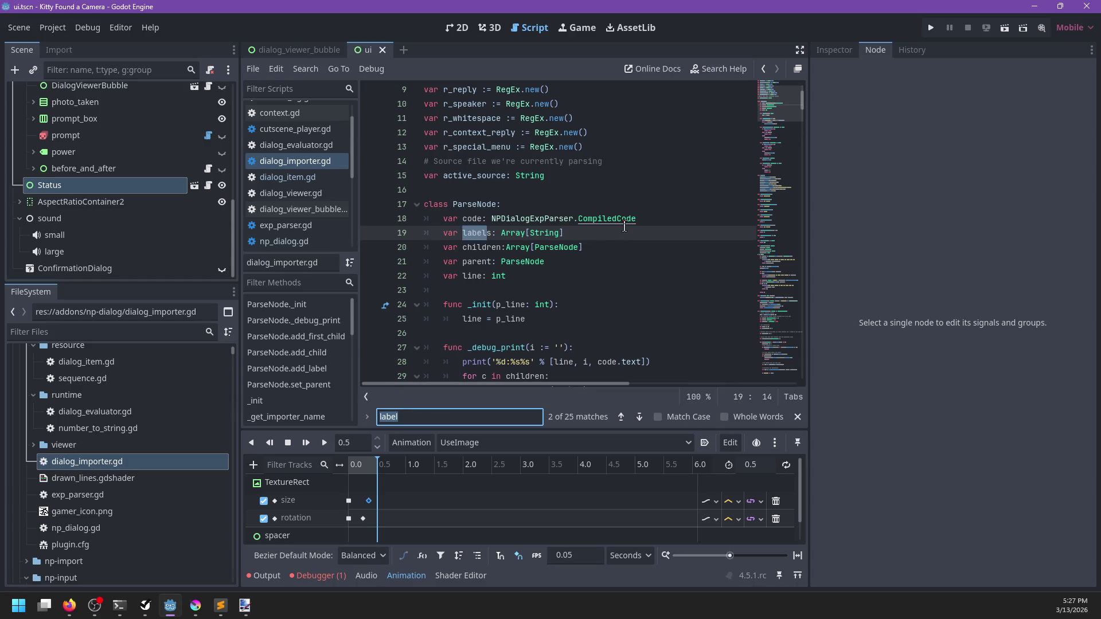
{"action": "key", "text": "Return"}
{"action": "key", "text": "Return"}
{"action": "key", "text": "Return"}
{"action": "key", "text": "Return"}
{"action": "key", "text": "Return"}
{"action": "key", "text": "Return"}
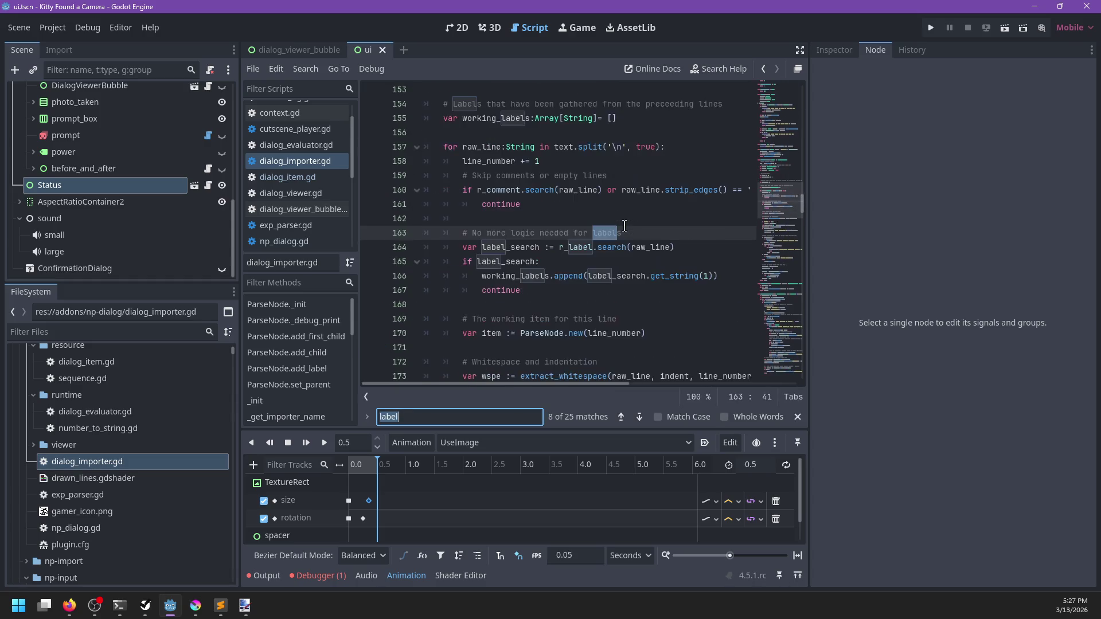
{"action": "key", "text": "Return"}
{"action": "key", "text": "Return"}
{"action": "key", "text": "Return"}
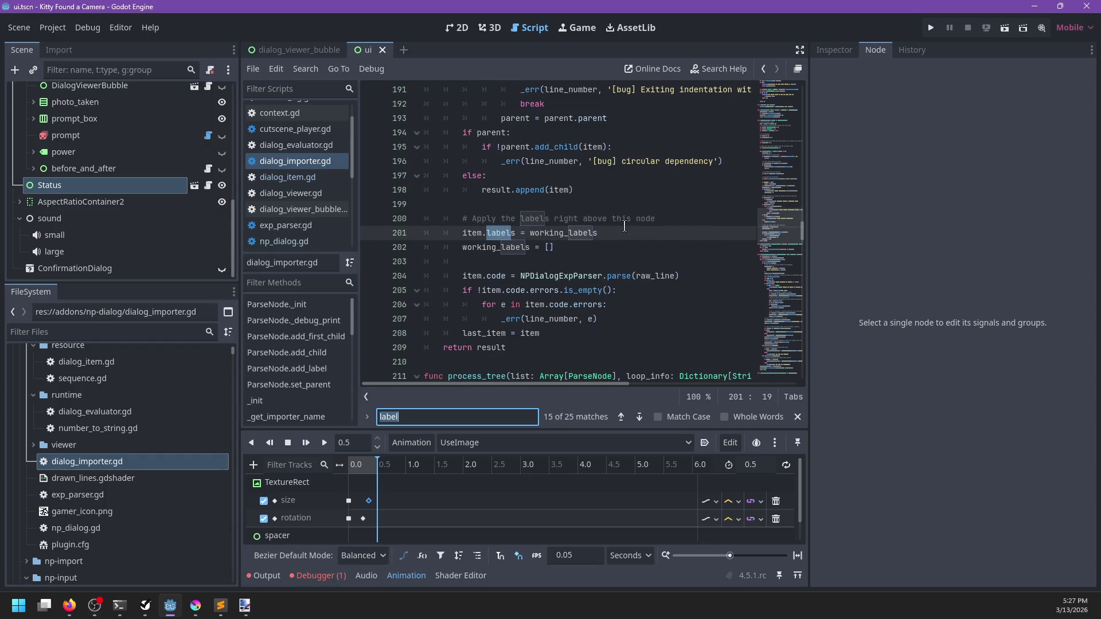
{"action": "key", "text": "Escape"}
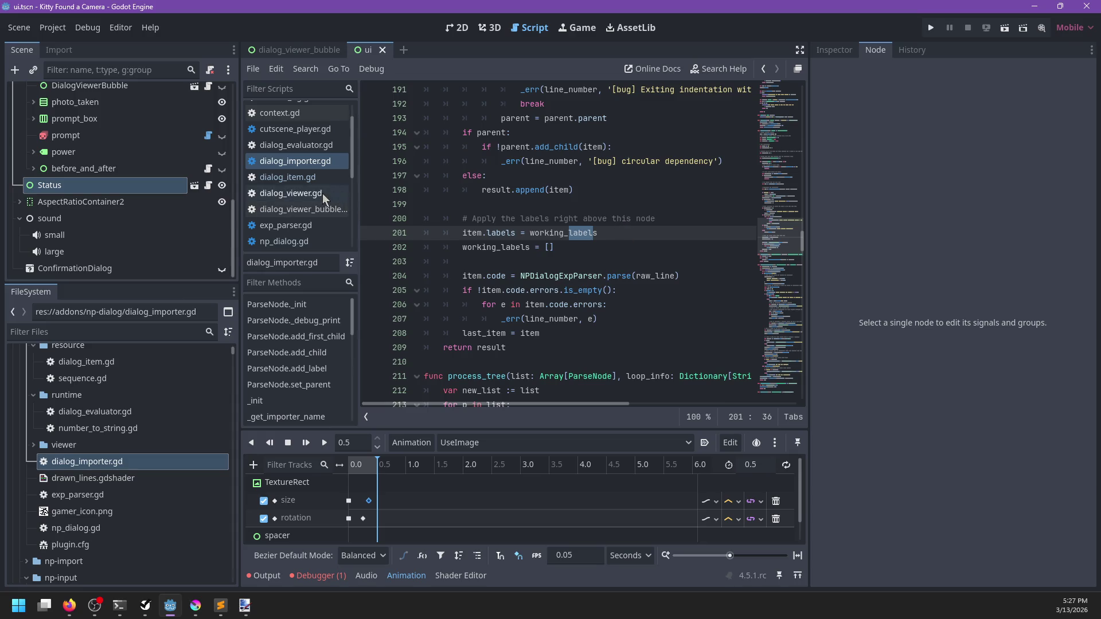
{"action": "left_click", "coordinate": [67, 529]}
Open dialog_evaluator.gd and review the label if-block around lines 246–252
{"action": "double_click", "coordinate": [109, 412]}
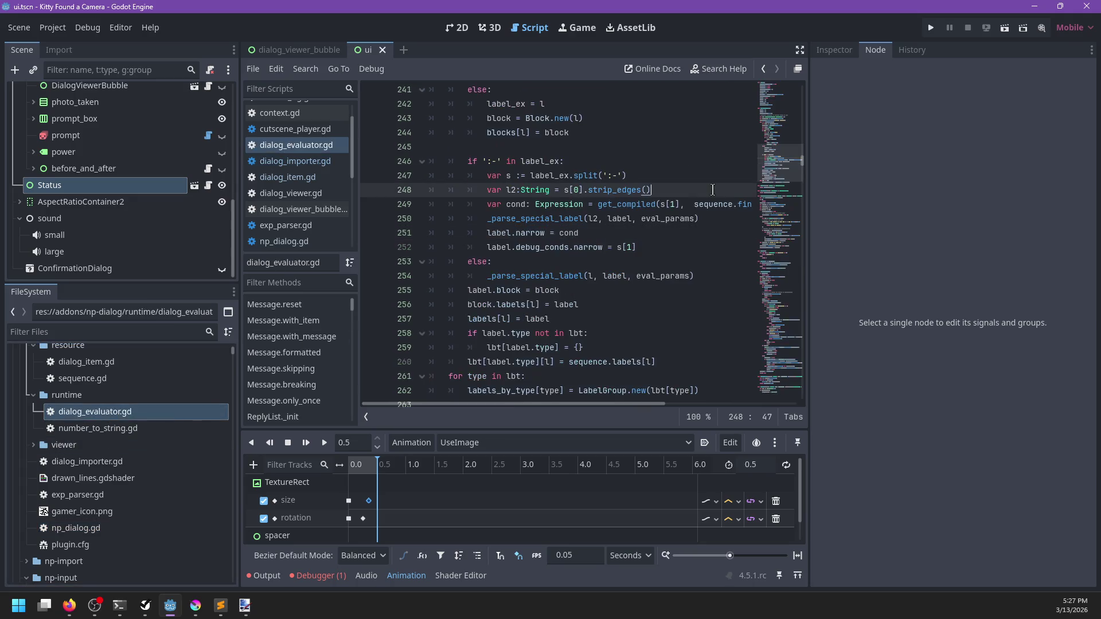
{"action": "scroll", "coordinate": [611, 224], "scroll_direction": "right", "scroll_amount": 3}
{"action": "scroll", "coordinate": [610, 223], "scroll_direction": "left", "scroll_amount": 3}
{"action": "double_click", "coordinate": [609, 220]}
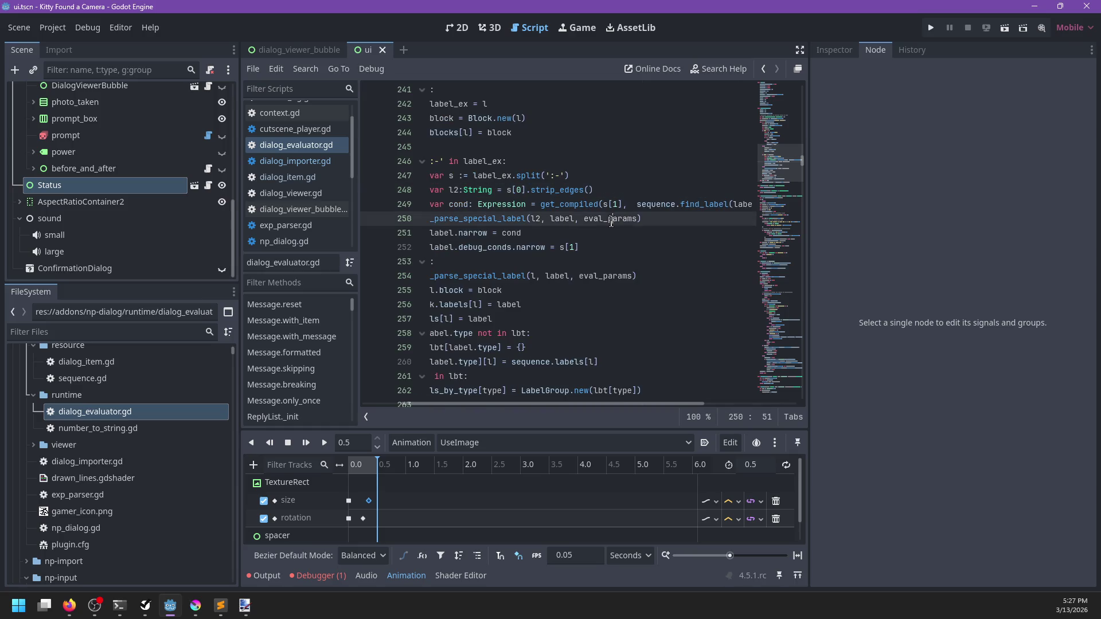
{"action": "scroll", "coordinate": [598, 232], "scroll_direction": "right", "scroll_amount": 3}
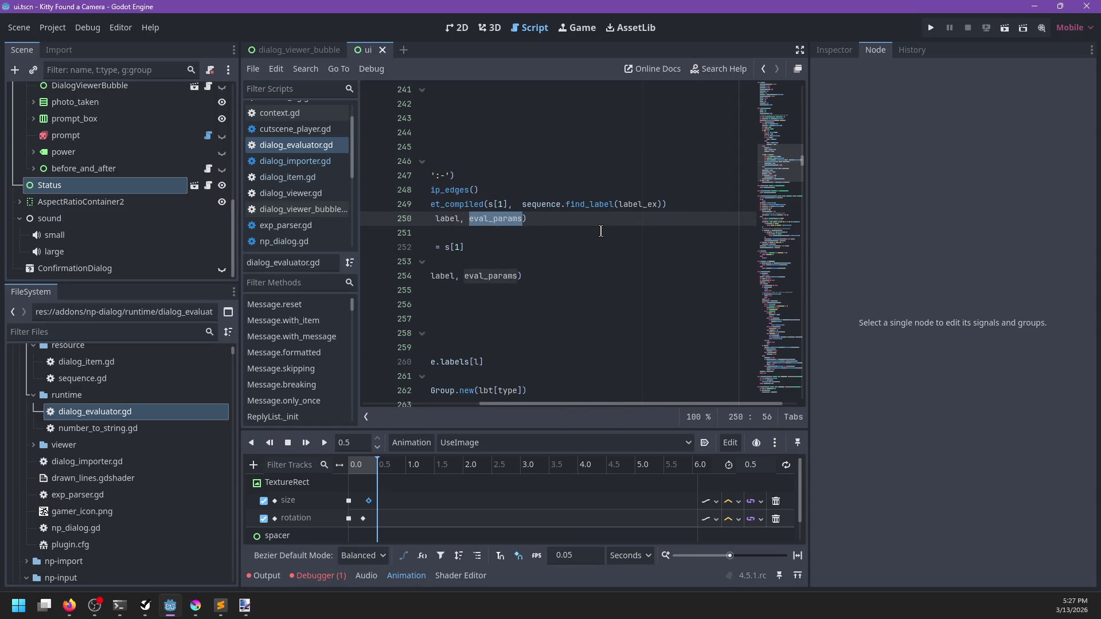
{"action": "scroll", "coordinate": [600, 229], "scroll_direction": "left", "scroll_amount": 1}
{"action": "scroll", "coordinate": [698, 211], "scroll_direction": "left", "scroll_amount": 2}
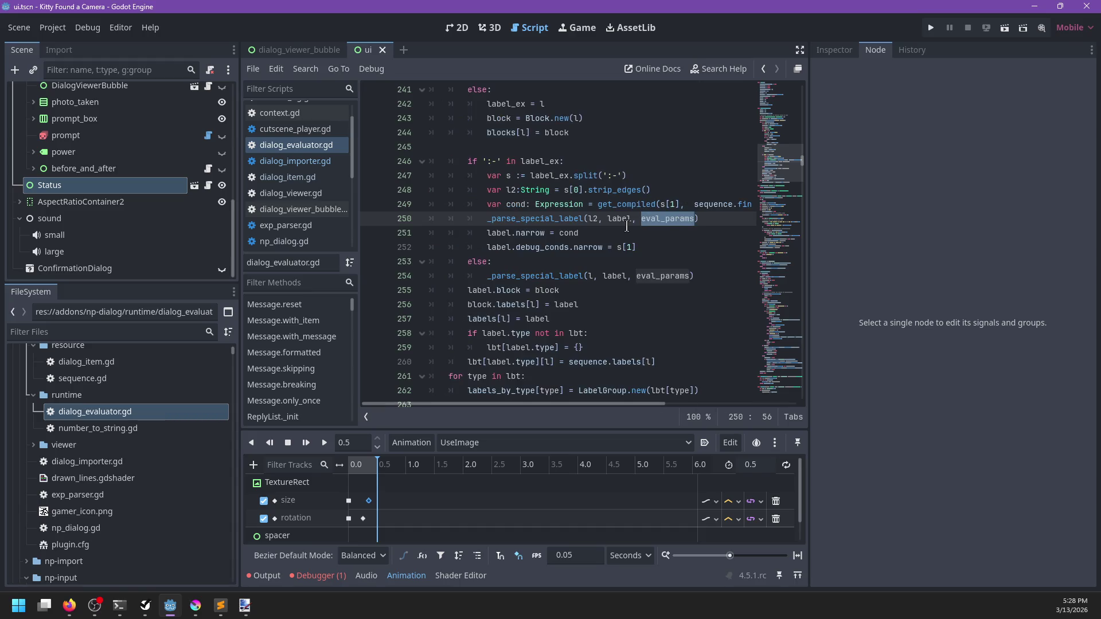
{"action": "scroll", "coordinate": [573, 218], "scroll_direction": "up", "scroll_amount": 1}
{"action": "double_click", "coordinate": [549, 219]}
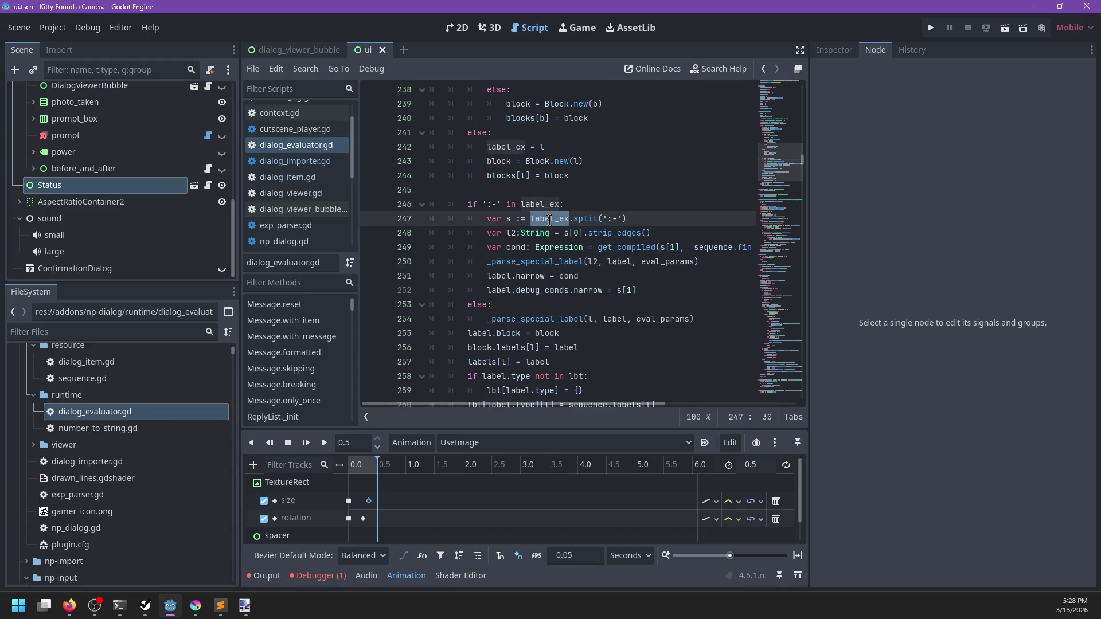
{"action": "left_click", "coordinate": [421, 204]}
{"action": "scroll", "coordinate": [598, 248], "scroll_direction": "down", "scroll_amount": 1}
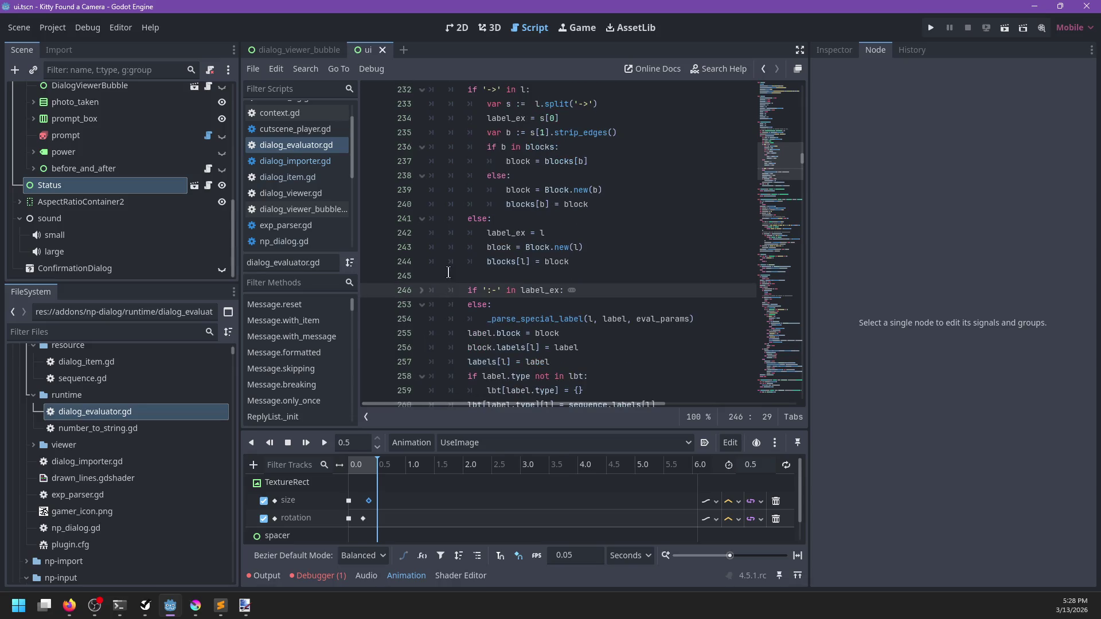
{"action": "left_click", "coordinate": [422, 290]}
{"action": "scroll", "coordinate": [518, 284], "scroll_direction": "down", "scroll_amount": 2}
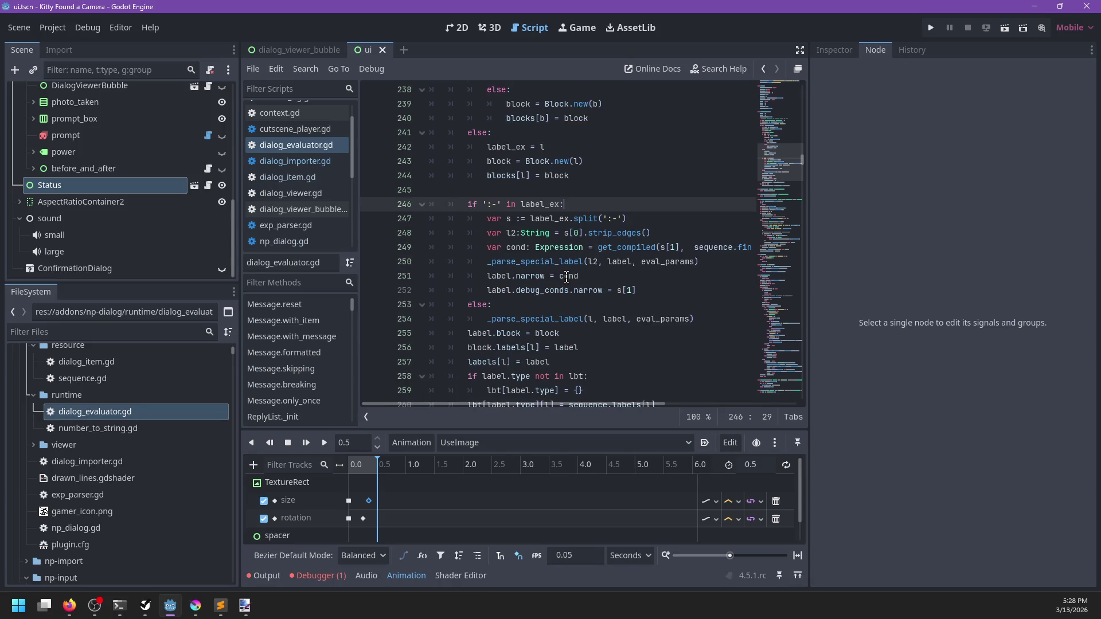
Delete the label.debug_conds.narrow line on line 252
{"action": "double_click", "coordinate": [567, 276]}
{"action": "double_click", "coordinate": [590, 290]}
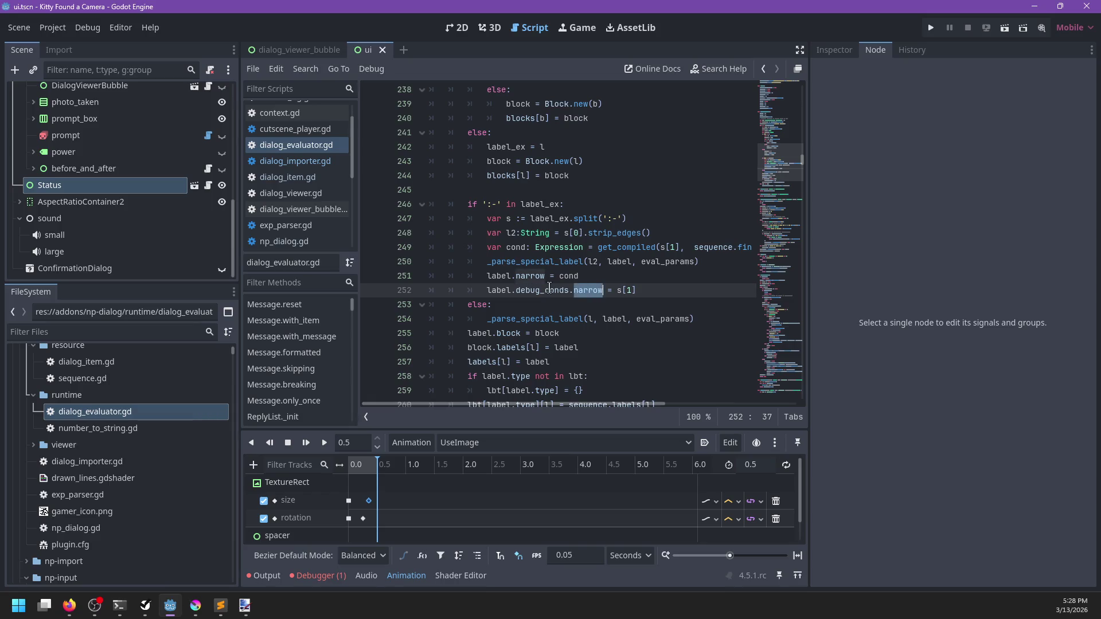
{"action": "left_click_drag", "start_coordinate": [651, 290], "coordinate": [650, 278]}
{"action": "key", "text": "ctrl+f"}
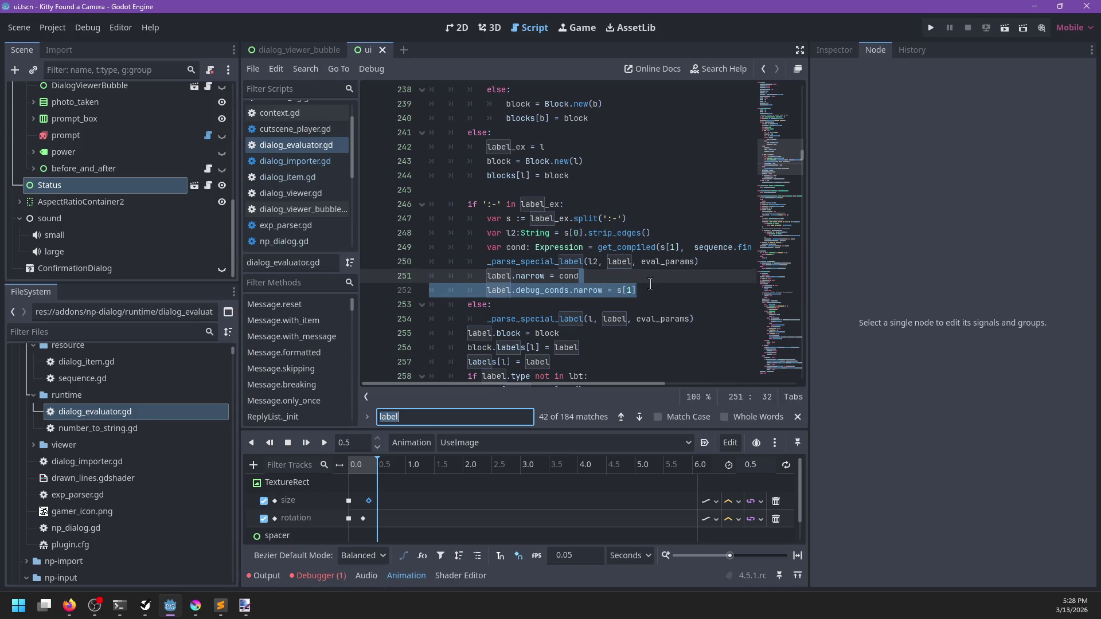
{"action": "key", "text": "Escape"}
{"action": "key", "text": "Delete"}
Find the debug_conds usages and delete the label.debug_conds.notify line
{"action": "key", "text": "ctrl+f"}
{"action": "type", "text": "debug_c"}
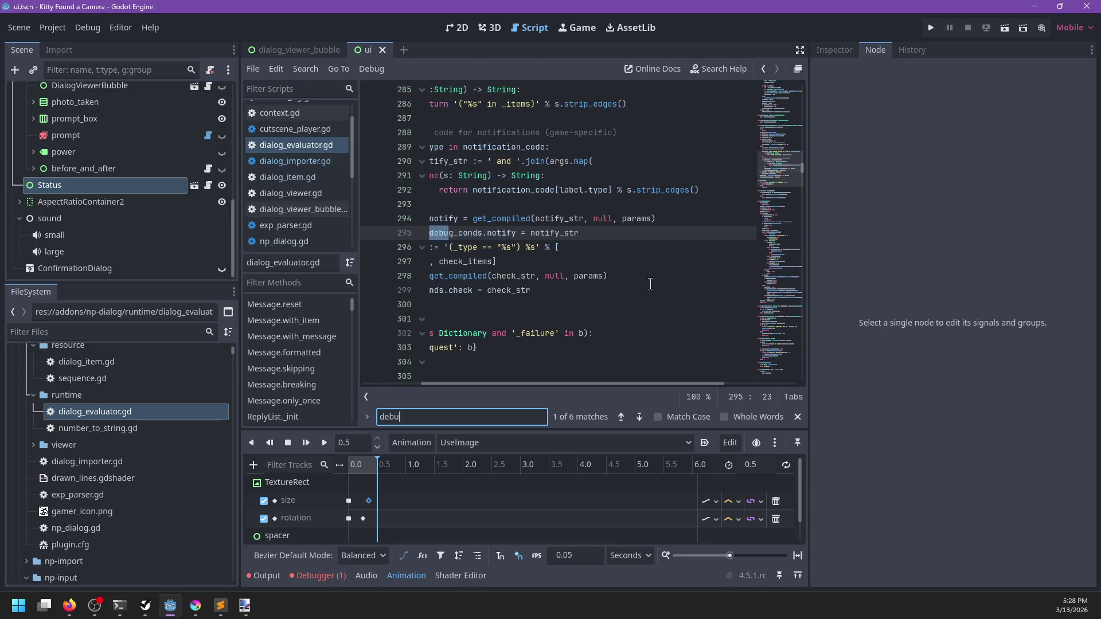
{"action": "type", "text": "onds"}
{"action": "key", "text": "Escape"}
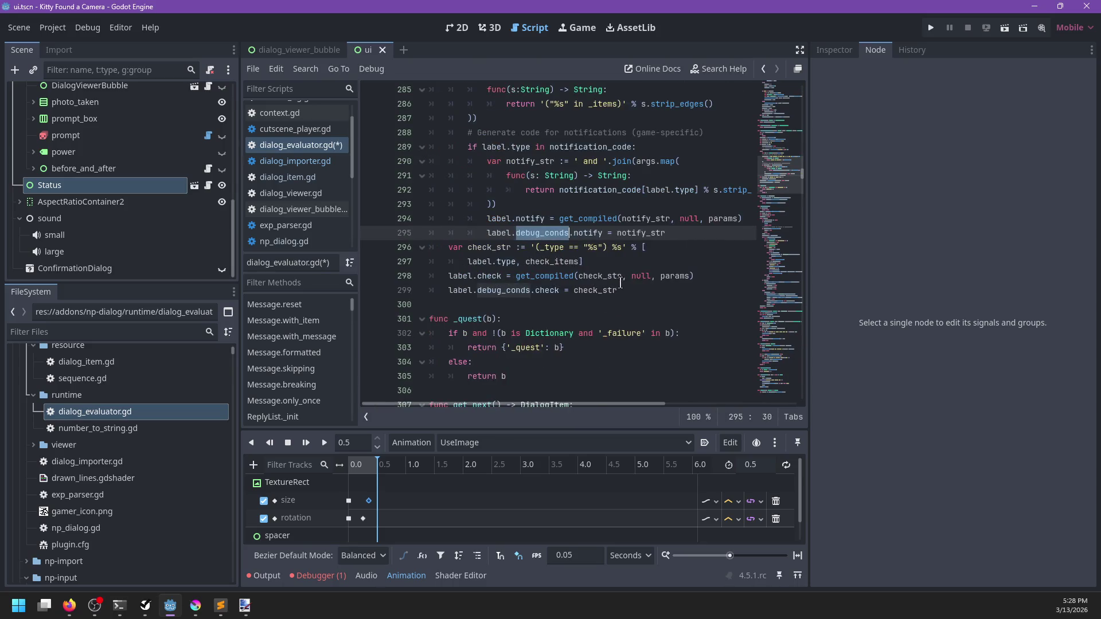
{"action": "left_click_drag", "start_coordinate": [671, 237], "coordinate": [386, 236]}
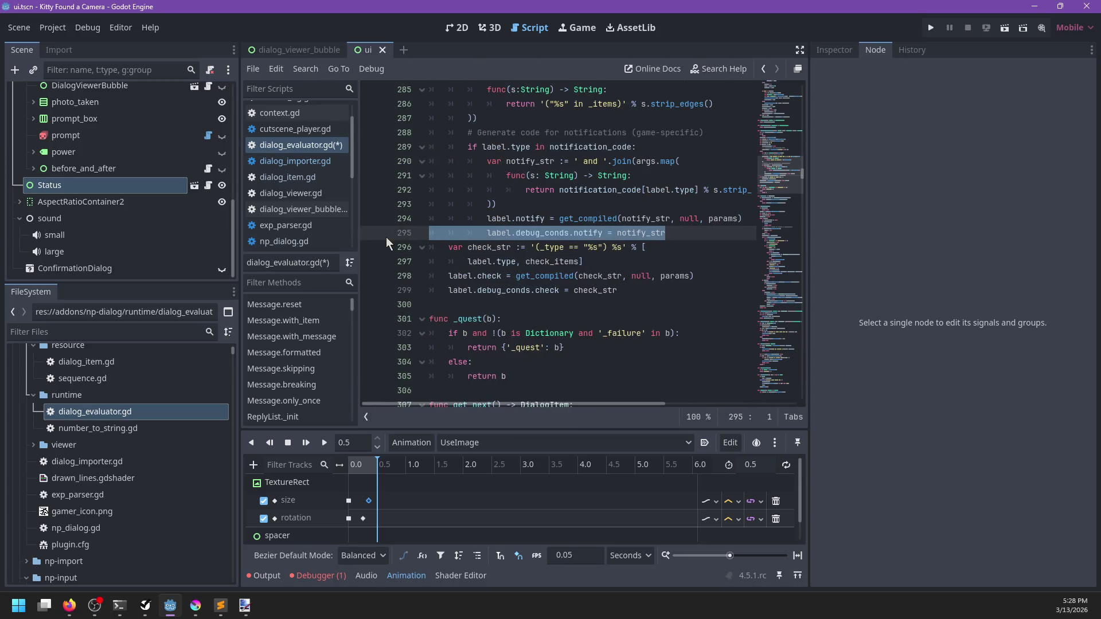
{"action": "key", "text": "BackSpace"}
{"action": "key", "text": "BackSpace"}
{"action": "key", "text": "ctrl+f"}
{"action": "key", "text": "Escape"}
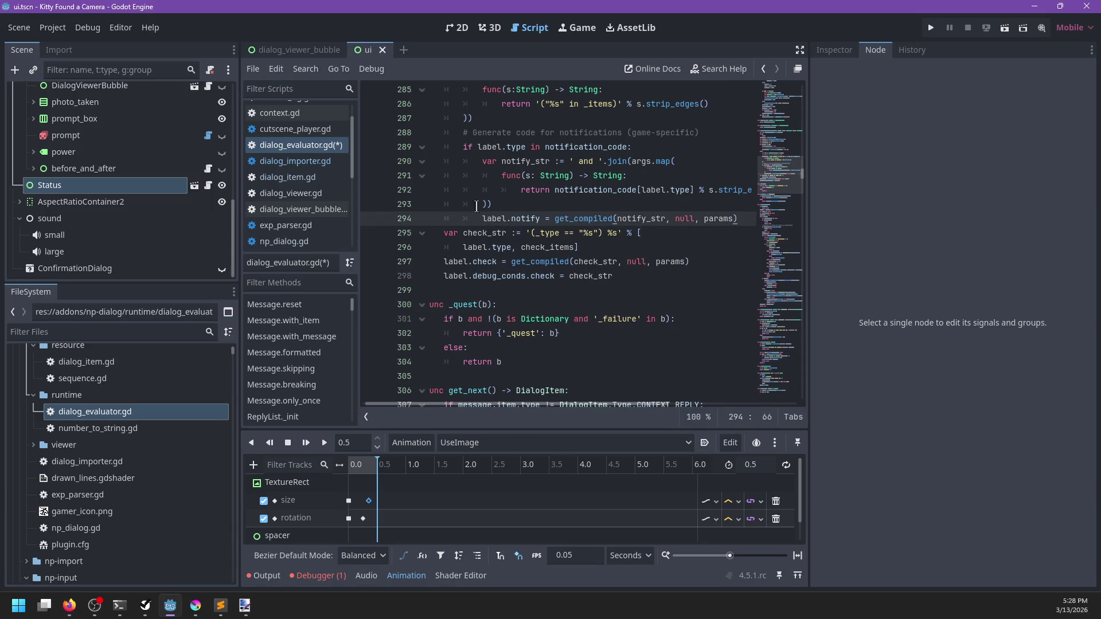
{"action": "key", "text": "ctrl+z"}
{"action": "key", "text": "ctrl+z"}
{"action": "key", "text": "ctrl+z"}
{"action": "left_click", "coordinate": [642, 224]}
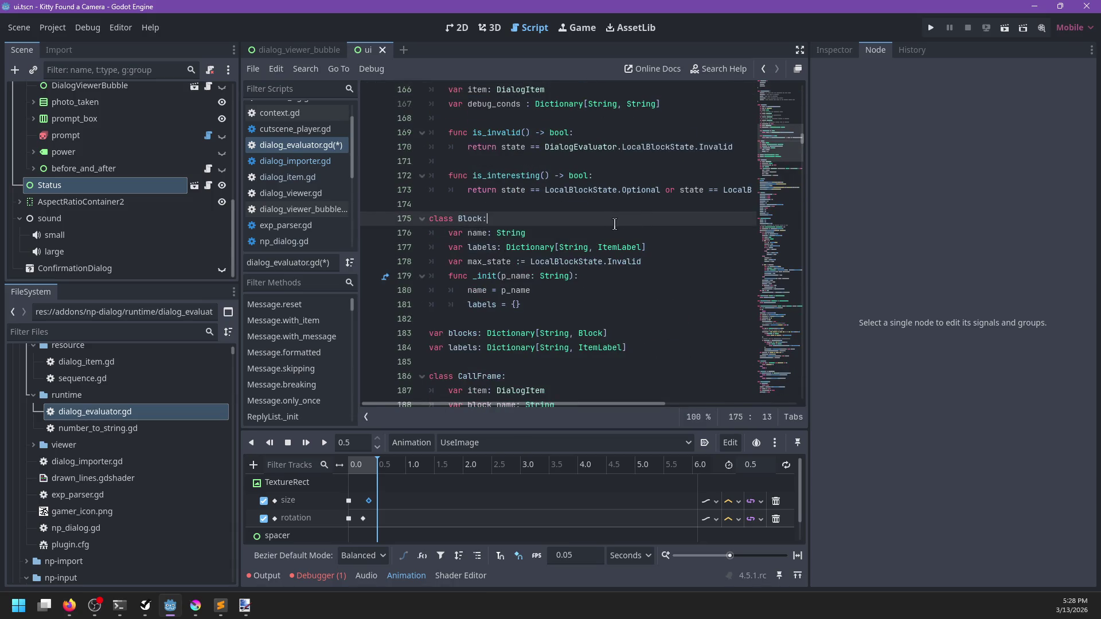
{"action": "scroll", "coordinate": [603, 224], "scroll_direction": "down", "scroll_amount": 1}
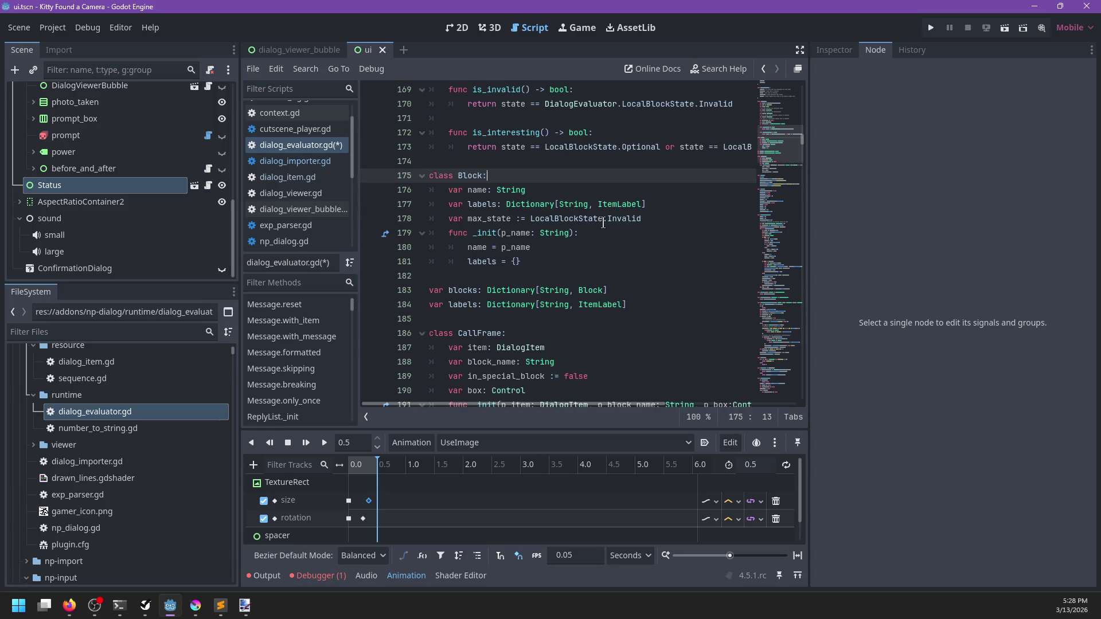
Locate the debug_conds declaration on line 167 in the ItemLabel class
{"action": "key", "text": "ctrl+f"}
{"action": "key", "text": "Return"}
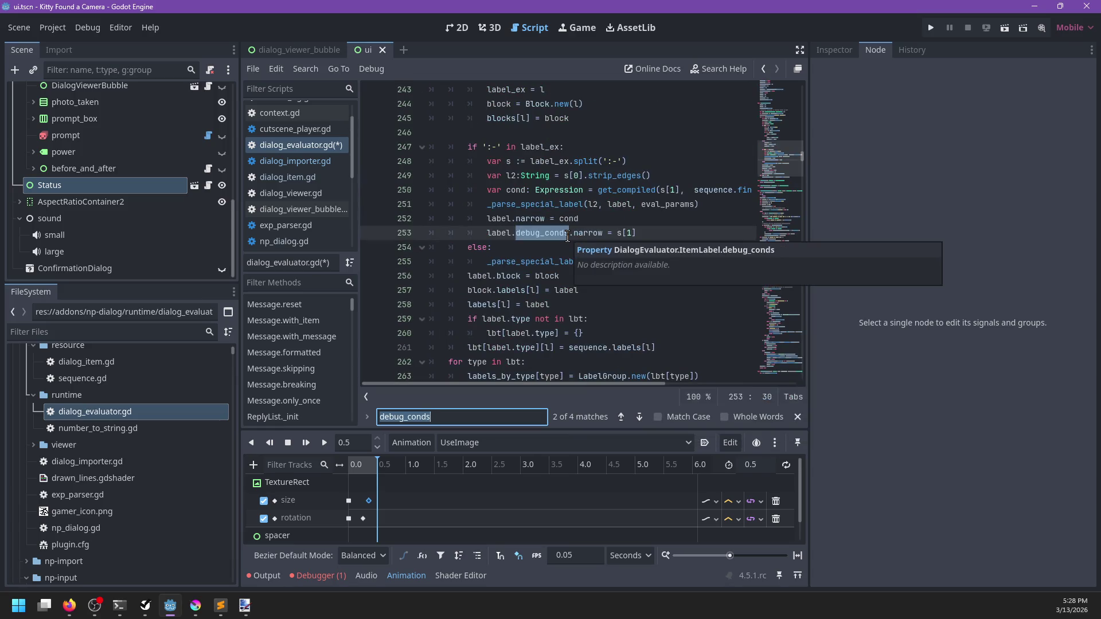
{"action": "key", "text": "Return"}
{"action": "key", "text": "Return"}
{"action": "key", "text": "Return"}
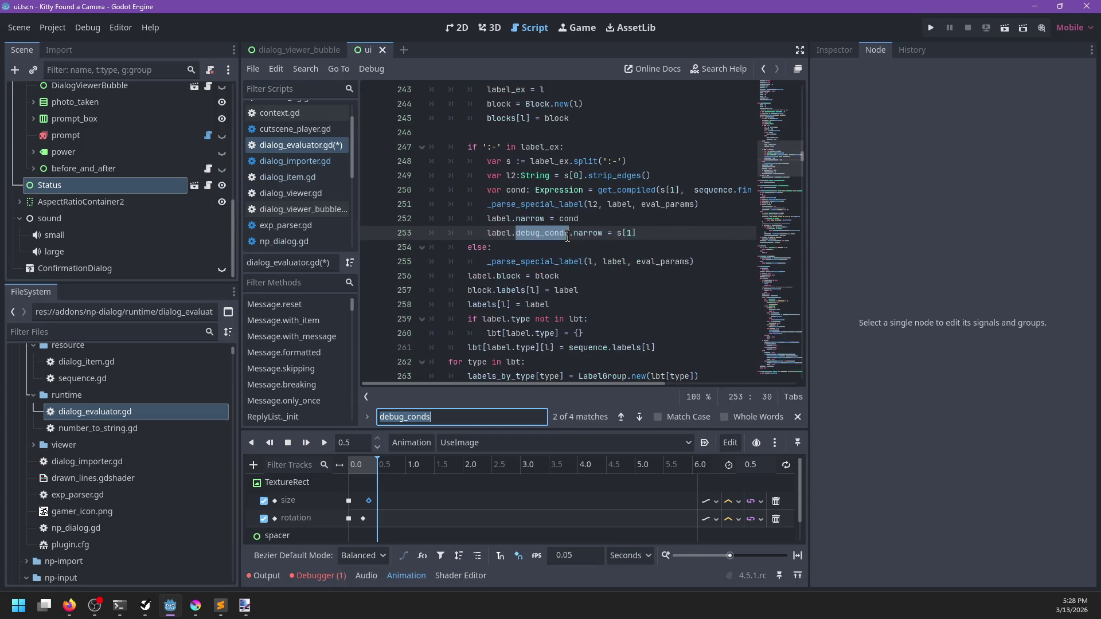
{"action": "left_click", "coordinate": [568, 237], "text": "ctrl"}
{"action": "key", "text": "Escape"}
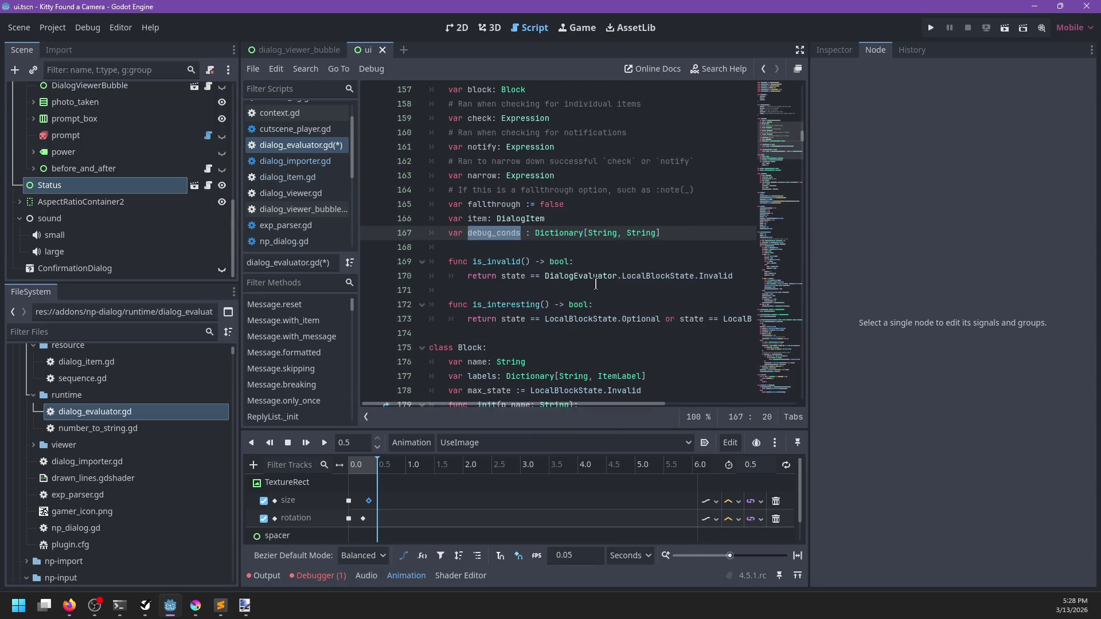
{"action": "scroll", "coordinate": [596, 284], "scroll_direction": "up", "scroll_amount": 2}
Add 'var subjects: Array[String]' with a '# The subjects in the thing' comment below debug_conds
{"action": "left_click", "coordinate": [680, 318]}
{"action": "key", "text": "Return"}
{"action": "type", "text": "var subjects: "}
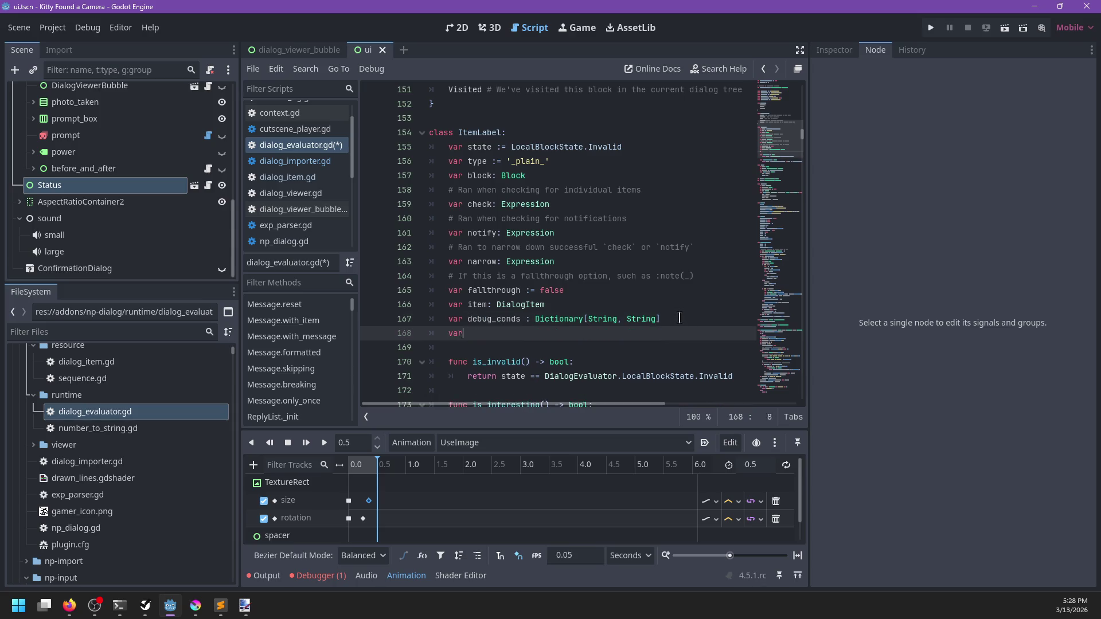
{"action": "type", "text": "Array[String]"}
{"action": "left_click", "coordinate": [680, 319]}
{"action": "key", "text": "Return"}
{"action": "type", "text": "# The "}
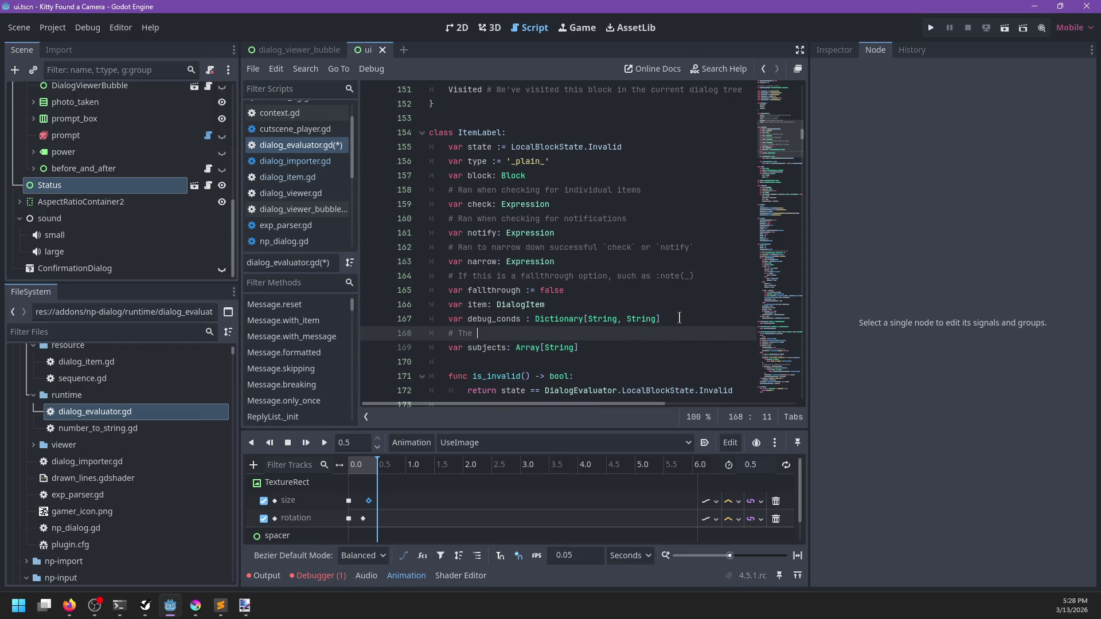
{"action": "type", "text": "ubjects in the th"}
{"action": "type", "text": "ing"}
{"action": "key", "text": "ctrl+f"}
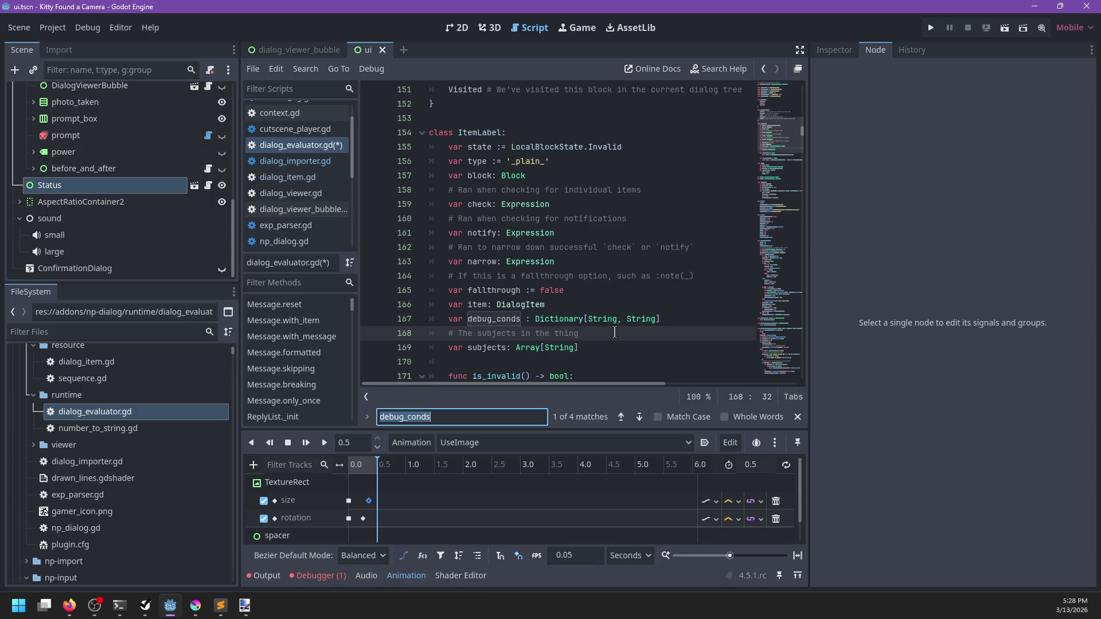
{"action": "type", "text": "subjec"}
{"action": "key", "text": "BackSpace"}
{"action": "key", "text": "BackSpace"}
{"action": "key", "text": "BackSpace"}
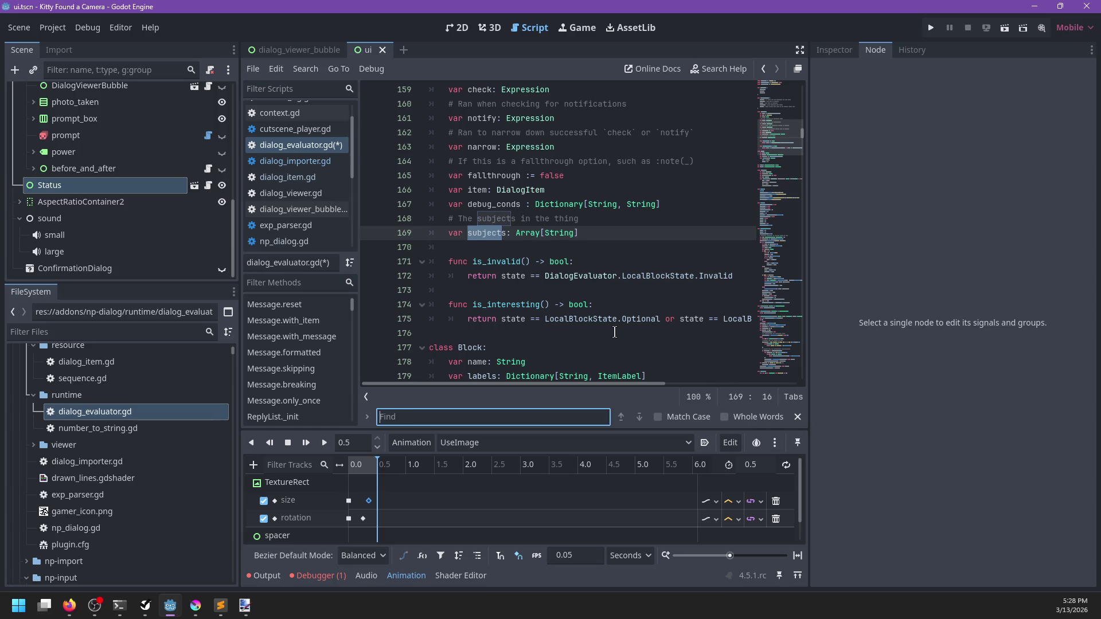
Find the split(',') line and review args, check_items and check_str
{"action": "type", "text": "plit(',"}
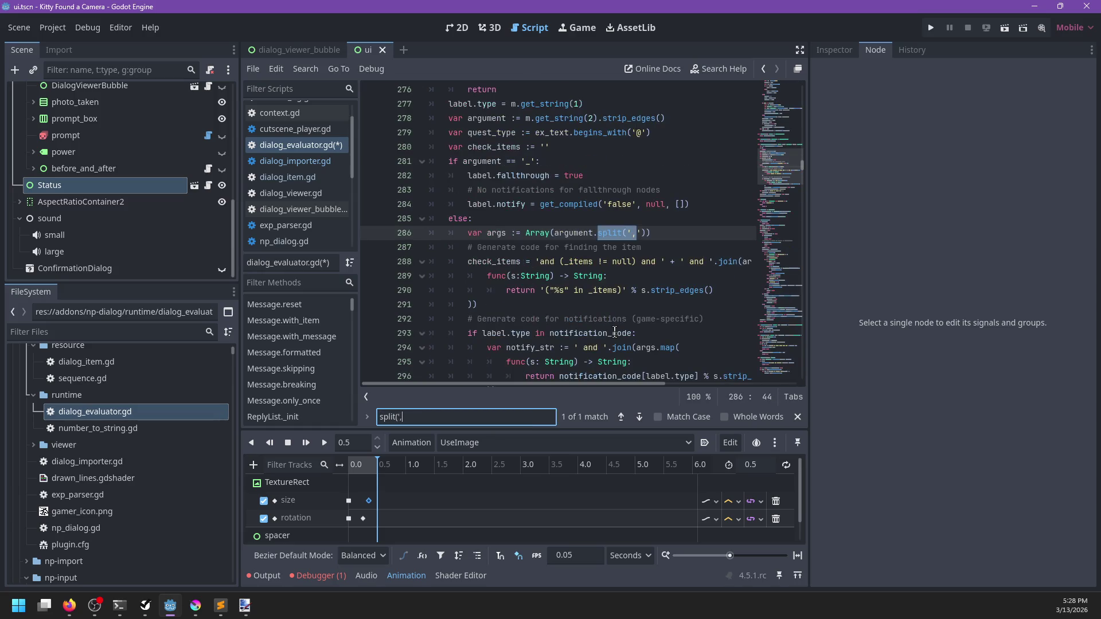
{"action": "key", "text": "Escape"}
{"action": "double_click", "coordinate": [497, 232]}
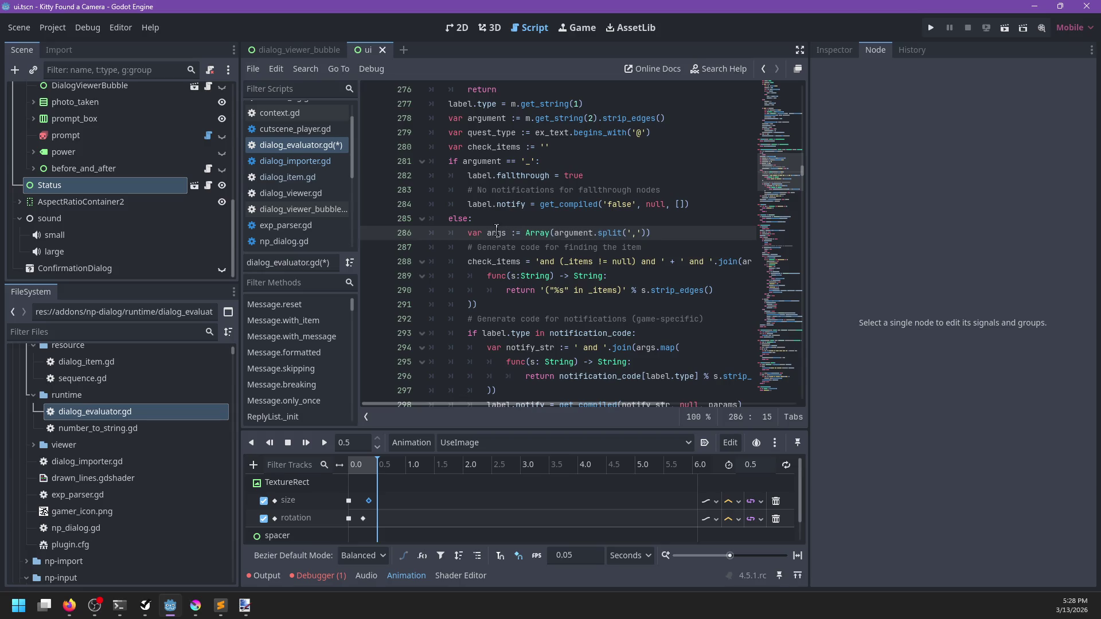
{"action": "double_click", "coordinate": [496, 261]}
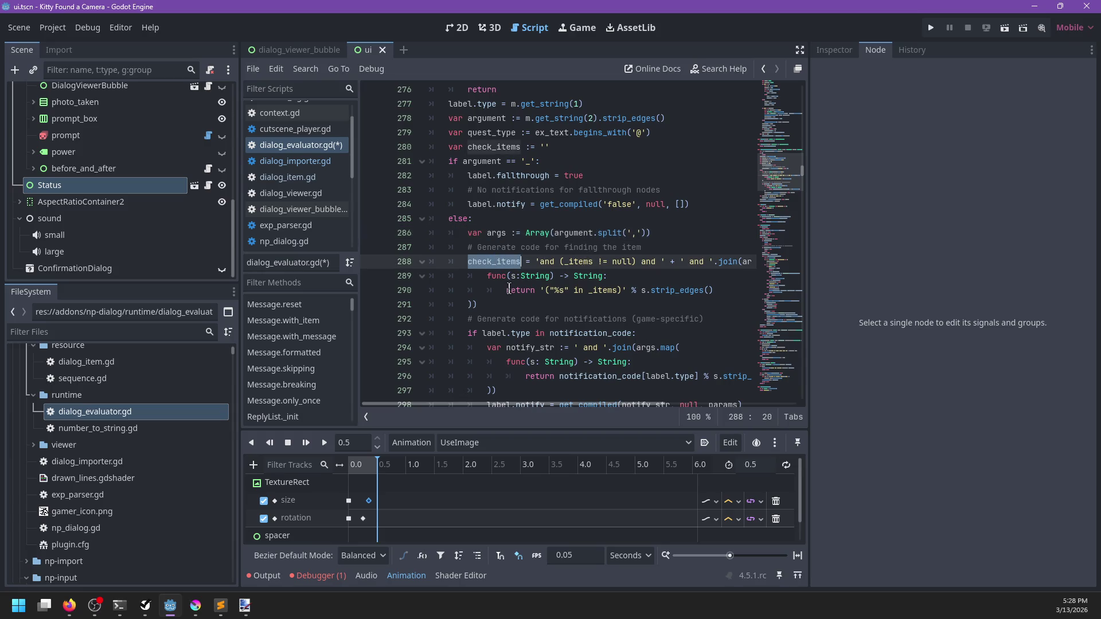
{"action": "scroll", "coordinate": [513, 285], "scroll_direction": "down", "scroll_amount": 4}
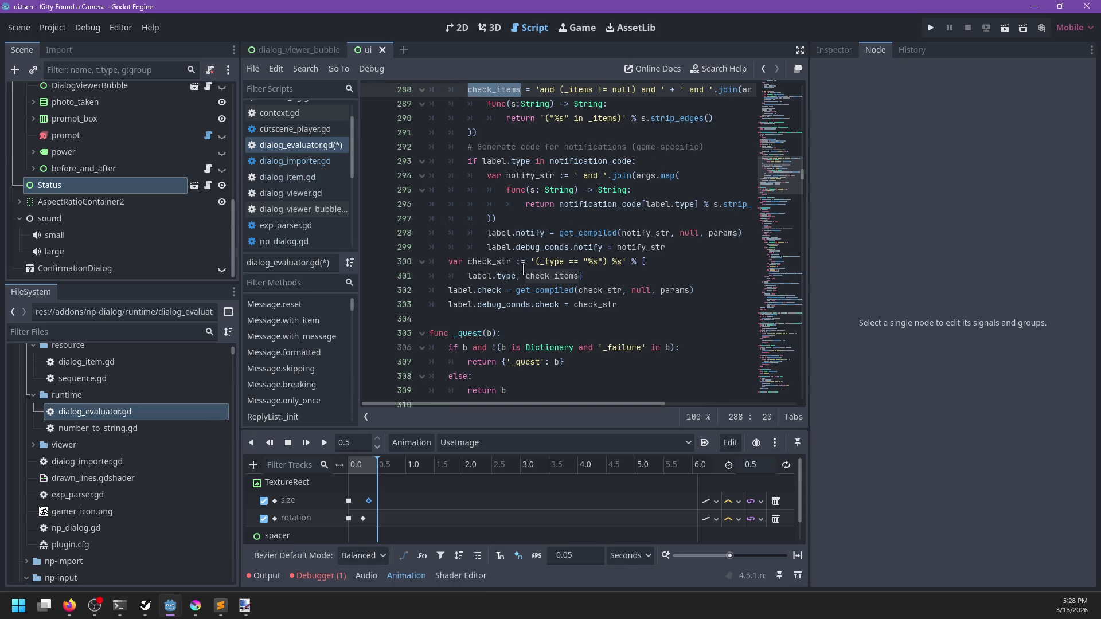
{"action": "double_click", "coordinate": [498, 261]}
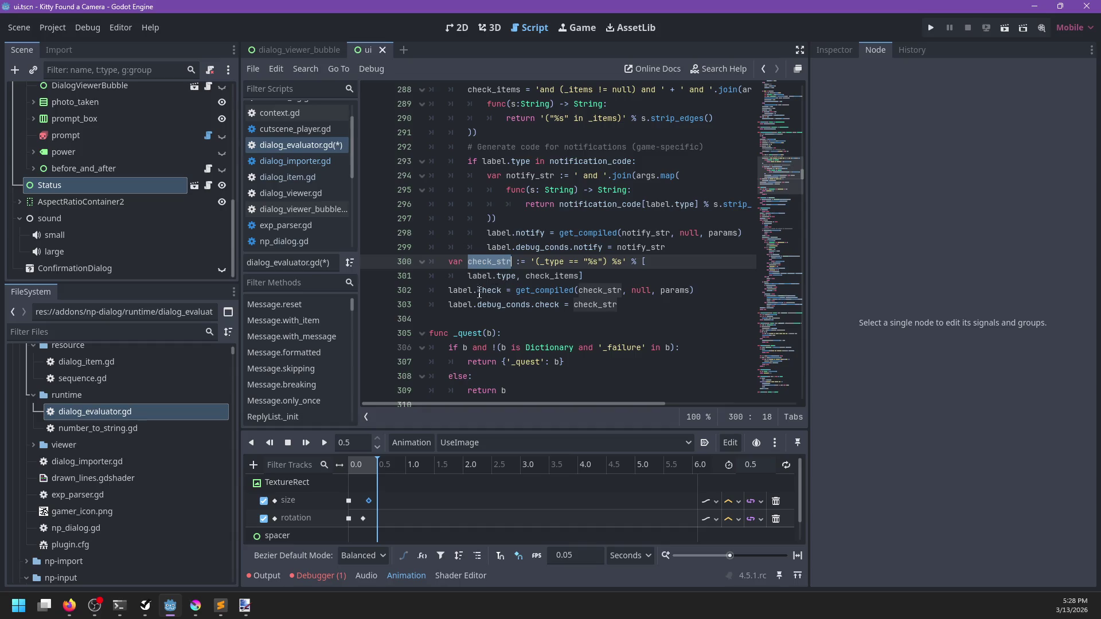
Put 'label.subjects = args' right after the args split on line 286 and save
{"action": "left_click", "coordinate": [648, 308]}
{"action": "key", "text": "Return"}
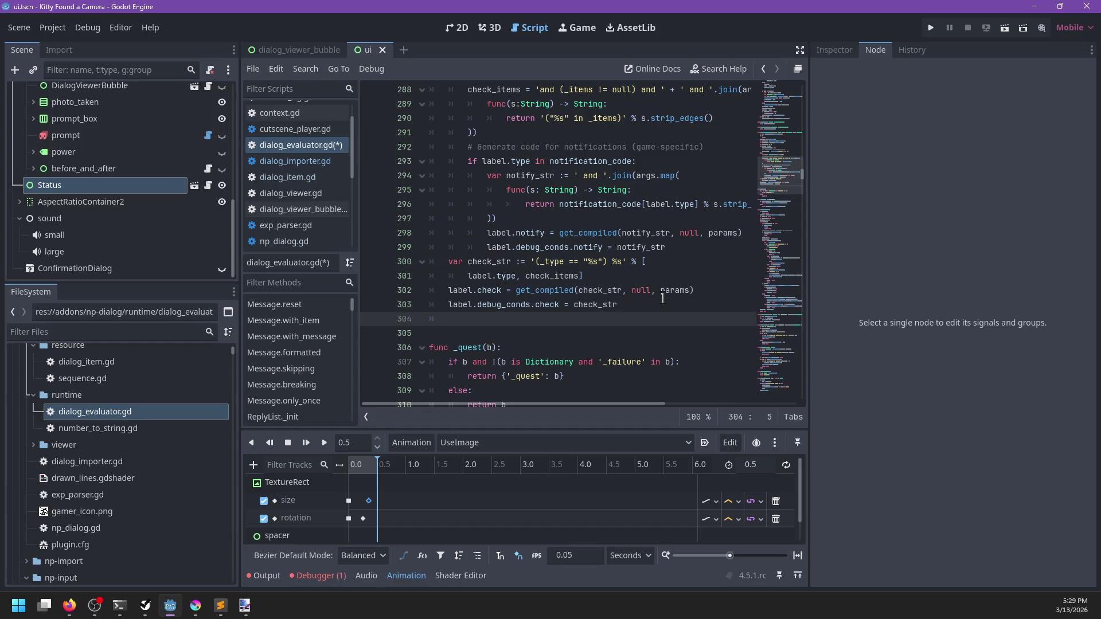
{"action": "type", "text": "l."}
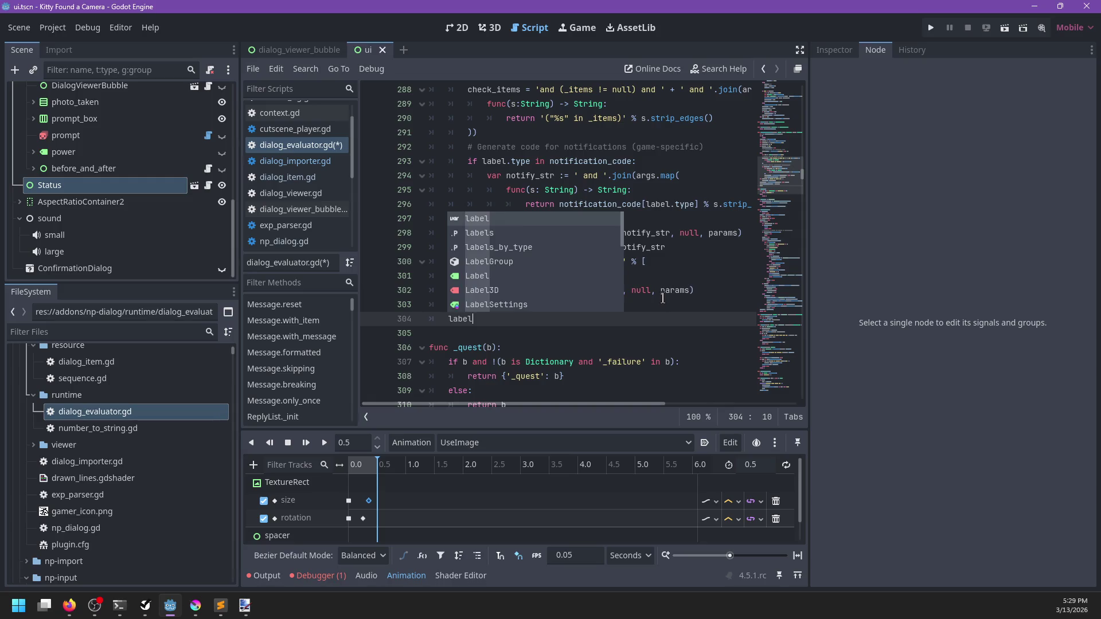
{"action": "type", "text": "subjects = "}
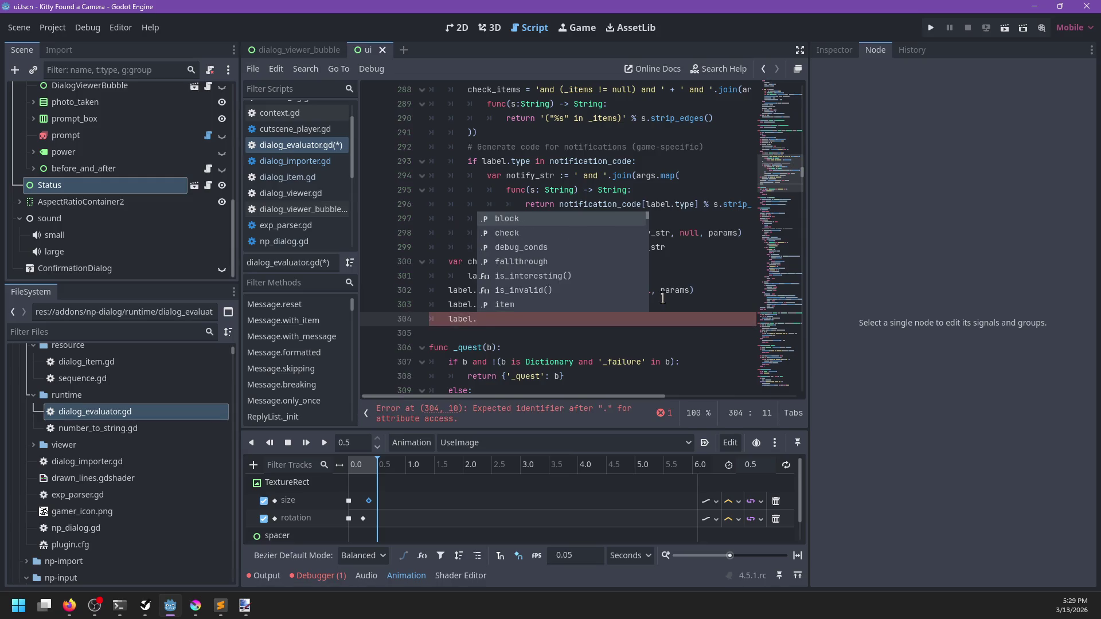
{"action": "type", "text": "args"}
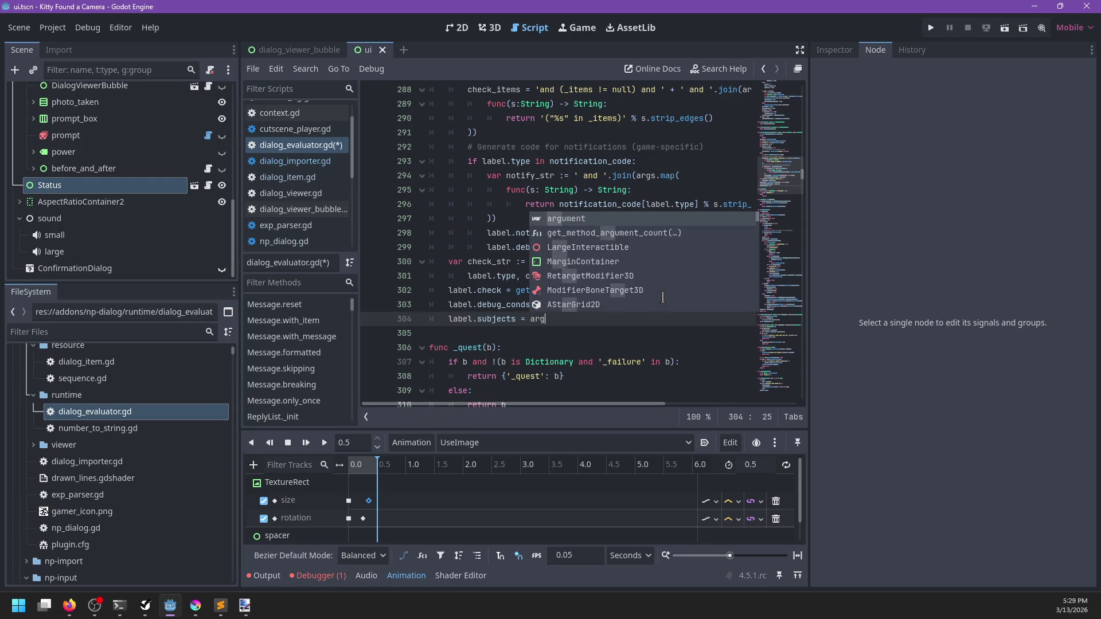
{"action": "left_click_drag", "start_coordinate": [620, 319], "coordinate": [623, 309]}
{"action": "key", "text": "ctrl+c"}
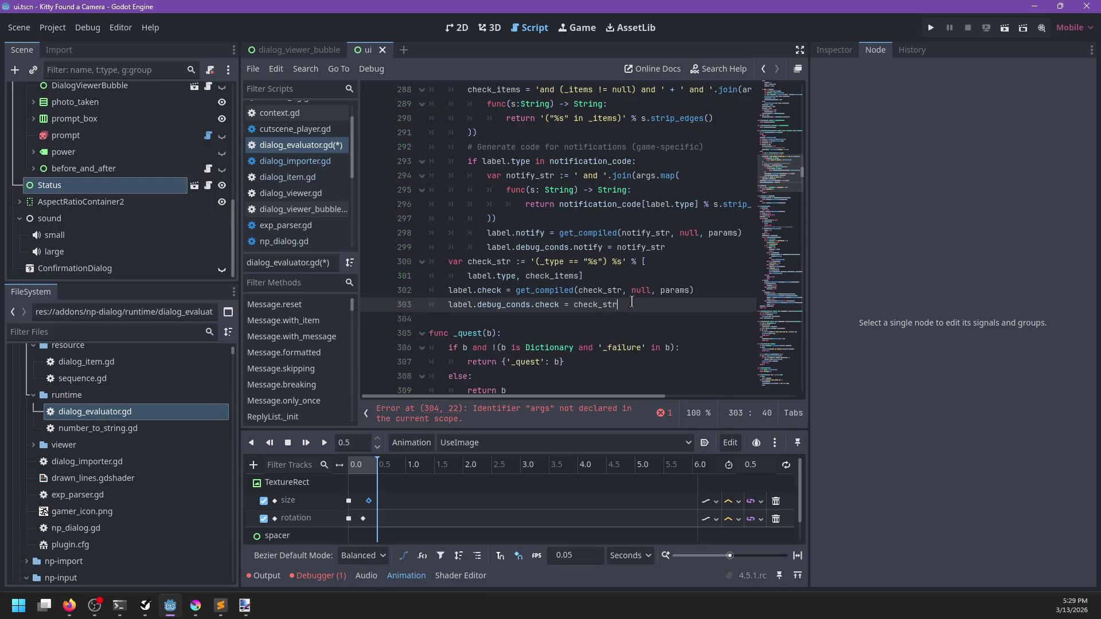
{"action": "scroll", "coordinate": [599, 261], "scroll_direction": "up", "scroll_amount": 3}
{"action": "left_click", "coordinate": [666, 188]}
{"action": "key", "text": "ctrl+v"}
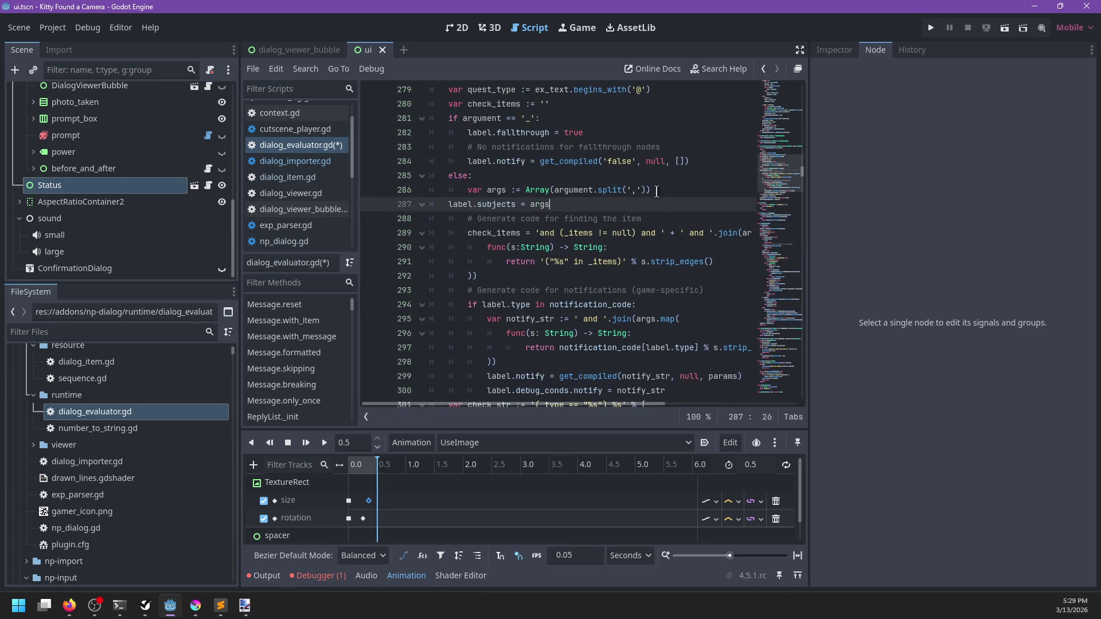
{"action": "left_click", "coordinate": [505, 205], "text": "ctrl"}
{"action": "key", "text": "ctrl+s"}
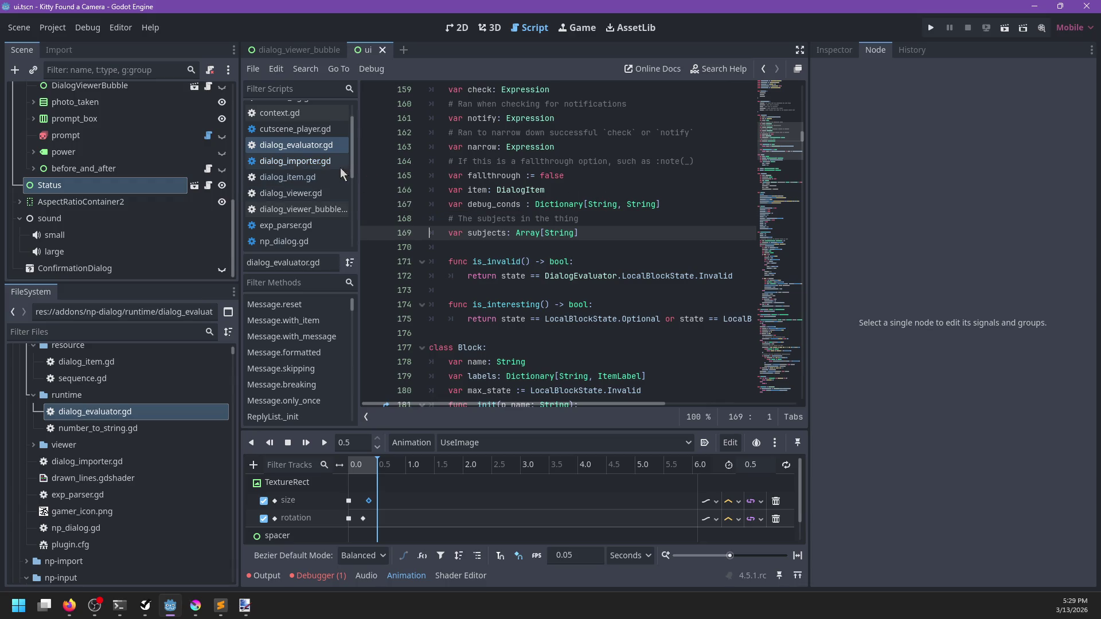
Search dialog_evaluator.gd for find_item and open the _find_item function definition
{"action": "left_click", "coordinate": [589, 217]}
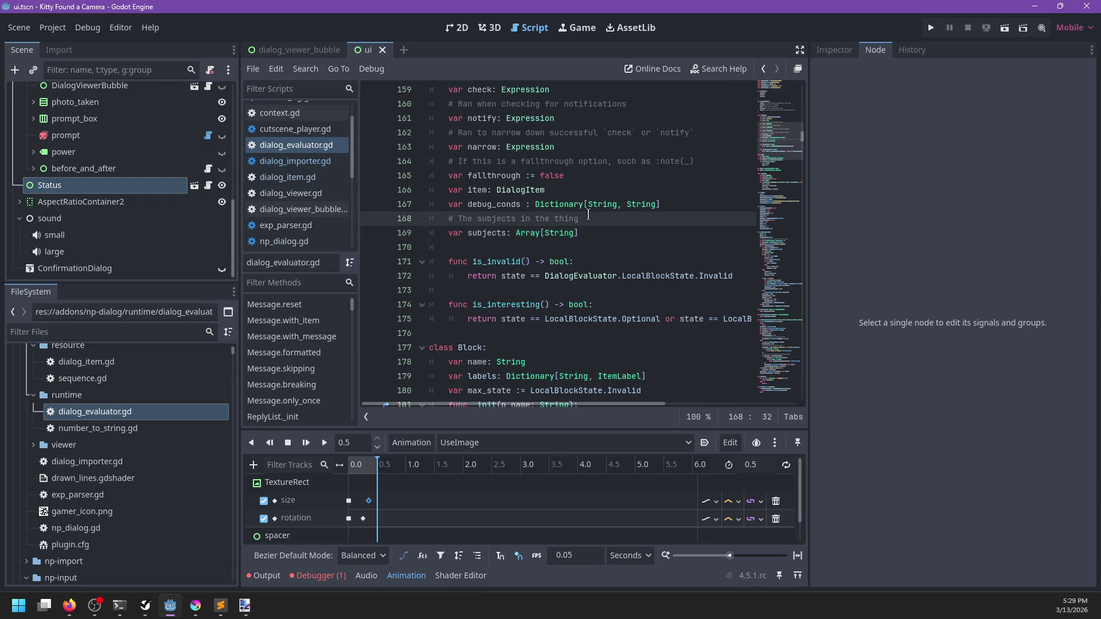
{"action": "key", "text": "ctrl+f"}
{"action": "type", "text": "find"}
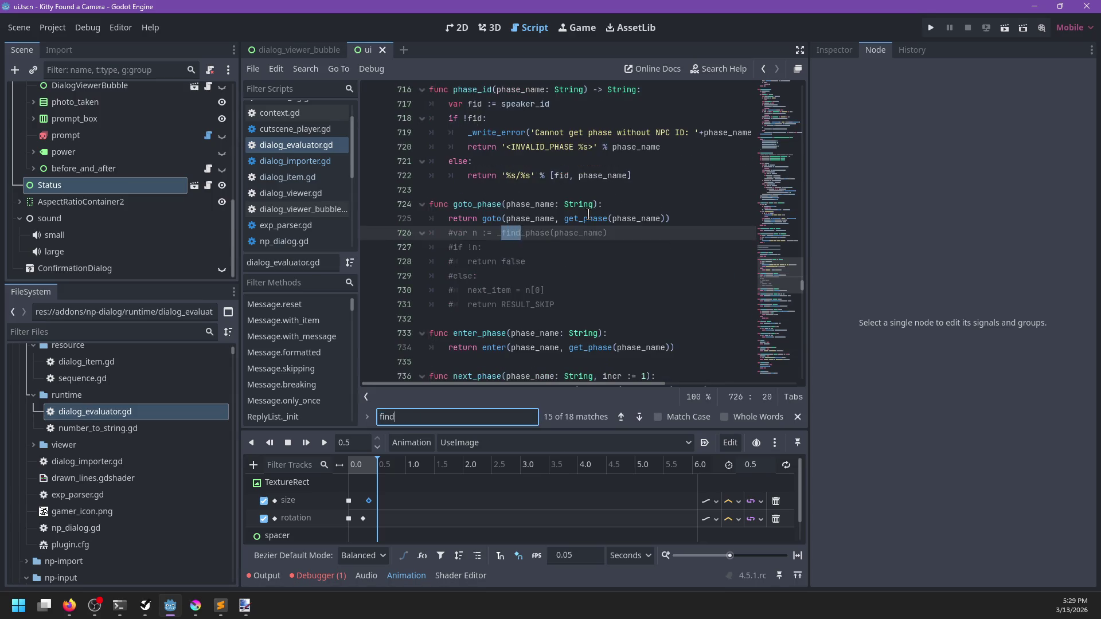
{"action": "type", "text": "_item"}
{"action": "key", "text": "Escape"}
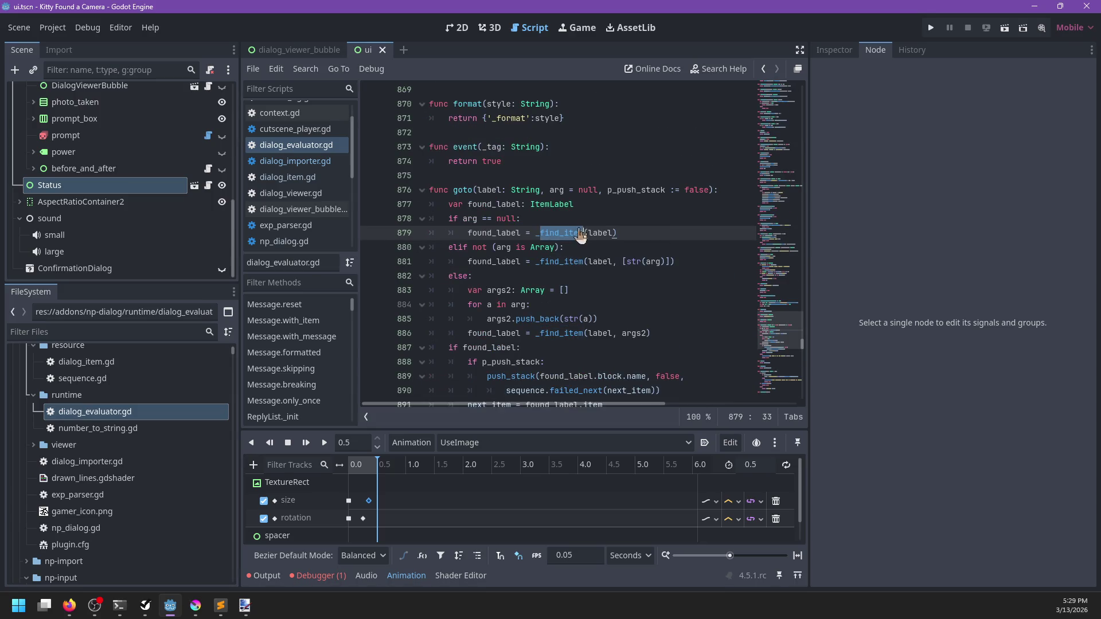
{"action": "left_click", "coordinate": [561, 235], "text": "ctrl"}
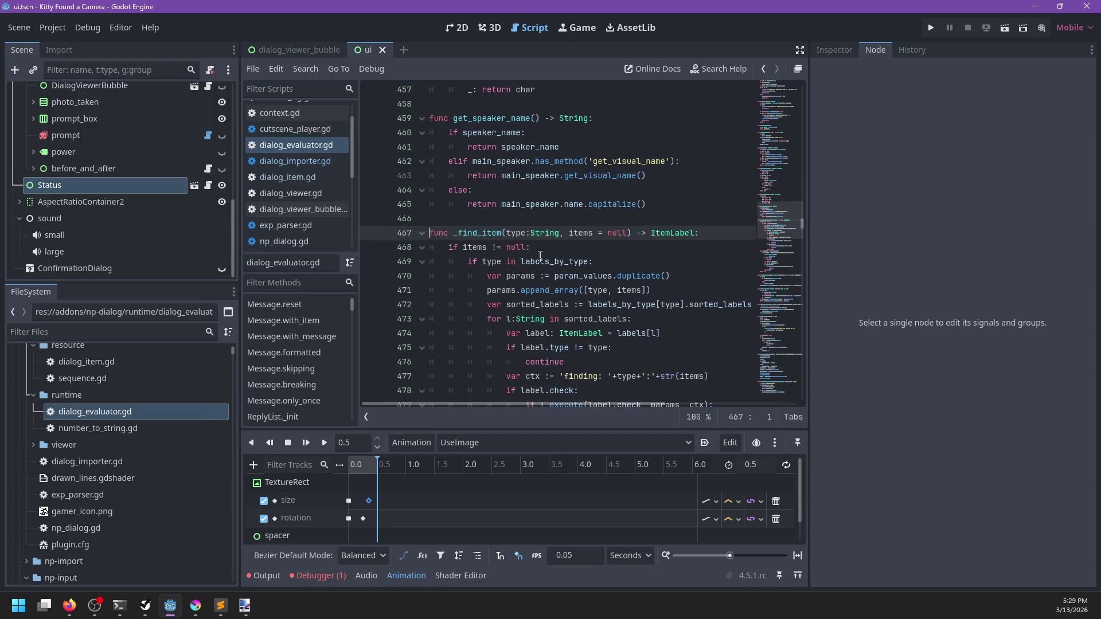
Search dialog_evaluator.gd for 'goto_speci', then 'special_' and 'special', then 'goto_'
{"action": "key", "text": "ctrl+f"}
{"action": "type", "text": "goto_speci"}
{"action": "key", "text": "ctrl+BackSpace"}
{"action": "type", "text": "_"}
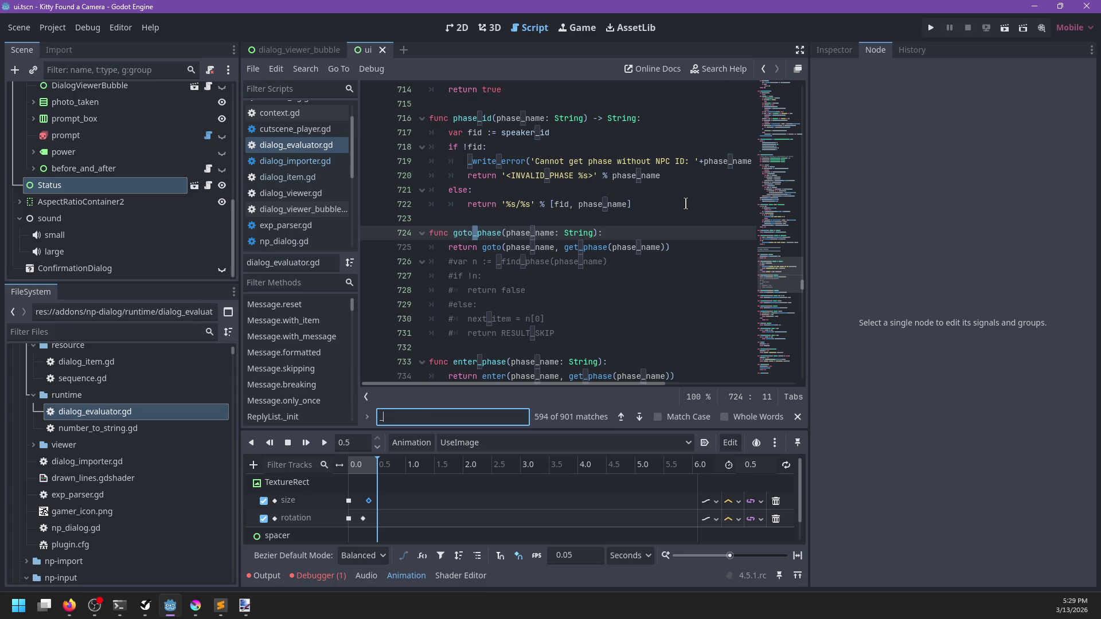
{"action": "key", "text": "BackSpace"}
{"action": "type", "text": "special_"}
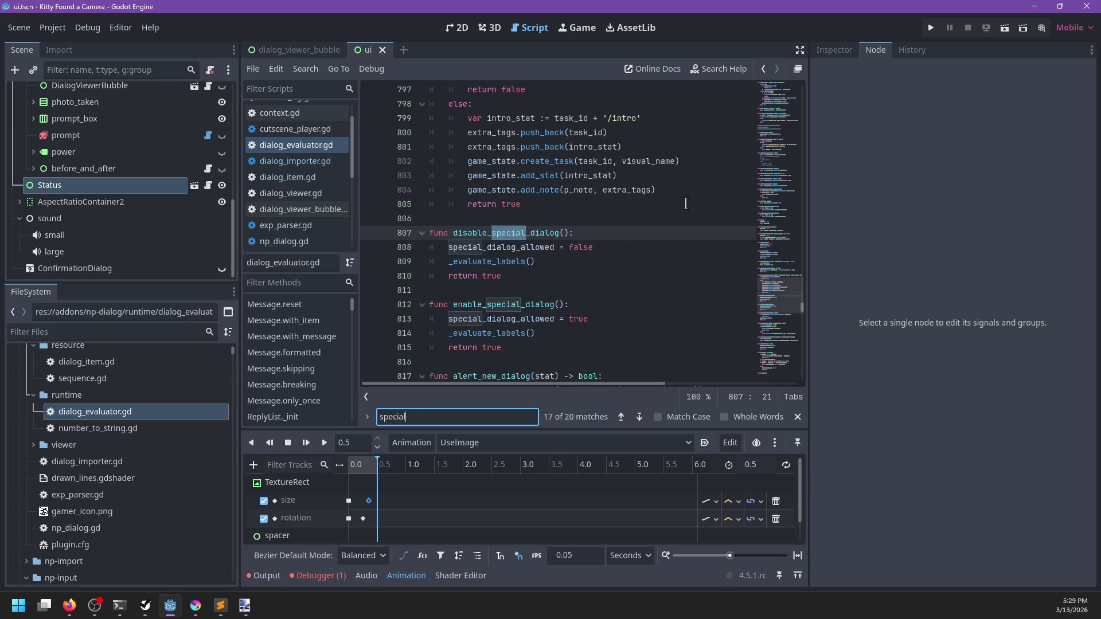
{"action": "key", "text": "BackSpace"}
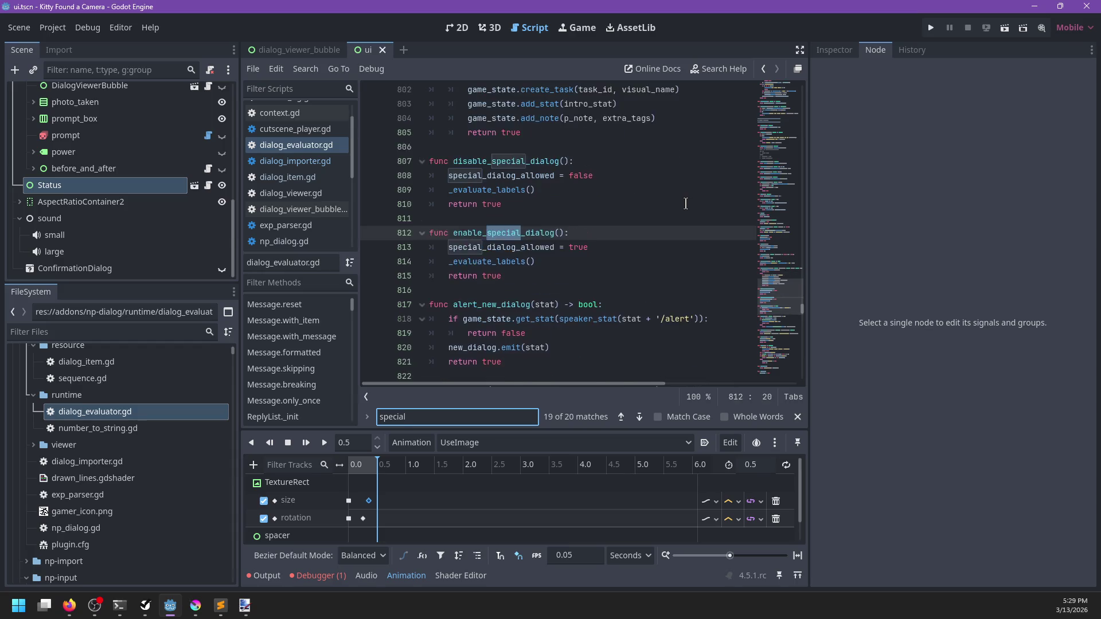
{"action": "key", "text": "ctrl+BackSpace"}
{"action": "type", "text": "goto_spe"}
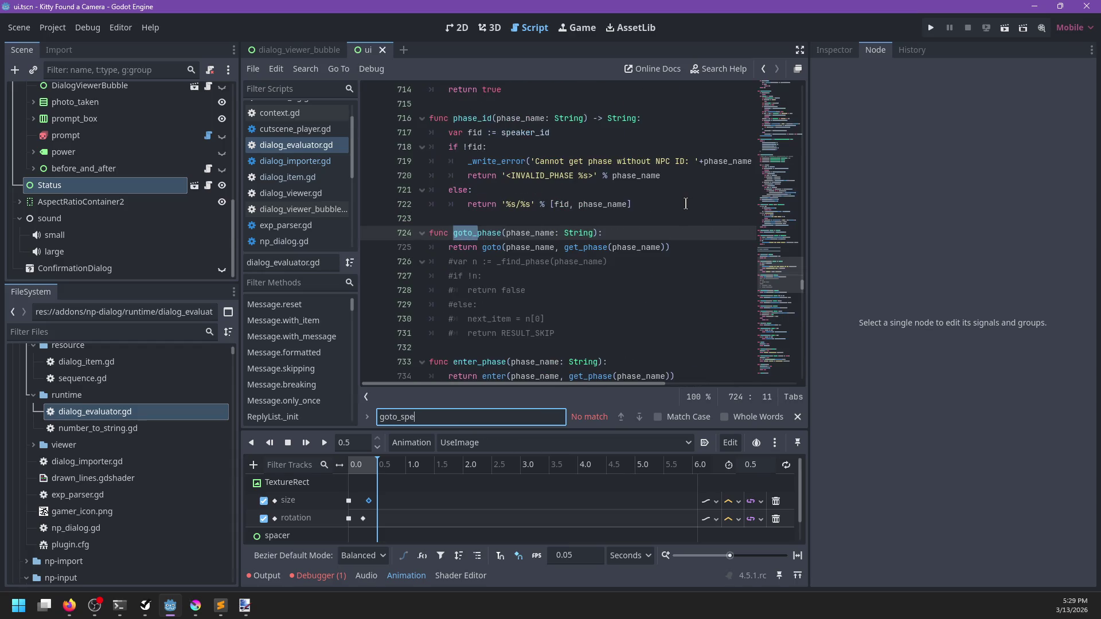
{"action": "key", "text": "Escape"}
Inspect dialog_importer.gd around line 201 where items receive labels, then return to player.gd
{"action": "left_click", "coordinate": [296, 163]}
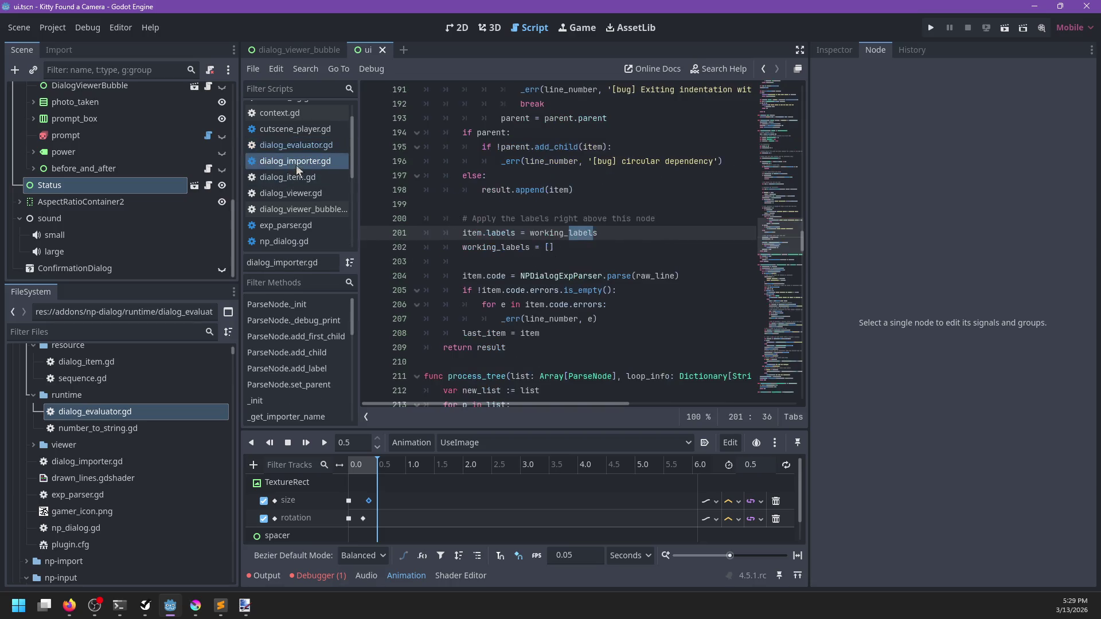
{"action": "left_click", "coordinate": [651, 234]}
{"action": "key", "text": "ctrl+f"}
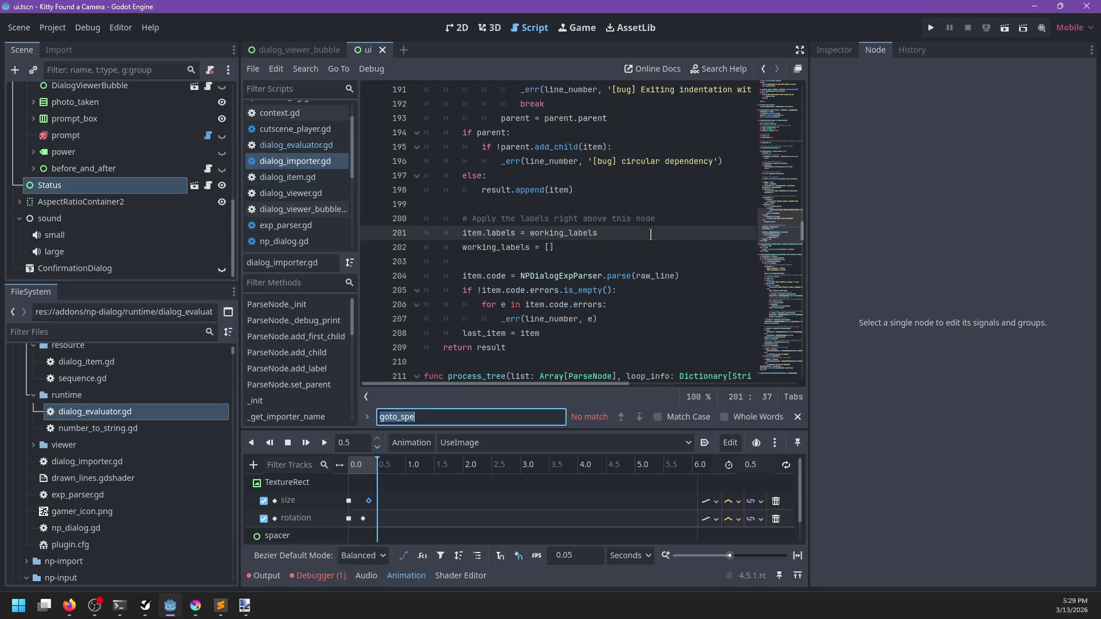
{"action": "key", "text": "Escape"}
{"action": "scroll", "coordinate": [294, 223], "scroll_direction": "up", "scroll_amount": 2}
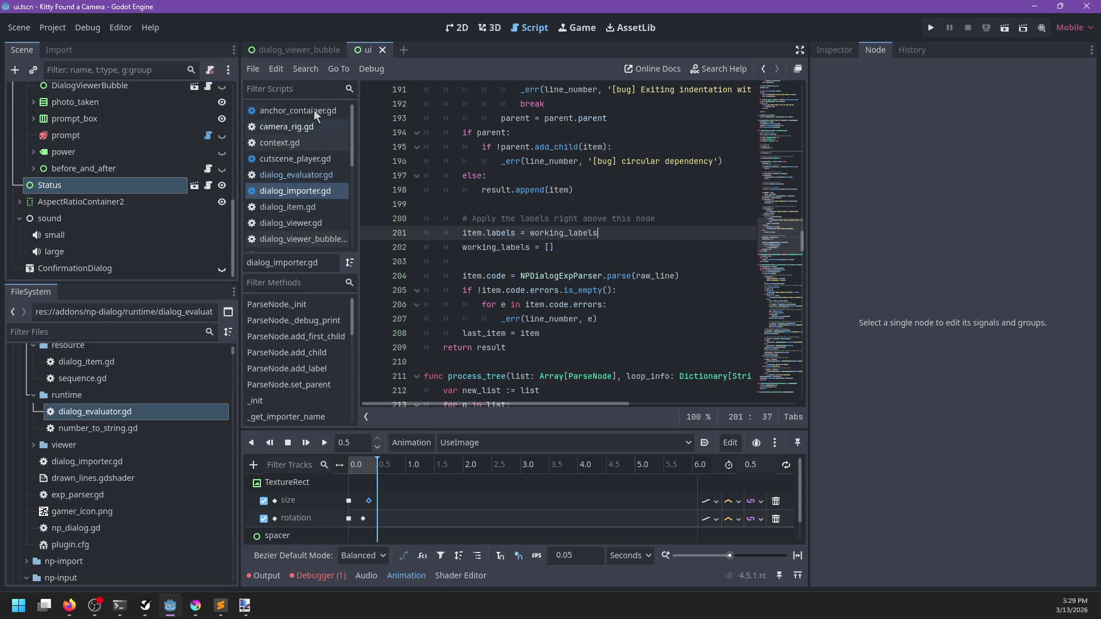
{"action": "scroll", "coordinate": [315, 132], "scroll_direction": "down", "scroll_amount": 3}
{"action": "scroll", "coordinate": [310, 189], "scroll_direction": "up", "scroll_amount": 4}
{"action": "scroll", "coordinate": [307, 204], "scroll_direction": "down", "scroll_amount": 2}
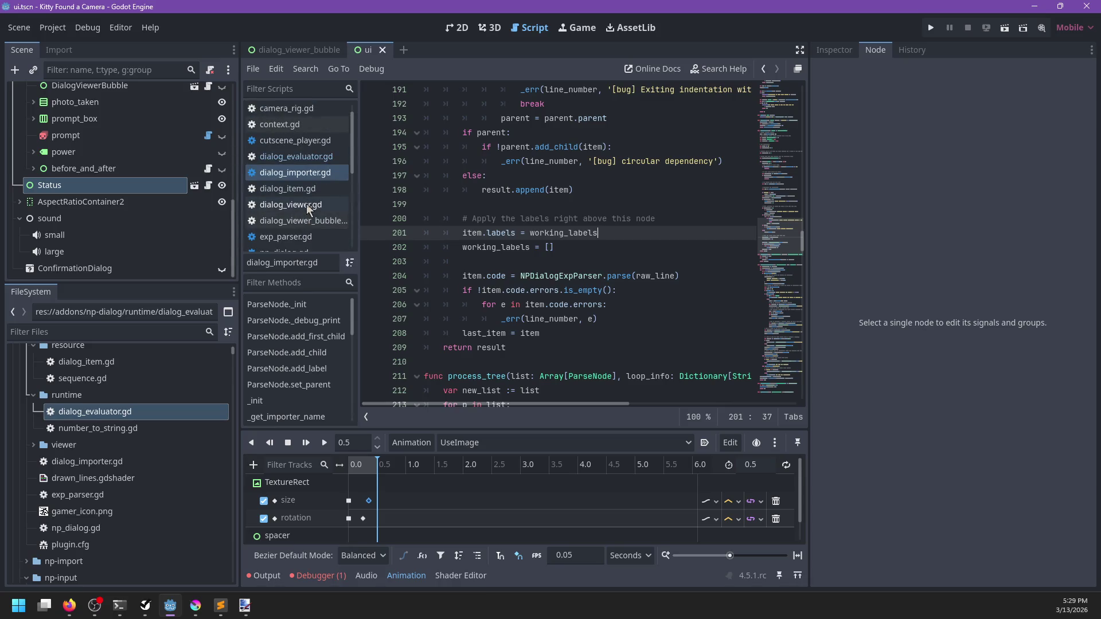
{"action": "scroll", "coordinate": [307, 204], "scroll_direction": "down", "scroll_amount": 3}
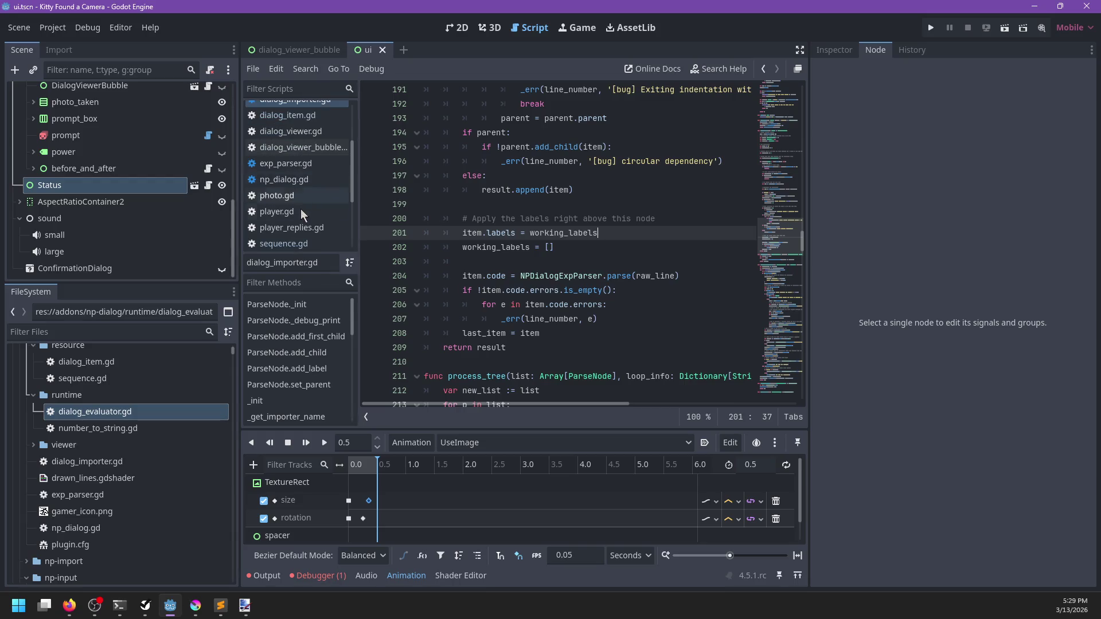
{"action": "left_click", "coordinate": [300, 212]}
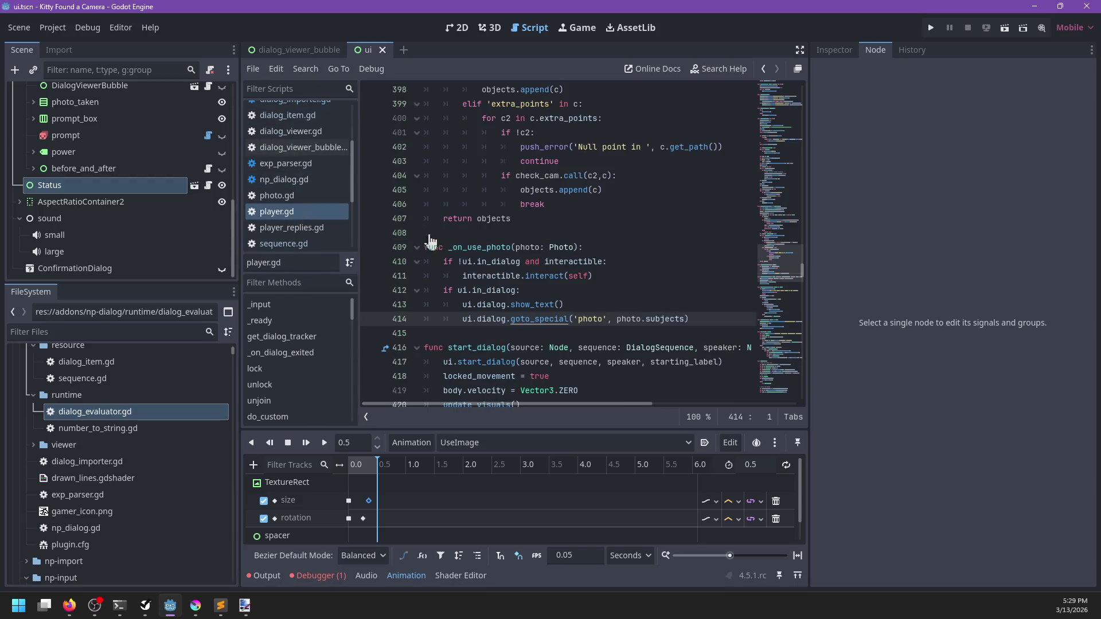
Give goto_special in dialog_viewer.gd the return type -> DialogEvaluator.ItemLabel
{"action": "left_click", "coordinate": [525, 319], "text": "ctrl"}
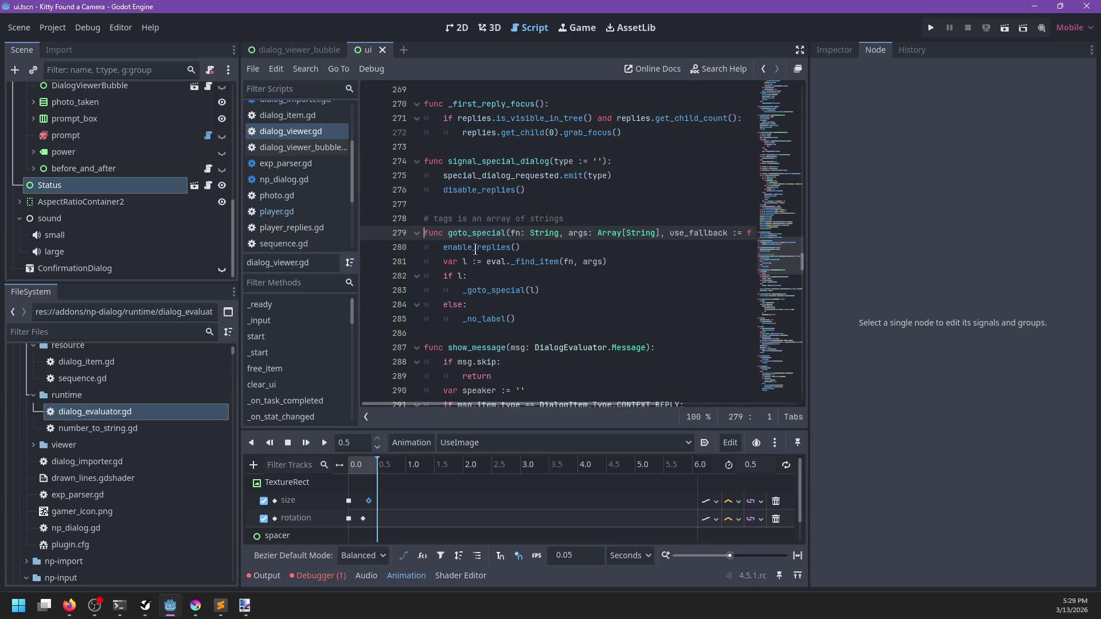
{"action": "left_click", "coordinate": [463, 262]}
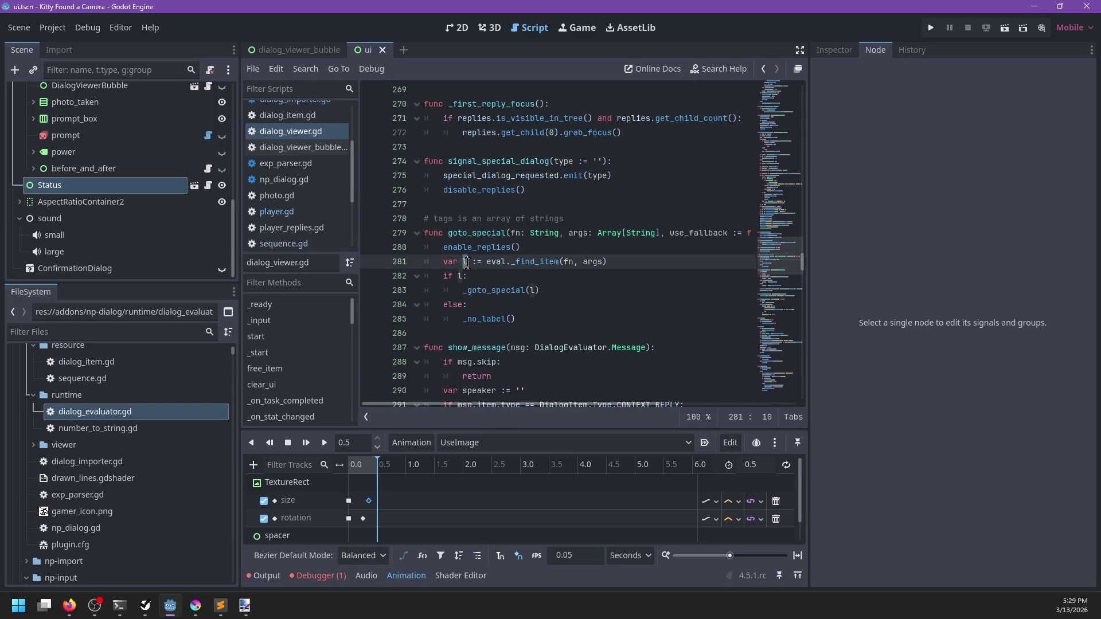
{"action": "scroll", "coordinate": [576, 272], "scroll_direction": "right", "scroll_amount": 3}
{"action": "left_click", "coordinate": [605, 232]}
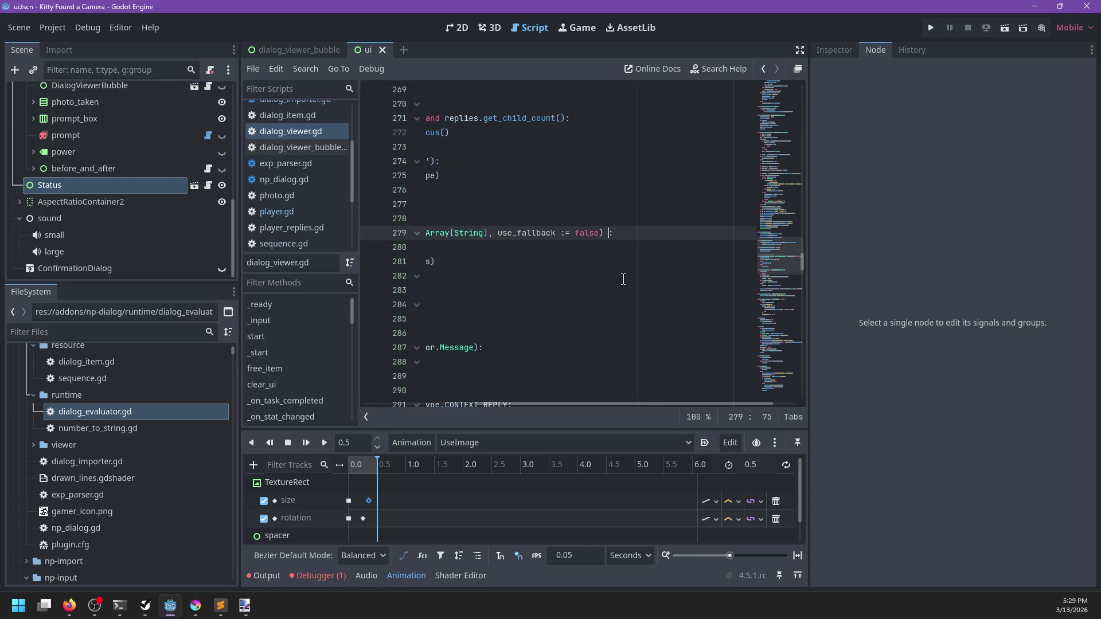
{"action": "type", "text": "Array["}
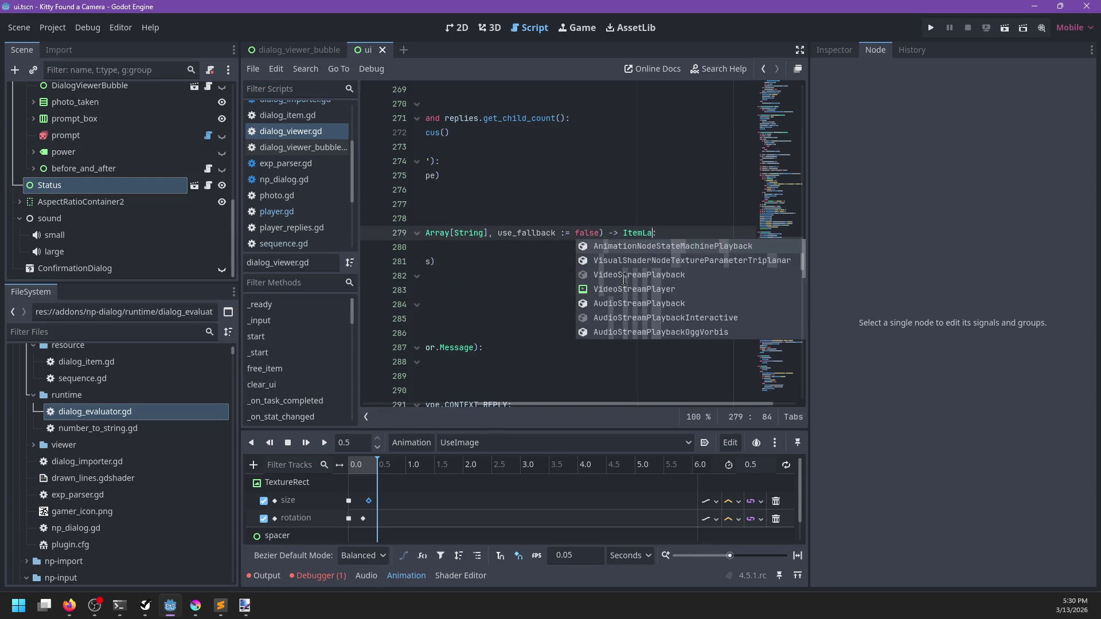
{"action": "key", "text": "ctrl+z"}
{"action": "type", "text": "DialogEvaluator.I"}
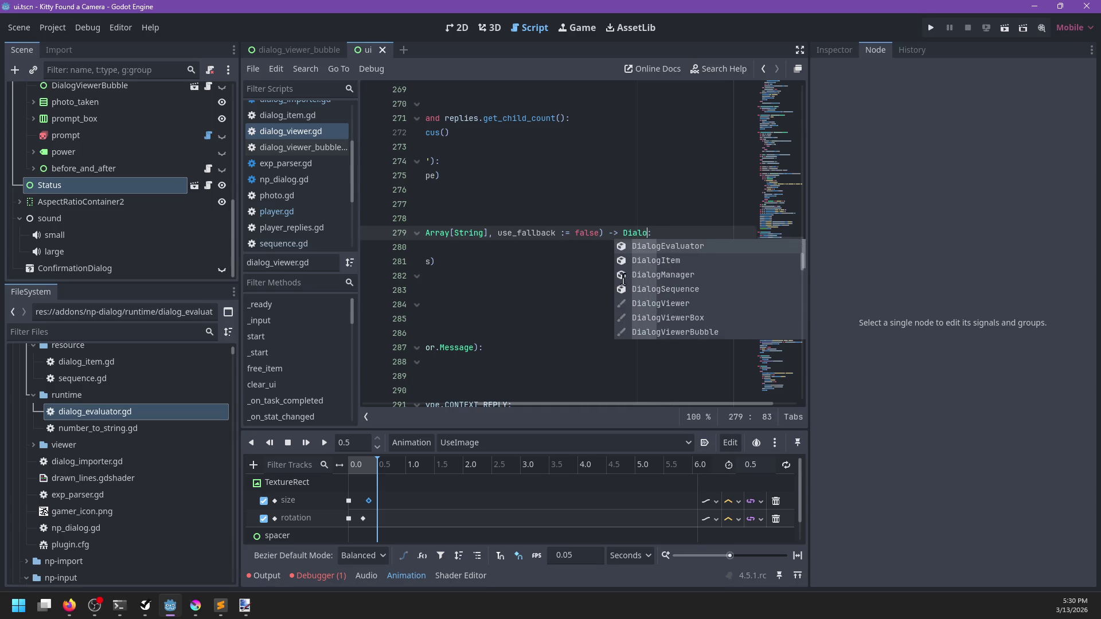
{"action": "type", "text": "temLabel"}
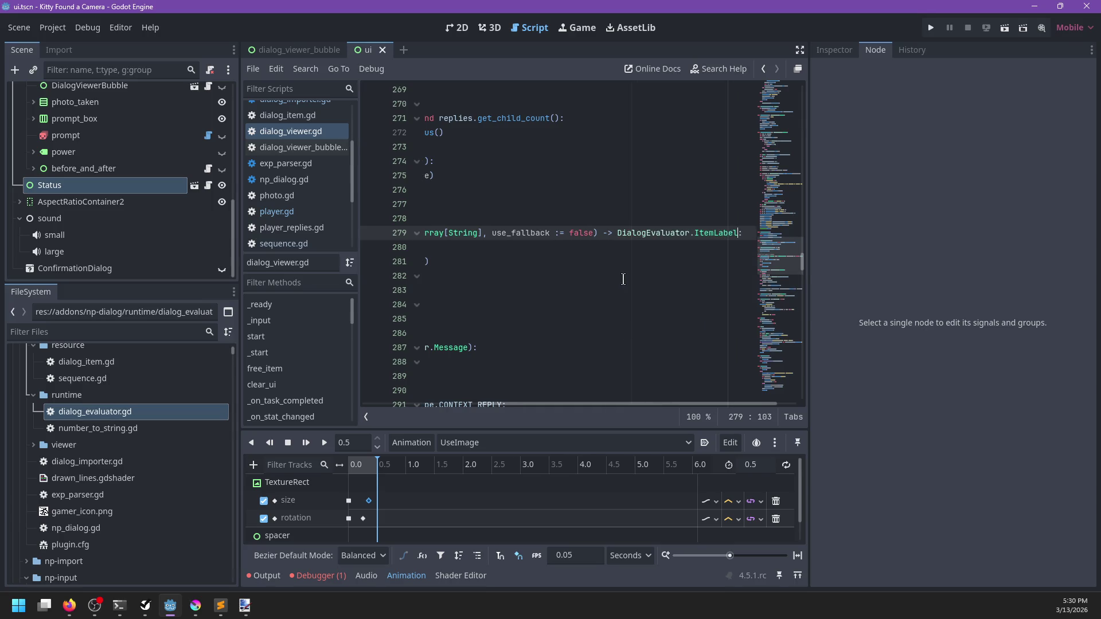
{"action": "key", "text": "Down"}
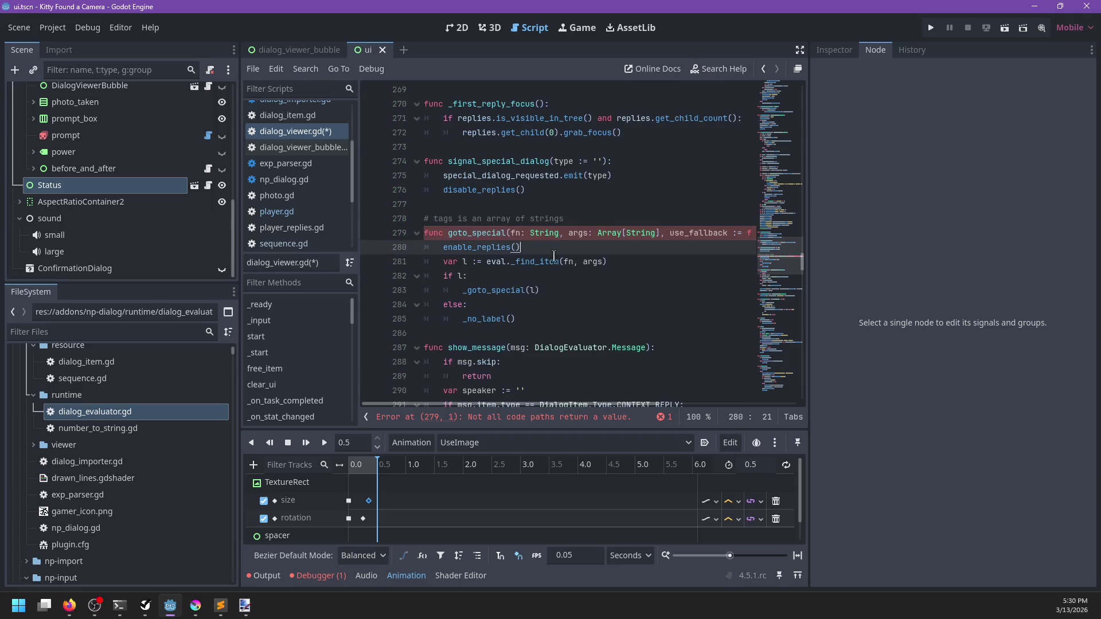
Add 'return l' after the _no_label call, save, and switch back to player.gd
{"action": "scroll", "coordinate": [562, 276], "scroll_direction": "right", "scroll_amount": 3}
{"action": "scroll", "coordinate": [562, 278], "scroll_direction": "left", "scroll_amount": 3}
{"action": "left_click", "coordinate": [546, 319]}
{"action": "key", "text": "Return"}
{"action": "type", "text": "turn l"}
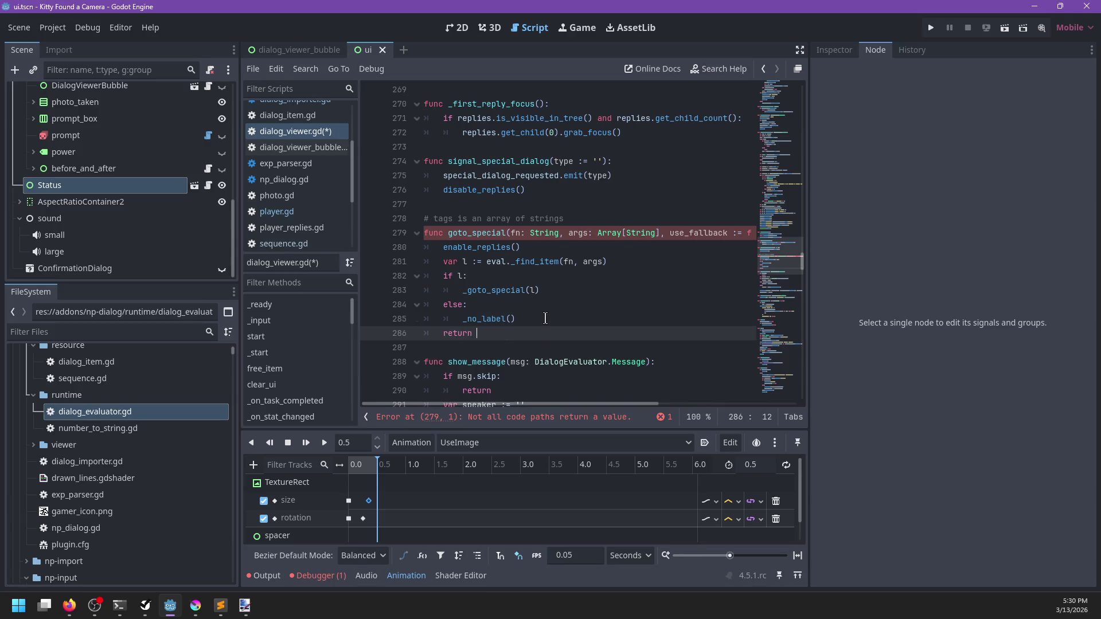
{"action": "key", "text": "Escape"}
{"action": "scroll", "coordinate": [533, 310], "scroll_direction": "down", "scroll_amount": 1}
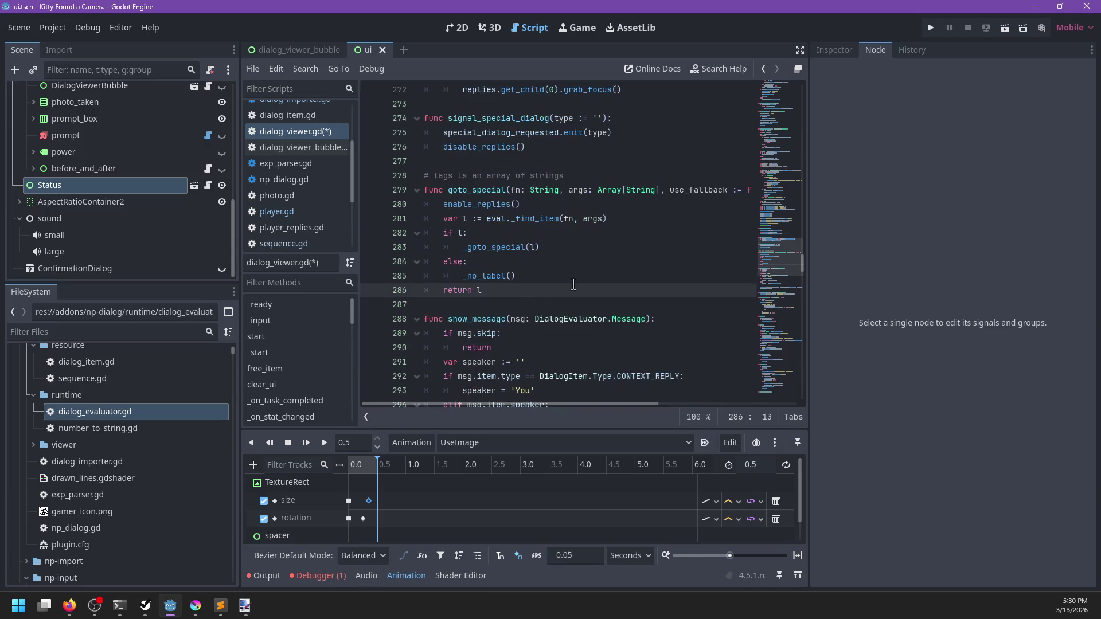
{"action": "key", "text": "ctrl+s"}
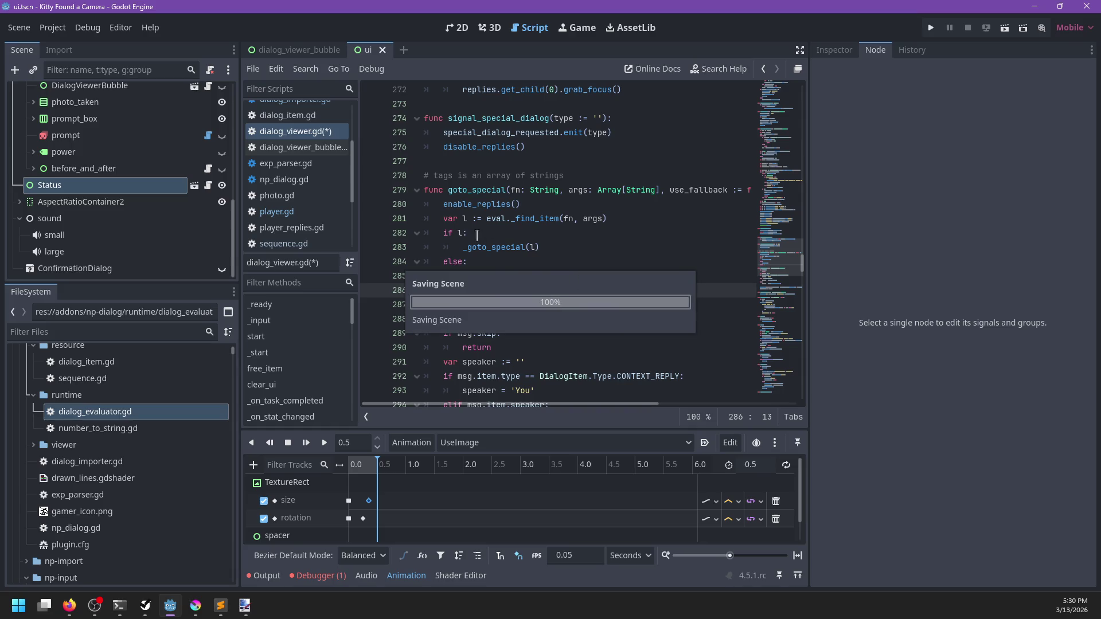
{"action": "left_click", "coordinate": [316, 147]}
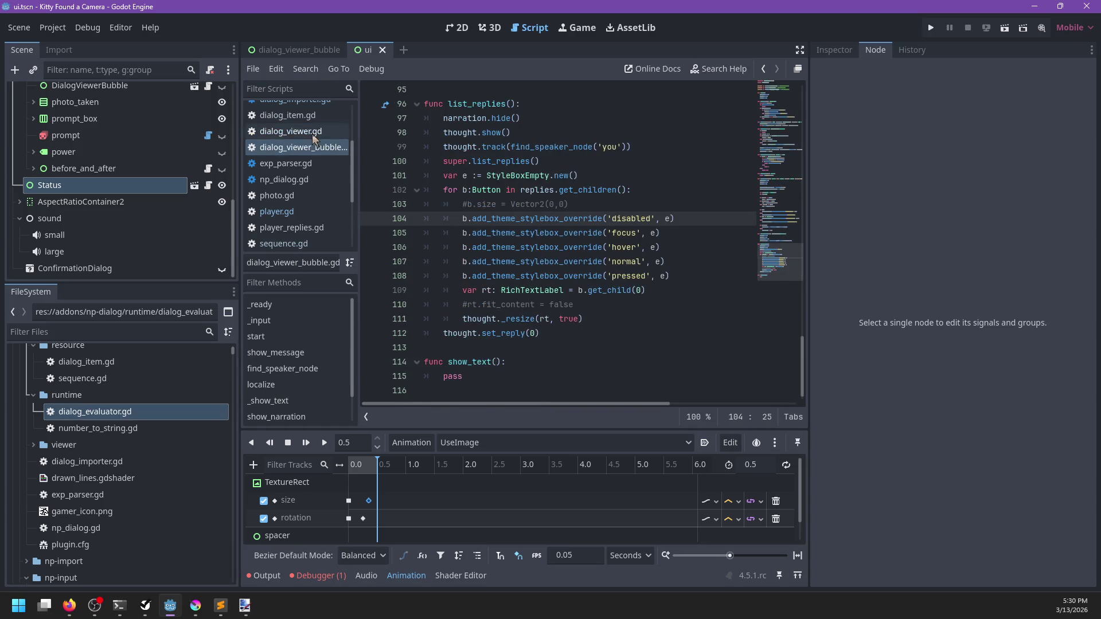
{"action": "left_click", "coordinate": [312, 133]}
{"action": "left_click", "coordinate": [293, 213]}
Add a ui.show_context(photo call on a new line below the goto_special call
{"action": "left_click", "coordinate": [685, 318]}
{"action": "left_click", "coordinate": [720, 321]}
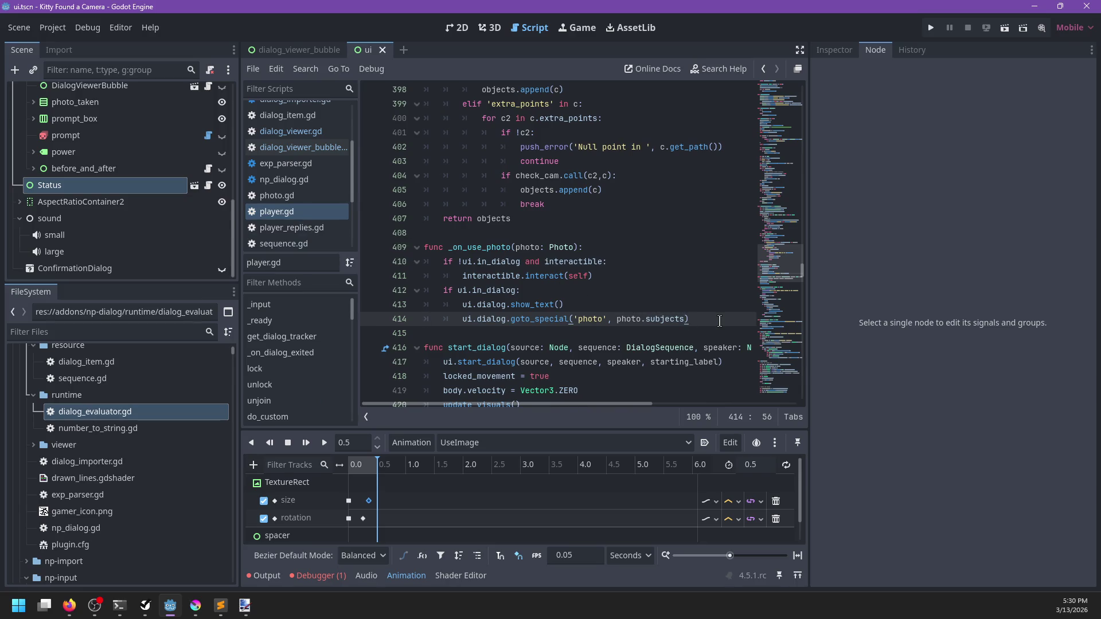
{"action": "key", "text": "Return"}
{"action": "type", "text": "ui."}
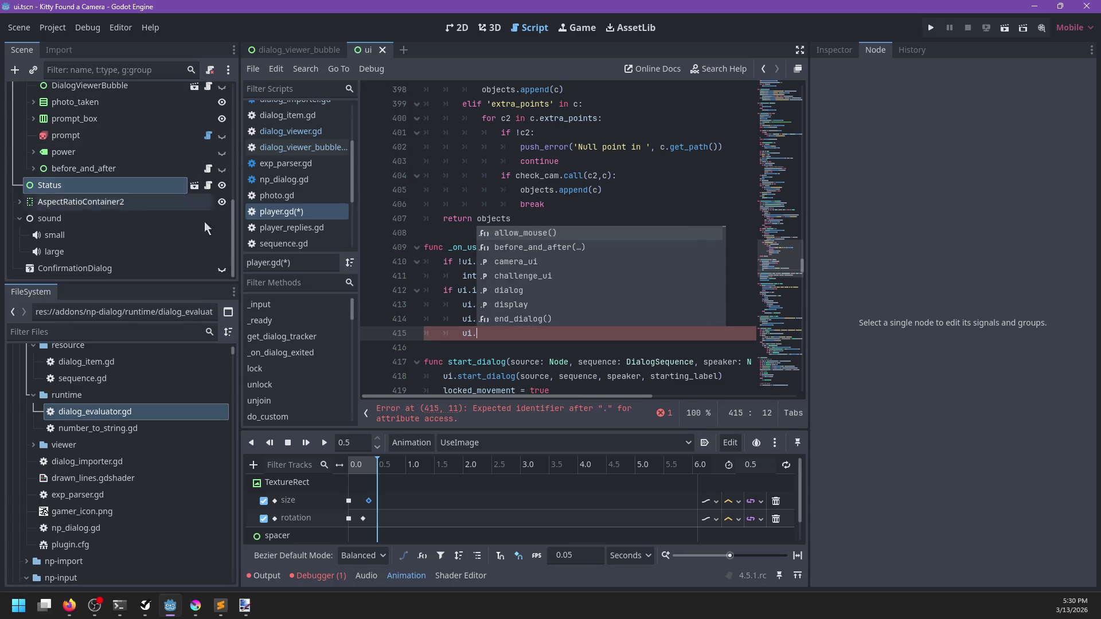
{"action": "key", "text": "Escape"}
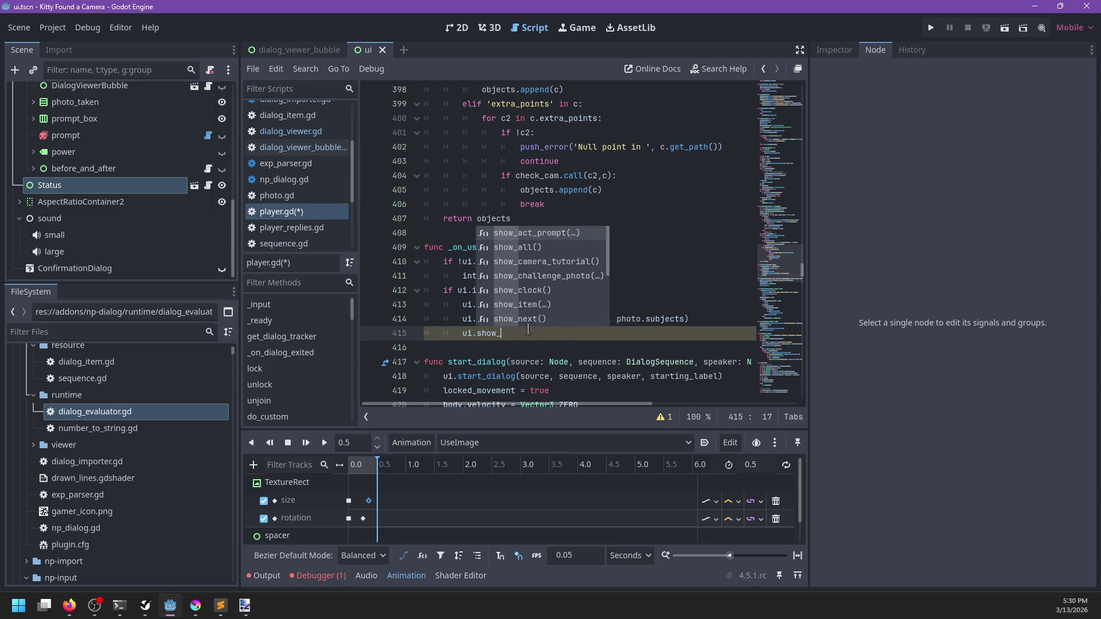
{"action": "key", "text": "Escape"}
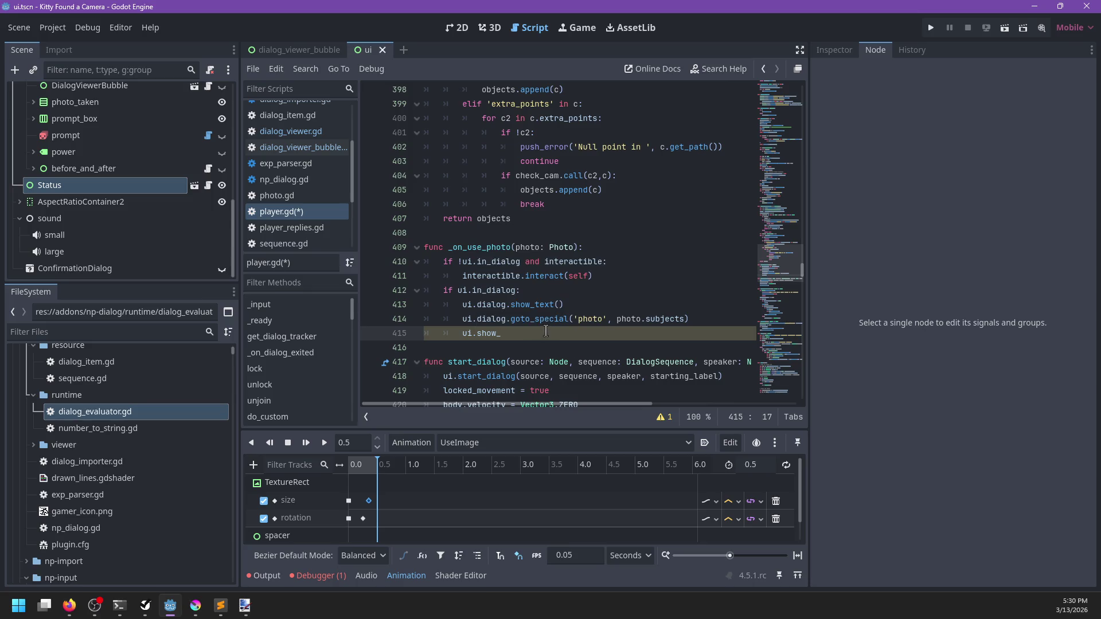
{"action": "type", "text": "ntext(photo9"}
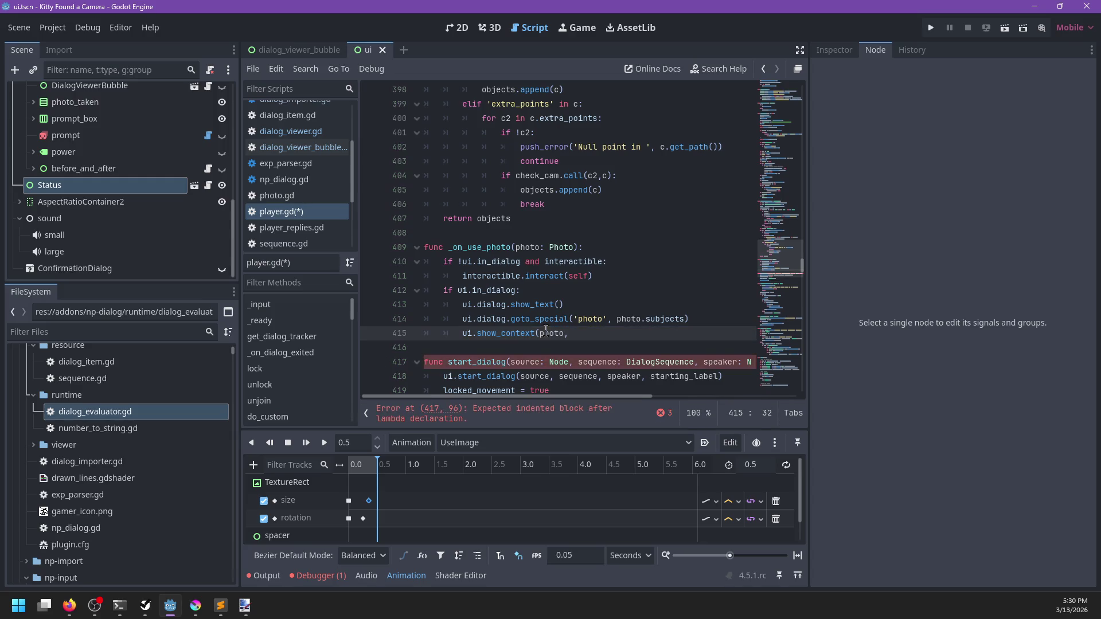
Store line 414's result in 'var label :=', pass label to show_context, and save
{"action": "key", "text": "Up"}
{"action": "key", "text": "Home"}
{"action": "type", "text": "var label :="}
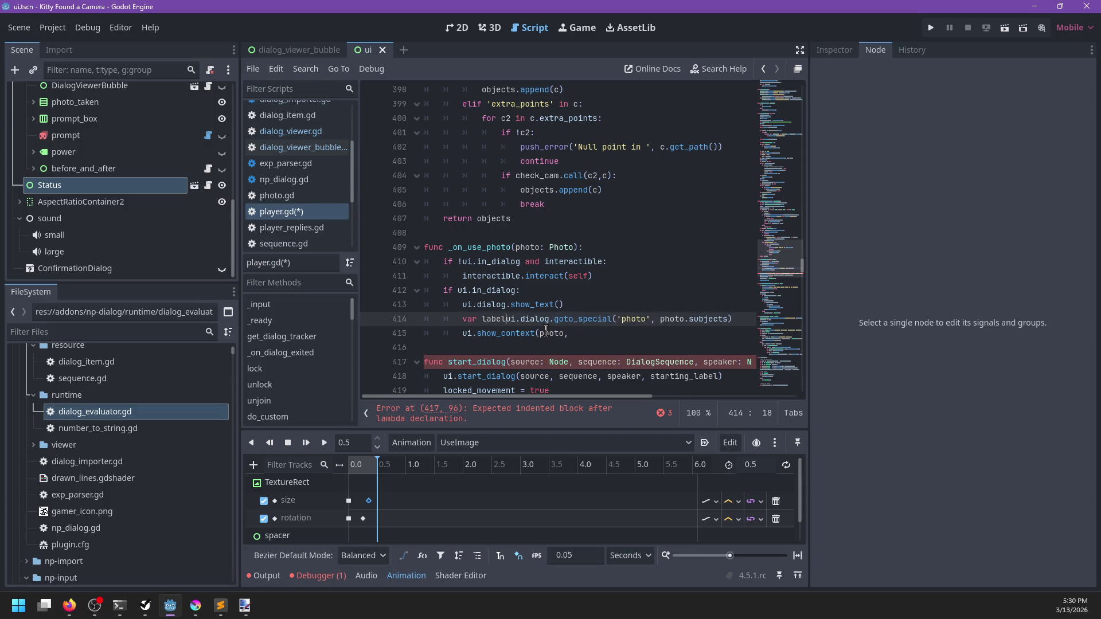
{"action": "key", "text": "Down"}
{"action": "key", "text": "End"}
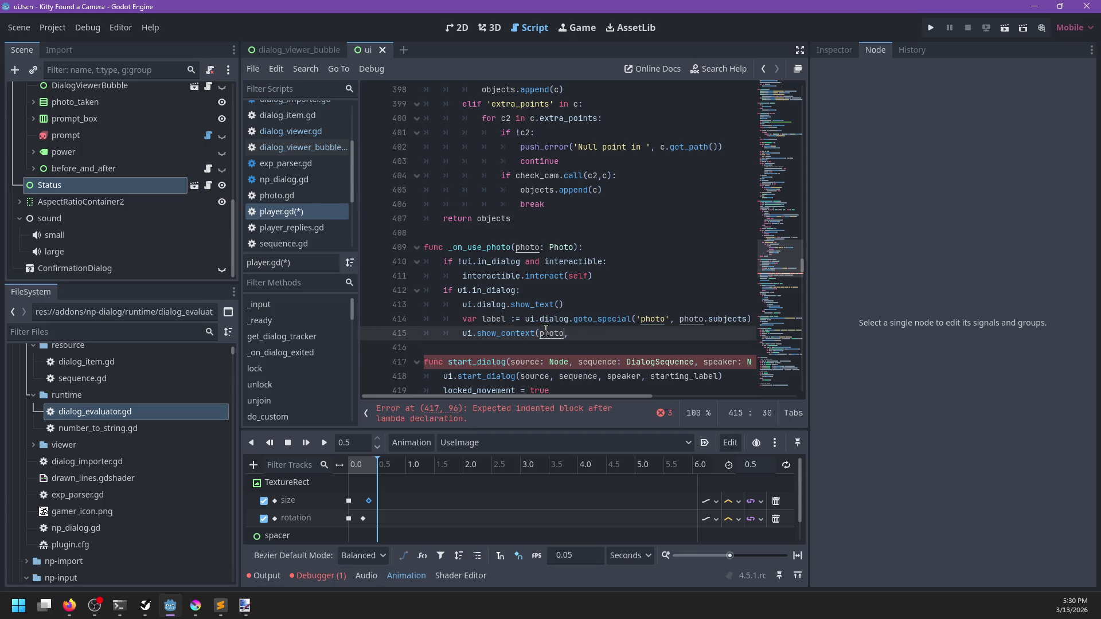
{"action": "type", "text": "label)"}
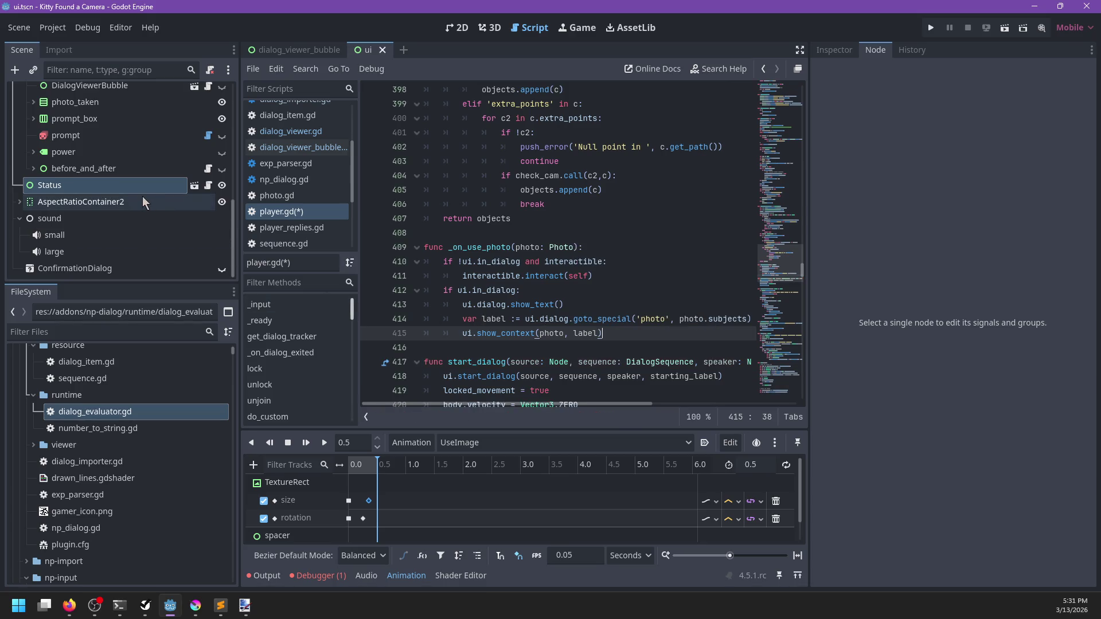
{"action": "scroll", "coordinate": [142, 196], "scroll_direction": "up", "scroll_amount": 5}
{"action": "key", "text": "ctrl+s"}
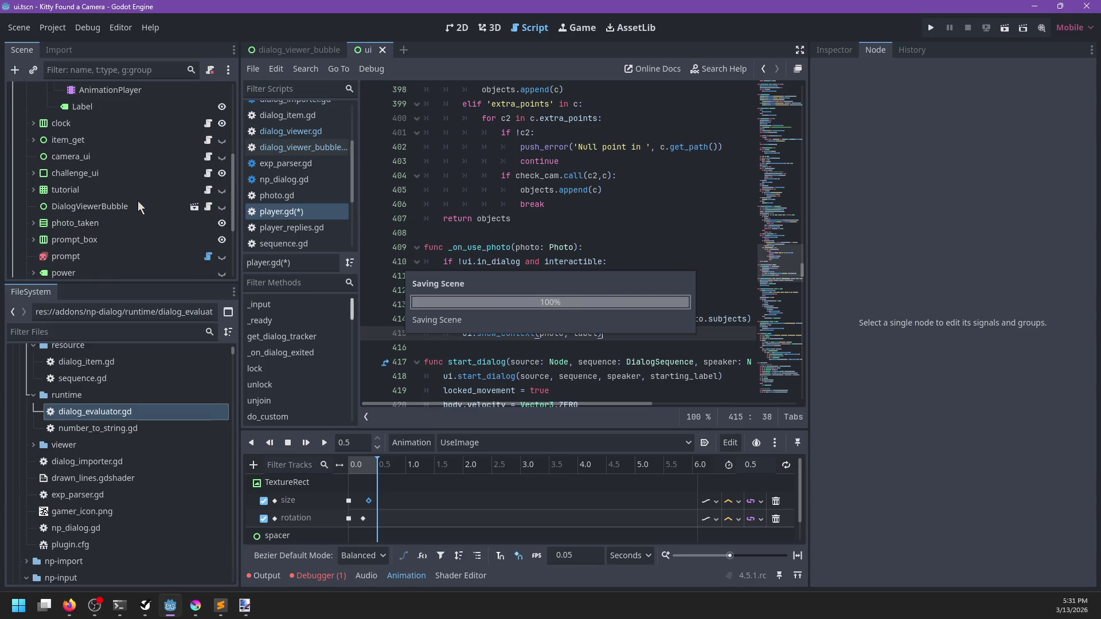
Collapse the notifications and AspectRatioContainer branches and open the ui node's script
{"action": "scroll", "coordinate": [138, 202], "scroll_direction": "up", "scroll_amount": 4}
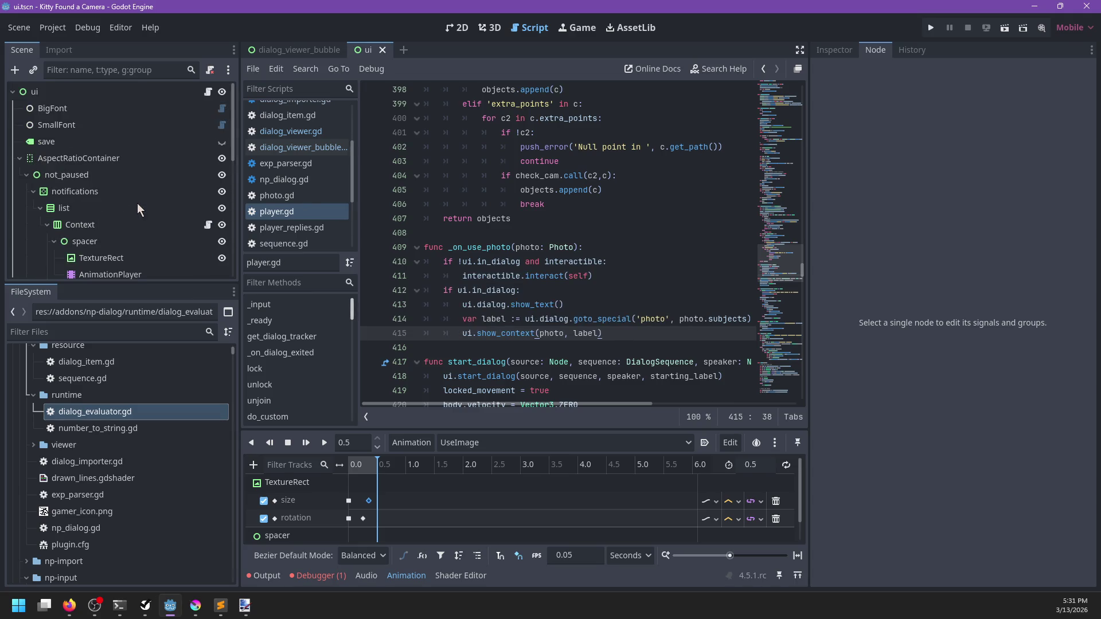
{"action": "left_click", "coordinate": [34, 191]}
{"action": "left_click", "coordinate": [19, 159]}
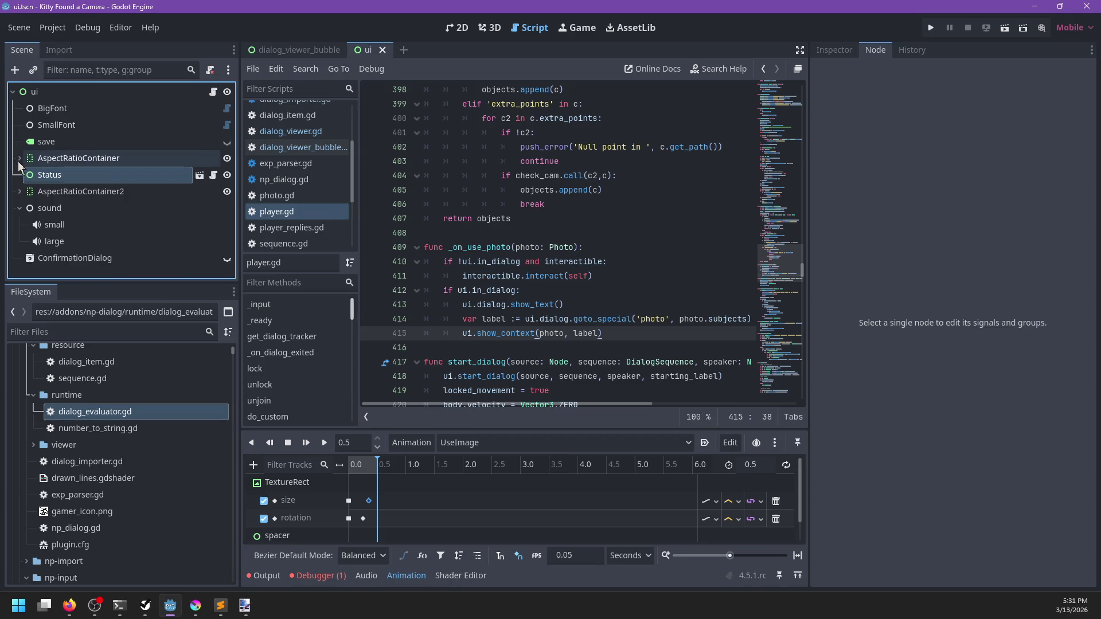
{"action": "left_click", "coordinate": [213, 93]}
Scroll ui.gd down to end_dialog and insert blank lines after it
{"action": "scroll", "coordinate": [514, 284], "scroll_direction": "down", "scroll_amount": 10}
{"action": "scroll", "coordinate": [515, 284], "scroll_direction": "down", "scroll_amount": 2}
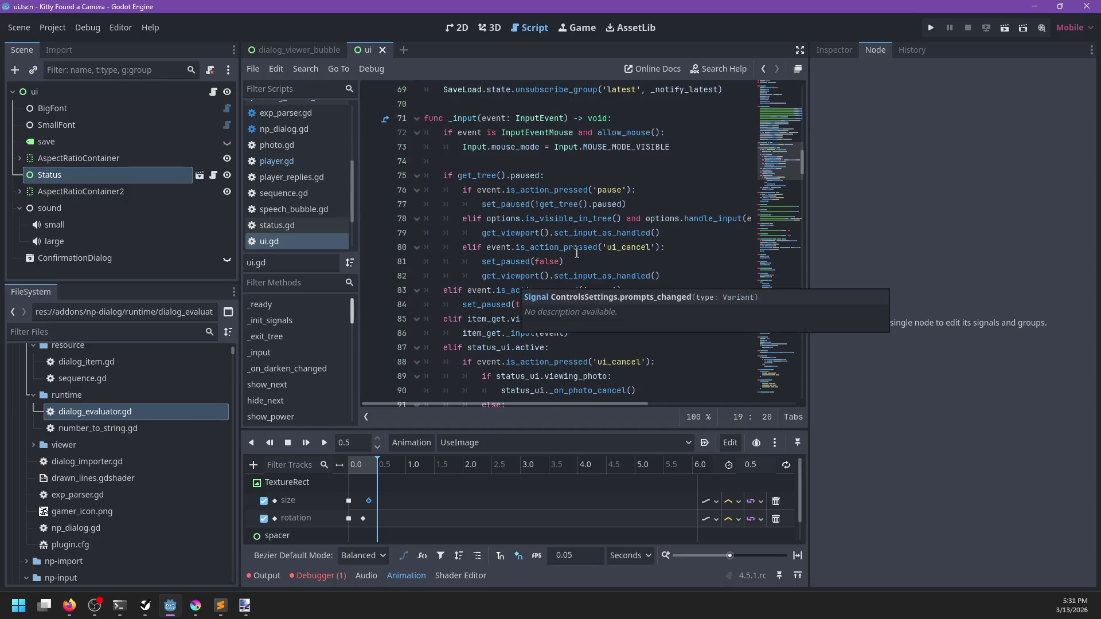
{"action": "left_click", "coordinate": [564, 248]}
{"action": "key", "text": "ctrl+f"}
{"action": "key", "text": "Escape"}
{"action": "scroll", "coordinate": [568, 249], "scroll_direction": "down", "scroll_amount": 20}
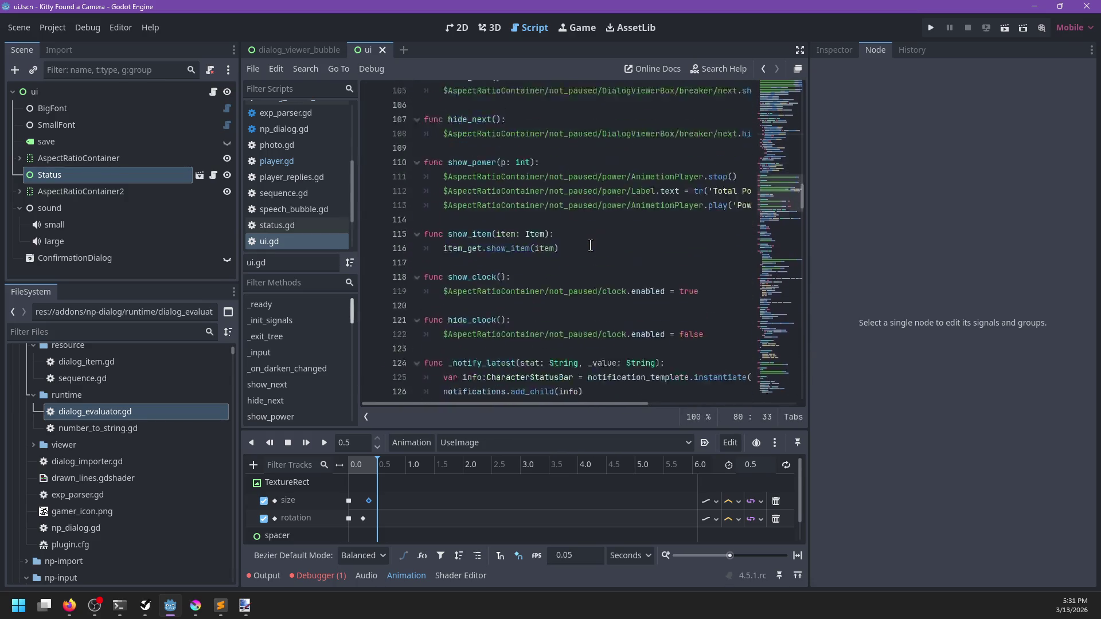
{"action": "left_click", "coordinate": [483, 247]}
{"action": "scroll", "coordinate": [499, 241], "scroll_direction": "down", "scroll_amount": 9}
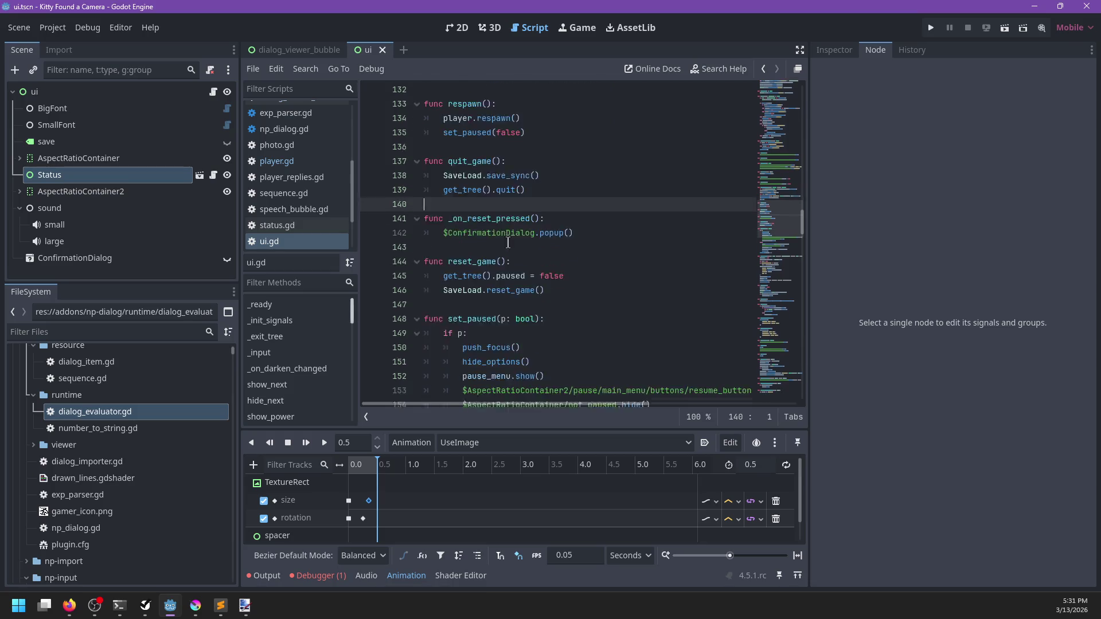
{"action": "scroll", "coordinate": [499, 229], "scroll_direction": "down", "scroll_amount": 8}
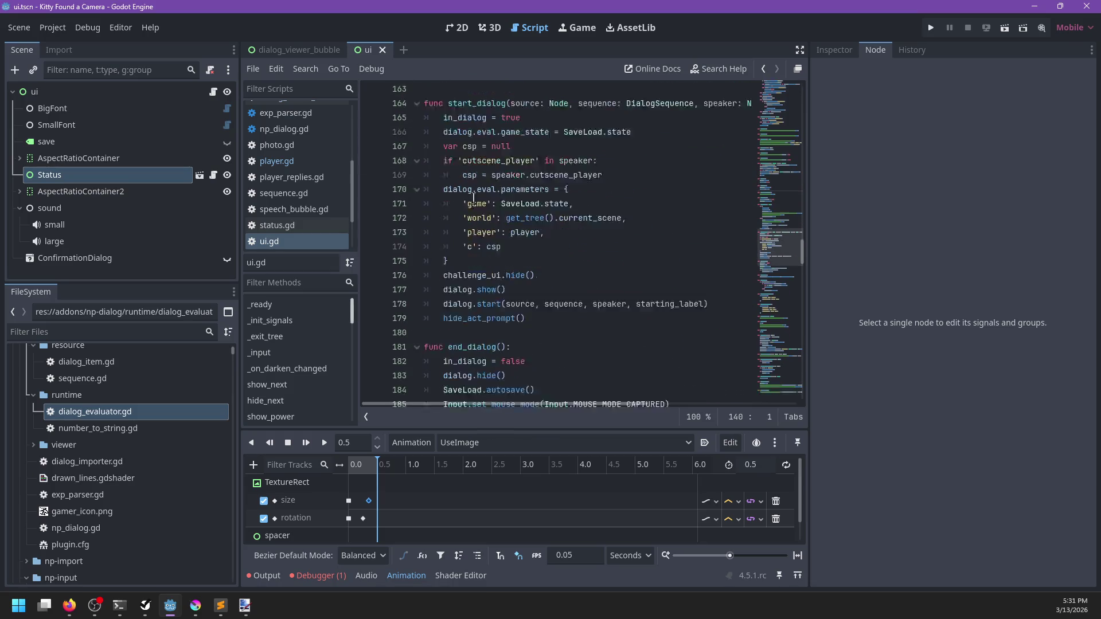
{"action": "left_click", "coordinate": [472, 204]}
{"action": "key", "text": "Return"}
{"action": "key", "text": "Return"}
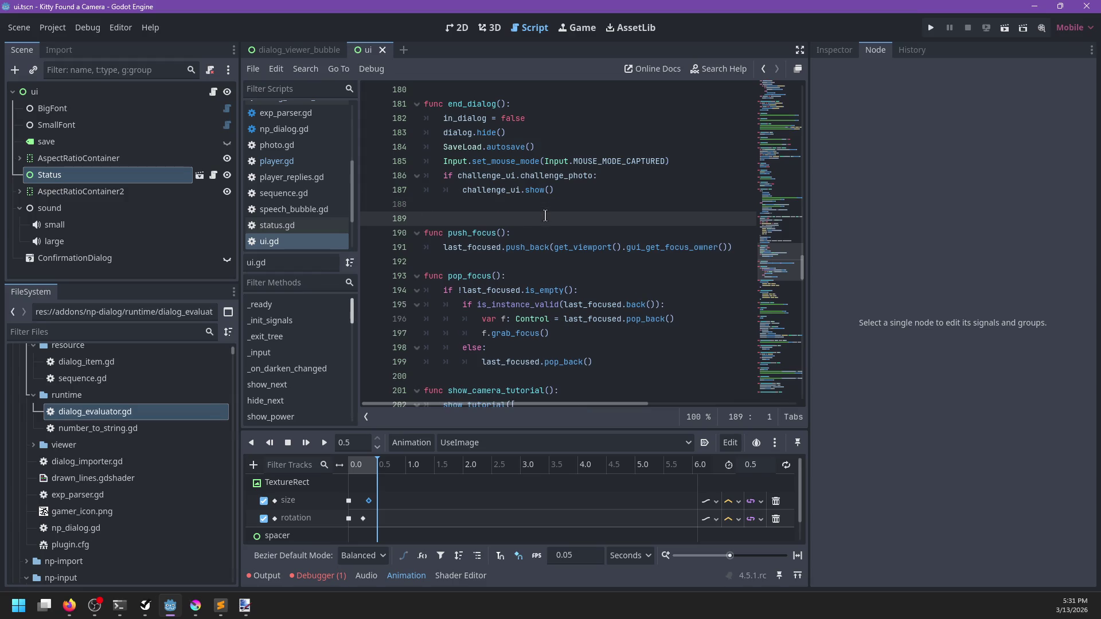
Write show_context(photo: Photo, label: DialogEvaluator.ItemLabel) calling Context.display(photo, label.subjects if label else [])
{"action": "type", "text": "func show_context()"}
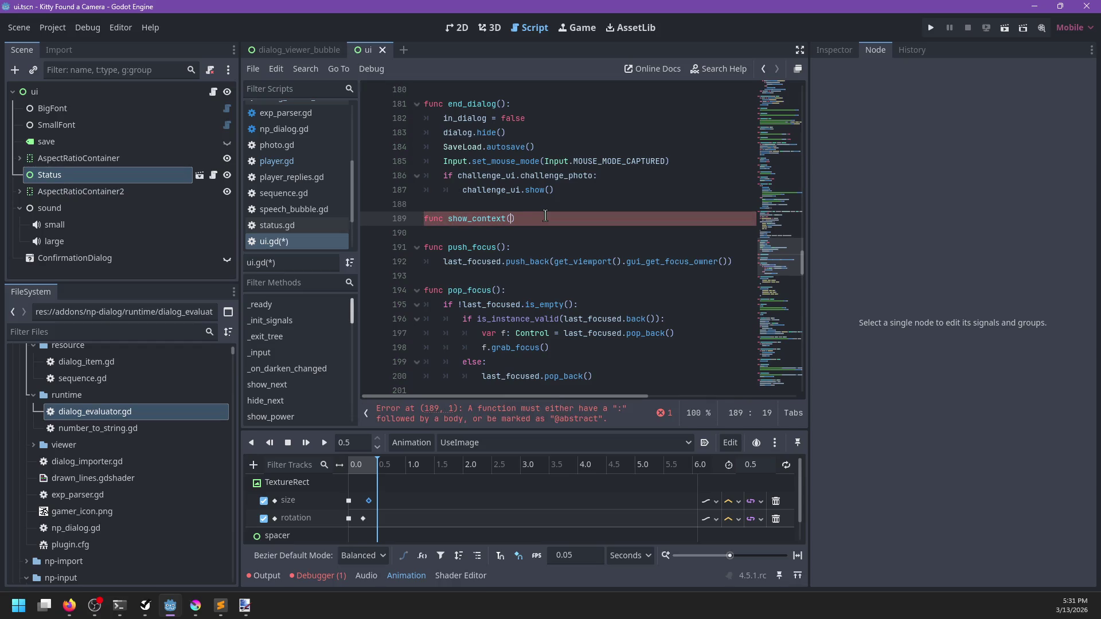
{"action": "type", "text": "photo: Photo, label: D"}
{"action": "type", "text": "ialogEvaluator."}
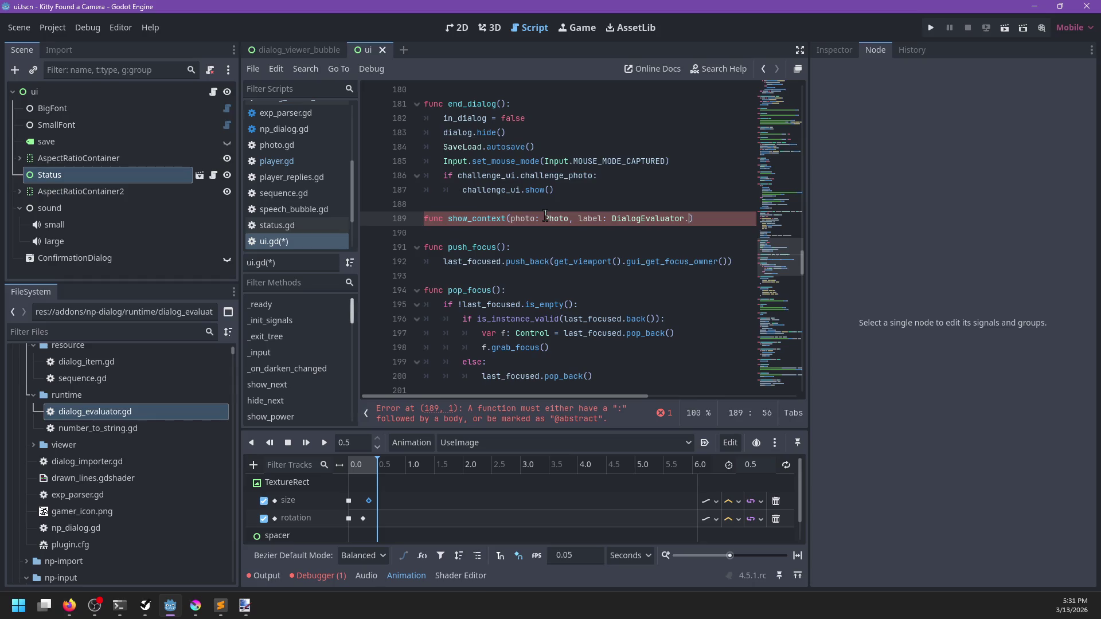
{"action": "type", "text": "ItemL"}
{"action": "key", "text": "Return"}
{"action": "key", "text": "End"}
{"action": "type", "text": ":"}
{"action": "key", "text": "Return"}
{"action": "type", "text": "$Cont"}
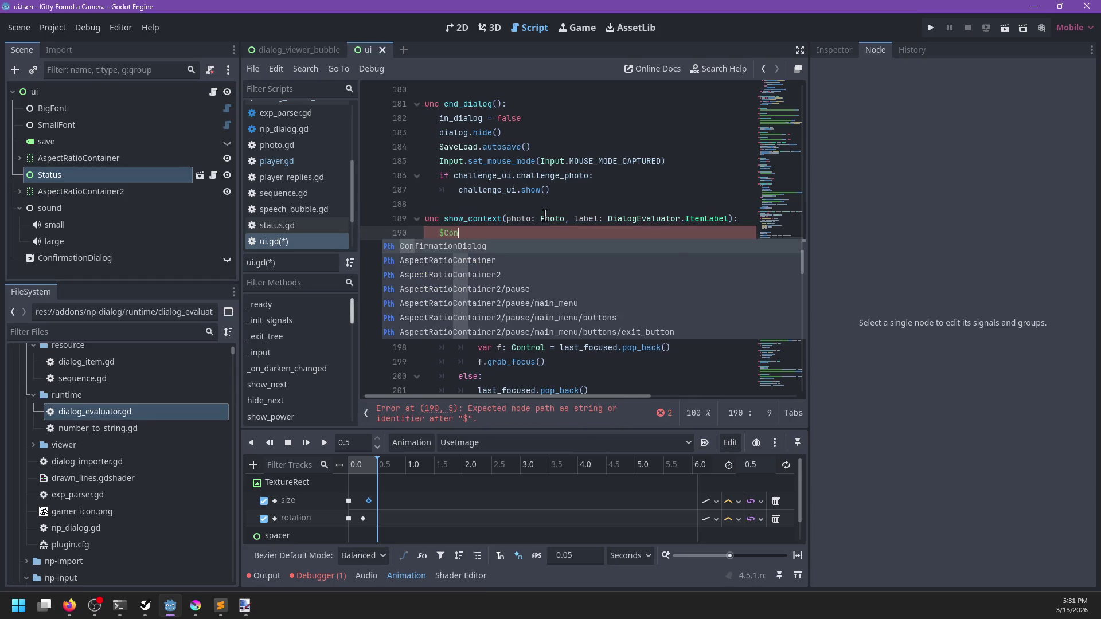
{"action": "key", "text": "Return"}
{"action": "type", "text": "."}
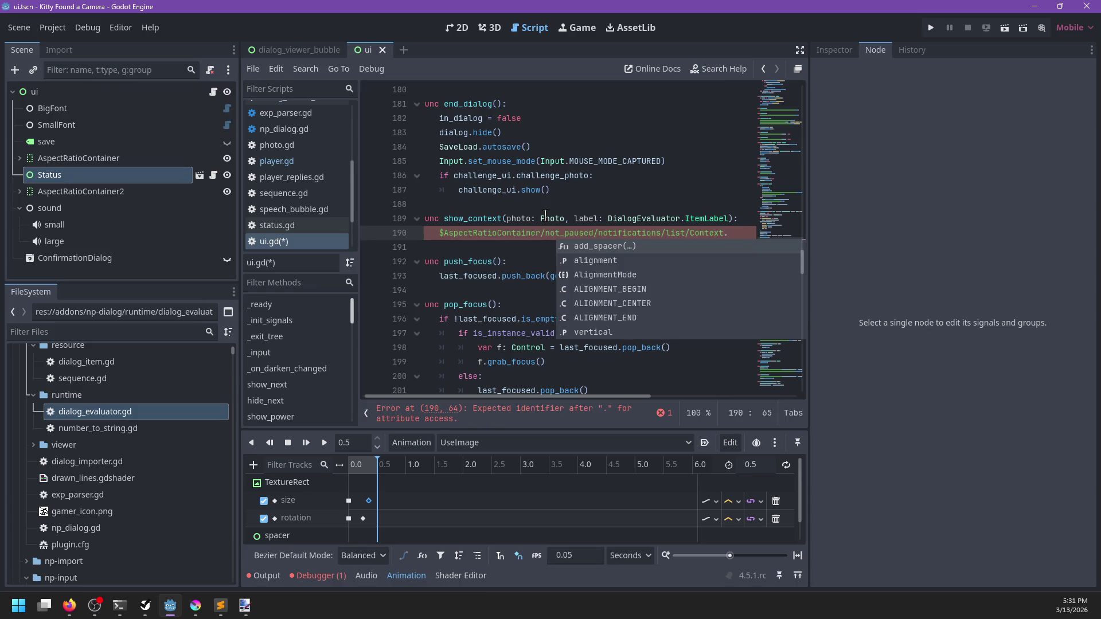
{"action": "type", "text": "display("}
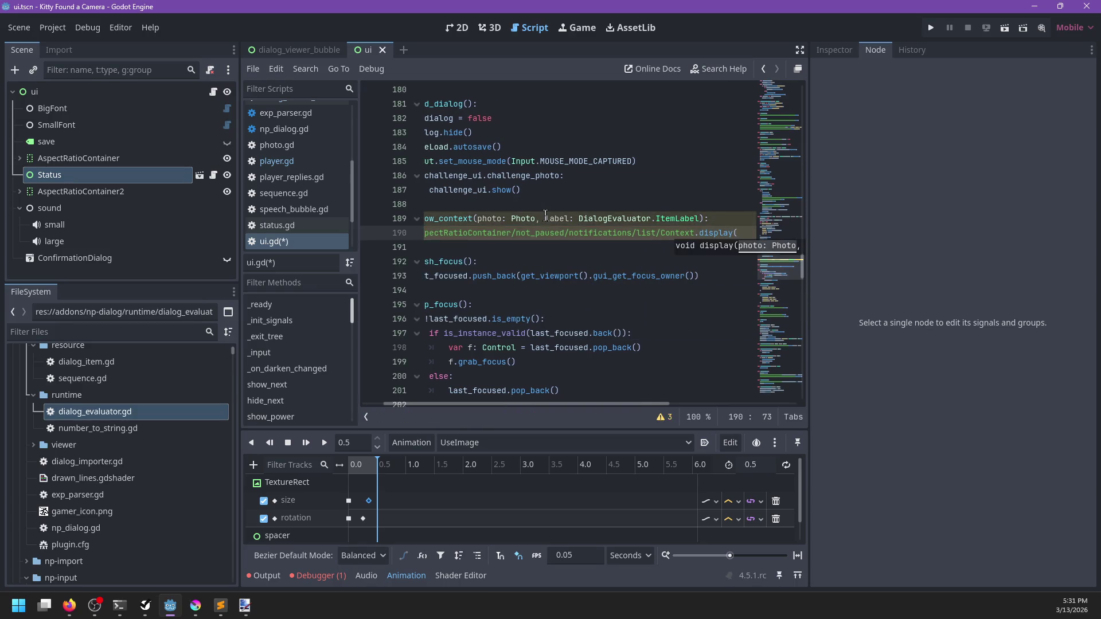
{"action": "type", "text": "photo, l"}
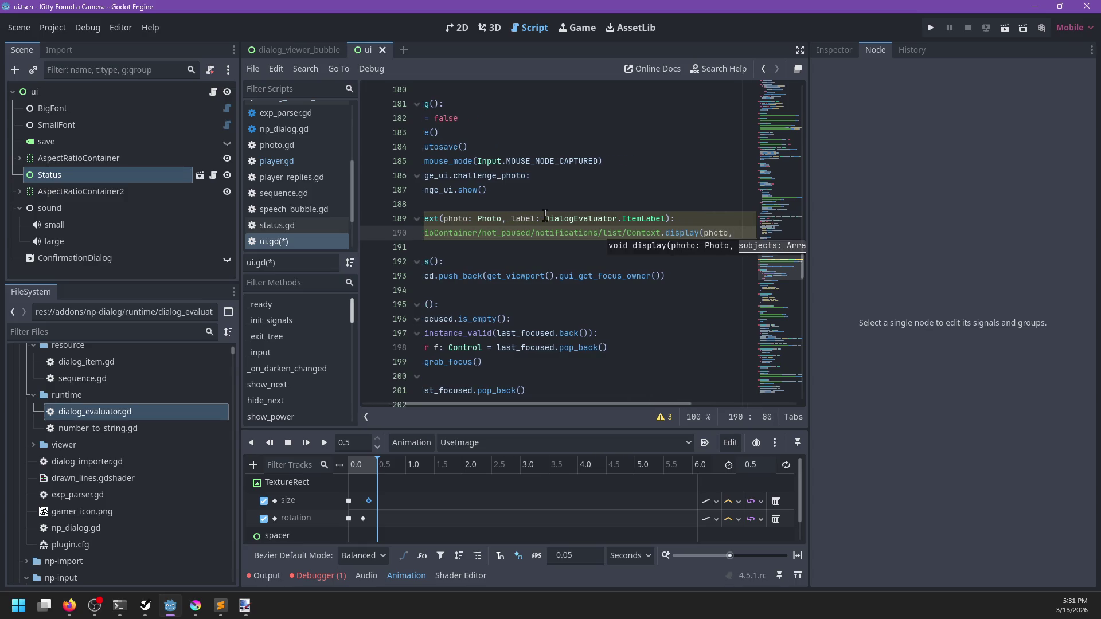
{"action": "type", "text": "abel.subjects if "}
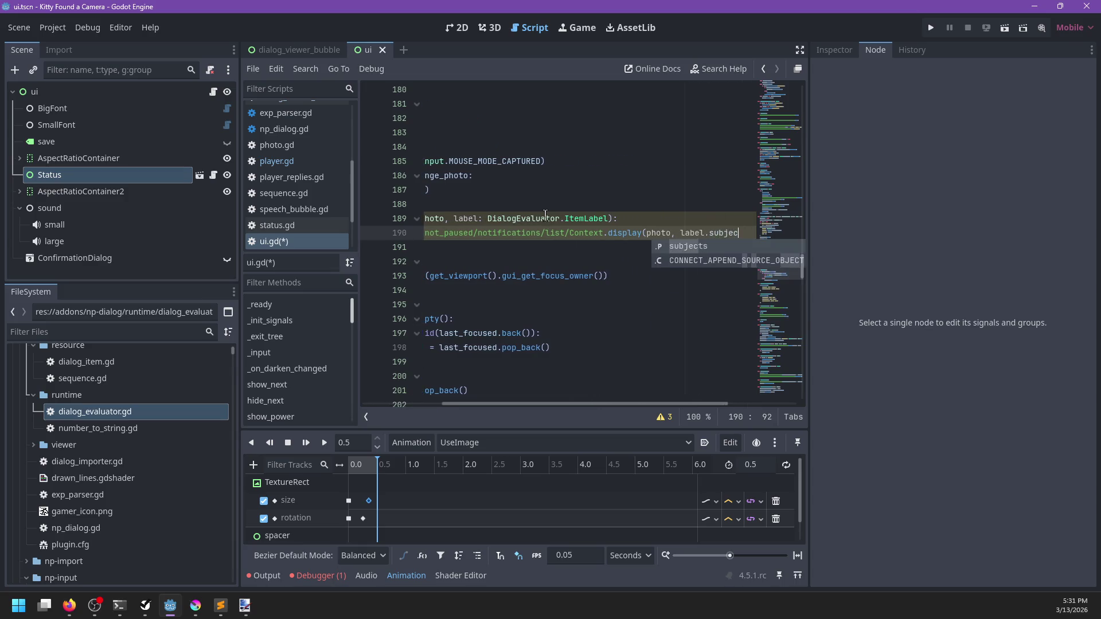
{"action": "type", "text": "label else []"}
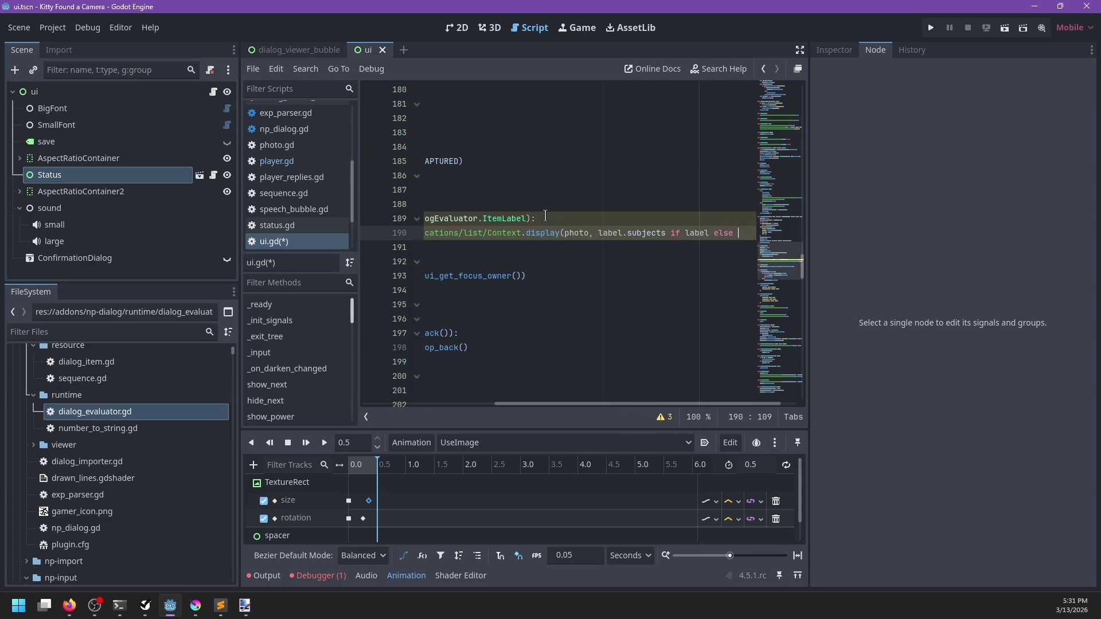
{"action": "type", "text": ")"}
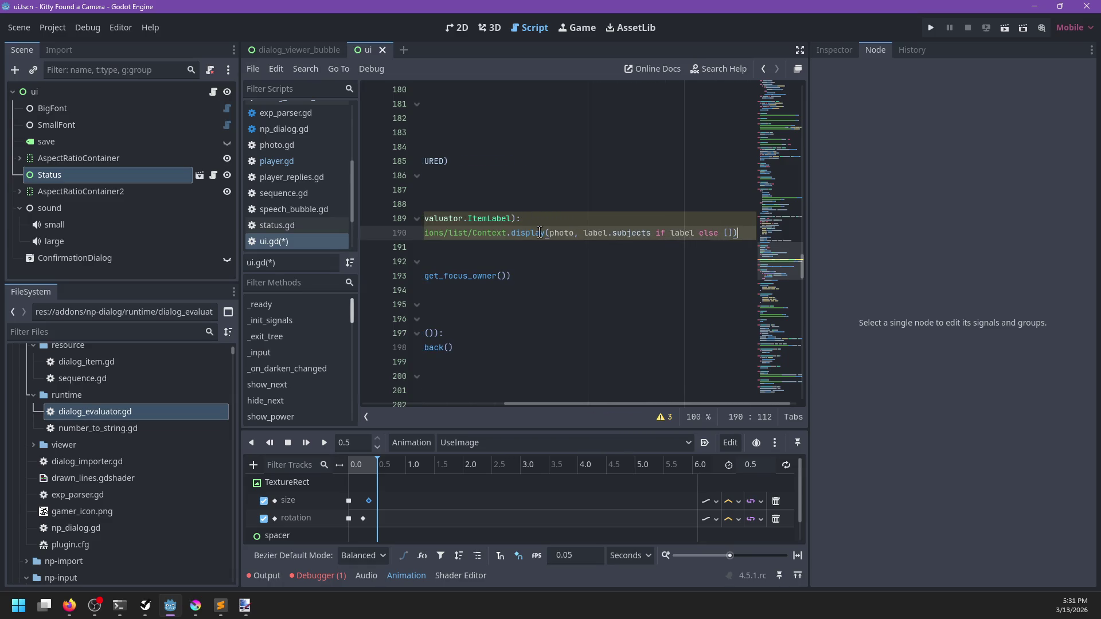
Jump to display's definition in context.gd, save the scripts, and run the game with F5
{"action": "left_click", "coordinate": [542, 234], "text": "ctrl"}
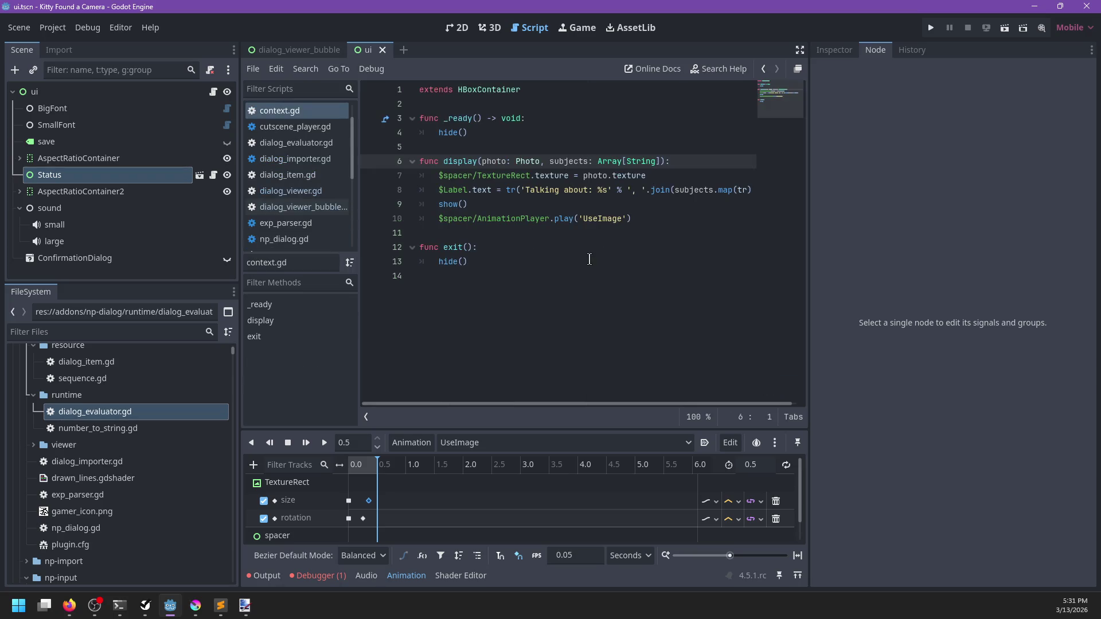
{"action": "key", "text": "ctrl+s"}
{"action": "key", "text": "F5"}
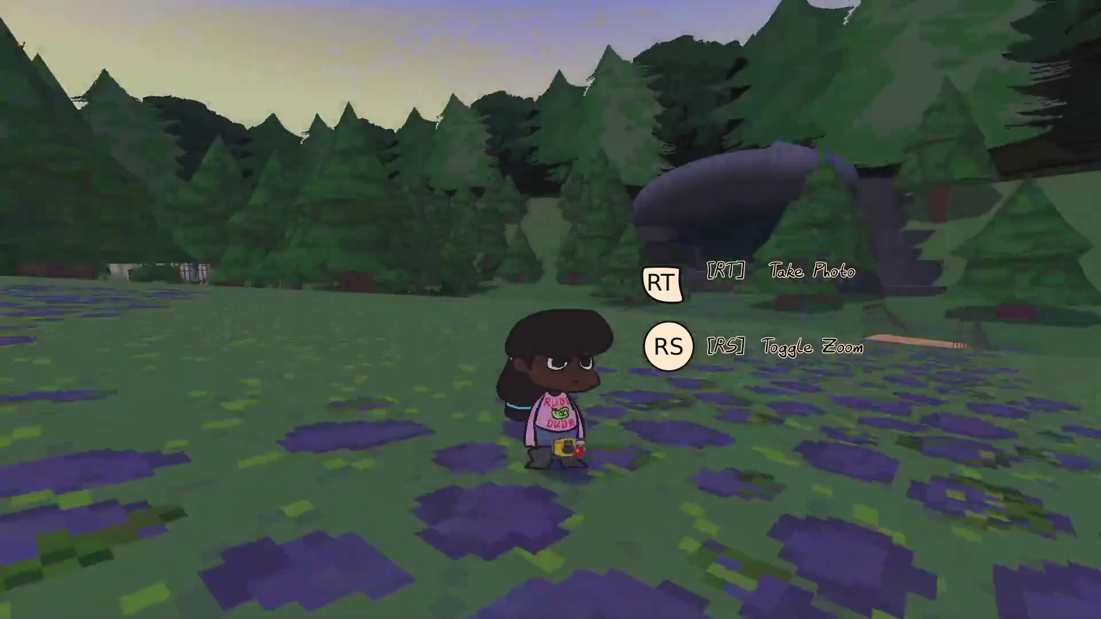
Raise the camera toward the church and photograph The Goddess statue
{"action": "key", "text": "w"}
{"action": "scroll", "coordinate": [551, 309], "scroll_direction": "up", "scroll_amount": 5}
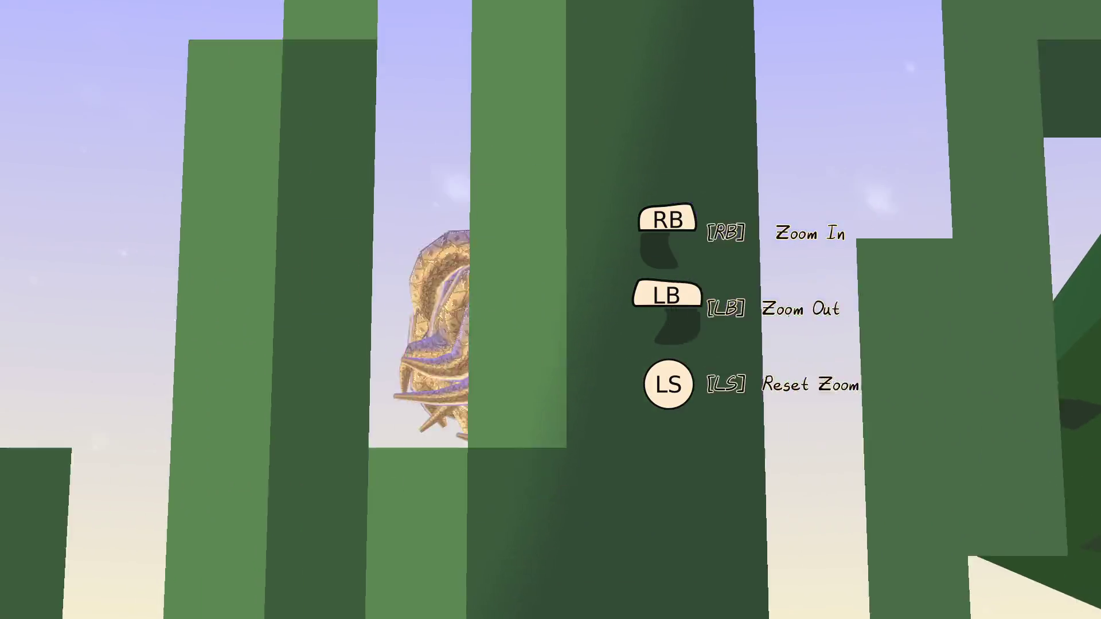
{"action": "key", "text": "space"}
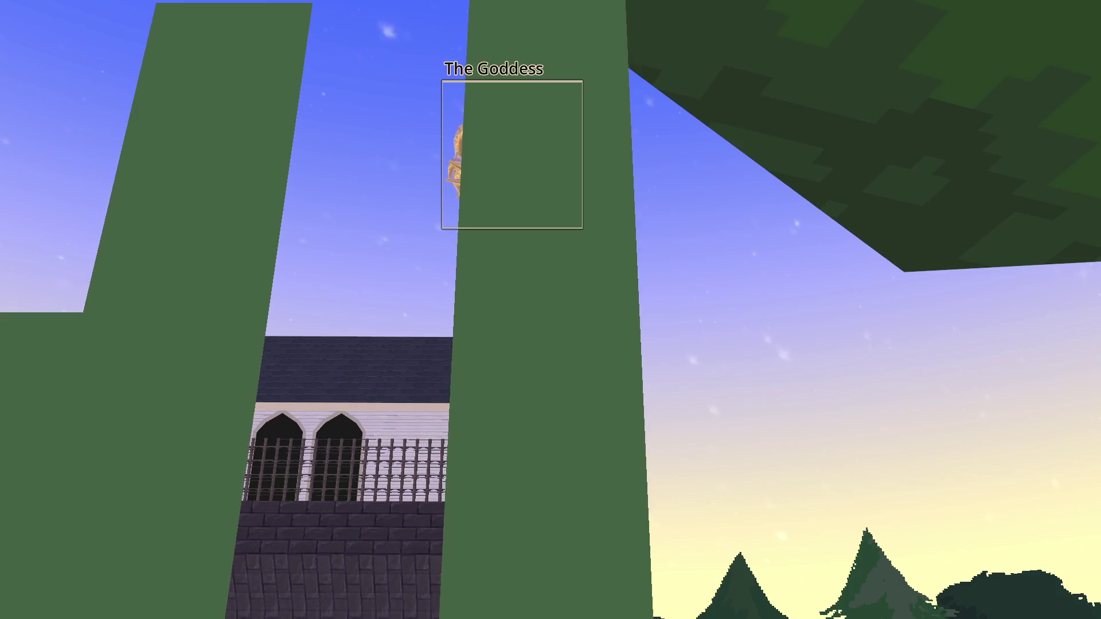
Leave camera view and walk across the grass onto the sidewalk by the houses
{"action": "key", "text": "e"}
{"action": "key", "text": "w"}
{"action": "key", "text": "e"}
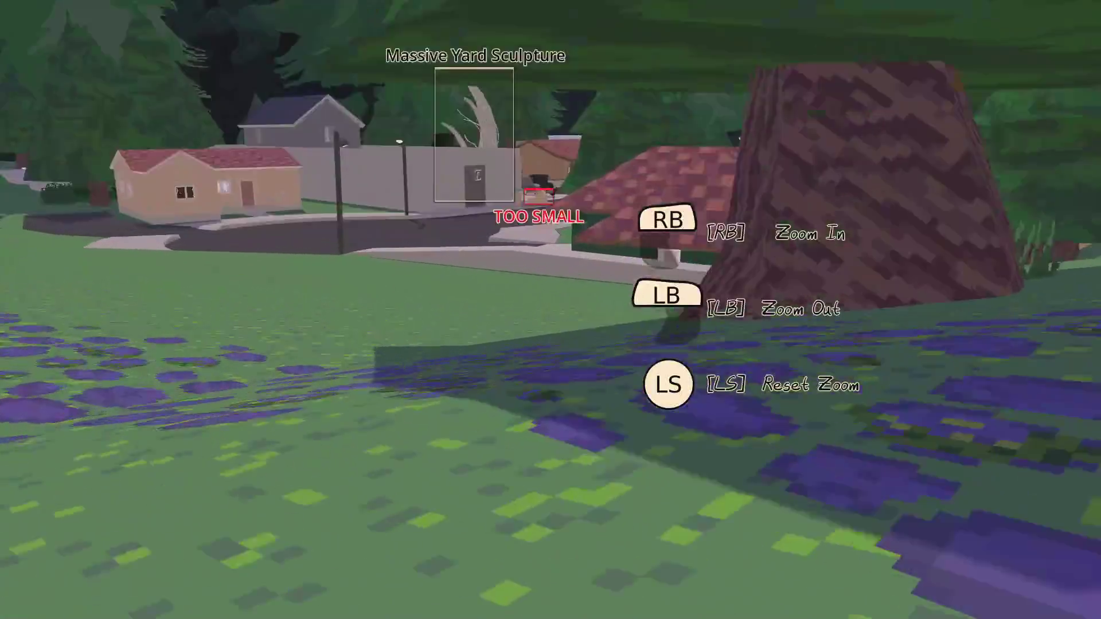
{"action": "mouse_move", "coordinate": [550, 310]}
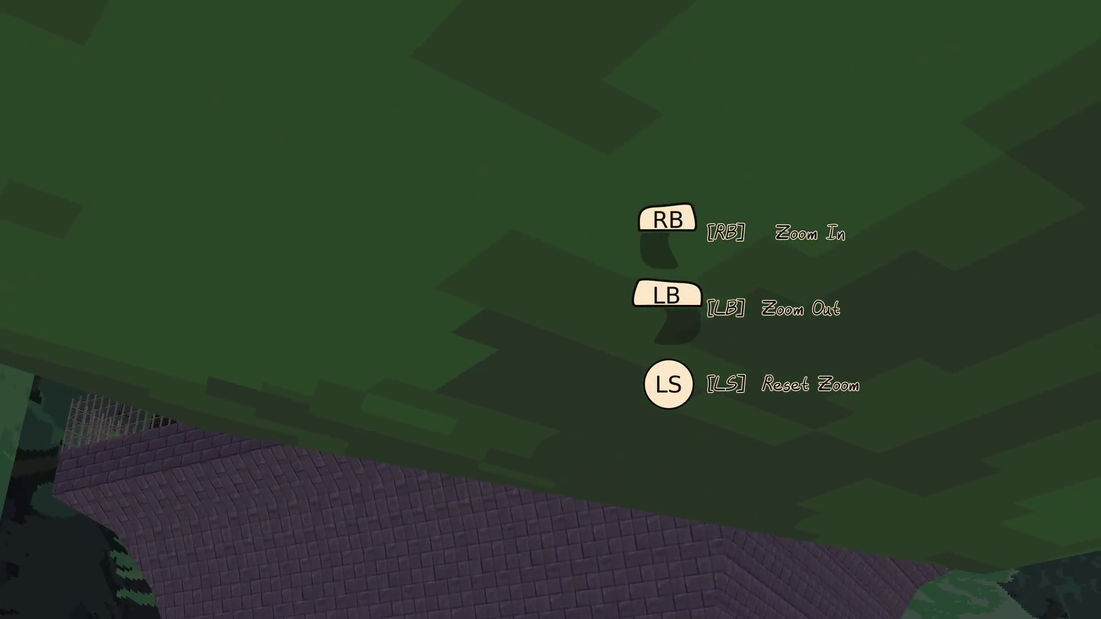
{"action": "key", "text": "w"}
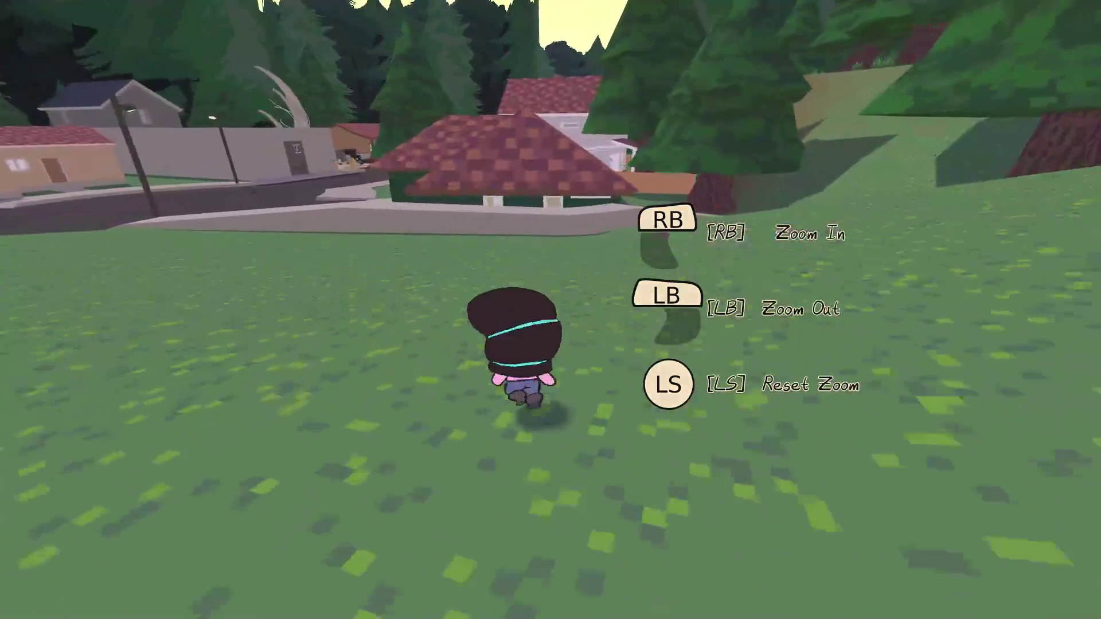
{"action": "key", "text": "e"}
{"action": "key", "text": "w"}
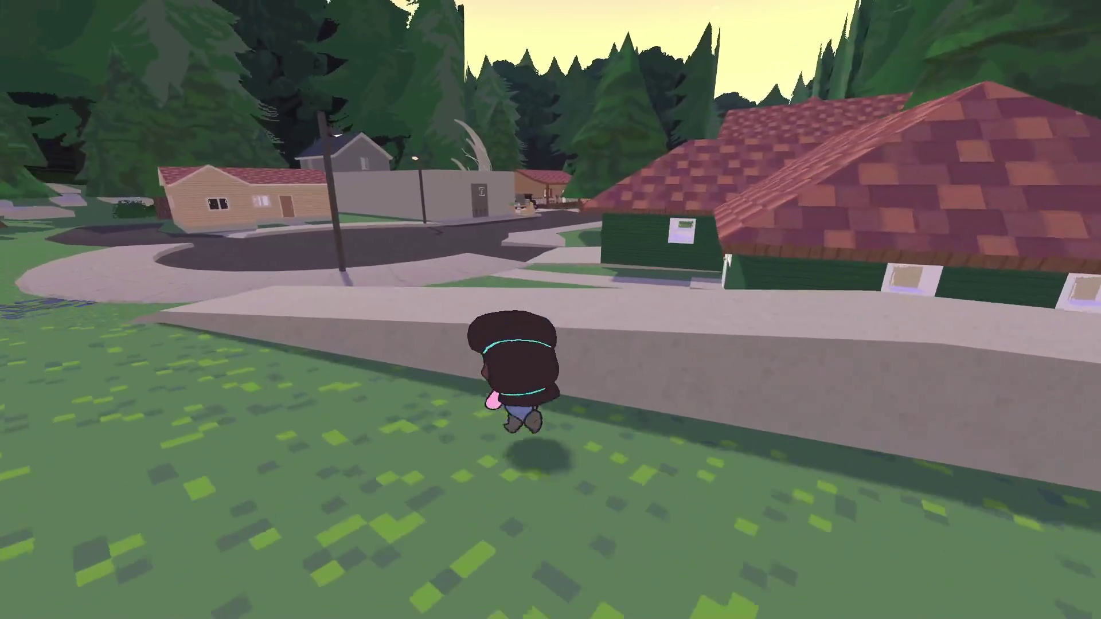
Pause and resume the game, then run across the lawn to the neighbour's front door
{"action": "key", "text": "Escape"}
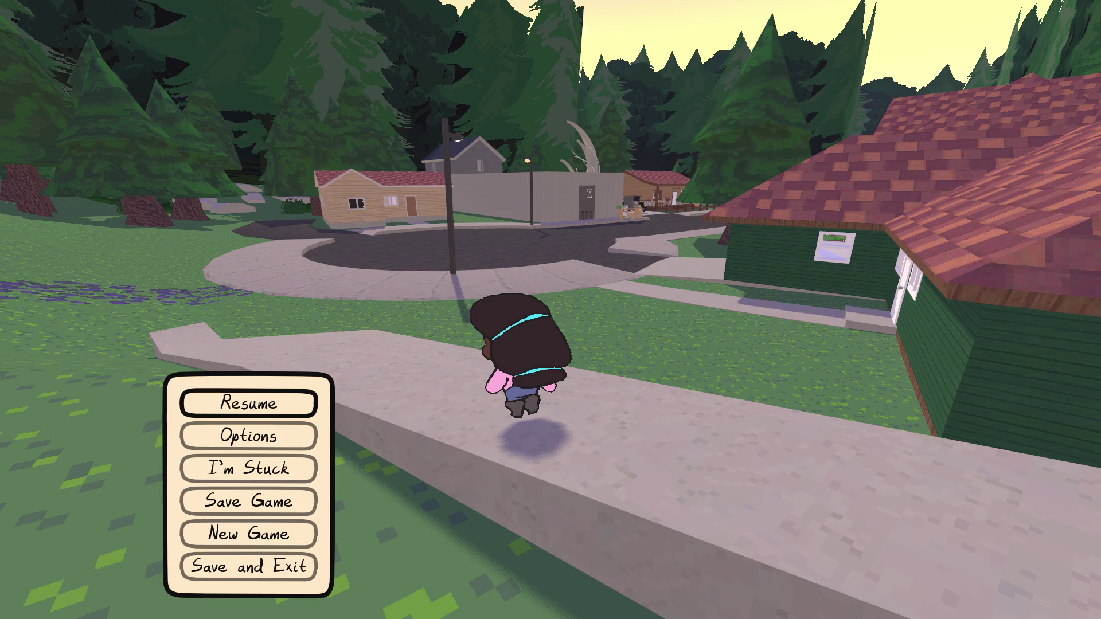
{"action": "left_click", "coordinate": [265, 416]}
{"action": "key", "text": "w"}
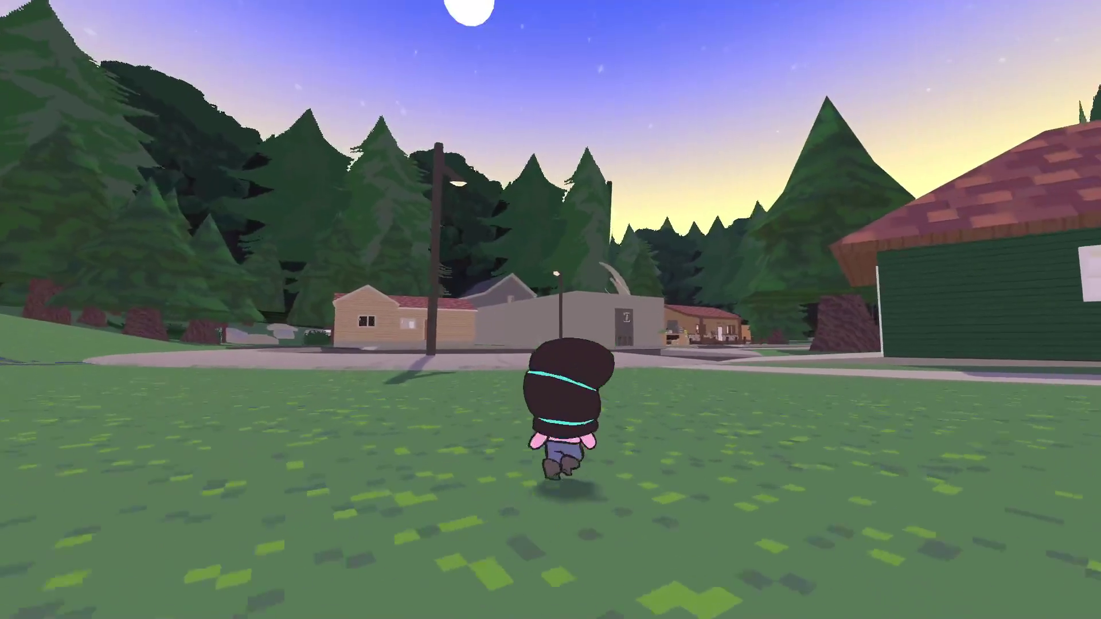
{"action": "key", "text": "w"}
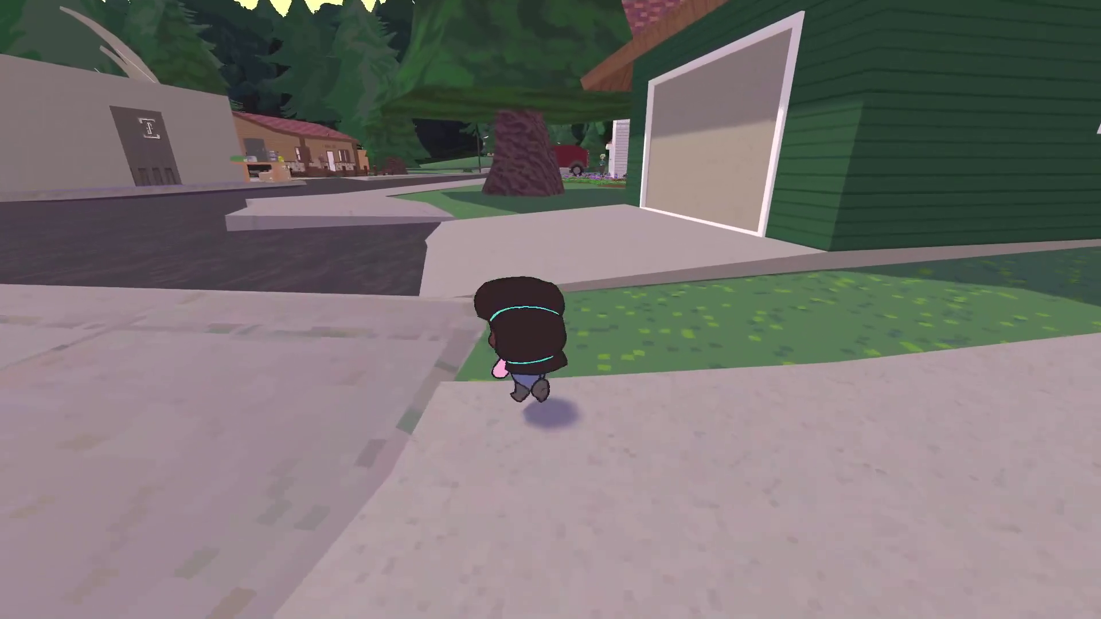
{"action": "key", "text": "w"}
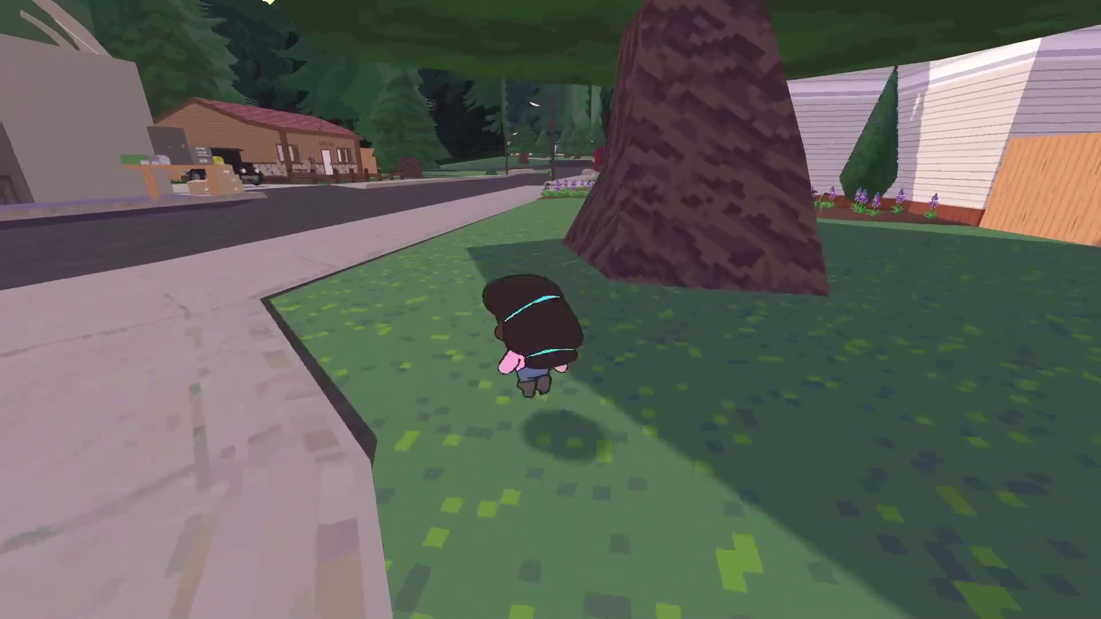
{"action": "key", "text": "w"}
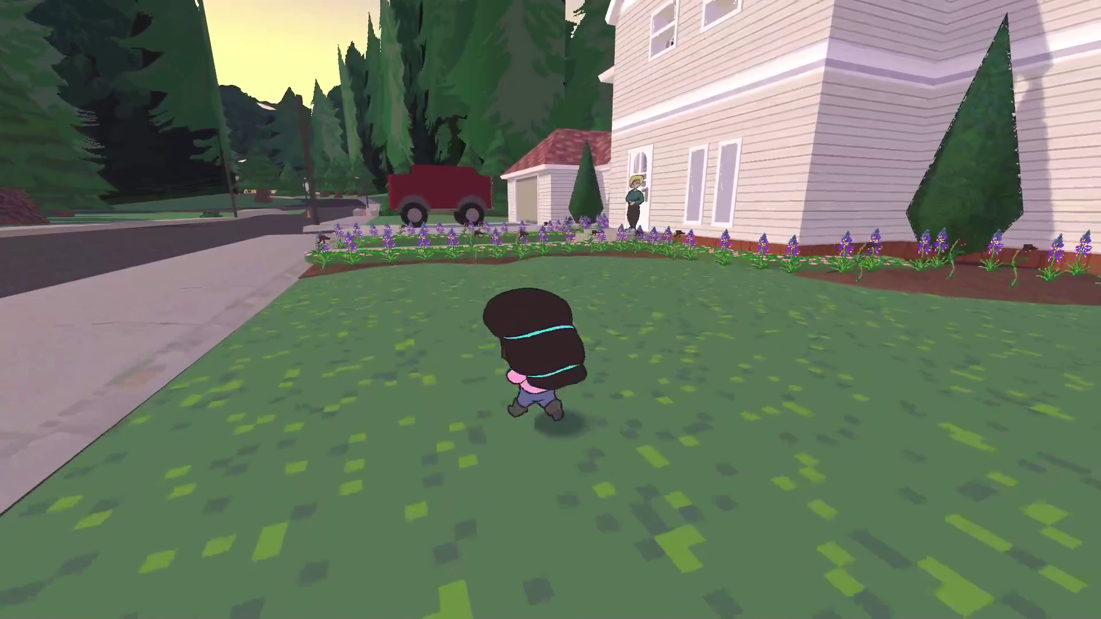
{"action": "key", "text": "w"}
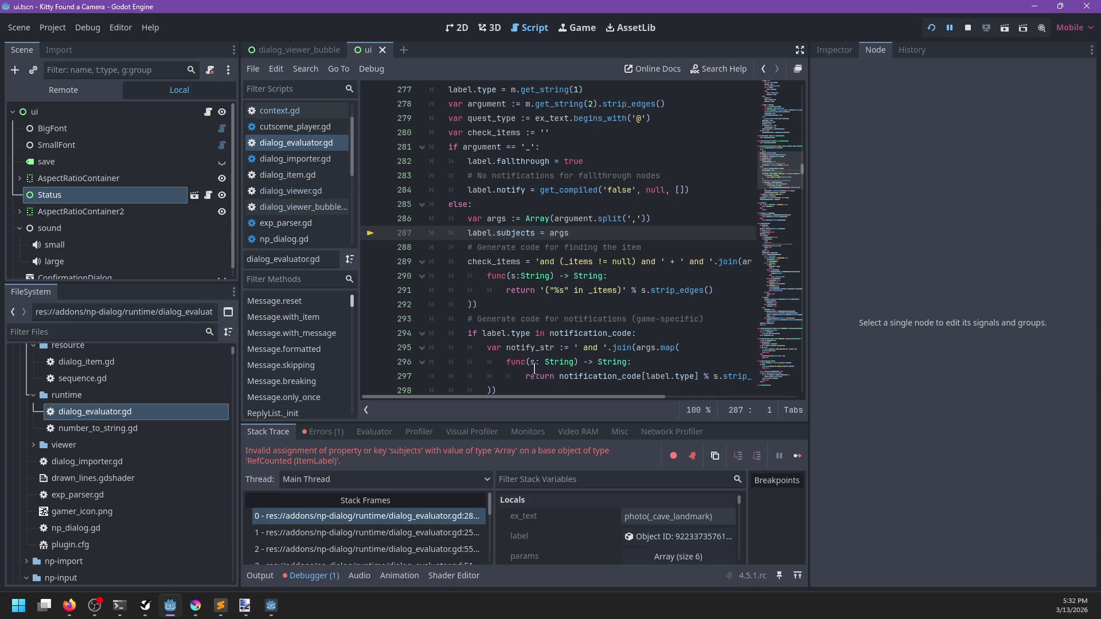
Change line 287 of dialog_evaluator.gd to label.subjects.append_array(args)
{"action": "left_click", "coordinate": [587, 232]}
{"action": "key", "text": "ctrl+BackSpace"}
{"action": "key", "text": "ctrl+BackSpace"}
{"action": "key", "text": "ctrl+BackSpace"}
{"action": "key", "text": "ctrl+BackSpace"}
{"action": "type", "text": "label."}
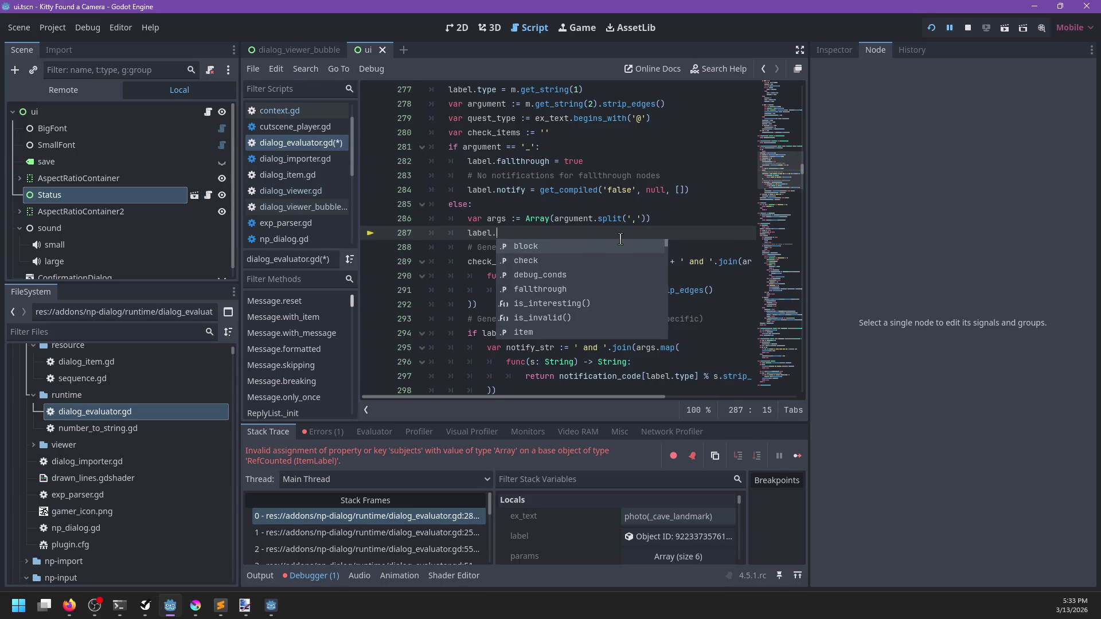
{"action": "type", "text": "subjects.appen"}
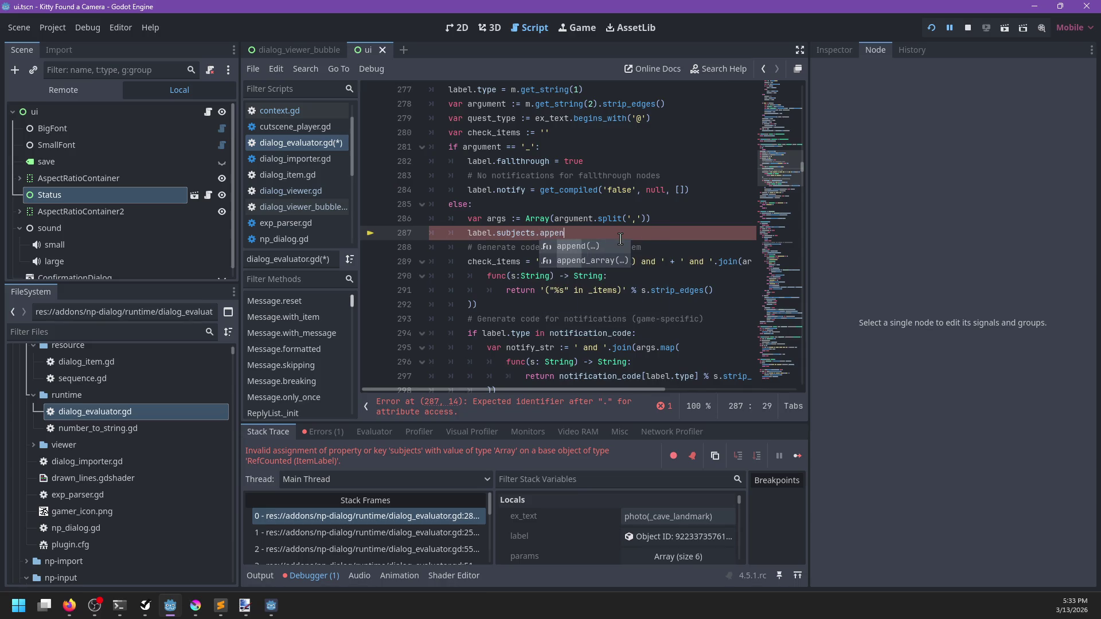
{"action": "key", "text": "Down"}
{"action": "key", "text": "Return"}
{"action": "type", "text": "gs)"}
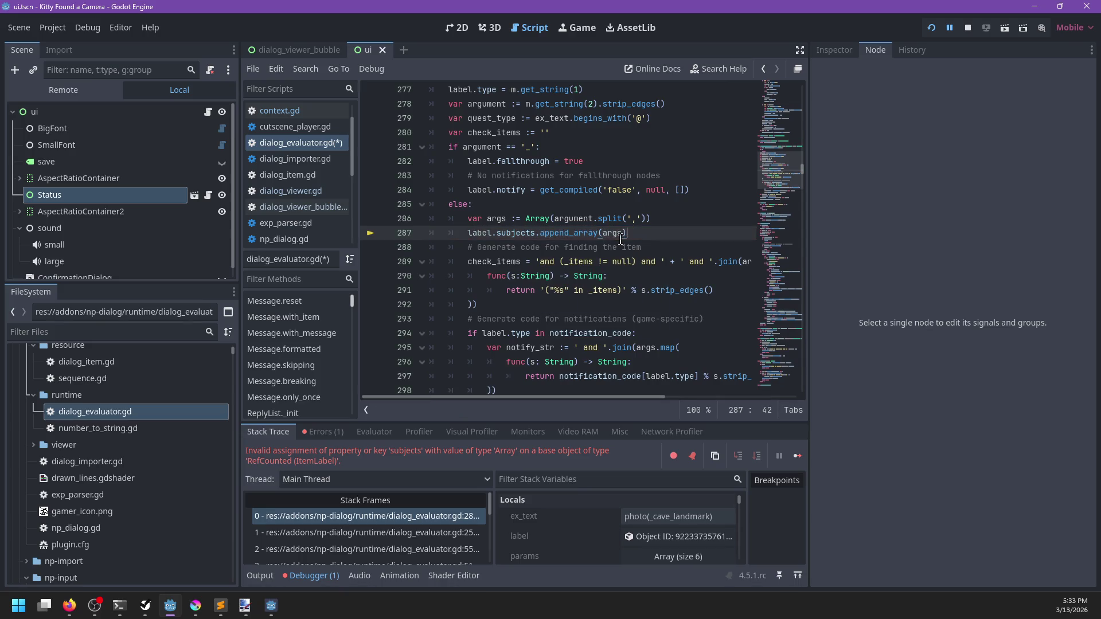
Save the script, stop the running game with F8, and relaunch it with F5
{"action": "key", "text": "ctrl+s"}
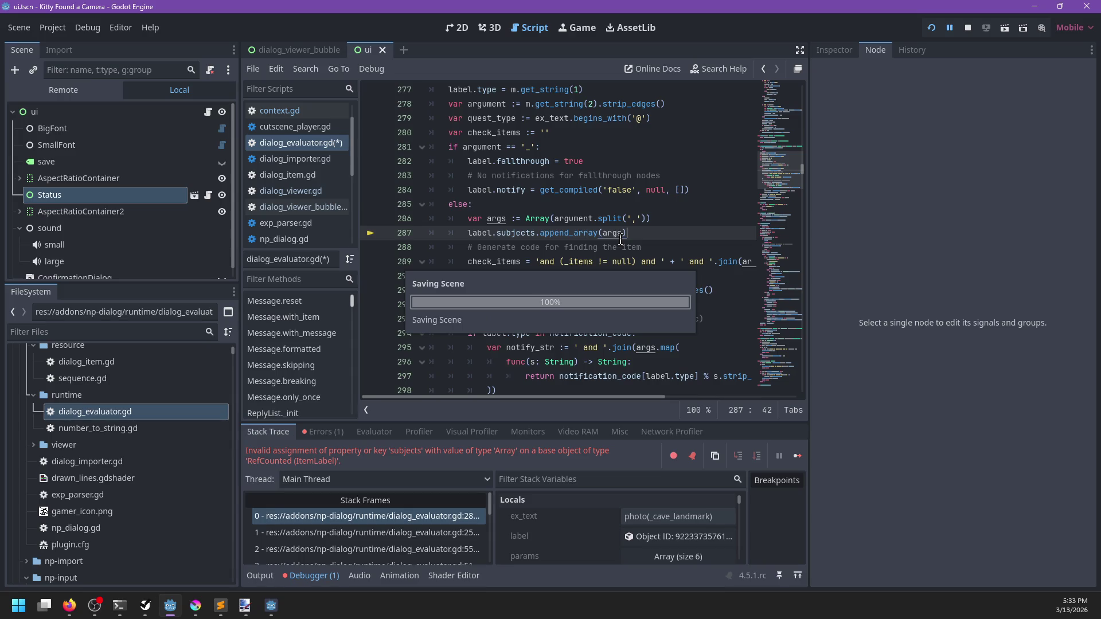
{"action": "key", "text": "F8"}
{"action": "key", "text": "F5"}
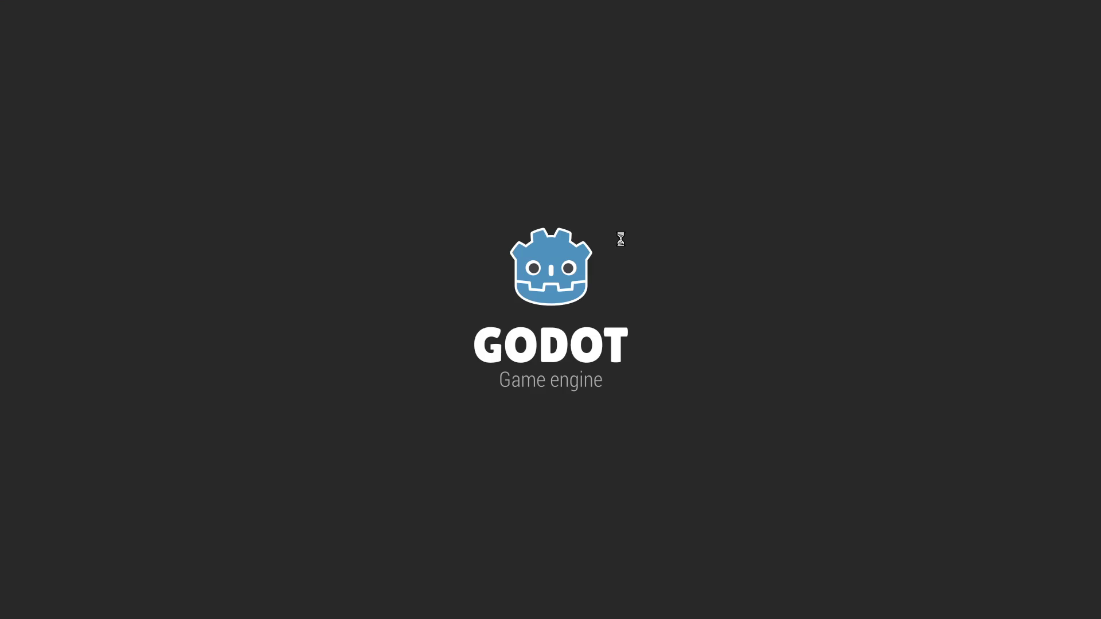
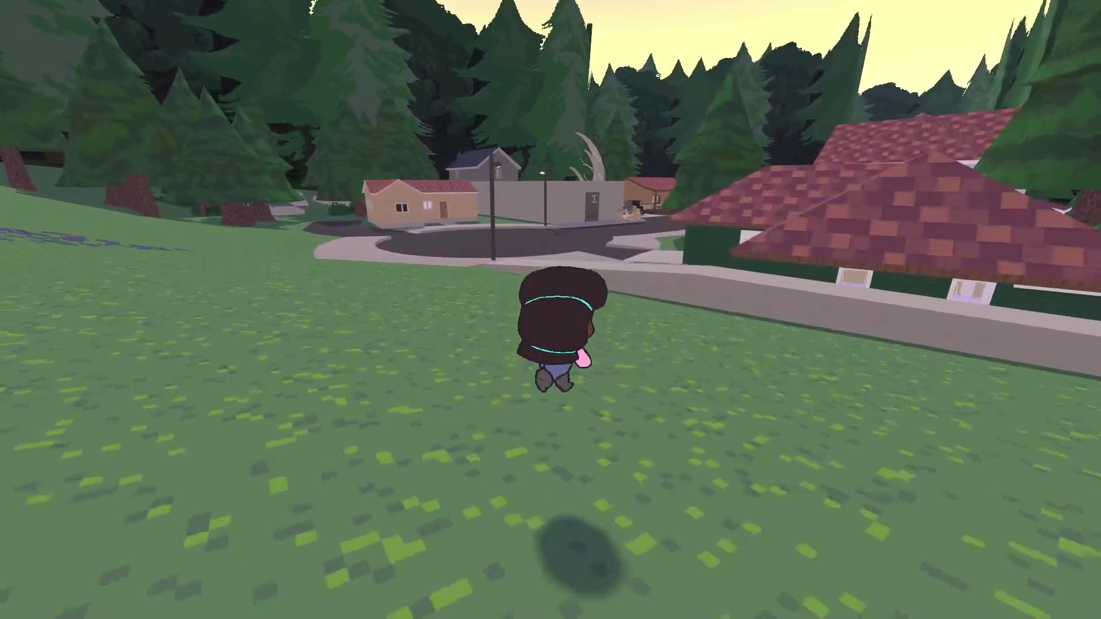
Run the character across the lawn and sidewalk, past the tree, to the neighbour's front door
{"action": "key", "text": "w"}
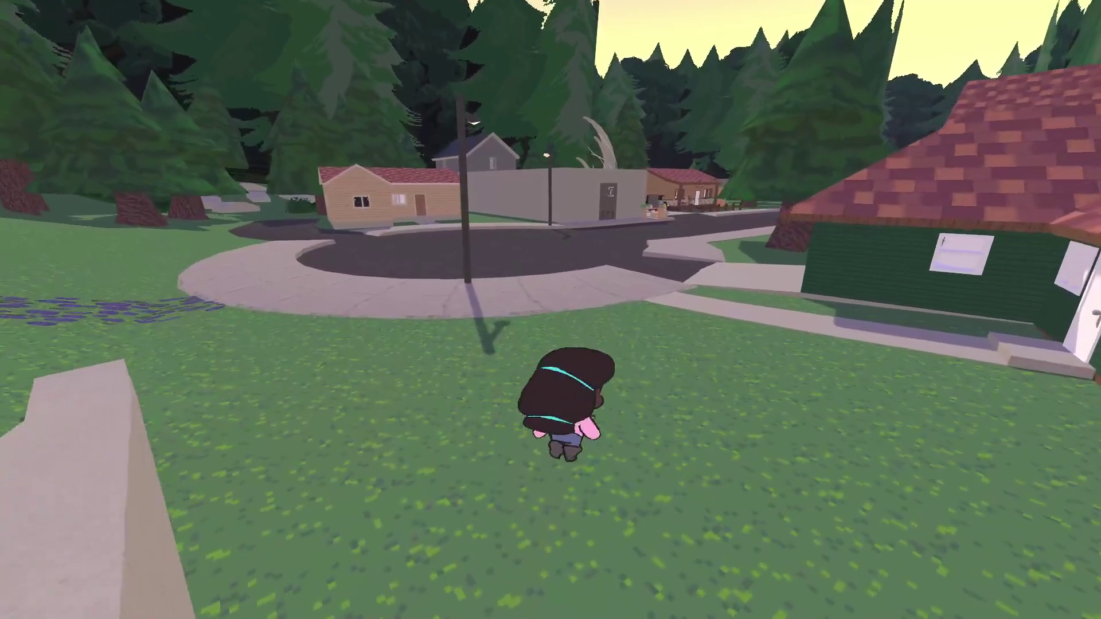
{"action": "key", "text": "w"}
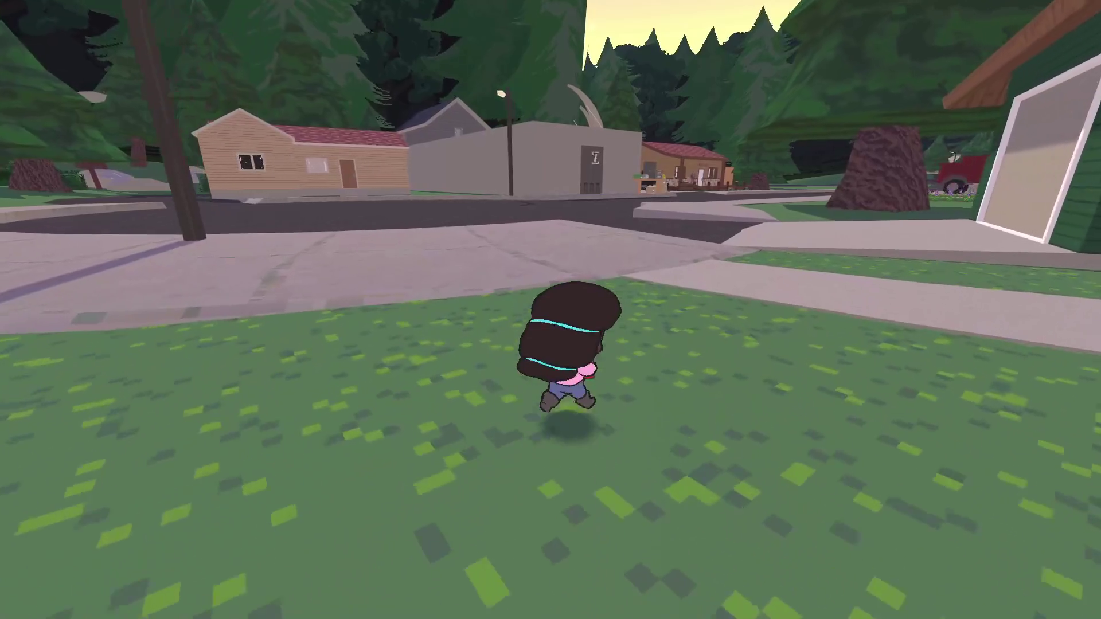
{"action": "key", "text": "w"}
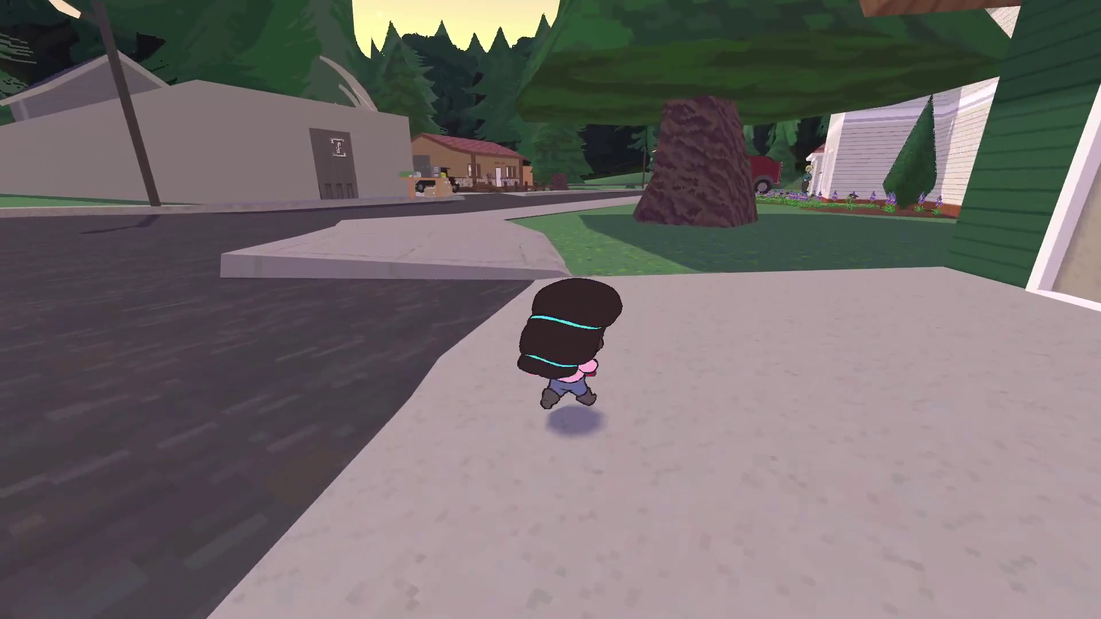
{"action": "key", "text": "w"}
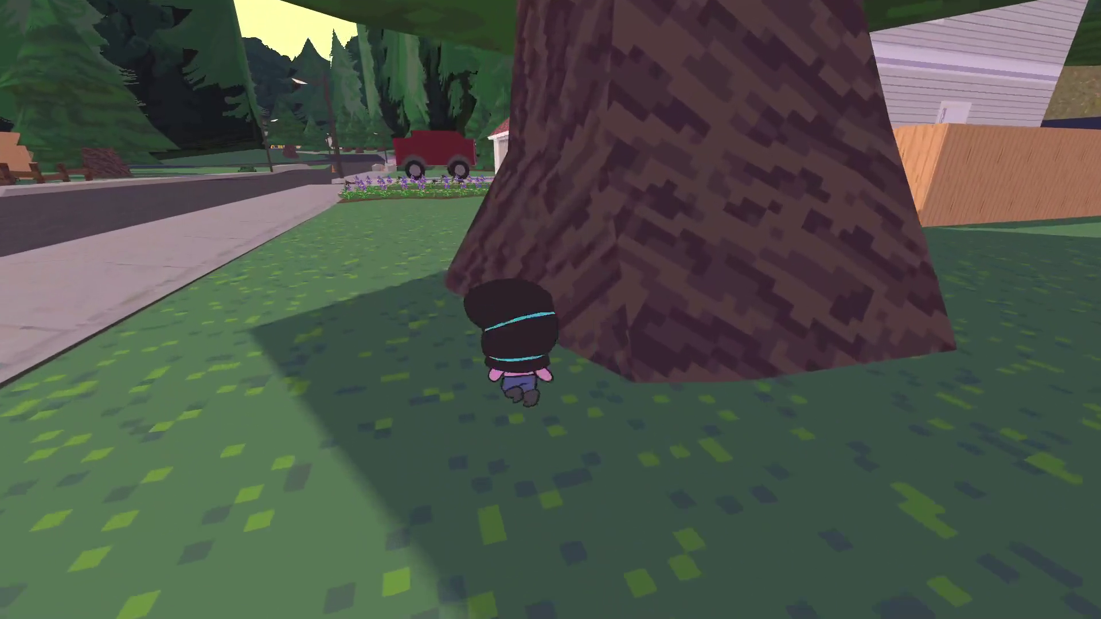
{"action": "key", "text": "w"}
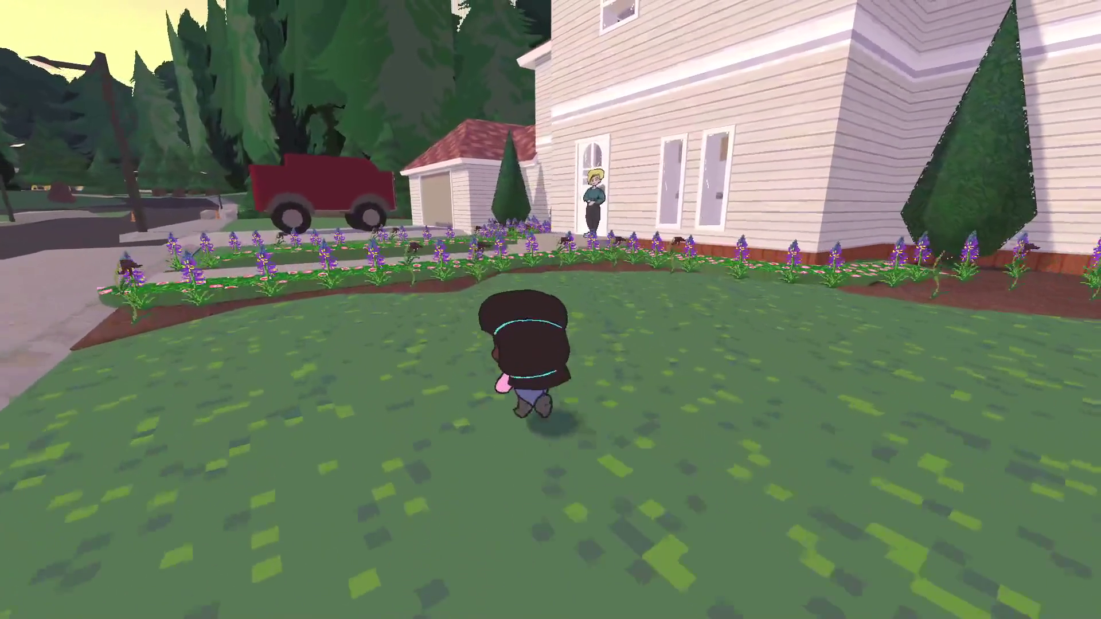
{"action": "key", "text": "w"}
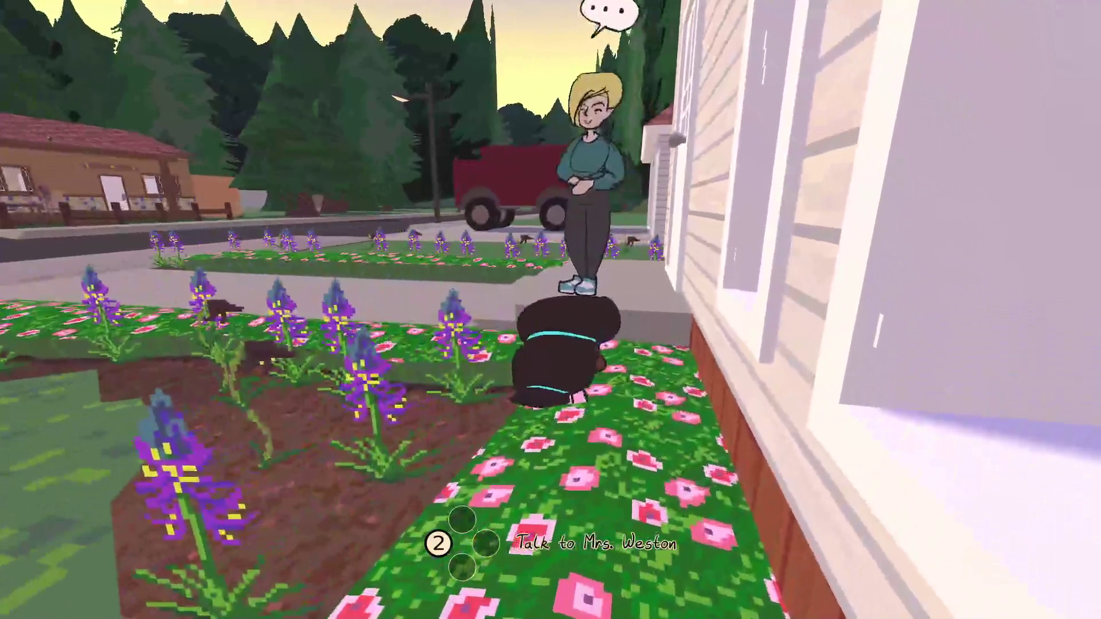
{"action": "key", "text": "s"}
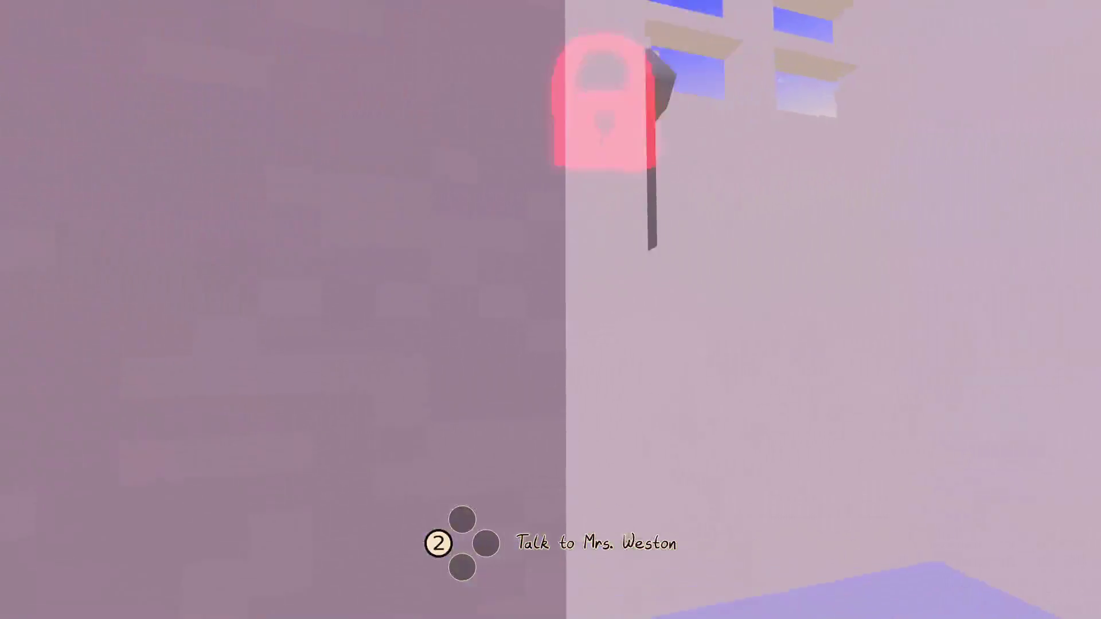
Pause the game and switch back to the Godot editor's file filter
{"action": "key", "text": "Escape"}
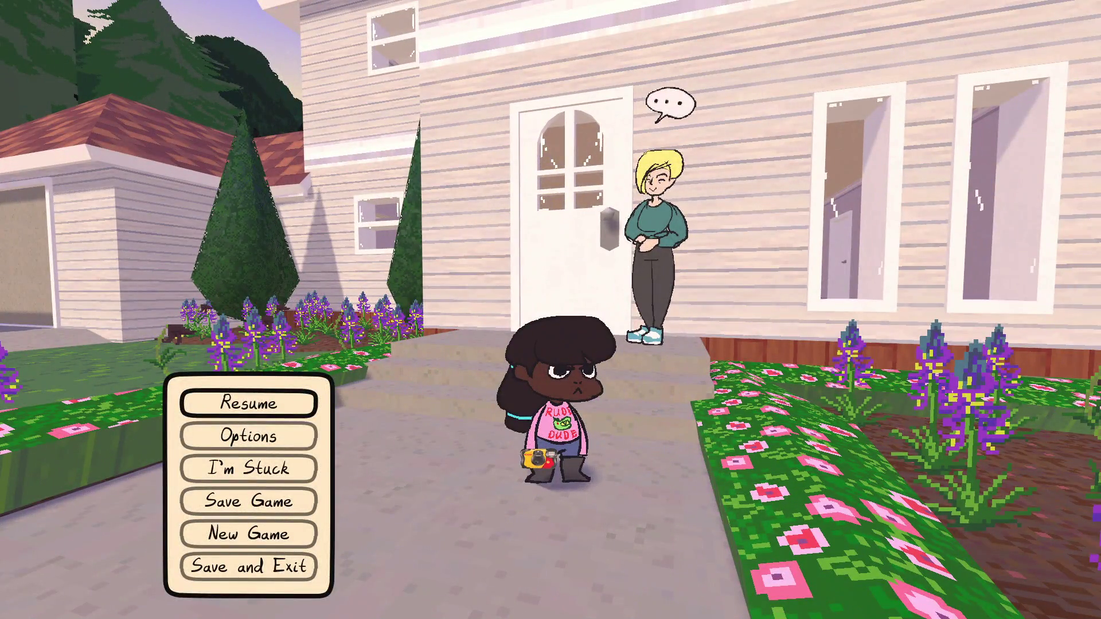
{"action": "key", "text": "alt+Tab"}
{"action": "left_click", "coordinate": [98, 328]}
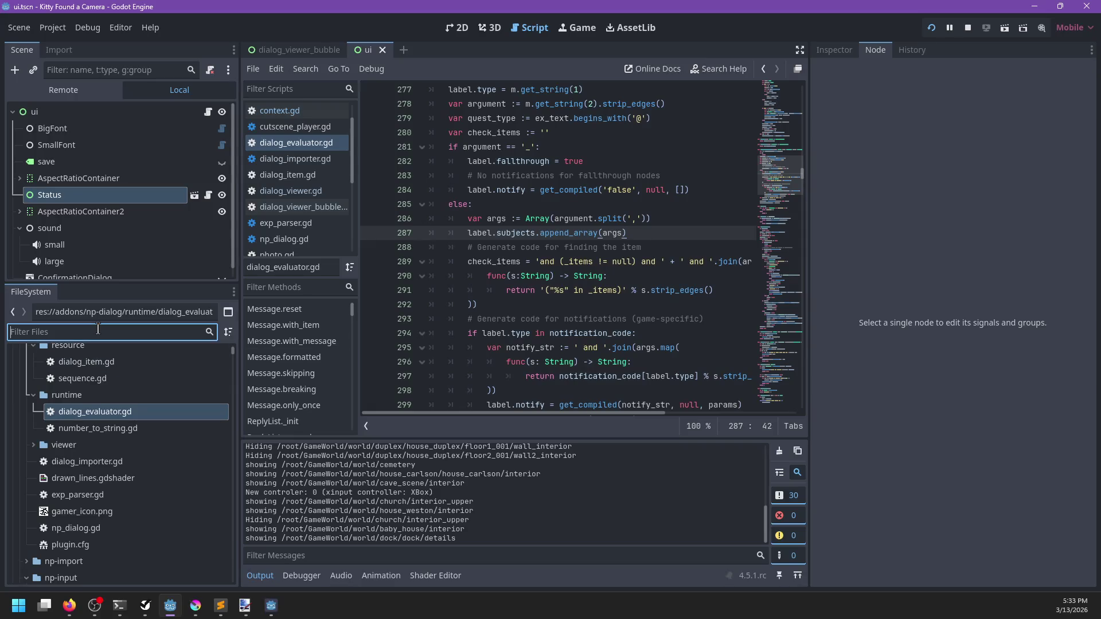
Open mrs_weston.tscn and show char_sprite's Geometry settings in the Inspector
{"action": "type", "text": "mrs_wes"}
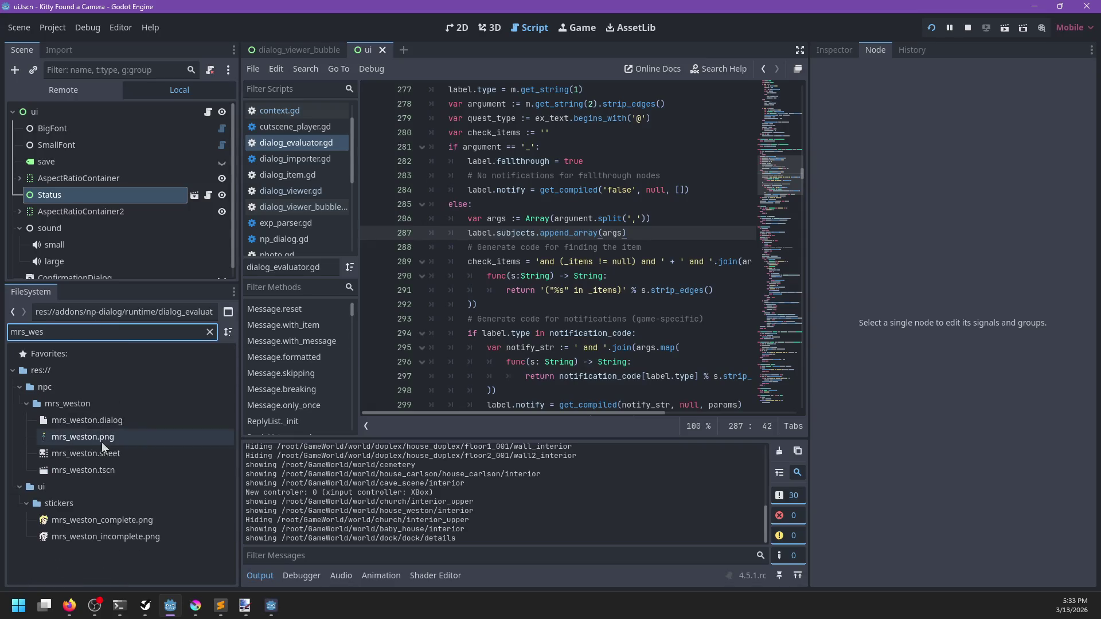
{"action": "double_click", "coordinate": [86, 471]}
{"action": "left_click", "coordinate": [91, 112]}
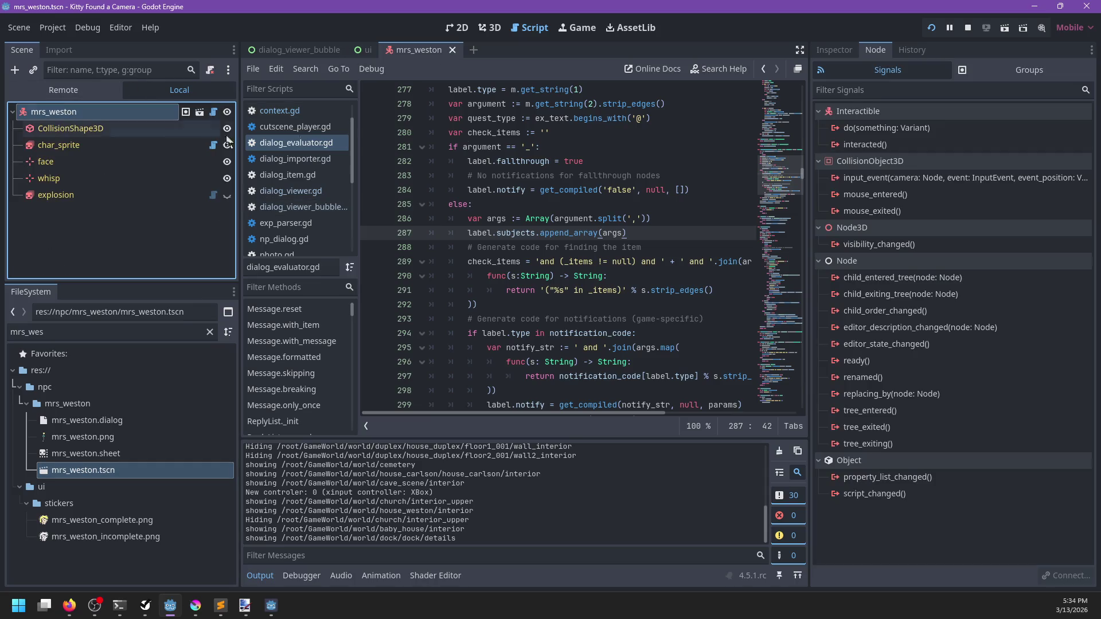
{"action": "left_click", "coordinate": [834, 50]}
{"action": "scroll", "coordinate": [820, 319], "scroll_direction": "down", "scroll_amount": 5}
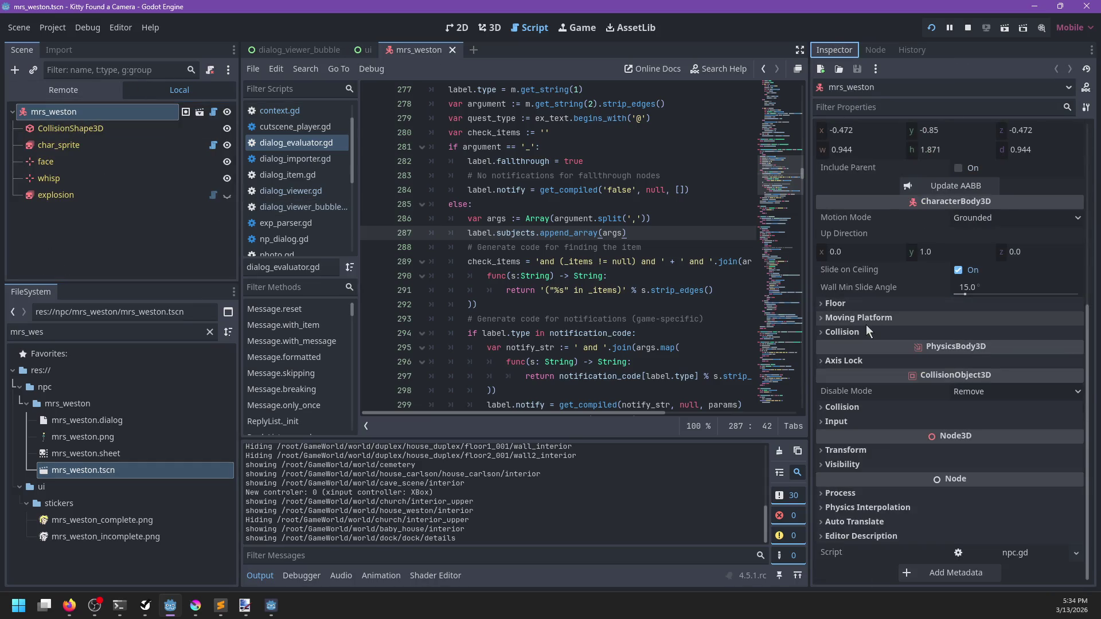
{"action": "scroll", "coordinate": [857, 466], "scroll_direction": "up", "scroll_amount": 5}
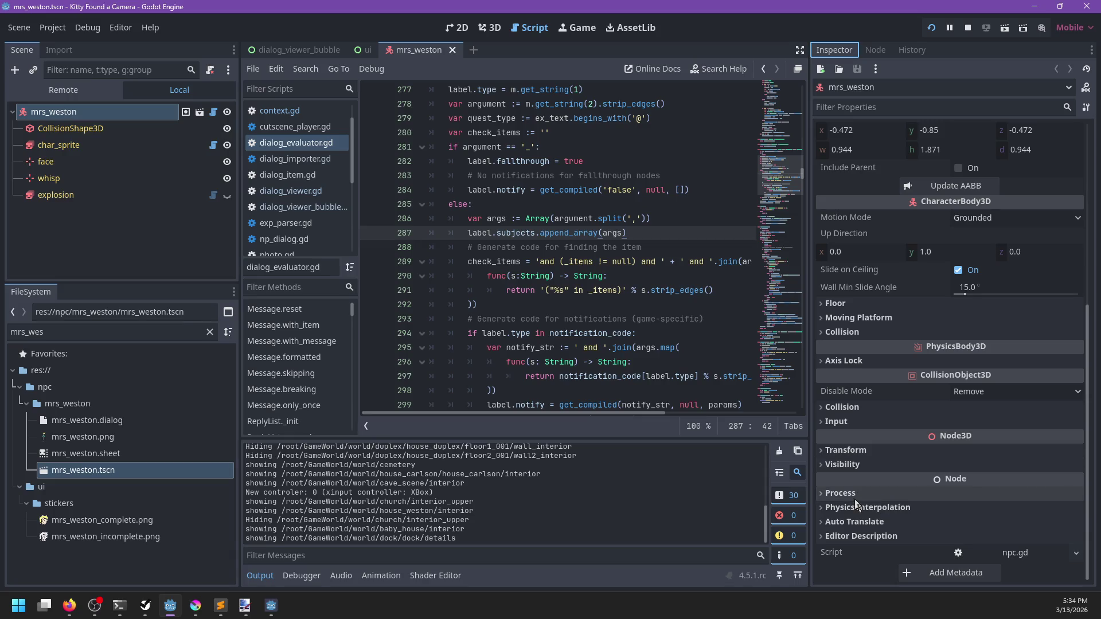
{"action": "left_click", "coordinate": [60, 147]}
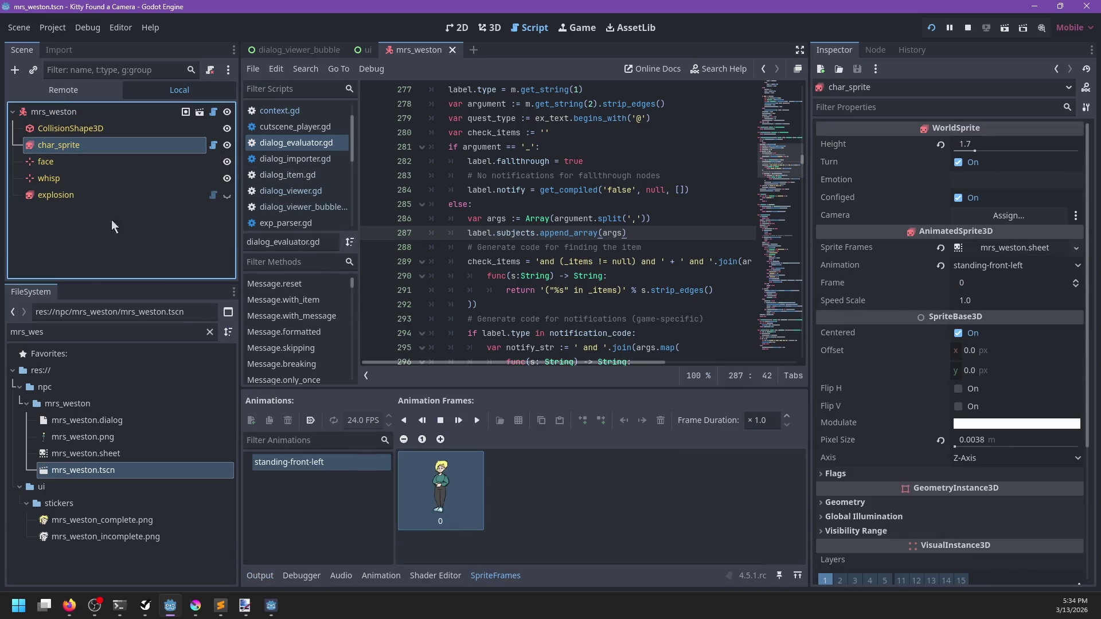
{"action": "scroll", "coordinate": [898, 319], "scroll_direction": "down", "scroll_amount": 3}
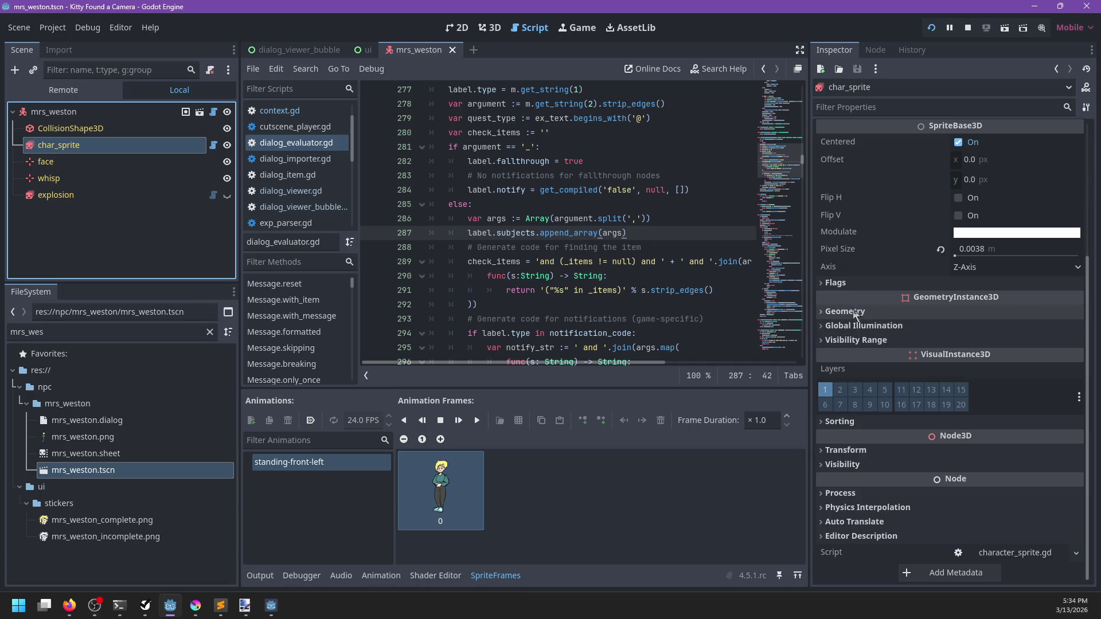
{"action": "left_click", "coordinate": [852, 311]}
Assign sprite_billboard_local.gdshader as char_sprite's Material Override and expand its parameters
{"action": "left_click", "coordinate": [102, 332]}
{"action": "double_click", "coordinate": [102, 332]}
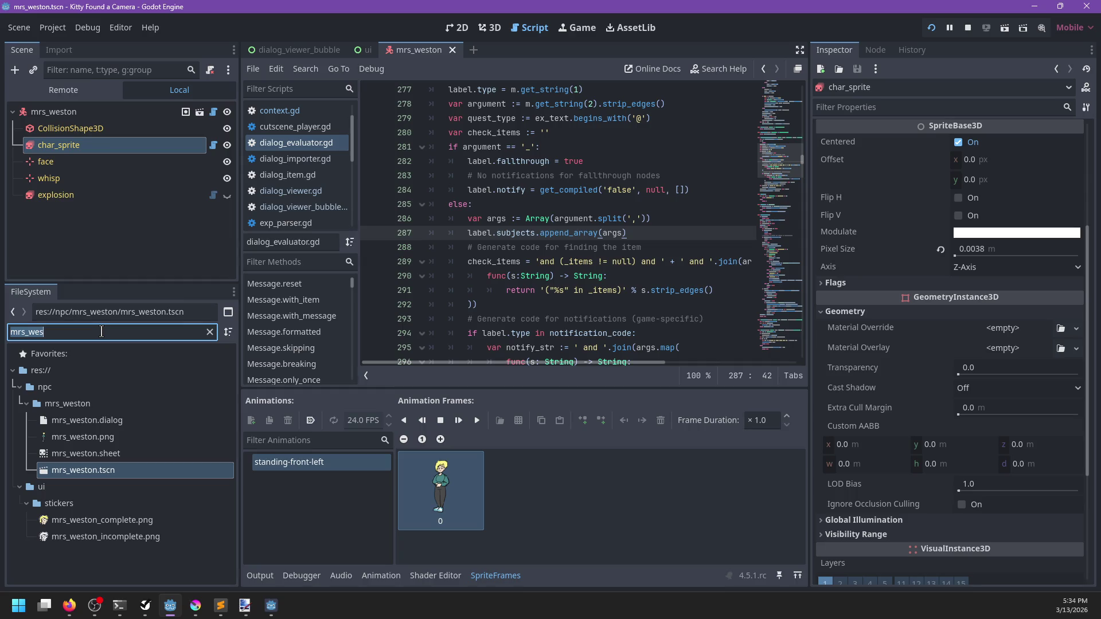
{"action": "type", "text": "billboard"}
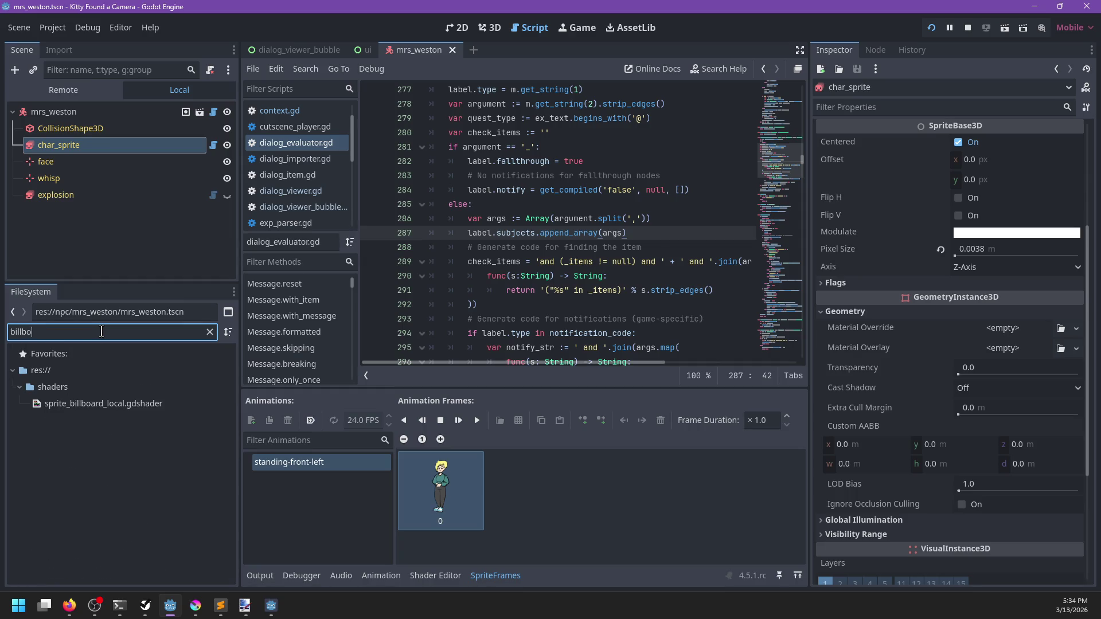
{"action": "mouse_move", "coordinate": [109, 402]}
{"action": "left_mouse_down"}
{"action": "mouse_move", "coordinate": [952, 361]}
{"action": "mouse_move", "coordinate": [998, 330]}
{"action": "left_mouse_up"}
{"action": "left_click", "coordinate": [1015, 339]}
{"action": "left_click", "coordinate": [897, 508]}
{"action": "scroll", "coordinate": [881, 466], "scroll_direction": "down", "scroll_amount": 5}
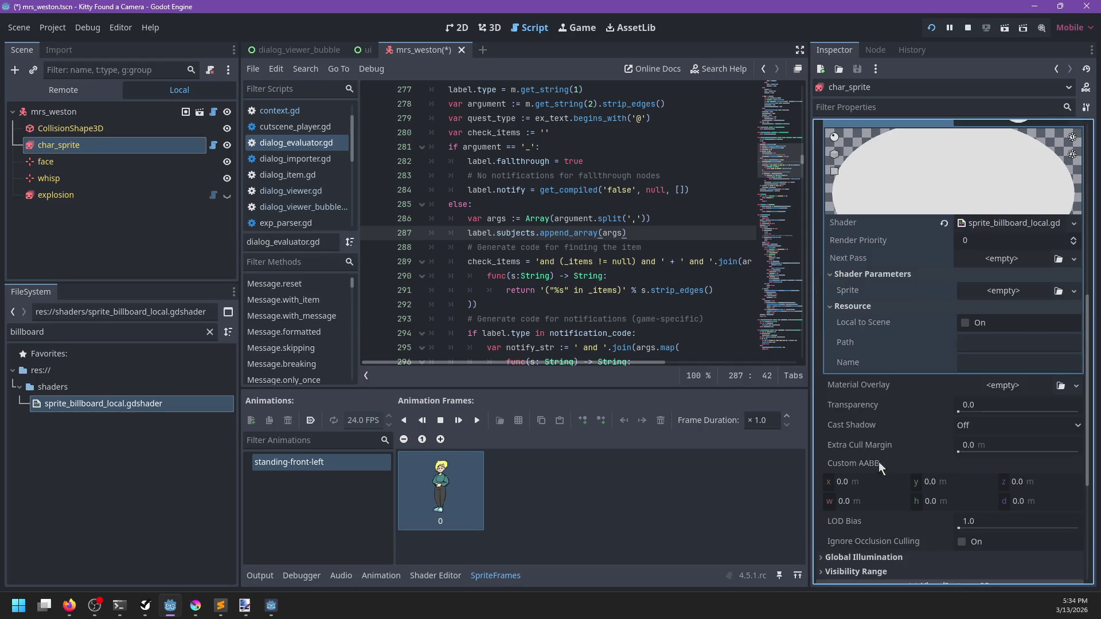
Set char_sprite's Material Overlay to mrs_weston.png and save the scene
{"action": "double_click", "coordinate": [133, 334]}
{"action": "type", "text": "jmrs"}
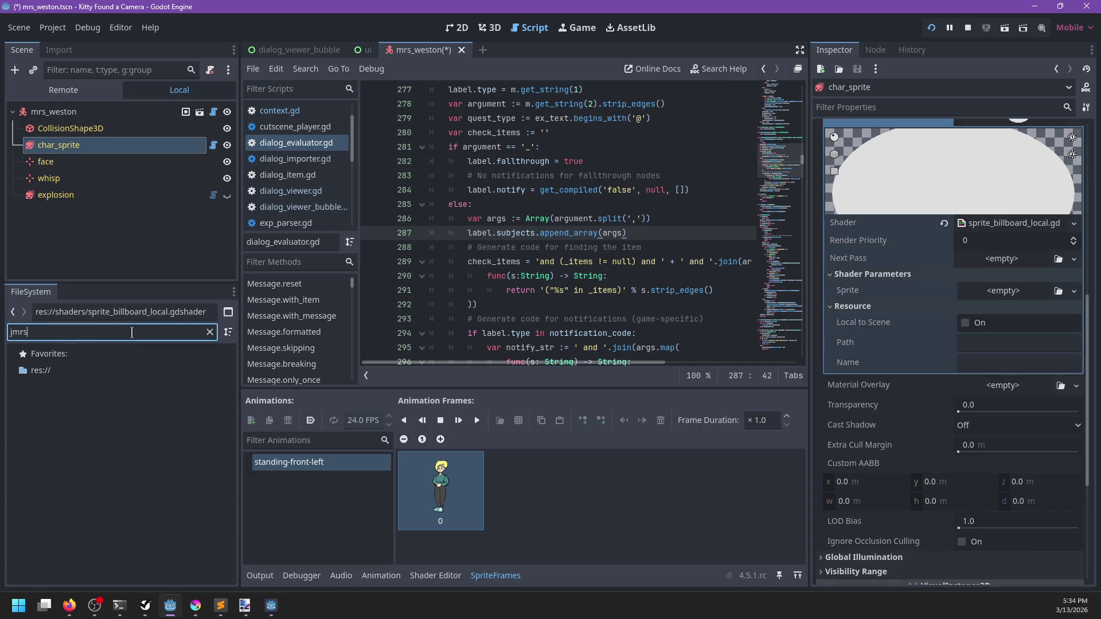
{"action": "key", "text": "ctrl+a"}
{"action": "type", "text": "mrs_w"}
{"action": "left_click_drag", "start_coordinate": [83, 437], "coordinate": [908, 482]}
{"action": "mouse_move", "coordinate": [83, 437]}
{"action": "left_mouse_down"}
{"action": "mouse_move", "coordinate": [895, 444]}
{"action": "mouse_move", "coordinate": [1010, 391]}
{"action": "left_mouse_up"}
{"action": "key", "text": "ctrl+s"}
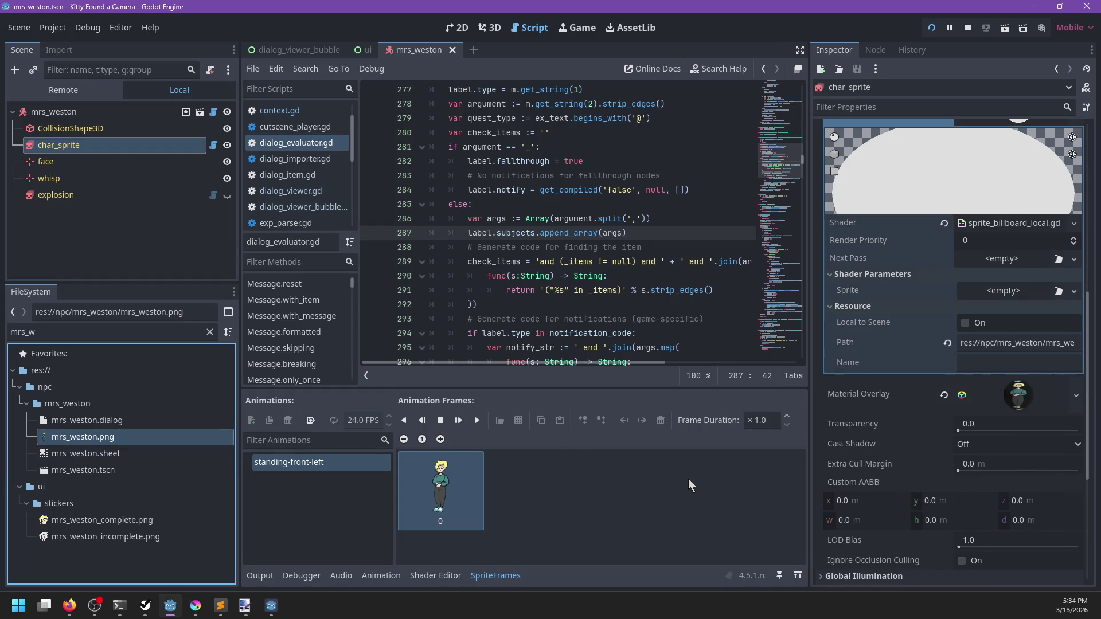
Walk toward the door, then save the game from the pause menu and resume
{"action": "key", "text": "Escape"}
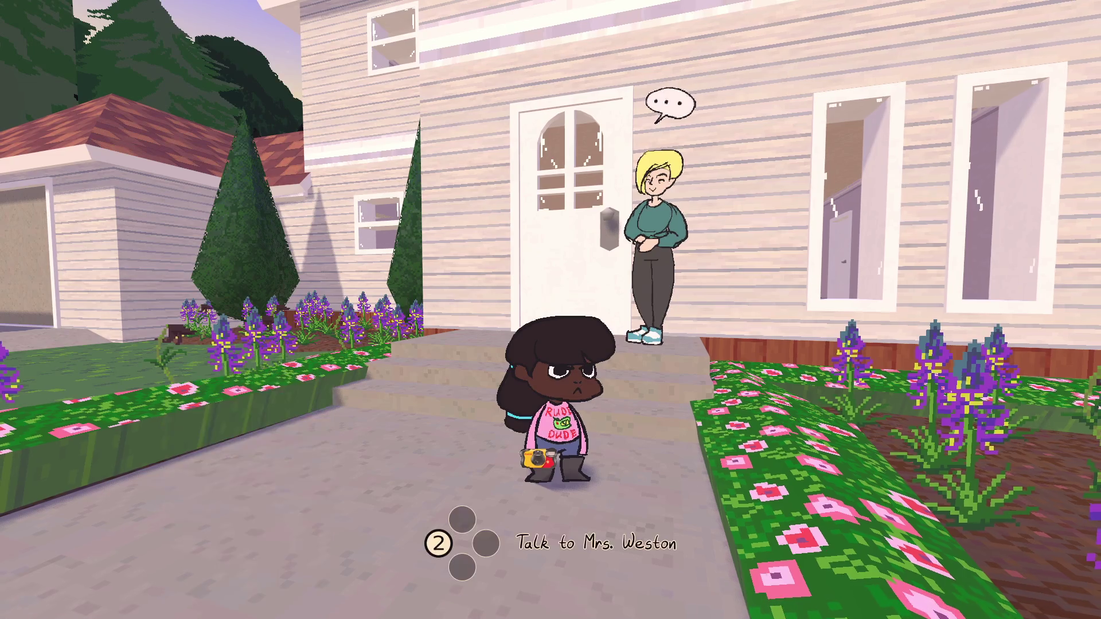
{"action": "key", "text": "w"}
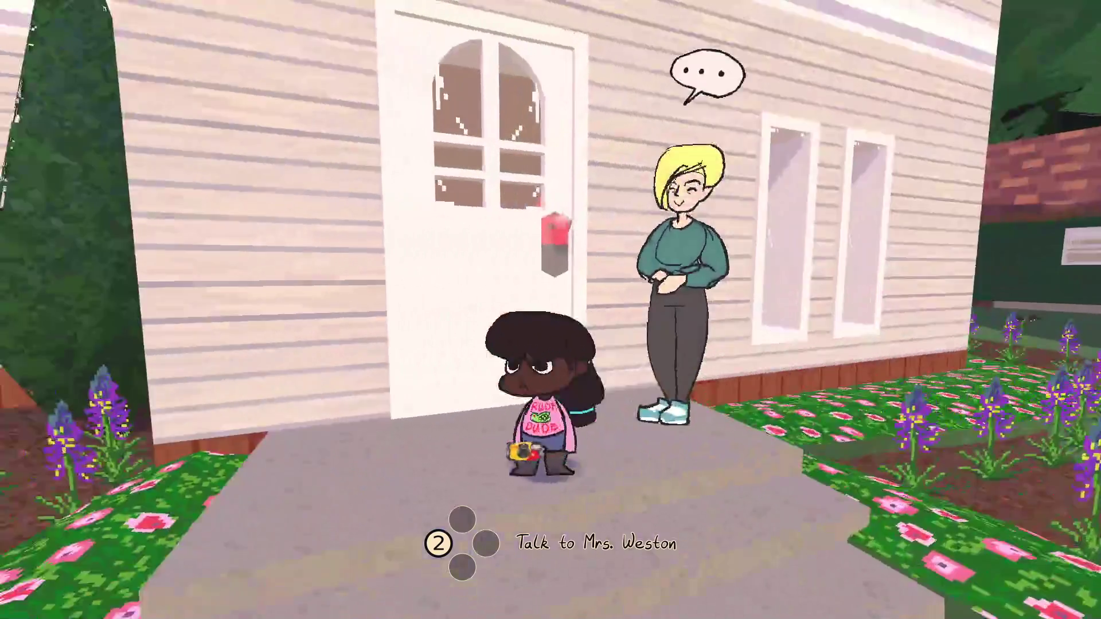
{"action": "key", "text": "Escape"}
{"action": "key", "text": "Down"}
{"action": "key", "text": "Down"}
{"action": "key", "text": "Down"}
{"action": "key", "text": "Up"}
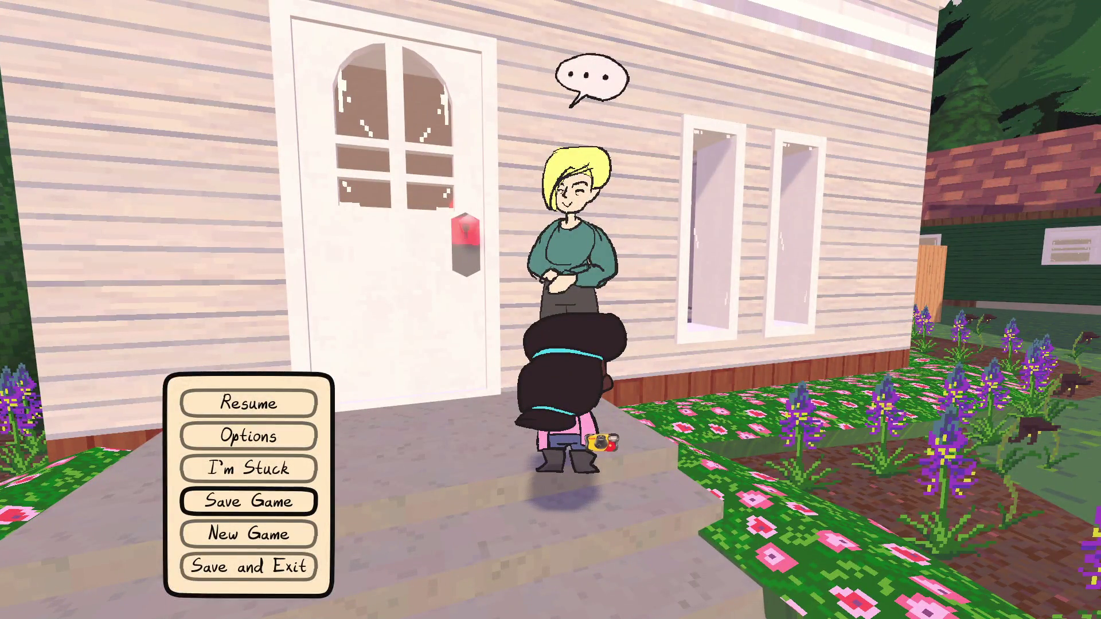
{"action": "key", "text": "Return"}
{"action": "key", "text": "Up"}
{"action": "key", "text": "Up"}
{"action": "key", "text": "Return"}
Talk to the neighbour and present the goddess photo, then return to the editor
{"action": "key", "text": "e"}
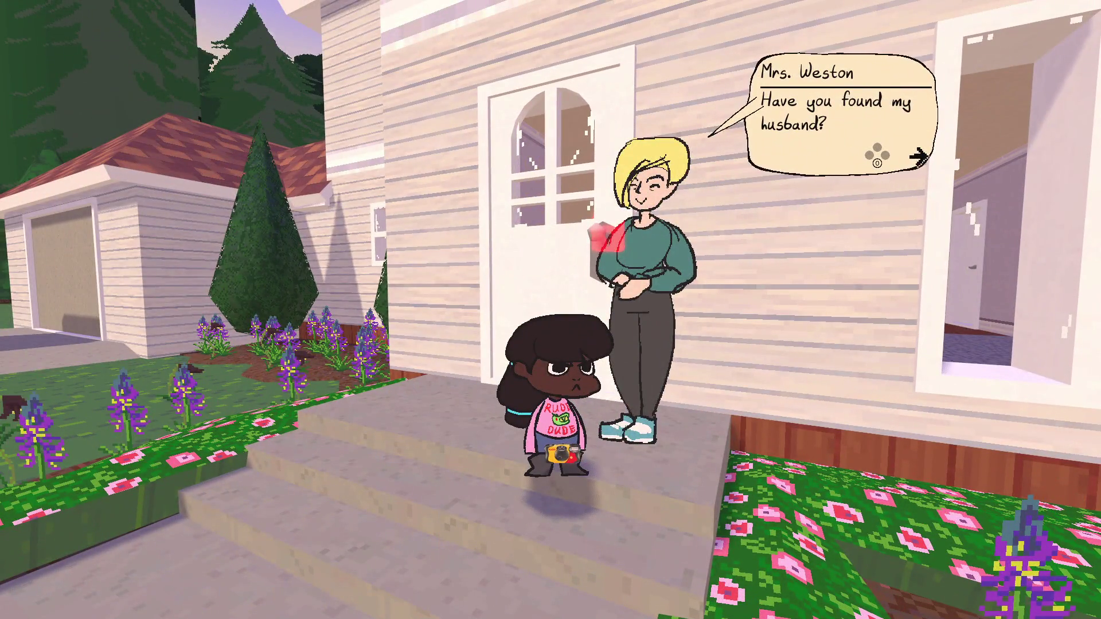
{"action": "key", "text": "Return"}
{"action": "key", "text": "Return"}
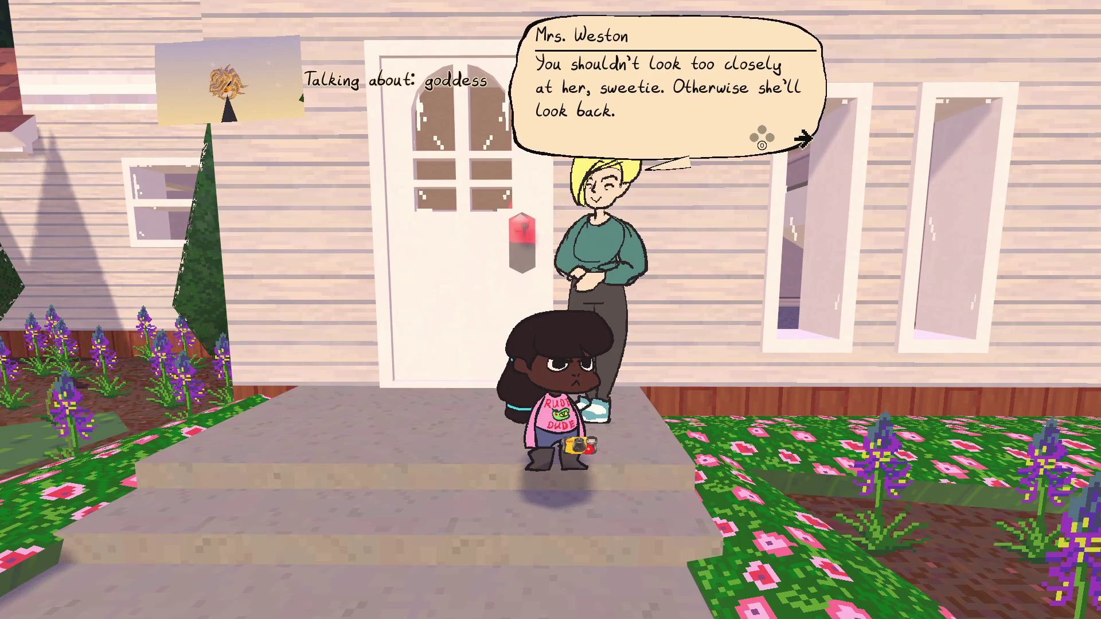
{"action": "key", "text": "alt+Tab"}
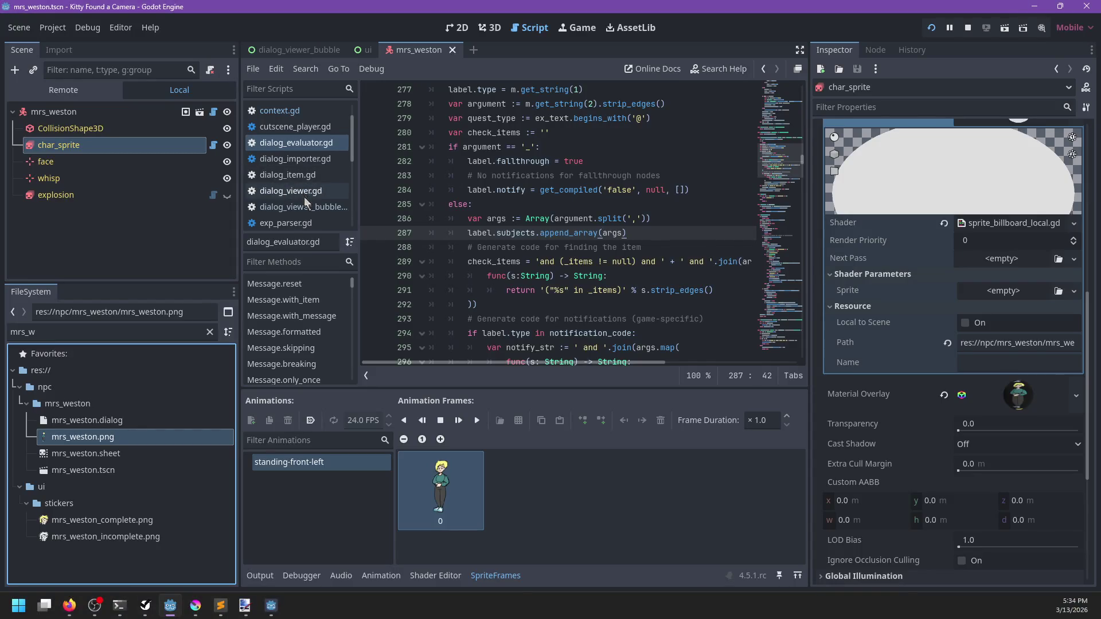
Browse through exp_parser.gd and ui.gd, then open context.gd
{"action": "scroll", "coordinate": [305, 197], "scroll_direction": "down", "scroll_amount": 2}
{"action": "left_click", "coordinate": [288, 177]}
{"action": "scroll", "coordinate": [294, 167], "scroll_direction": "up", "scroll_amount": 3}
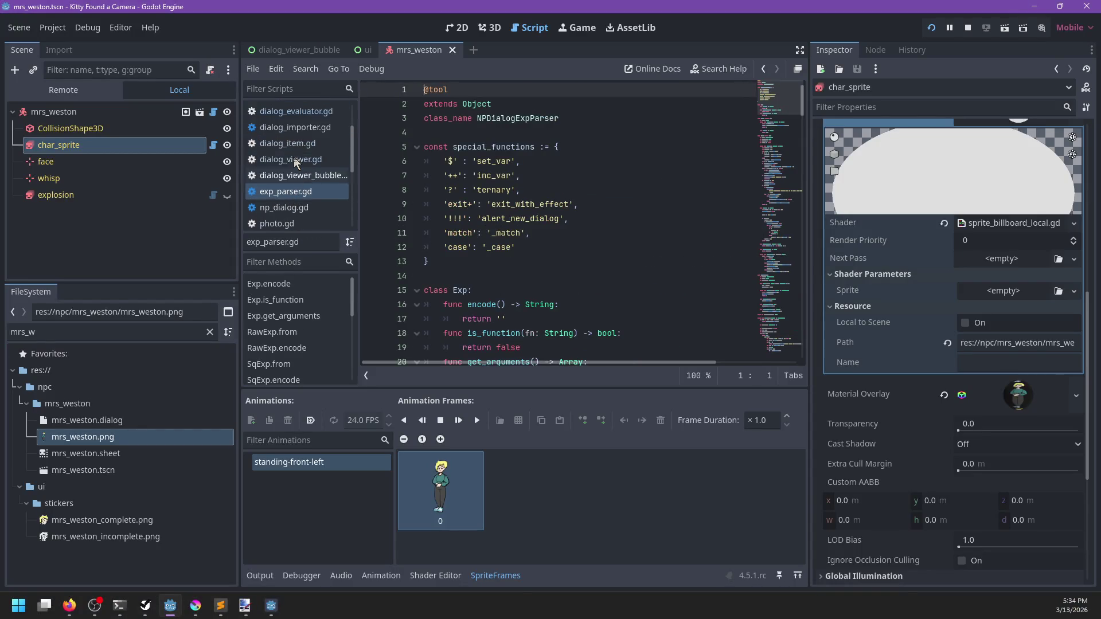
{"action": "scroll", "coordinate": [304, 146], "scroll_direction": "down", "scroll_amount": 8}
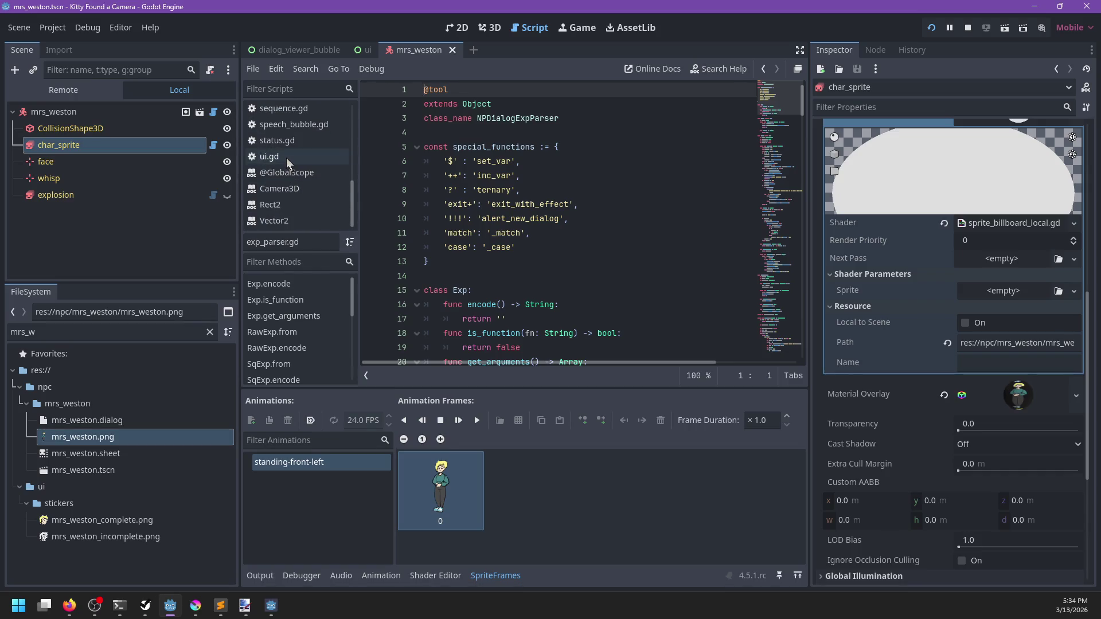
{"action": "left_click", "coordinate": [287, 157]}
{"action": "scroll", "coordinate": [288, 157], "scroll_direction": "up", "scroll_amount": 8}
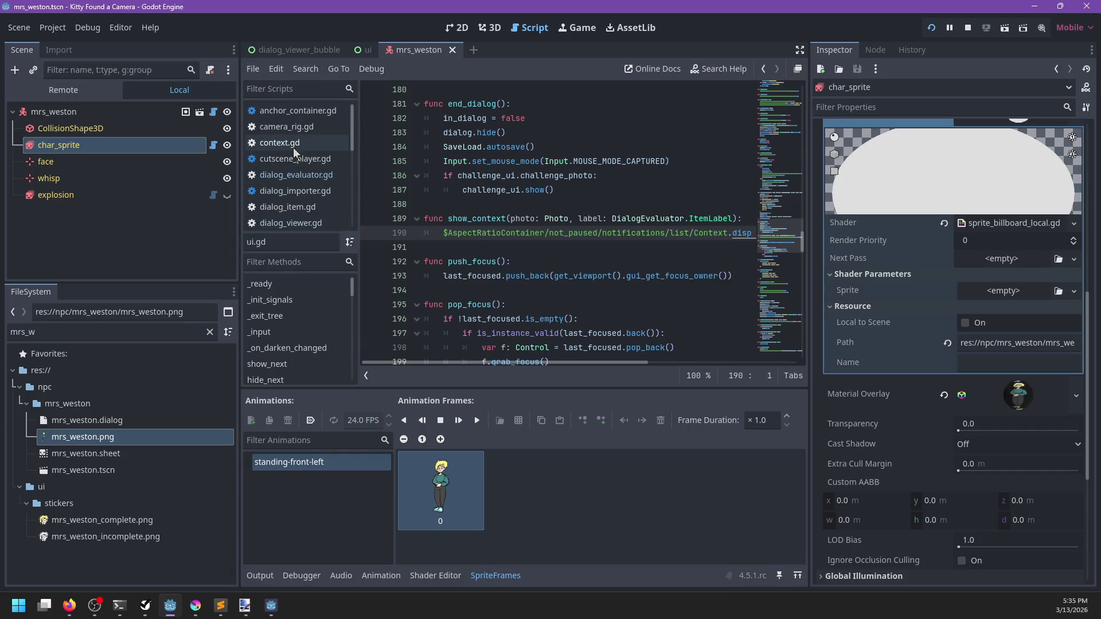
{"action": "left_click", "coordinate": [293, 143]}
Add a localize(text) function after display() returning tr('id:'+text)
{"action": "left_click_drag", "start_coordinate": [655, 189], "coordinate": [745, 189]}
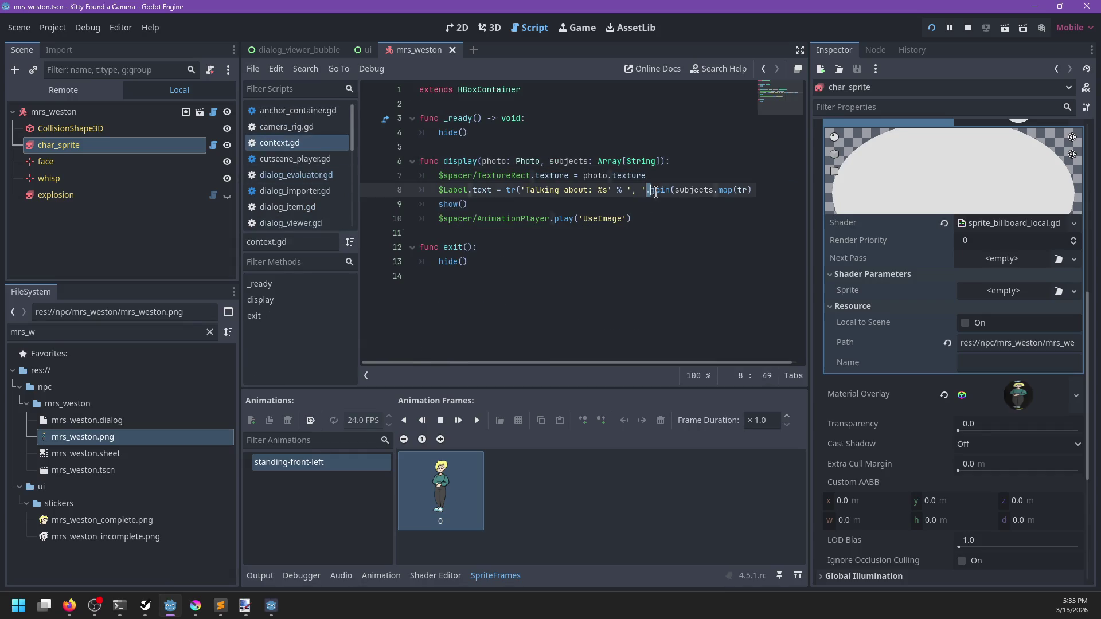
{"action": "left_click", "coordinate": [714, 175]}
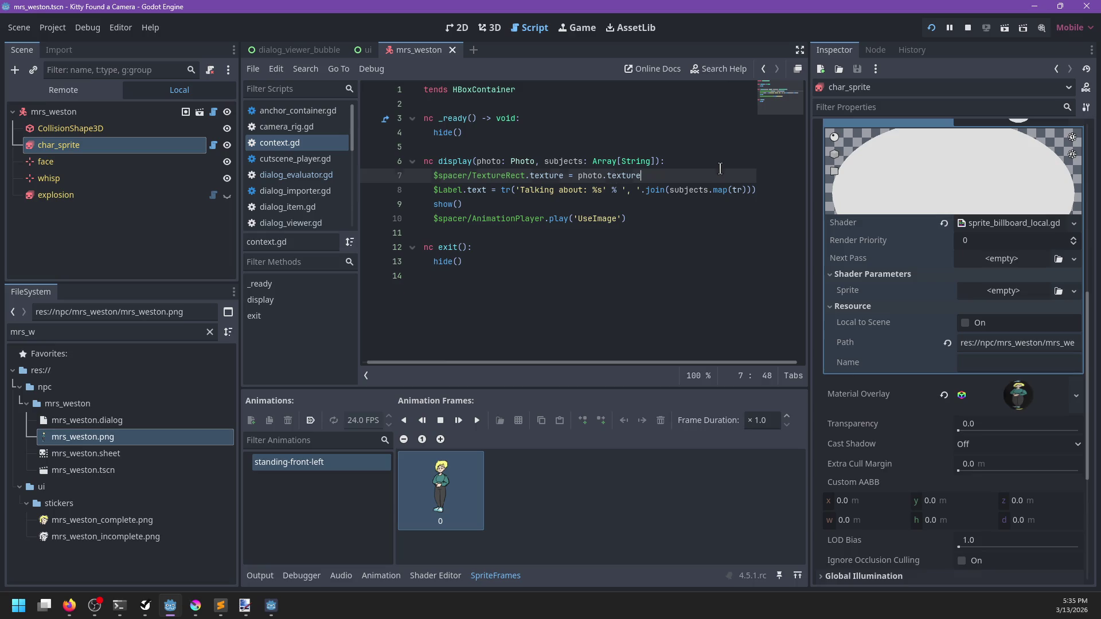
{"action": "key", "text": "Return"}
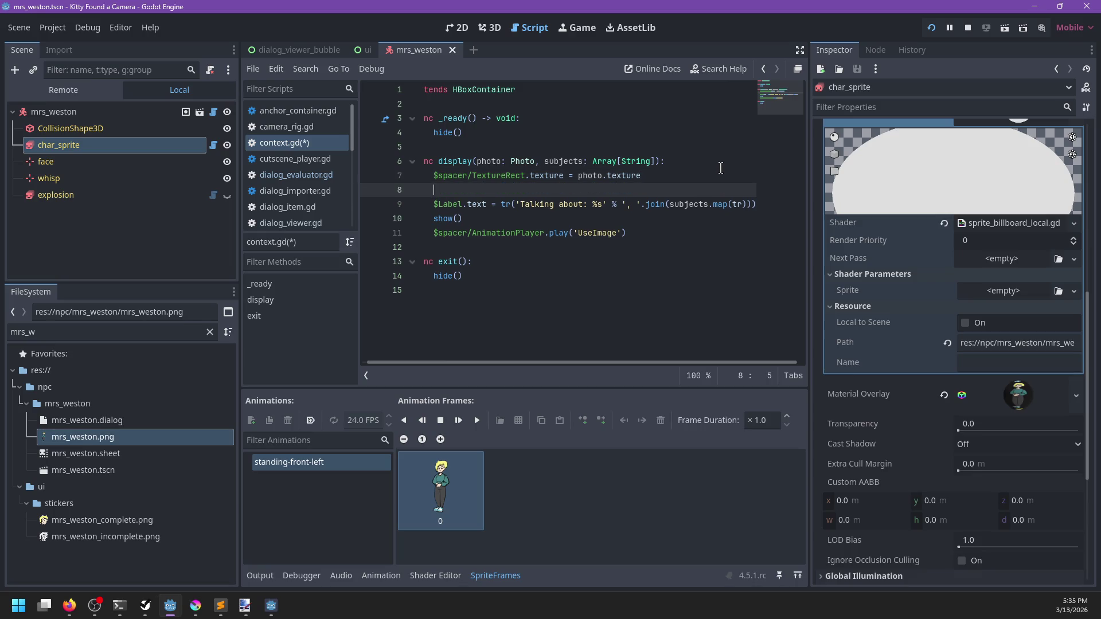
{"action": "key", "text": "alt+Down"}
{"action": "key", "text": "alt+Down"}
{"action": "key", "text": "alt+Down"}
{"action": "key", "text": "Return"}
{"action": "key", "text": "Up"}
{"action": "type", "text": "static func local"}
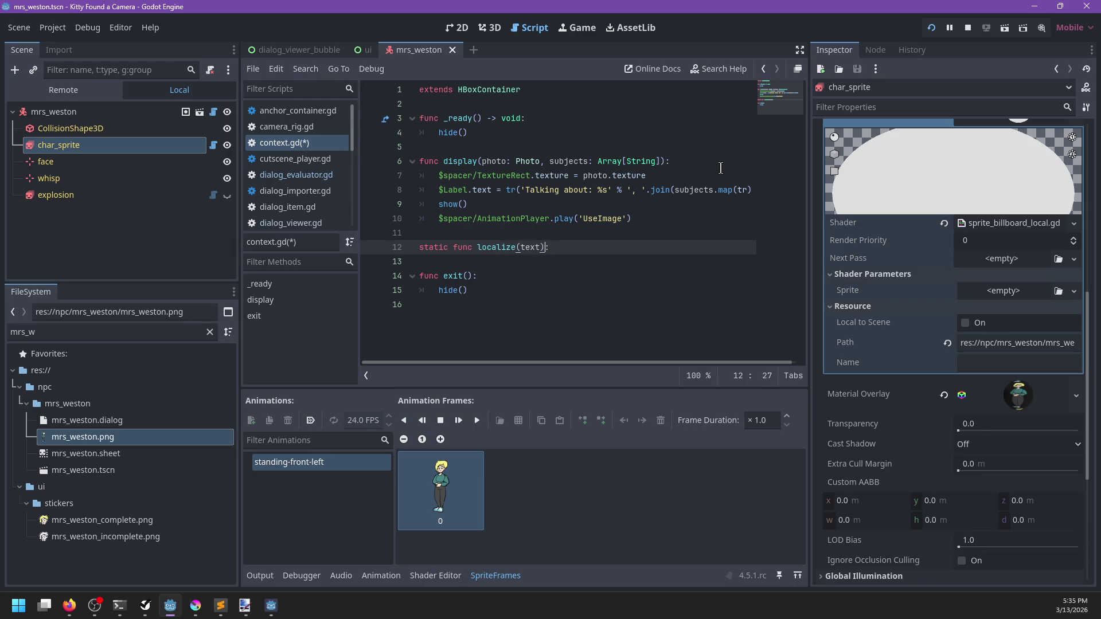
{"action": "type", "text": "ing"}
{"action": "key", "text": "Return"}
{"action": "key", "text": "ctrl+Return"}
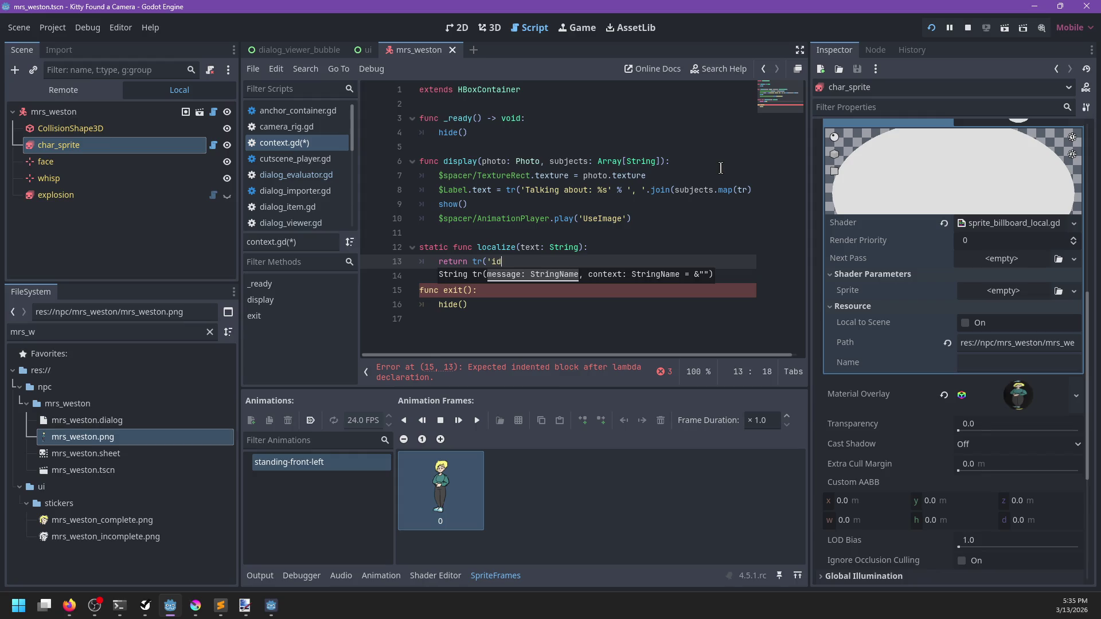
{"action": "type", "text": ":'+text"}
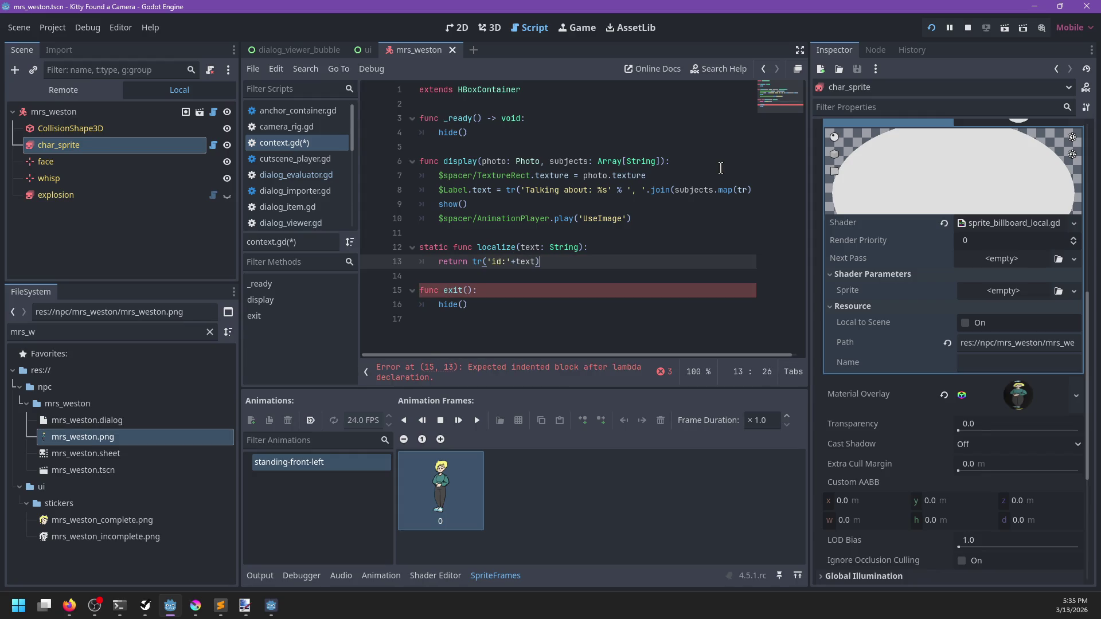
Map subjects through localize instead of tr, remove static from localize, and save
{"action": "double_click", "coordinate": [739, 190]}
{"action": "type", "text": "localize"}
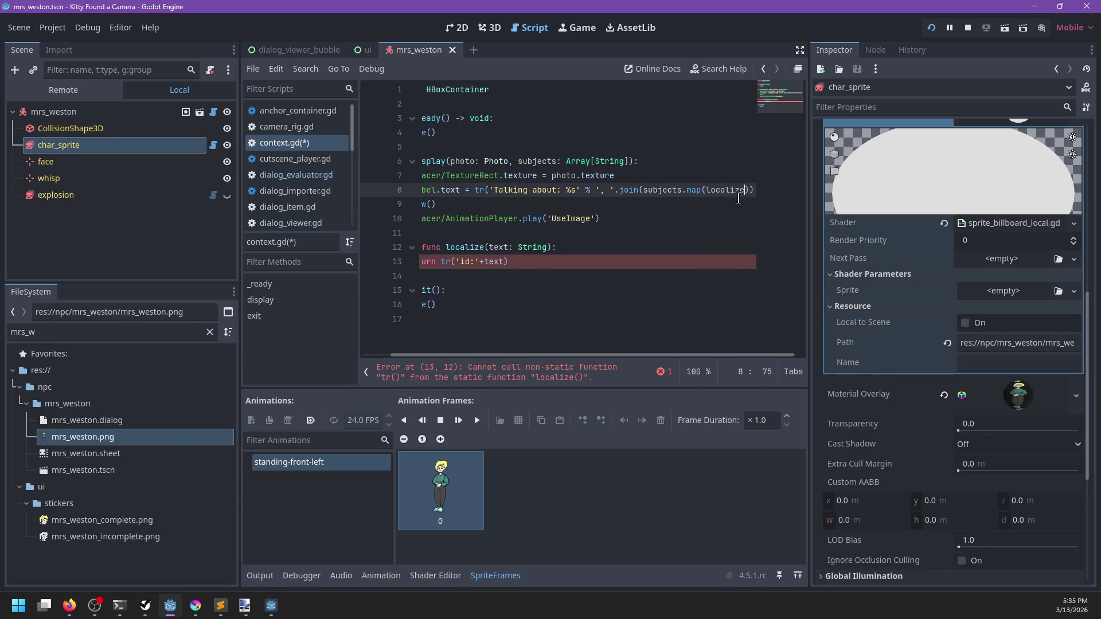
{"action": "key", "text": "ctrl+s"}
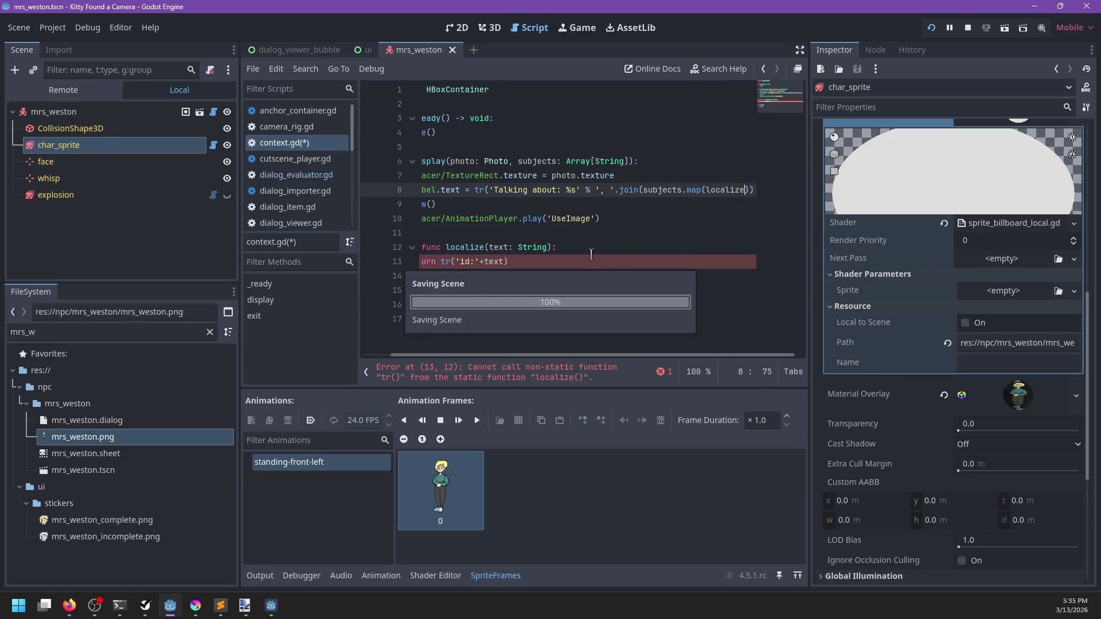
{"action": "left_click", "coordinate": [576, 262]}
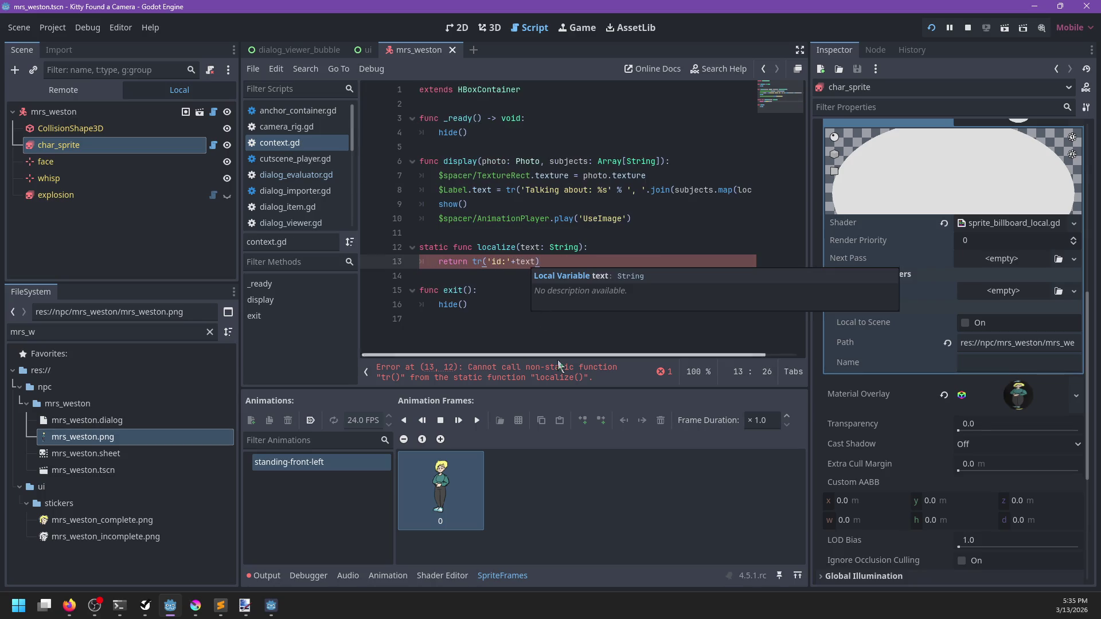
{"action": "left_click", "coordinate": [452, 248]}
{"action": "key", "text": "shift+Home"}
{"action": "key", "text": "BackSpace"}
{"action": "left_click", "coordinate": [581, 255]}
{"action": "key", "text": "ctrl+s"}
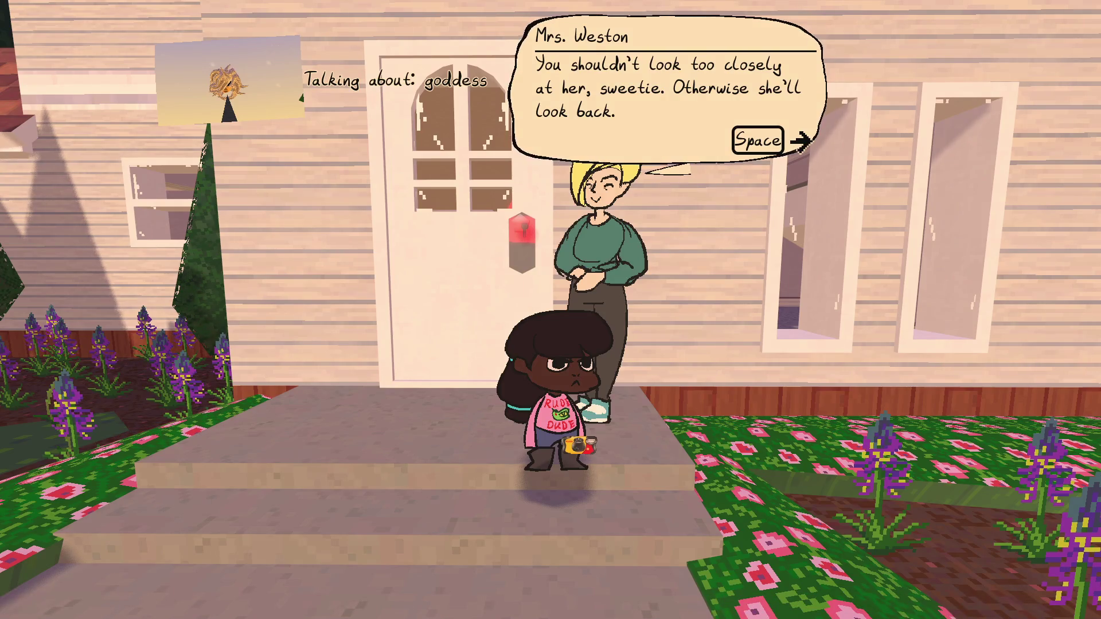
Present The Goddess photo, see 'Talking about: The Goddess', finish the dialogue and stop the game
{"action": "key", "text": "Return"}
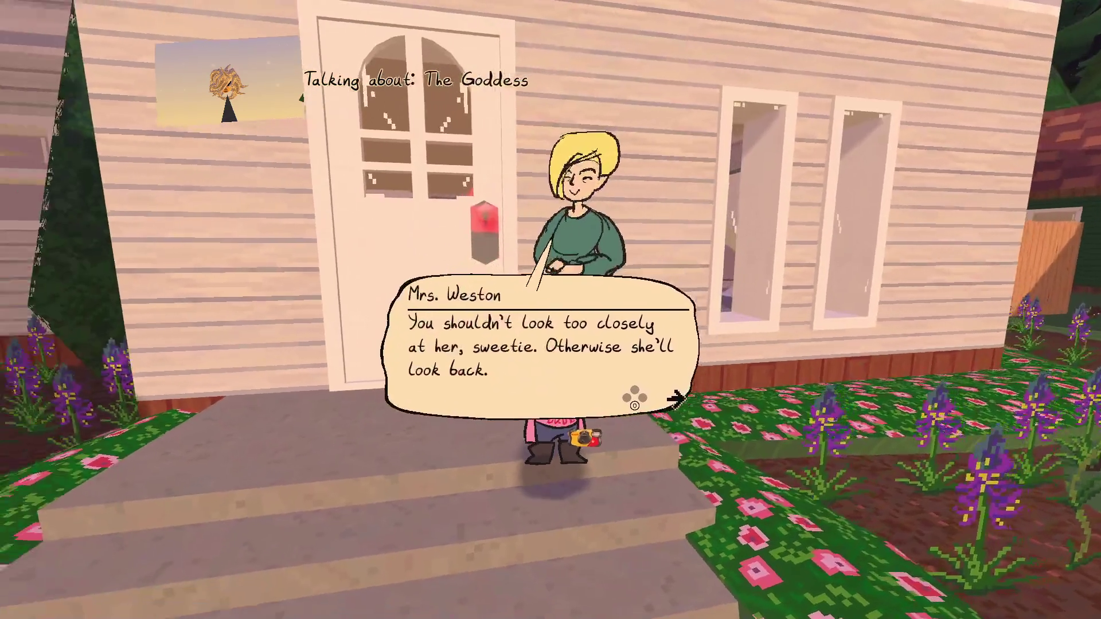
{"action": "key", "text": "Return"}
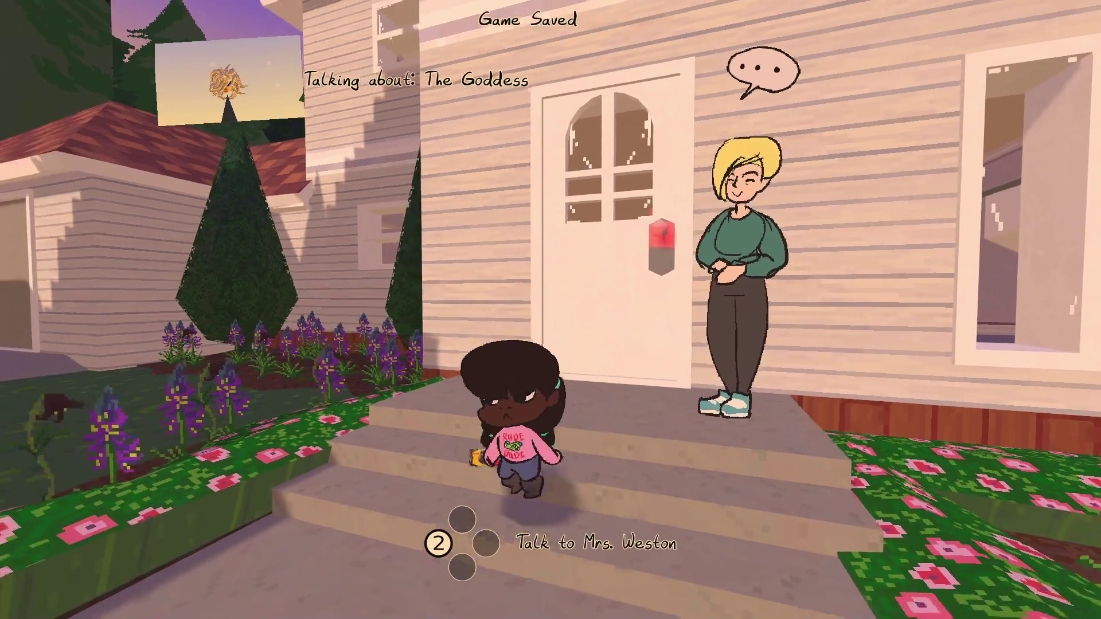
{"action": "key", "text": "F8"}
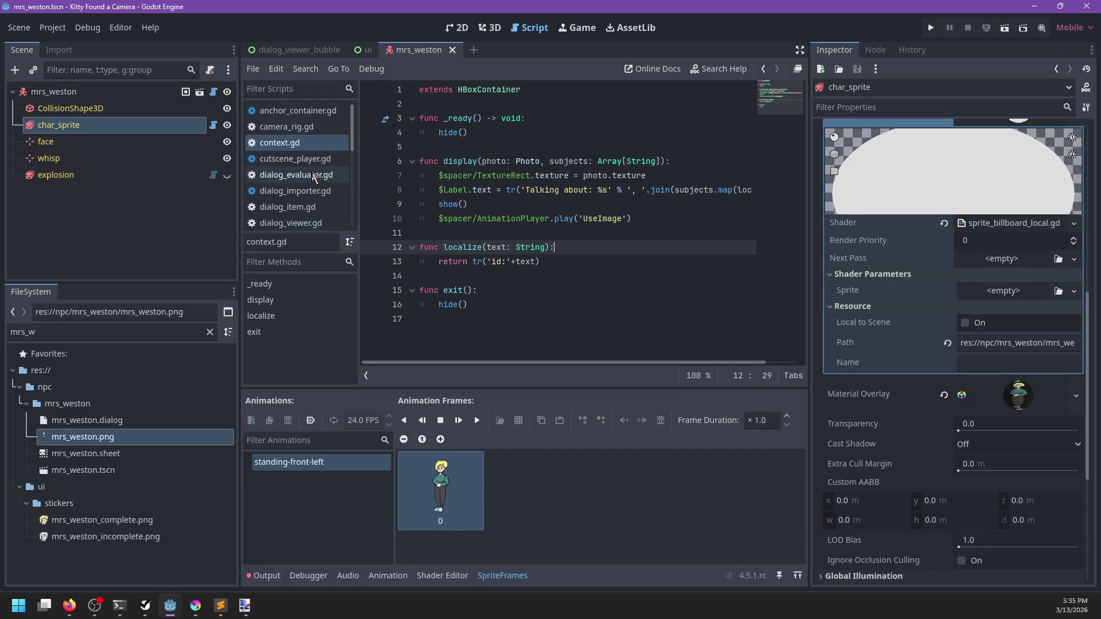
Scroll through the script list and open np_dialog.gd
{"action": "left_click", "coordinate": [565, 291]}
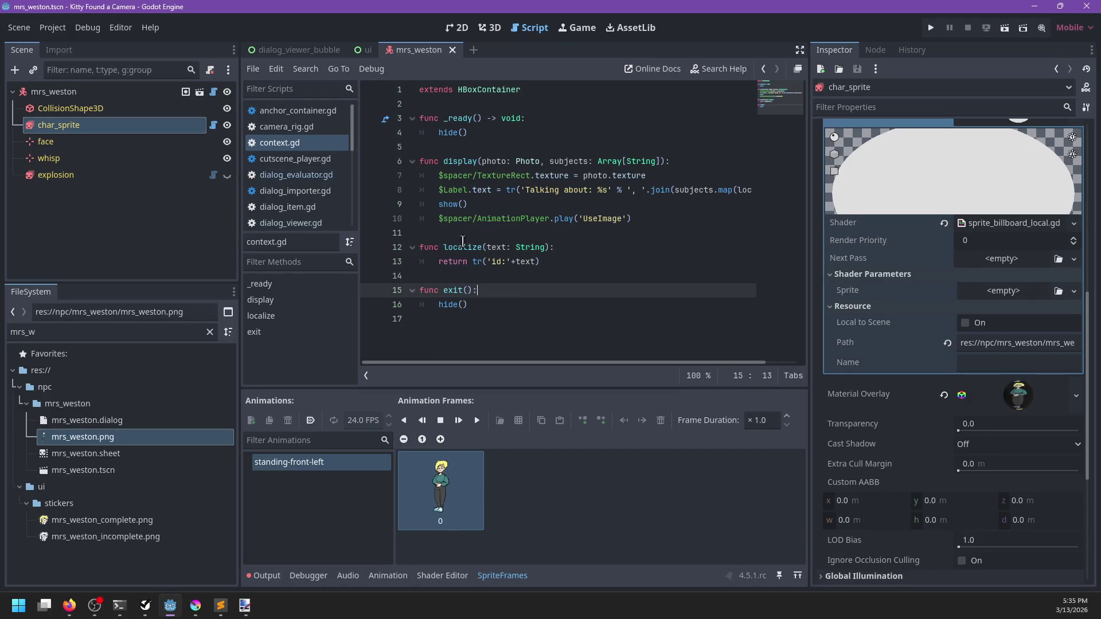
{"action": "scroll", "coordinate": [297, 172], "scroll_direction": "down", "scroll_amount": 3}
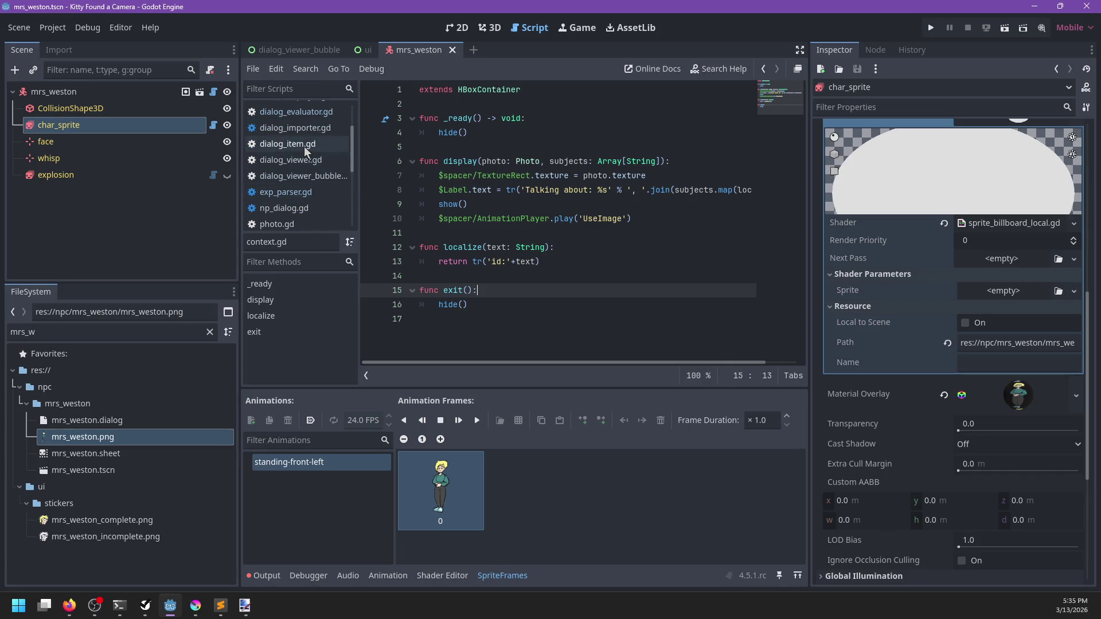
{"action": "scroll", "coordinate": [297, 217], "scroll_direction": "down", "scroll_amount": 2}
{"action": "scroll", "coordinate": [297, 217], "scroll_direction": "up", "scroll_amount": 5}
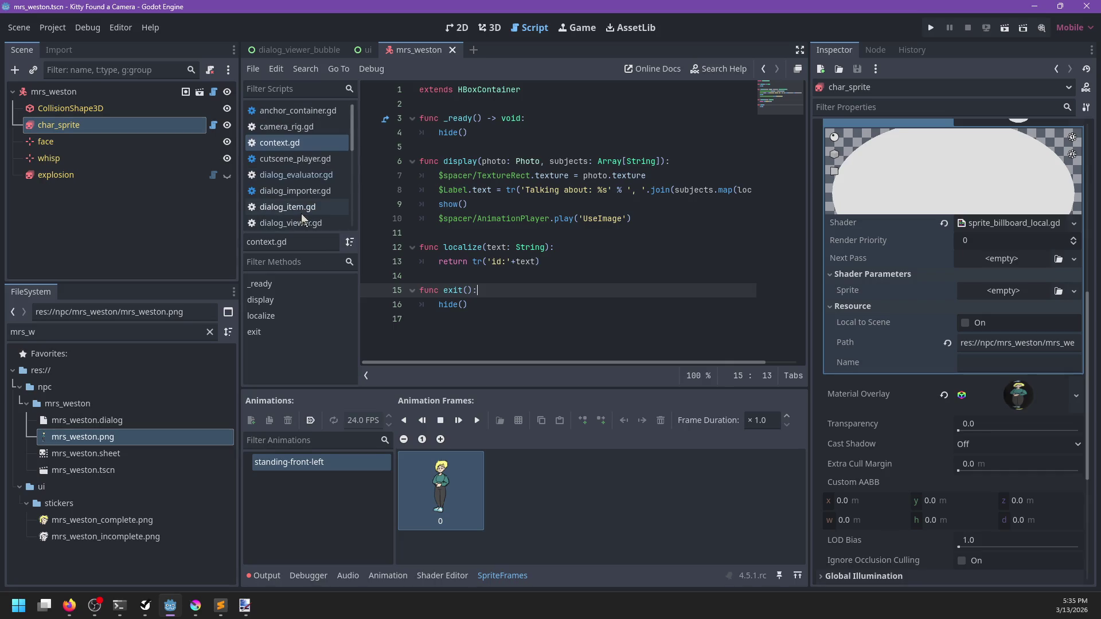
{"action": "scroll", "coordinate": [321, 212], "scroll_direction": "down", "scroll_amount": 2}
{"action": "scroll", "coordinate": [323, 210], "scroll_direction": "down", "scroll_amount": 3}
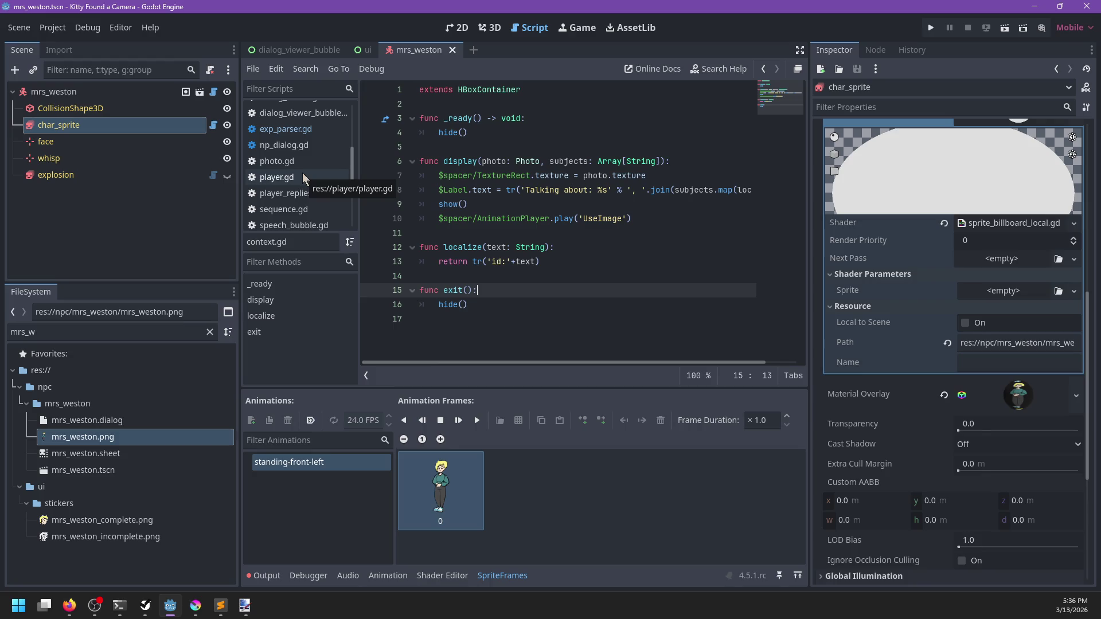
{"action": "left_click", "coordinate": [285, 145]}
{"action": "left_click", "coordinate": [637, 246]}
Open ui.gd and place the cursor on empty line 191
{"action": "scroll", "coordinate": [304, 148], "scroll_direction": "up", "scroll_amount": 5}
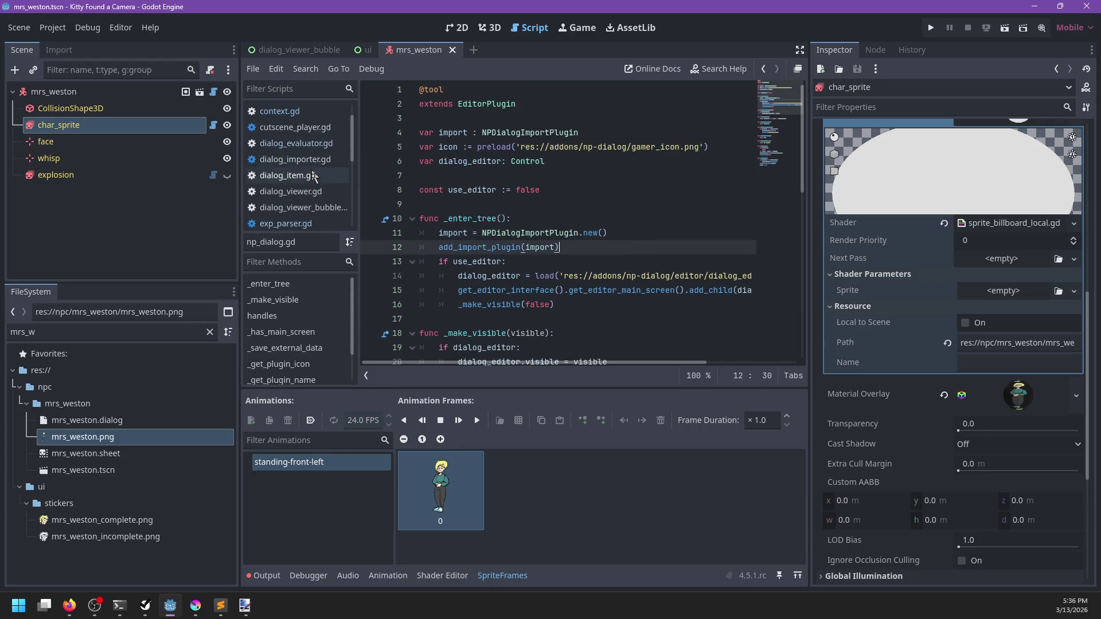
{"action": "scroll", "coordinate": [304, 148], "scroll_direction": "down", "scroll_amount": 10}
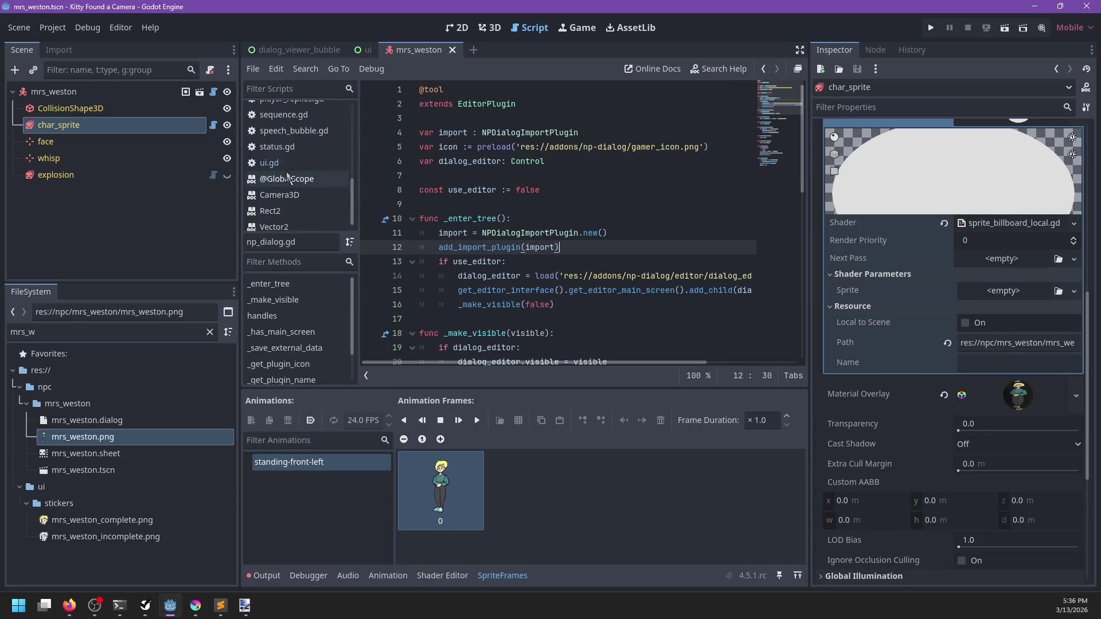
{"action": "left_click", "coordinate": [281, 163]}
{"action": "left_click", "coordinate": [533, 245]}
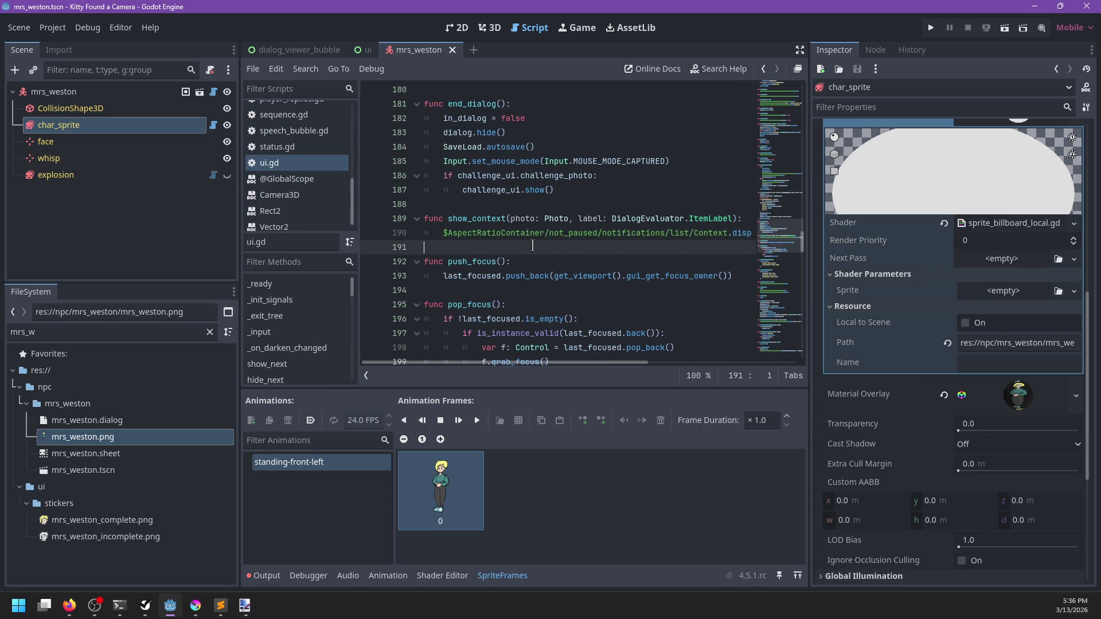
Add a Context.exit() call after challenge_ui.show() in end_dialog(), save, and run the game
{"action": "left_click", "coordinate": [575, 190]}
{"action": "key", "text": "Return"}
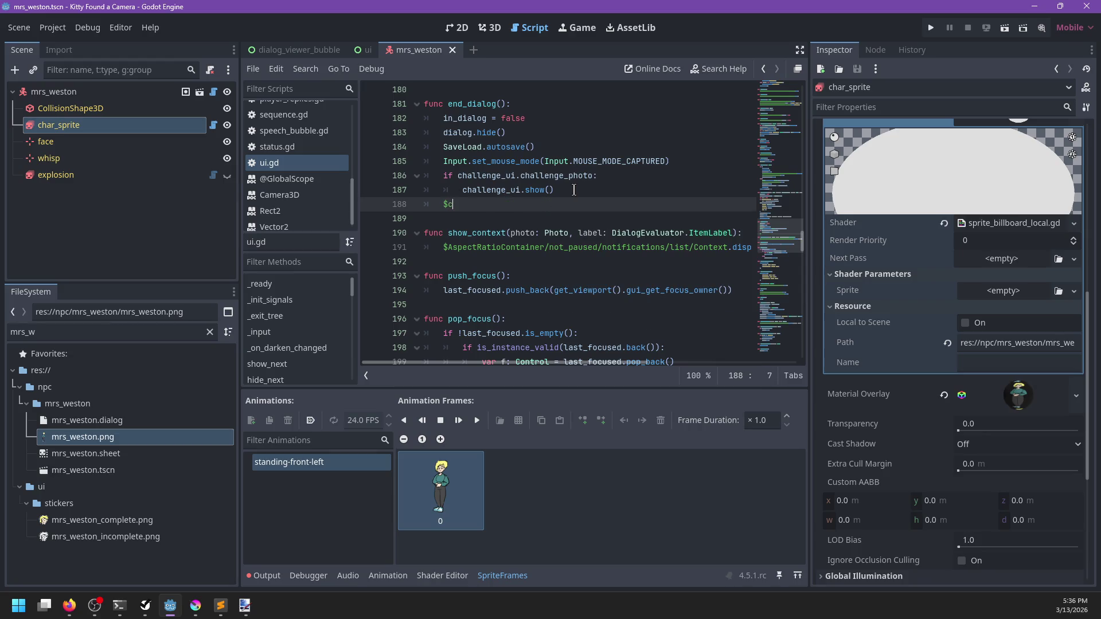
{"action": "left_click", "coordinate": [364, 50]}
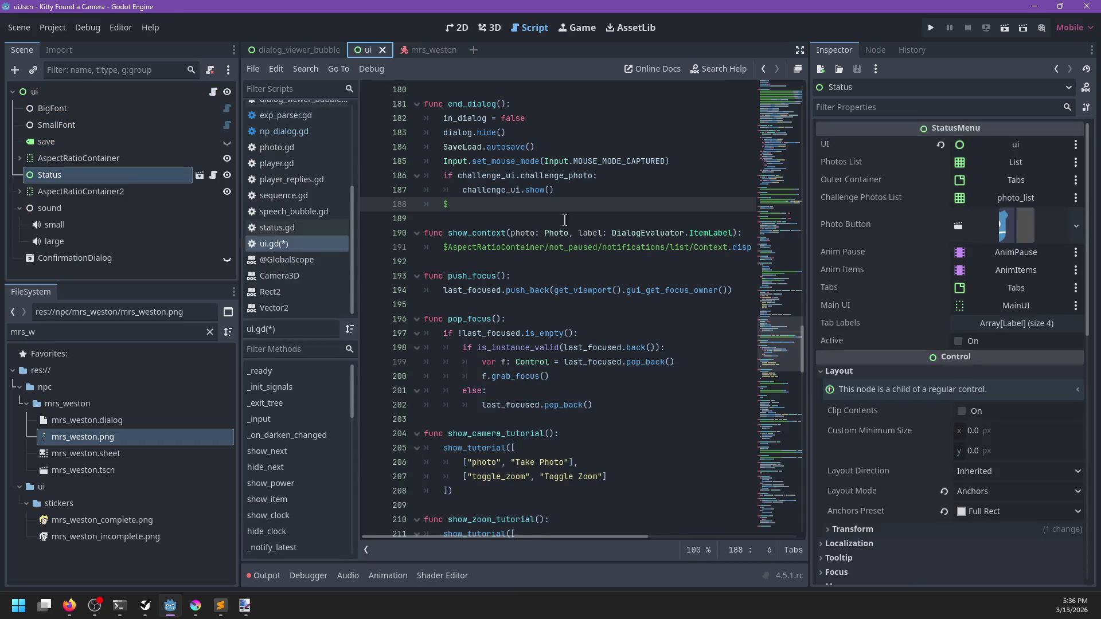
{"action": "type", "text": "context"}
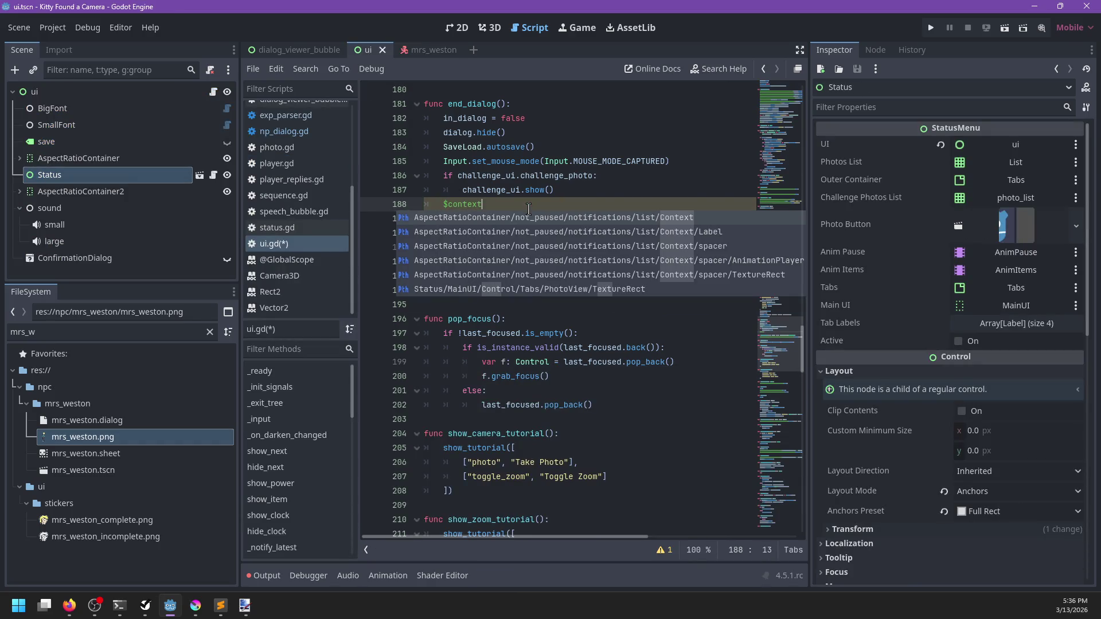
{"action": "key", "text": "Return"}
{"action": "type", "text": "."}
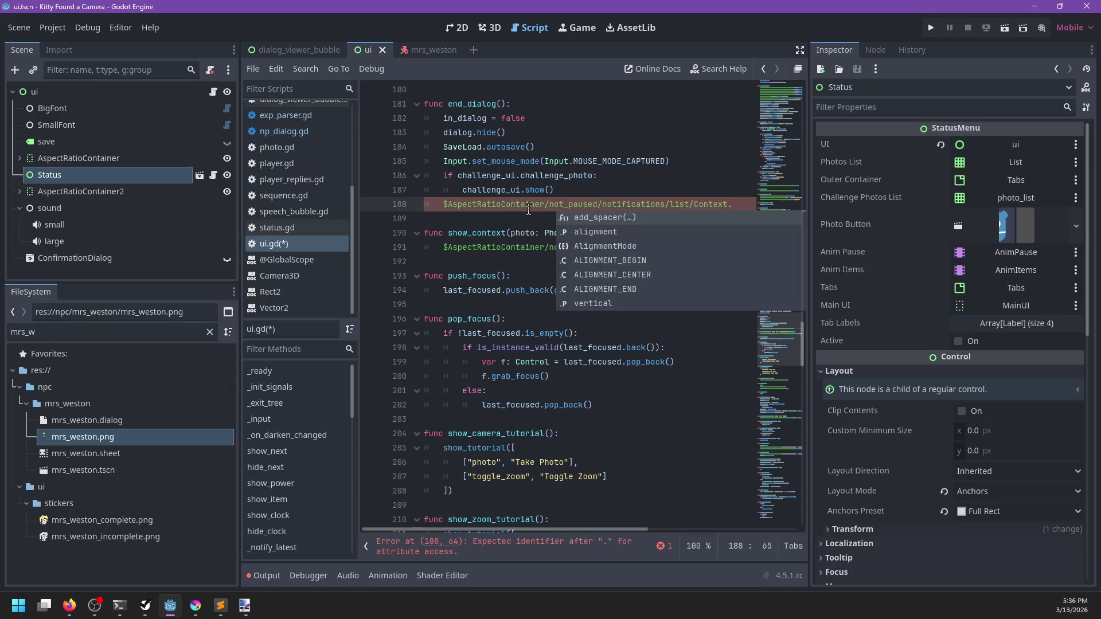
{"action": "type", "text": "exit"}
{"action": "key", "text": "Return"}
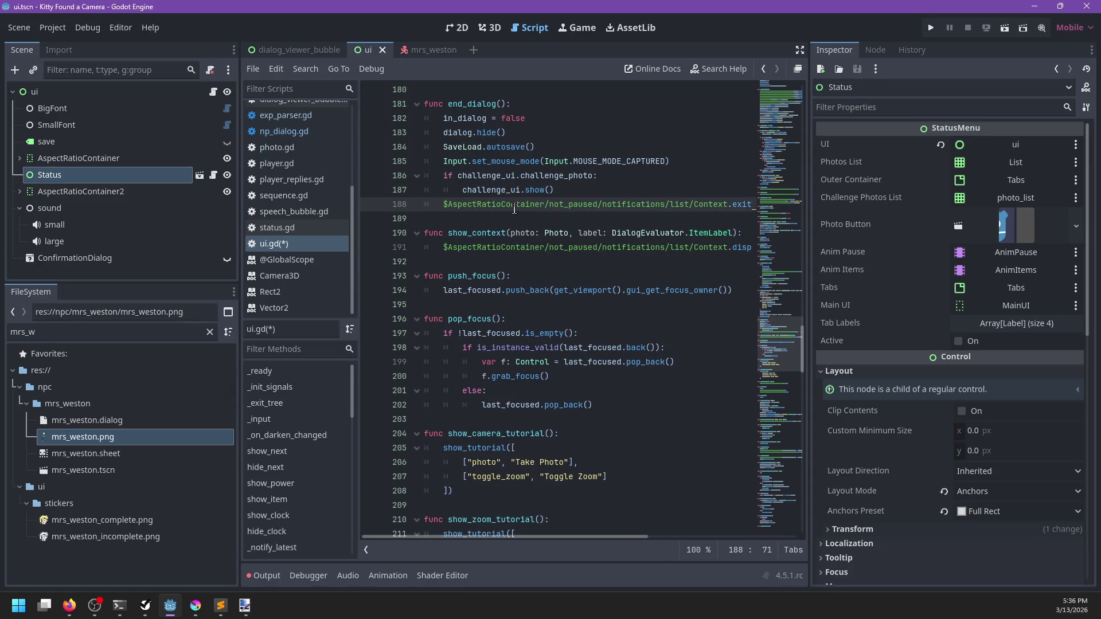
{"action": "key", "text": "ctrl+s"}
{"action": "key", "text": "F5"}
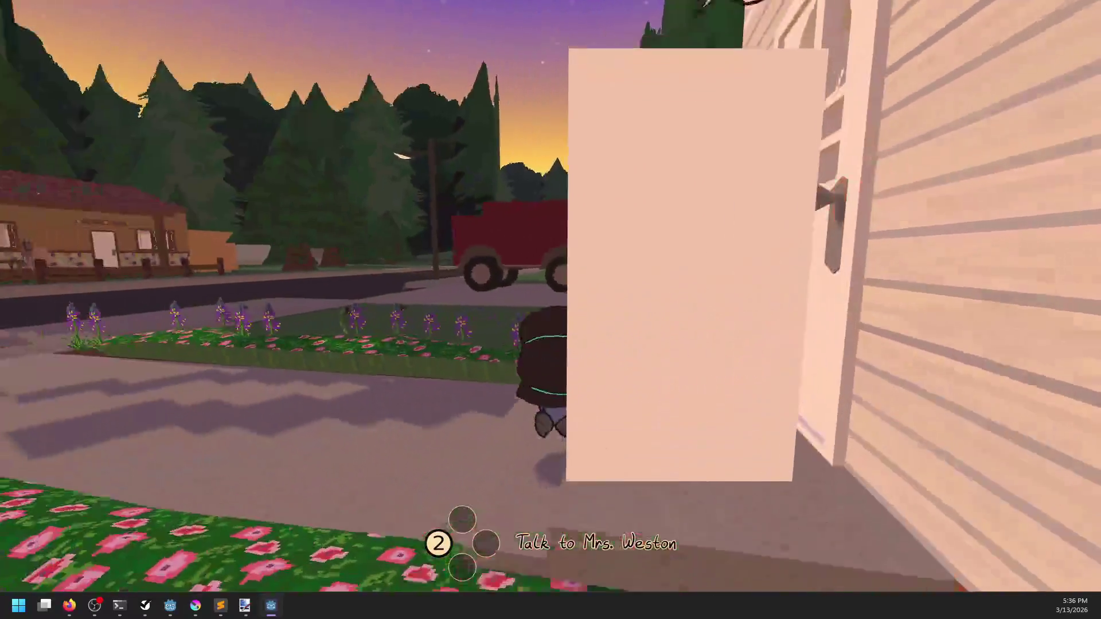
Pause the game with Mrs. Weston rendered as a white rectangle, and return to Godot
{"action": "key", "text": "Escape"}
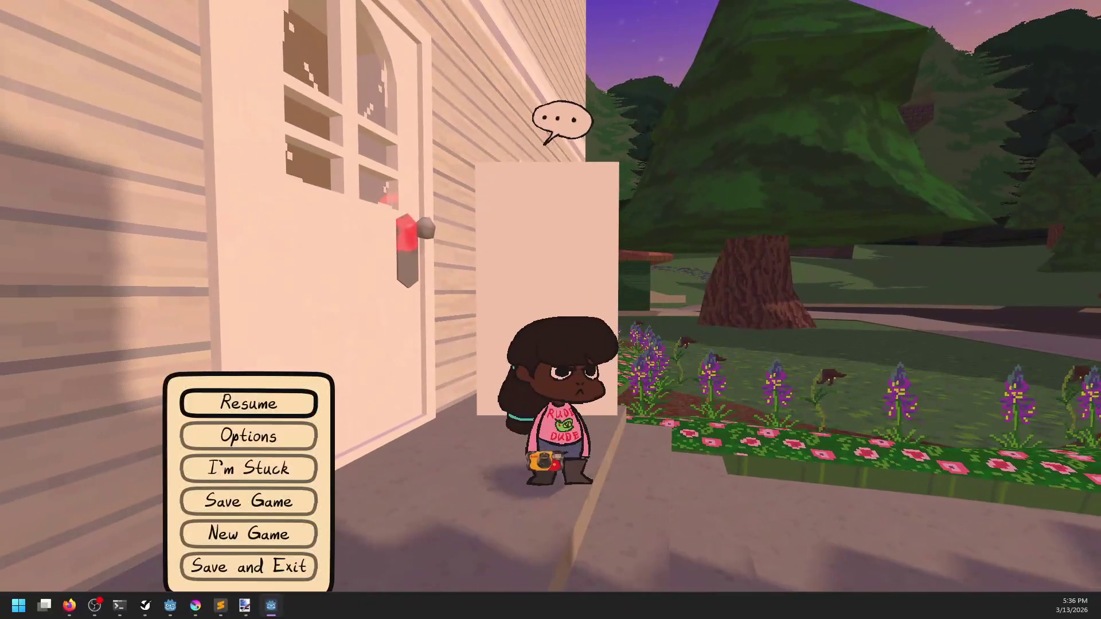
{"action": "key", "text": "alt+Tab"}
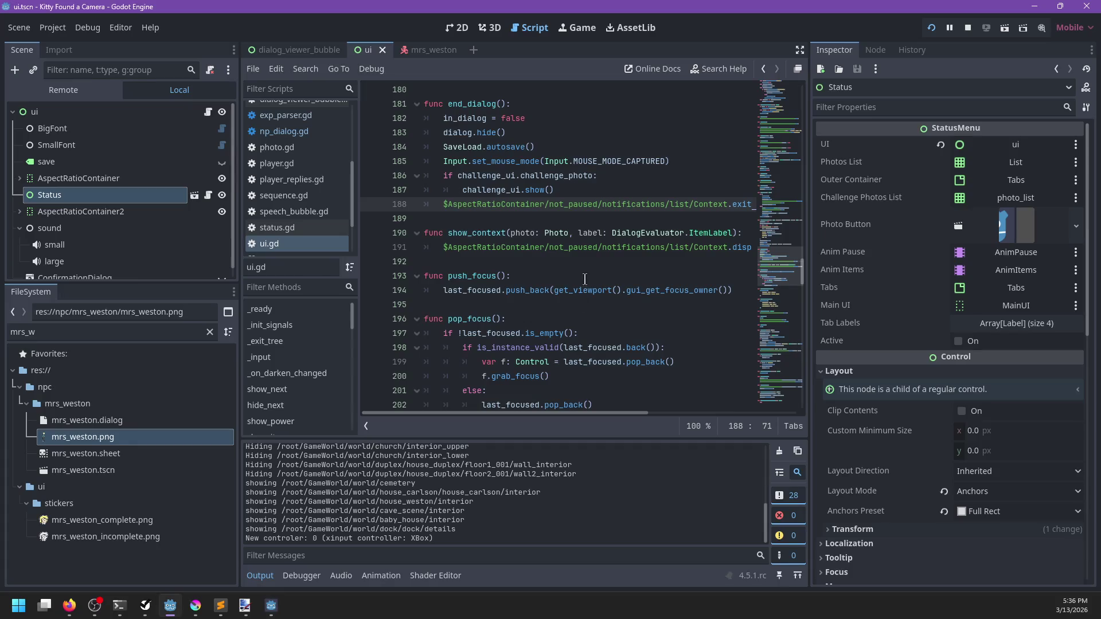
Clear char_sprite's Material Overlay, set the override's Sprite parameter to mrs_weston.png, and save
{"action": "left_click", "coordinate": [412, 48]}
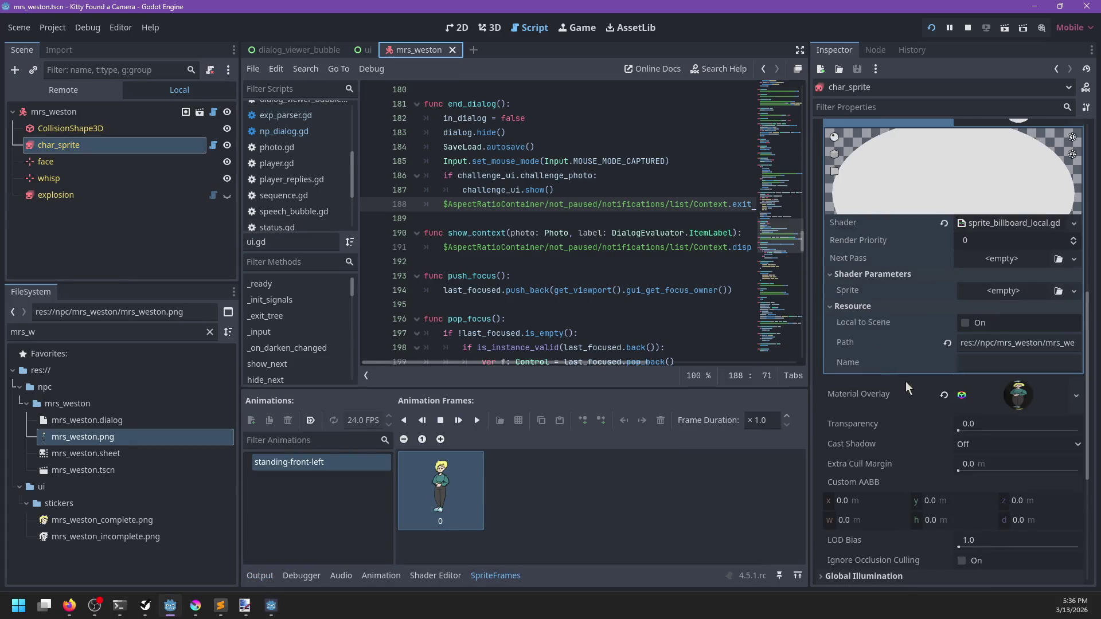
{"action": "scroll", "coordinate": [906, 381], "scroll_direction": "up", "scroll_amount": 5}
{"action": "left_click", "coordinate": [1022, 282]}
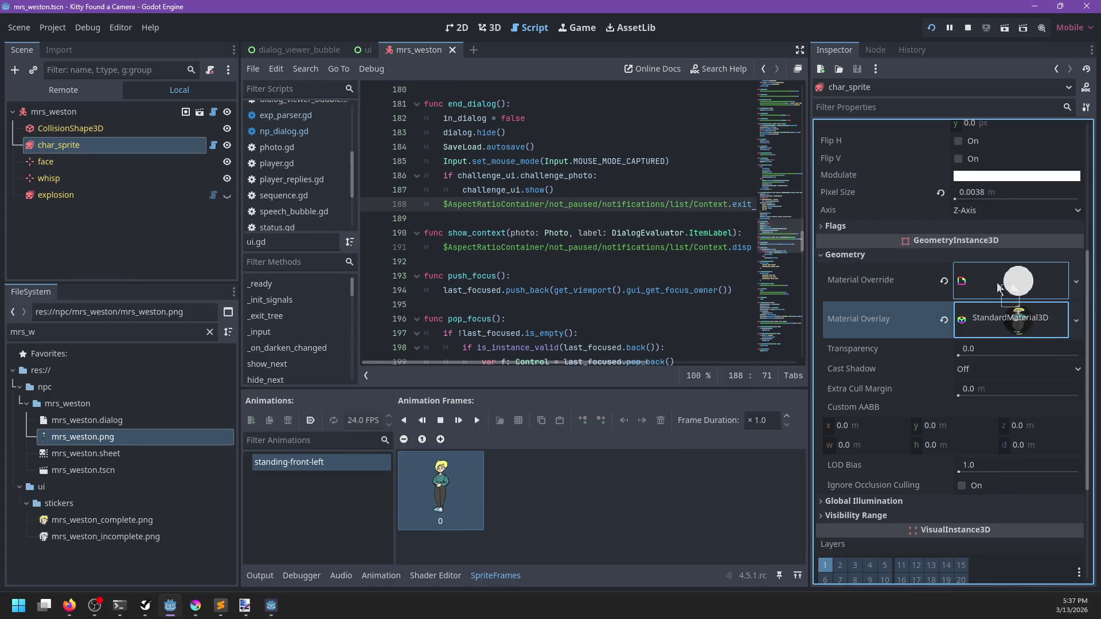
{"action": "left_click", "coordinate": [944, 320]}
{"action": "left_click", "coordinate": [987, 284]}
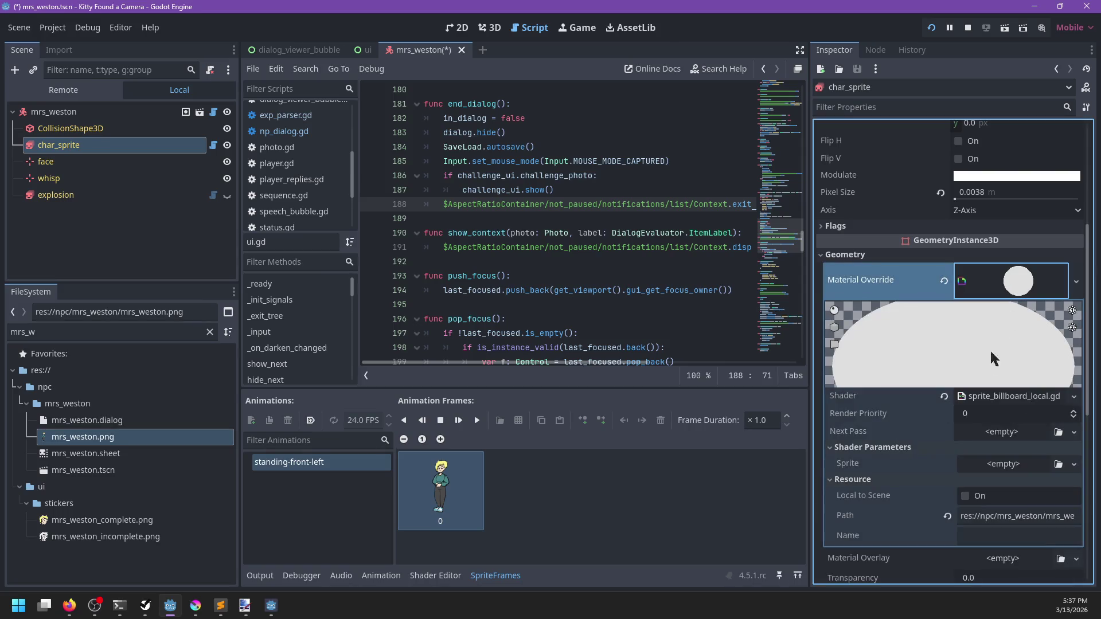
{"action": "mouse_move", "coordinate": [73, 447]}
{"action": "left_mouse_down"}
{"action": "mouse_move", "coordinate": [975, 453]}
{"action": "mouse_move", "coordinate": [1018, 465]}
{"action": "left_mouse_up"}
{"action": "key", "text": "ctrl+s"}
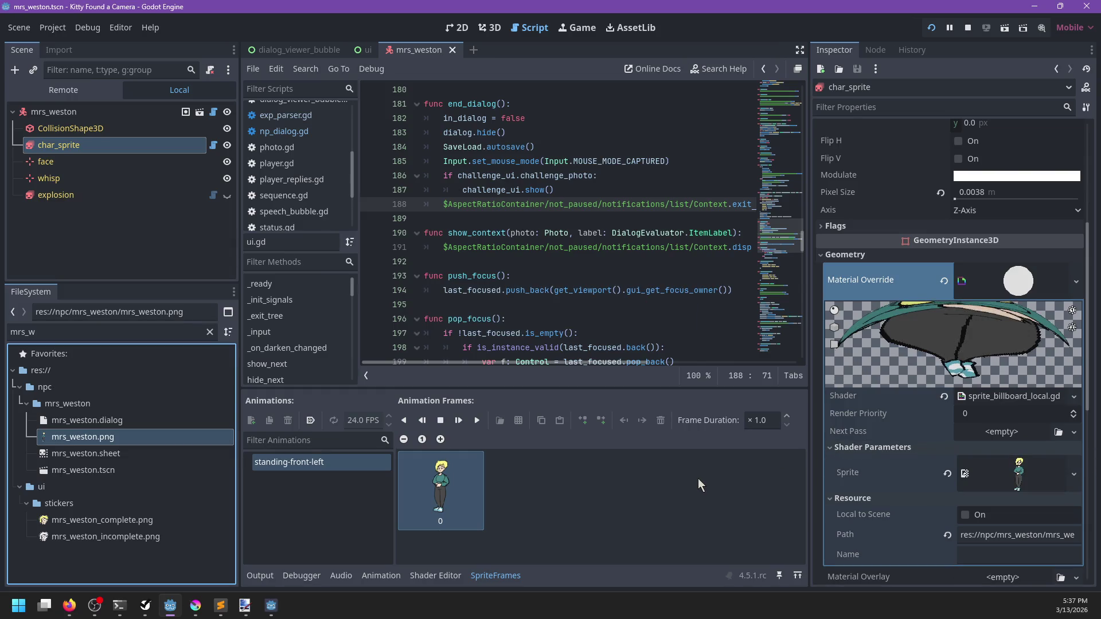
{"action": "key", "text": "Escape"}
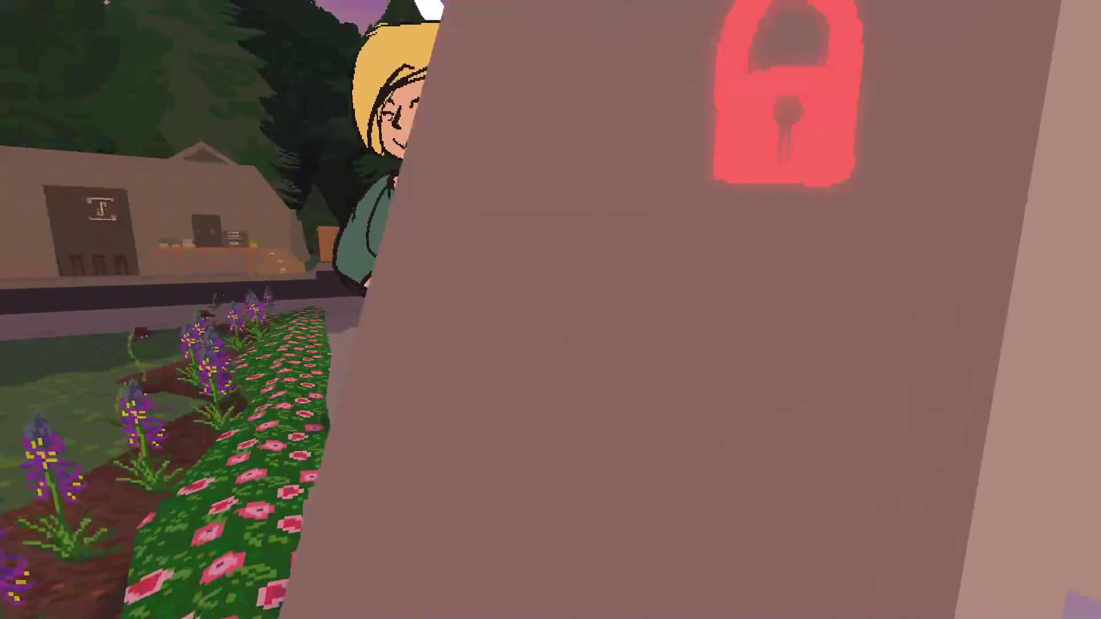
Walk the girl back and forth along the porch steps and front path
{"action": "key", "text": "s"}
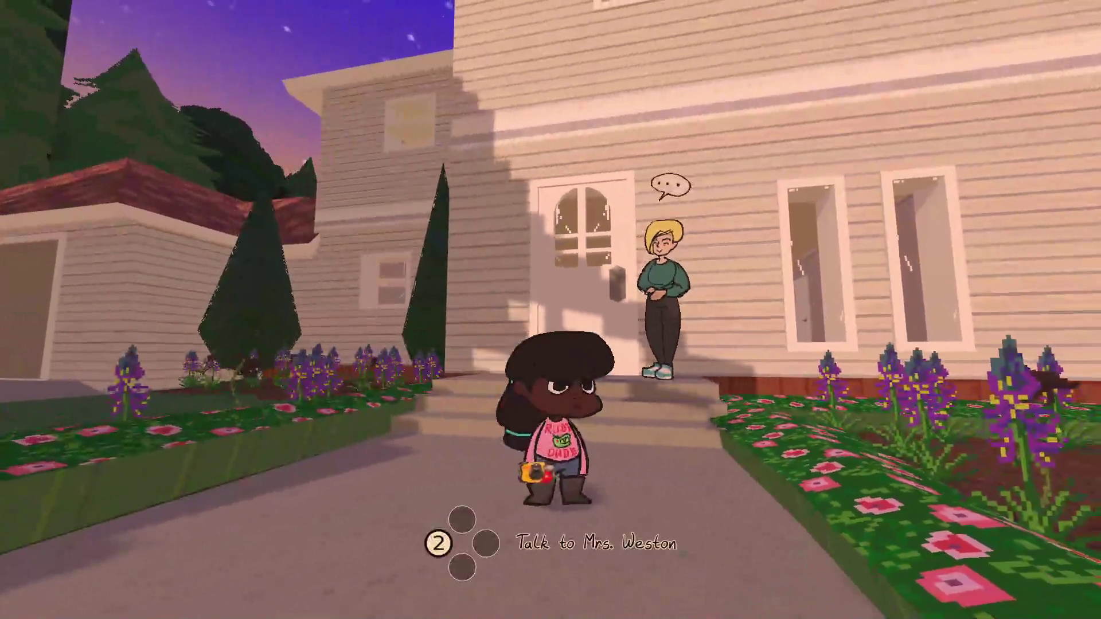
{"action": "key", "text": "w"}
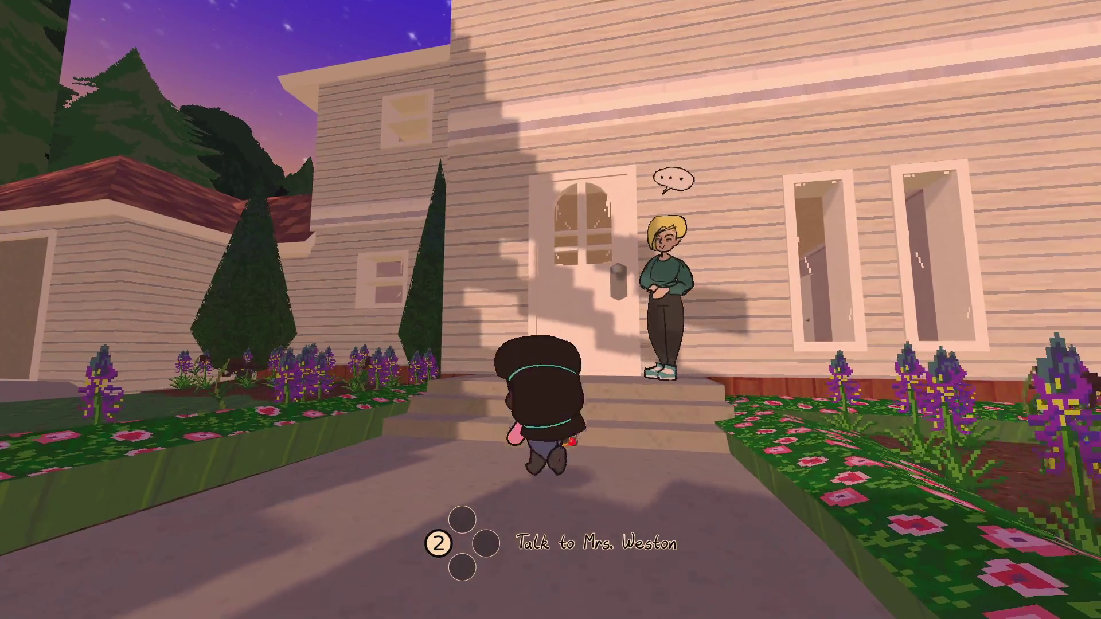
{"action": "key", "text": "s"}
{"action": "key", "text": "w"}
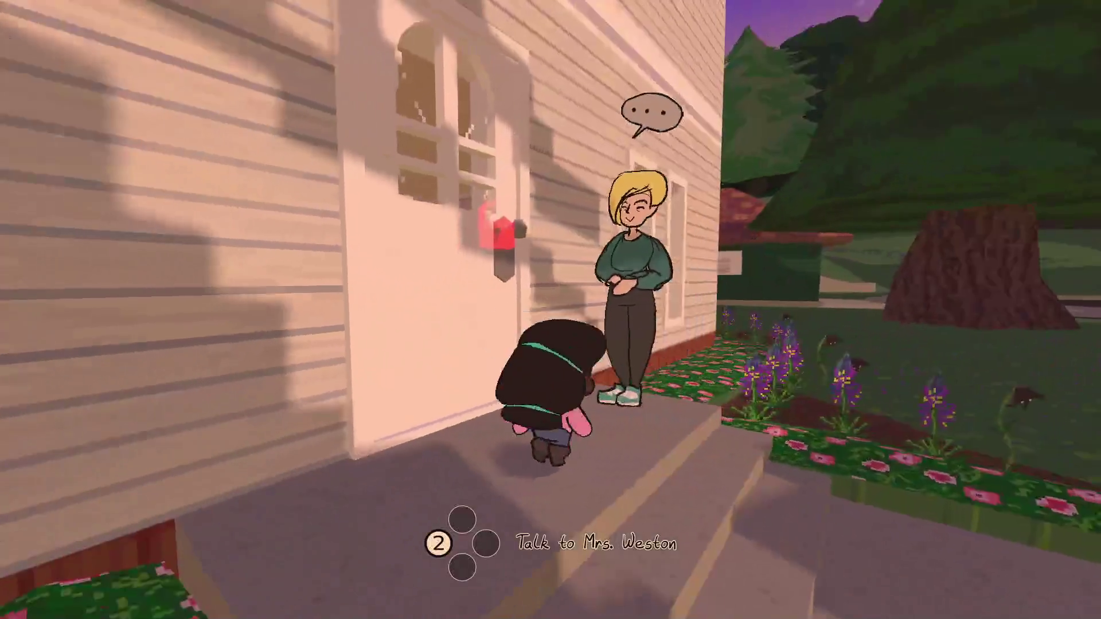
{"action": "key", "text": "s"}
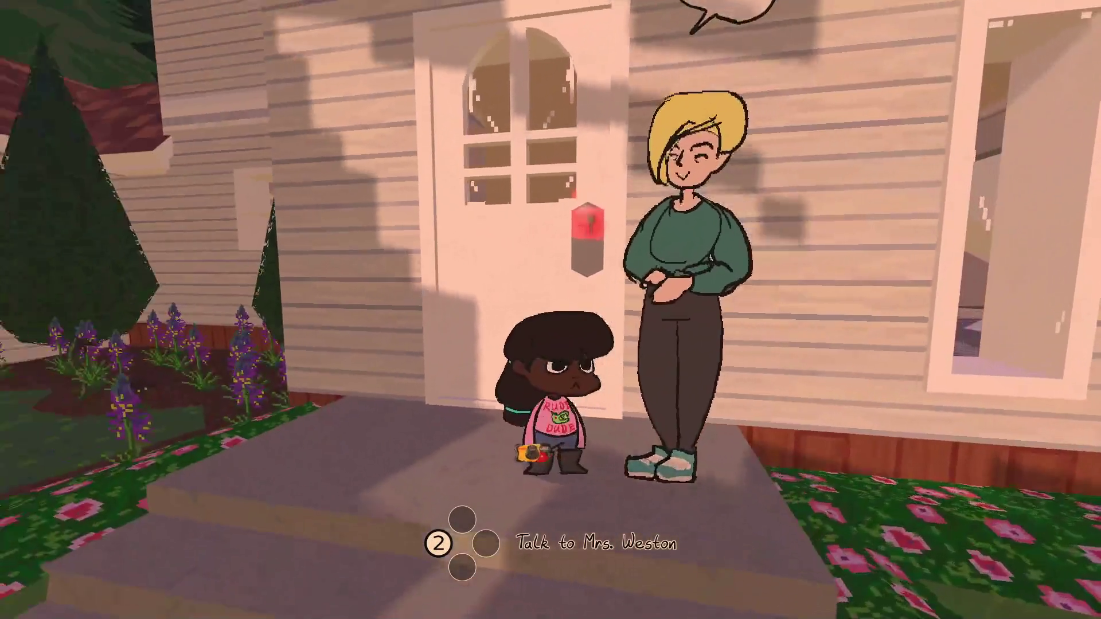
Talk to Mrs. Weston several times, opening and dismissing her dialogue
{"action": "key", "text": "w"}
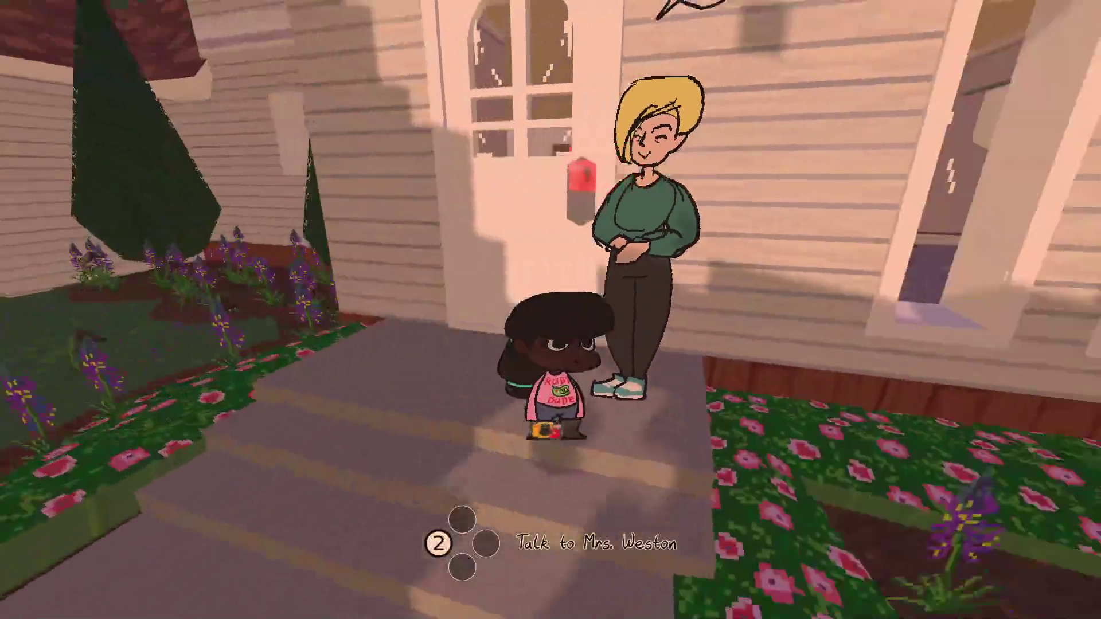
{"action": "key", "text": "e"}
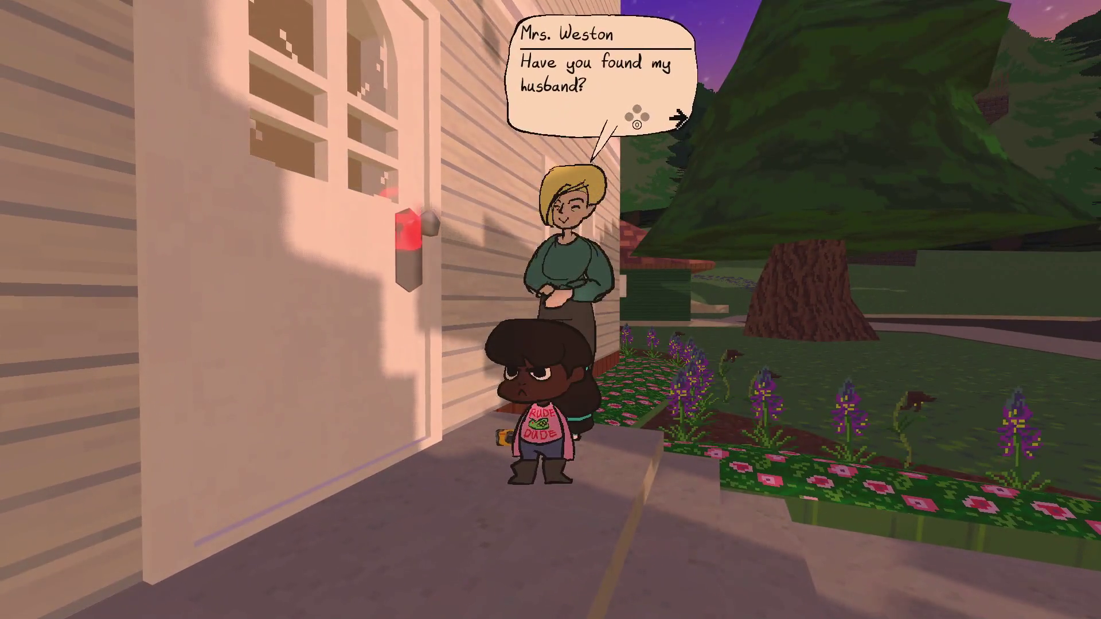
{"action": "key", "text": "e"}
{"action": "key", "text": "e"}
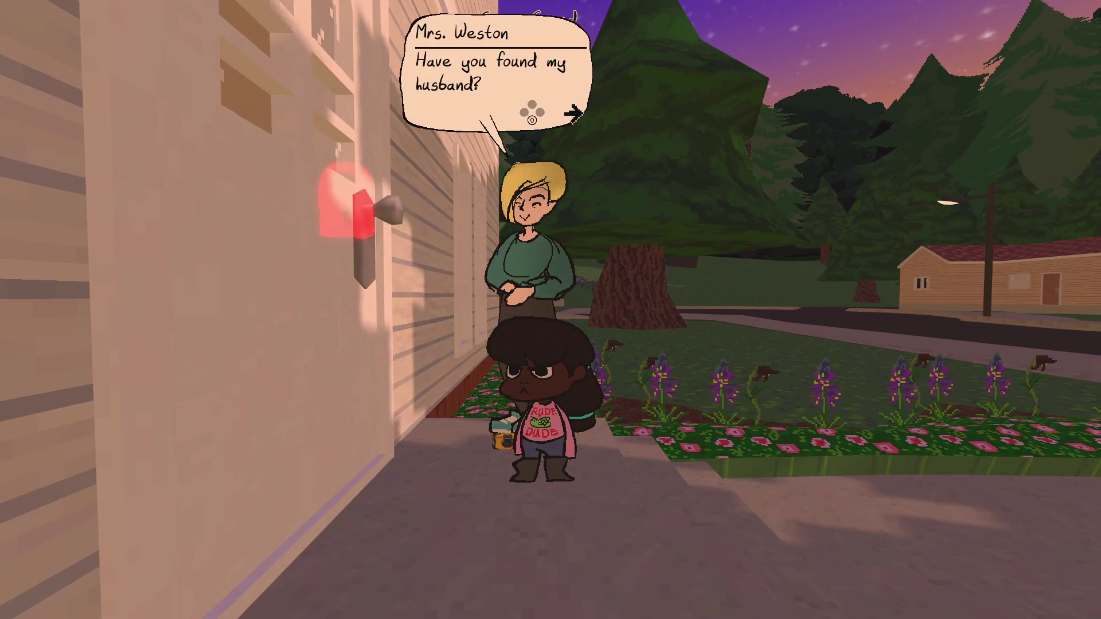
{"action": "key", "text": "z"}
{"action": "key", "text": "z"}
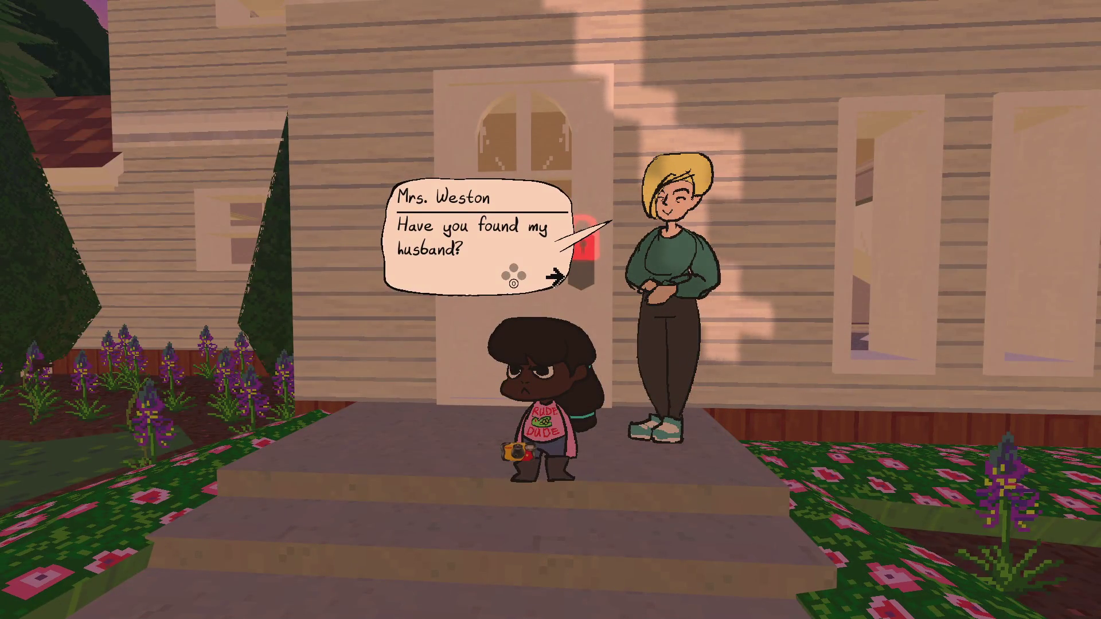
{"action": "key", "text": "z"}
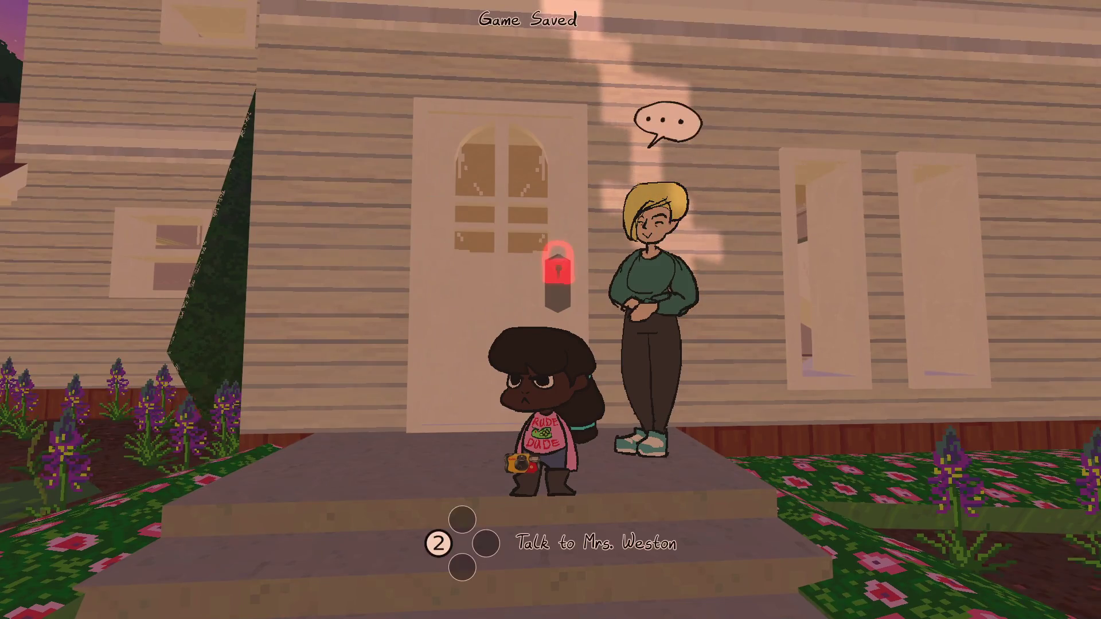
{"action": "key", "text": "z"}
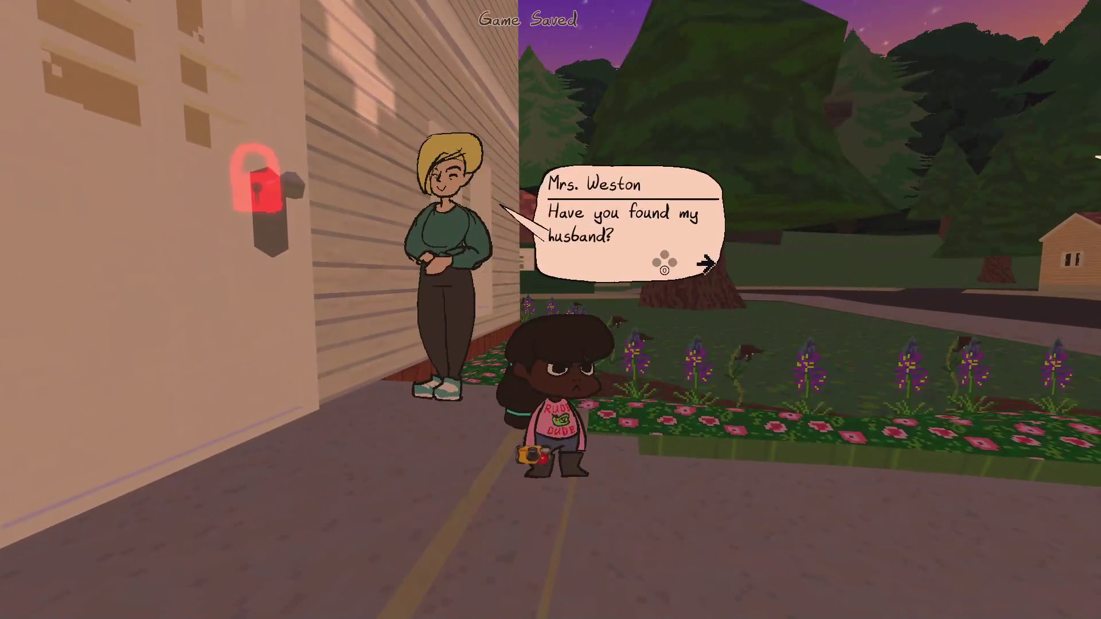
{"action": "key", "text": "z"}
{"action": "key", "text": "z"}
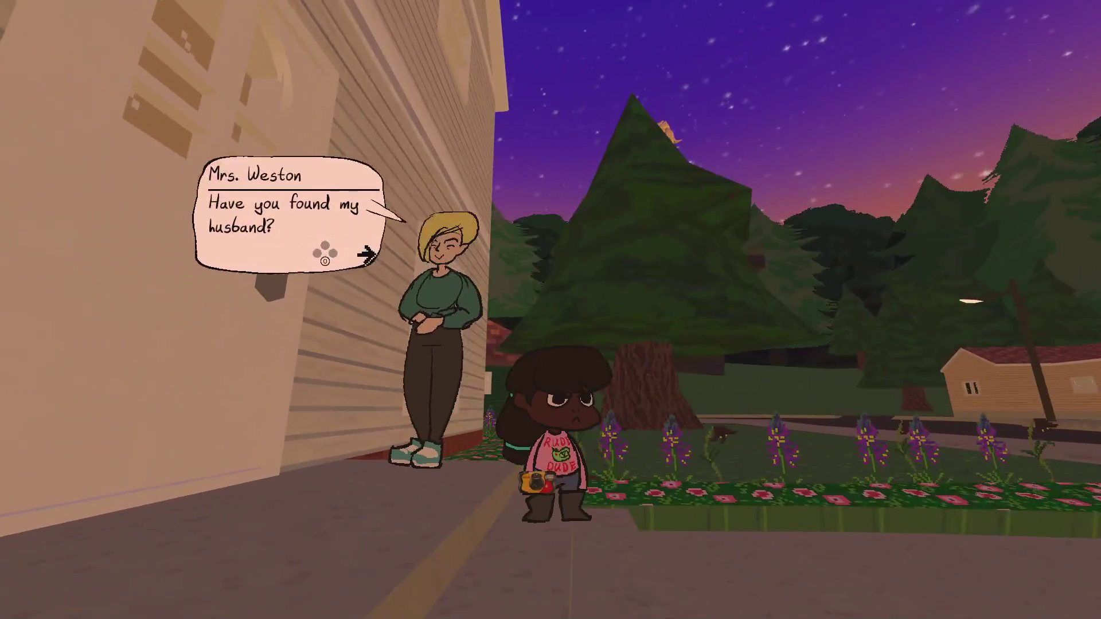
{"action": "key", "text": "z"}
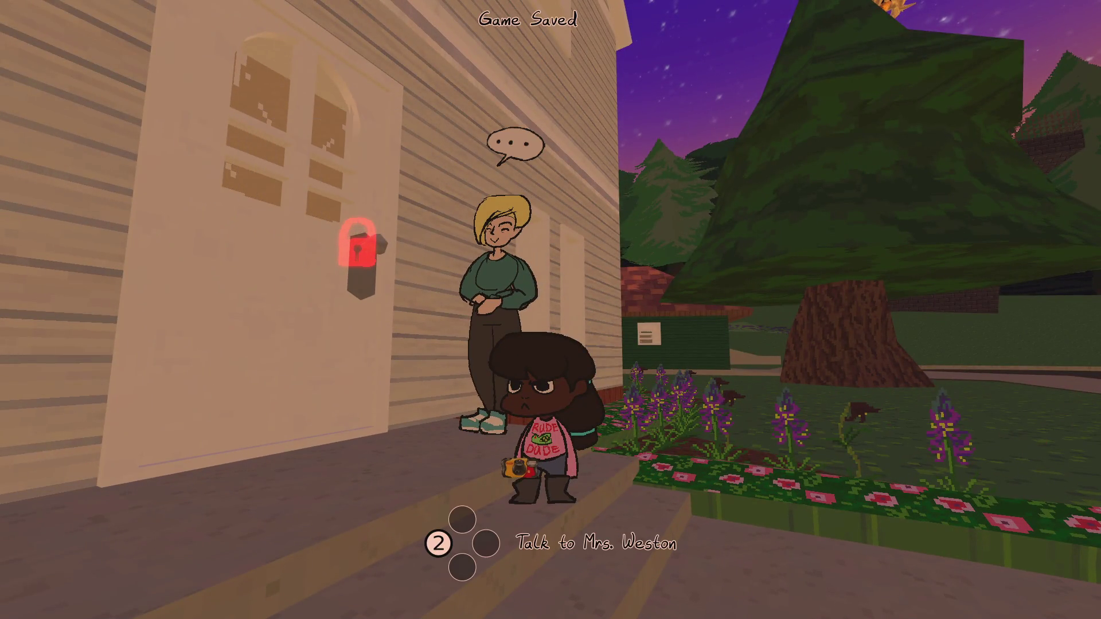
Walk across the lawn to the wooden fence, pause, and return to Godot
{"action": "key", "text": "d"}
{"action": "key", "text": "w"}
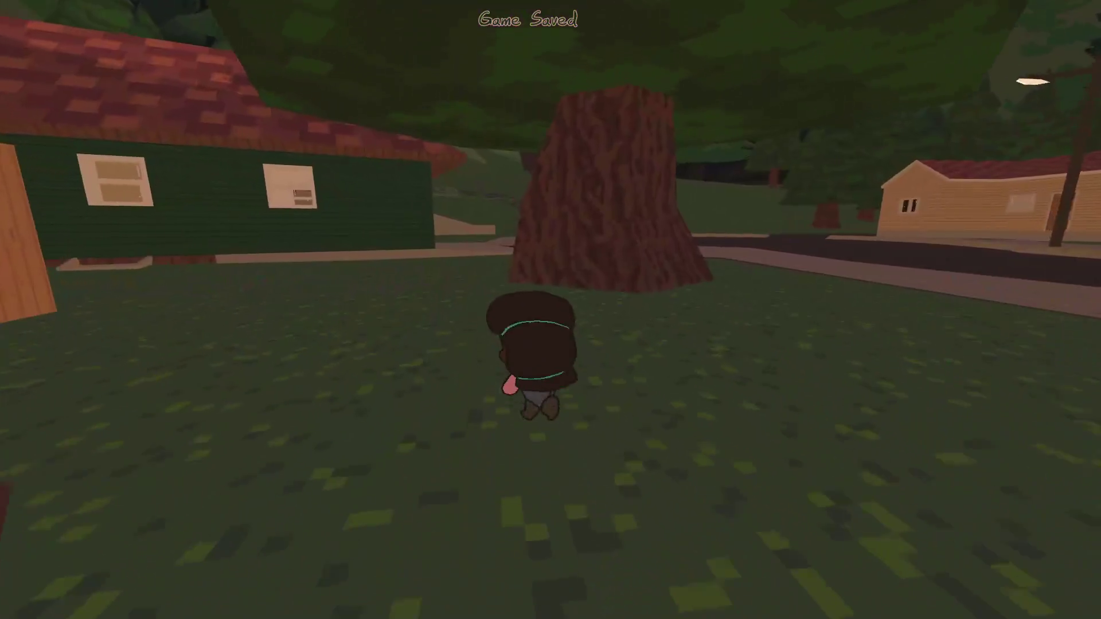
{"action": "key", "text": "a"}
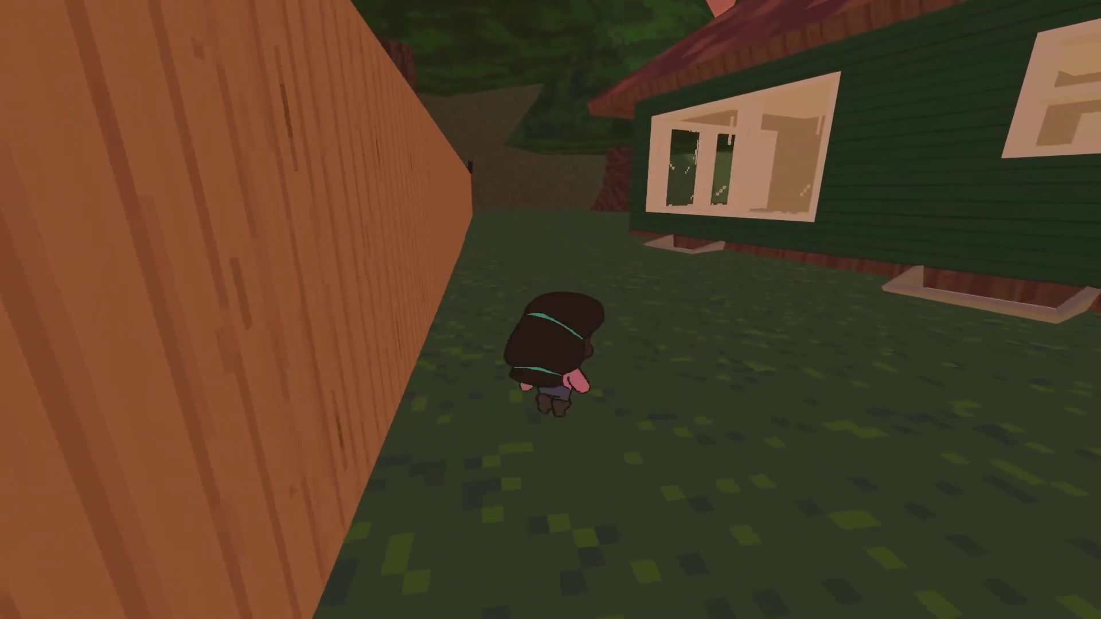
{"action": "key", "text": "w"}
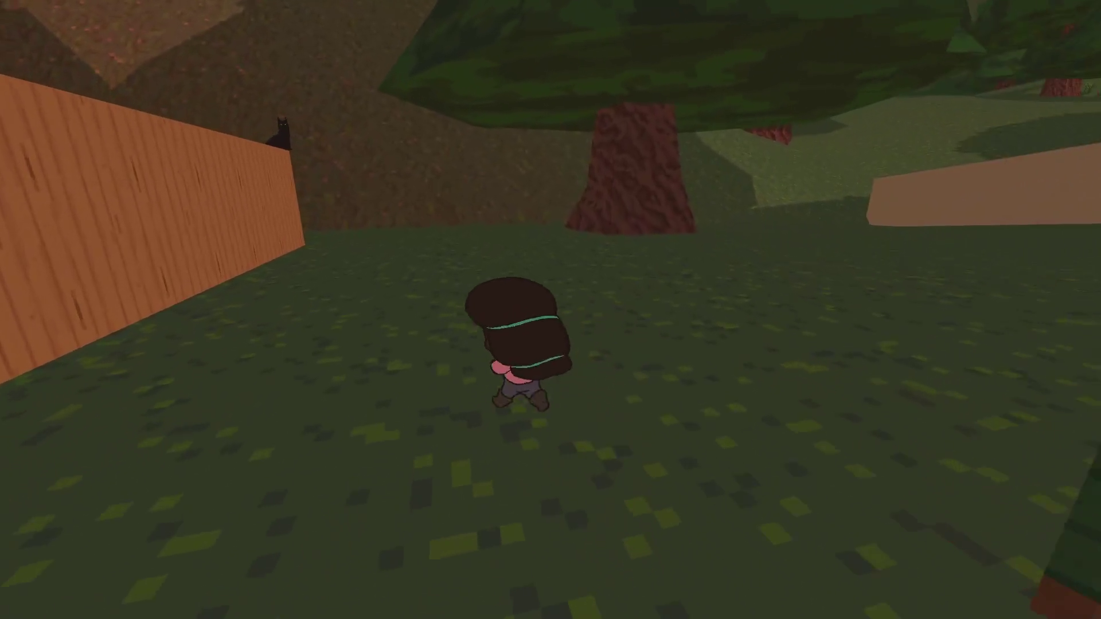
{"action": "key", "text": "Escape"}
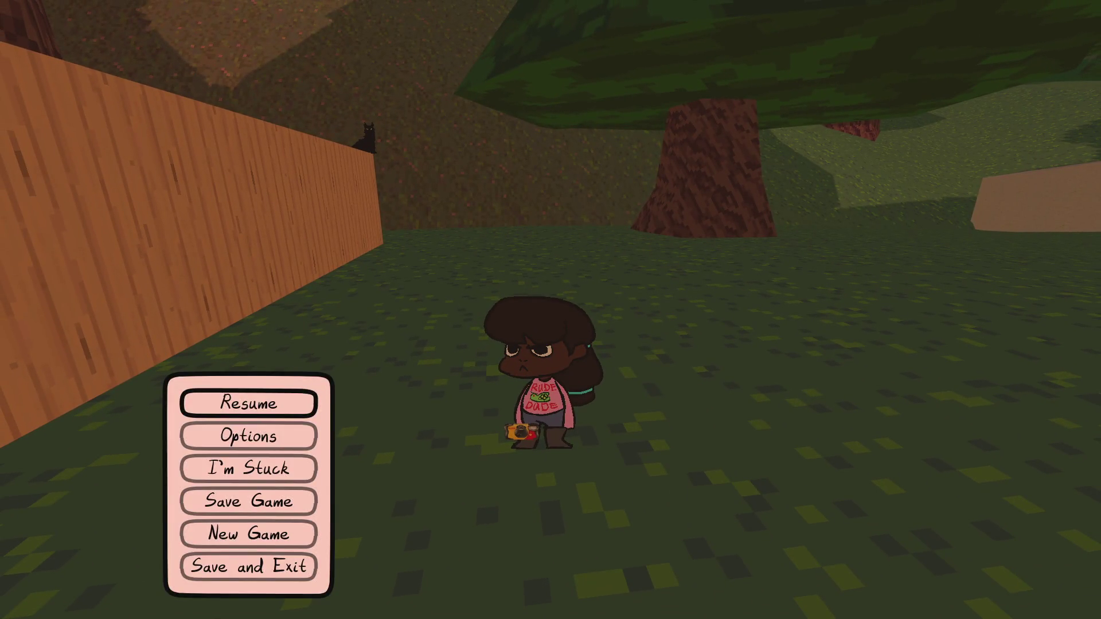
{"action": "key", "text": "alt+Tab"}
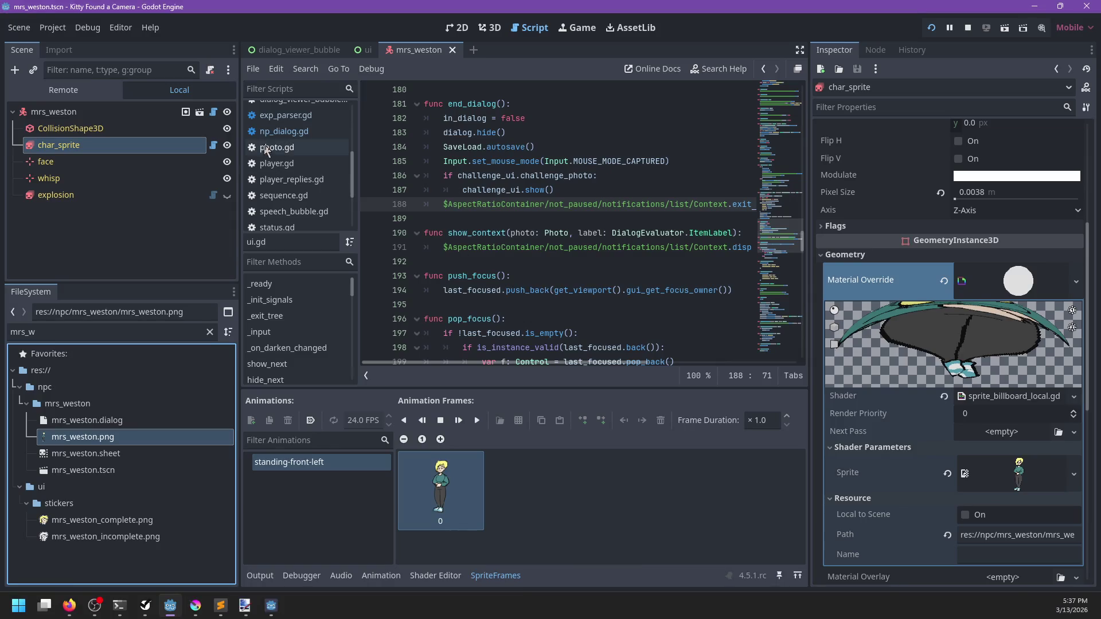
Open player.gd and search for the start_dialog function
{"action": "left_click", "coordinate": [277, 164]}
{"action": "key", "text": "ctrl+f"}
{"action": "type", "text": "start_dialog"}
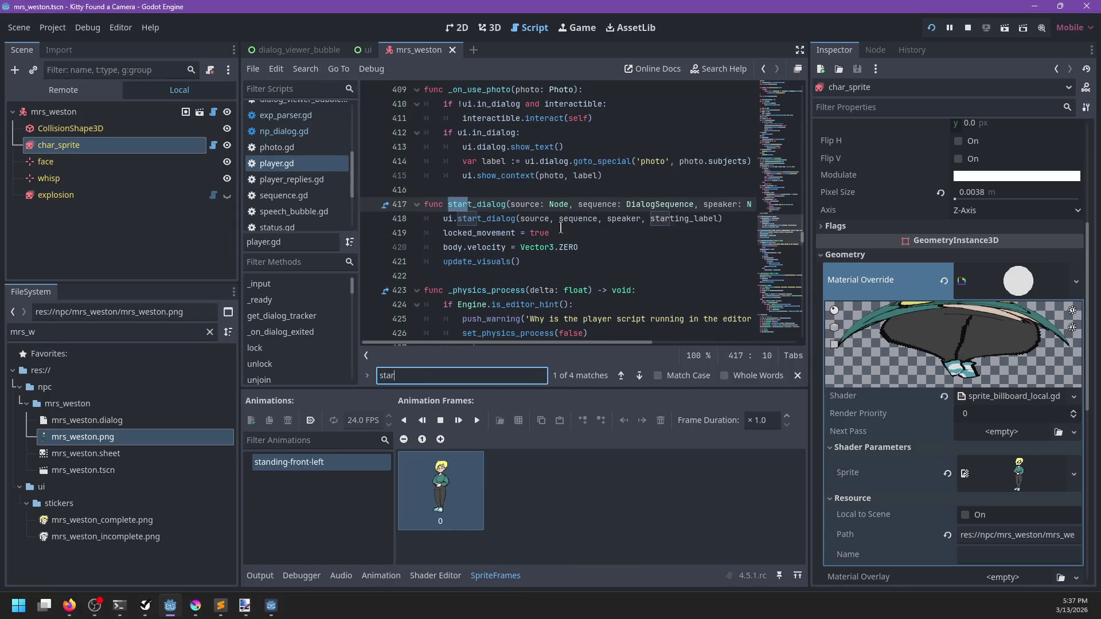
{"action": "key", "text": "Escape"}
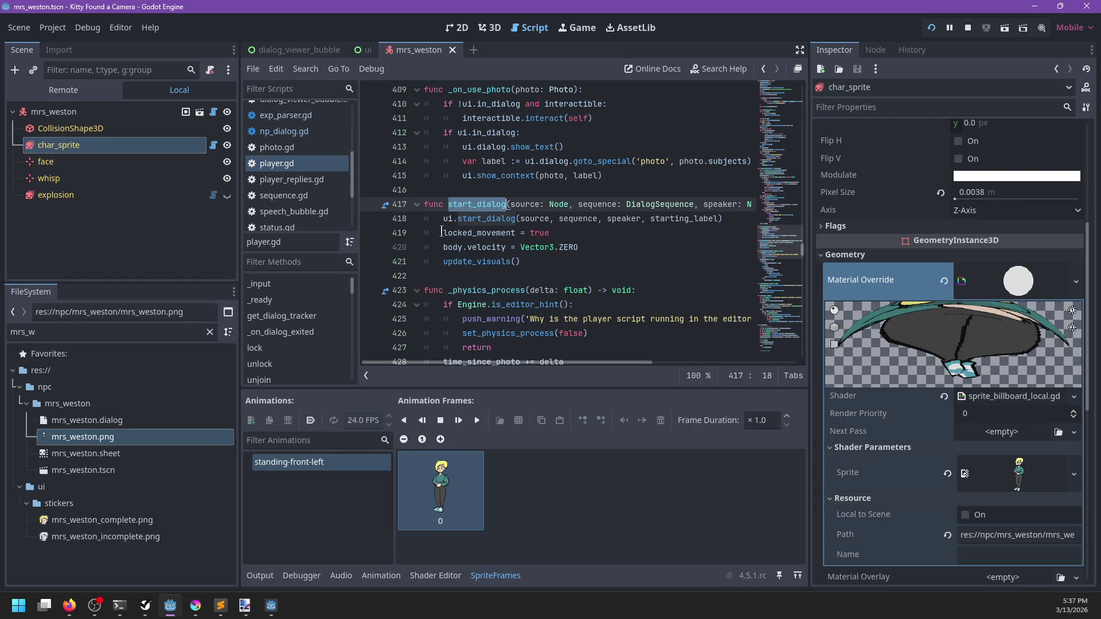
Comment out the locked_movement and body.velocity lines (419 and 420) and save the script
{"action": "left_click", "coordinate": [441, 233]}
{"action": "type", "text": "#"}
{"action": "left_click", "coordinate": [610, 231]}
{"action": "key", "text": "ctrl+s"}
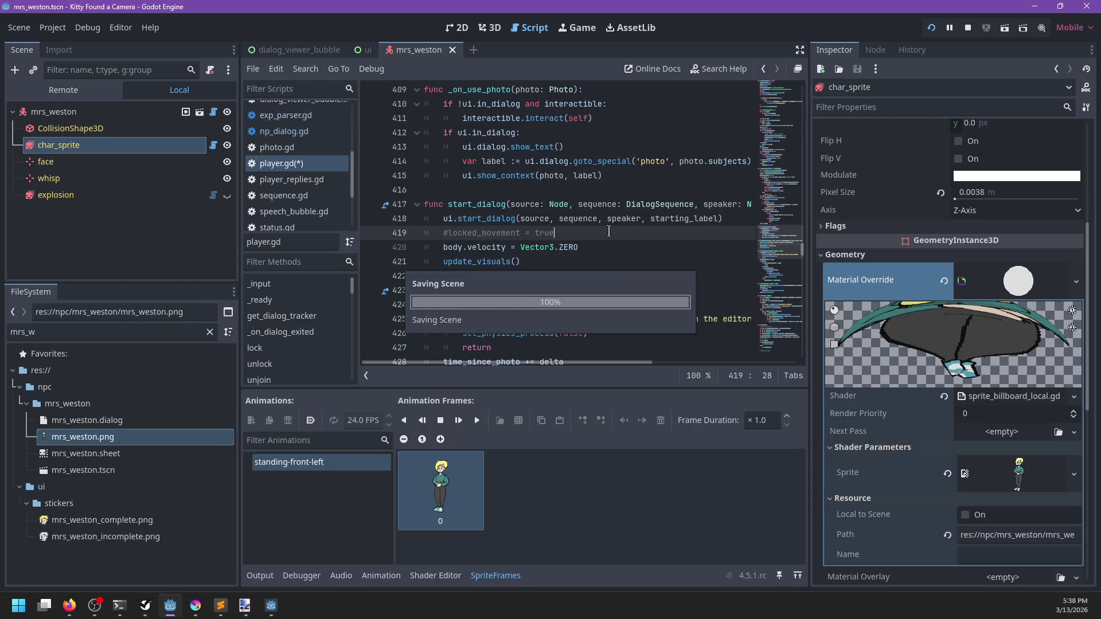
{"action": "left_click", "coordinate": [441, 247]}
{"action": "type", "text": "#"}
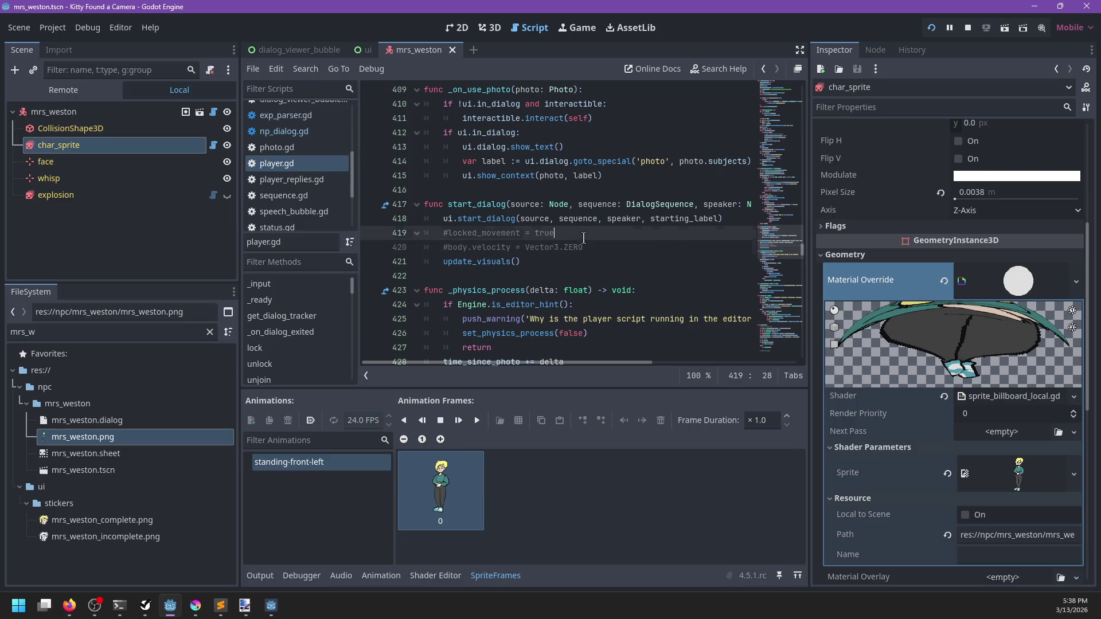
{"action": "left_click", "coordinate": [585, 237]}
{"action": "key", "text": "ctrl+s"}
Resume the game, start Mrs. Weston's dialogue, and walk away while her bubble stays open
{"action": "key", "text": "Escape"}
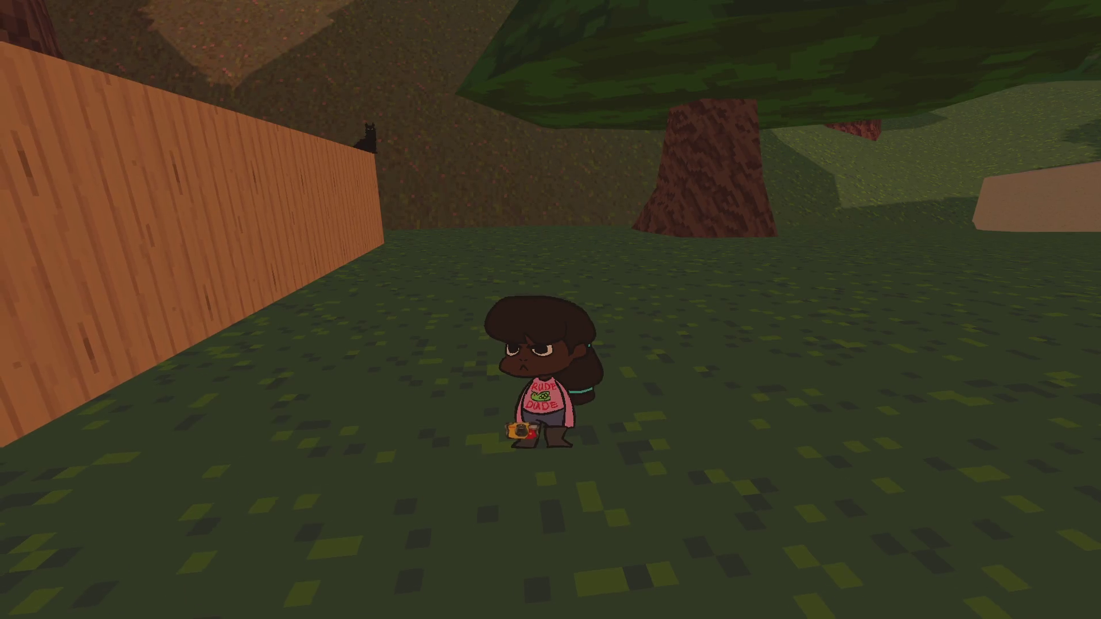
{"action": "key", "text": "w"}
{"action": "key", "text": "w"}
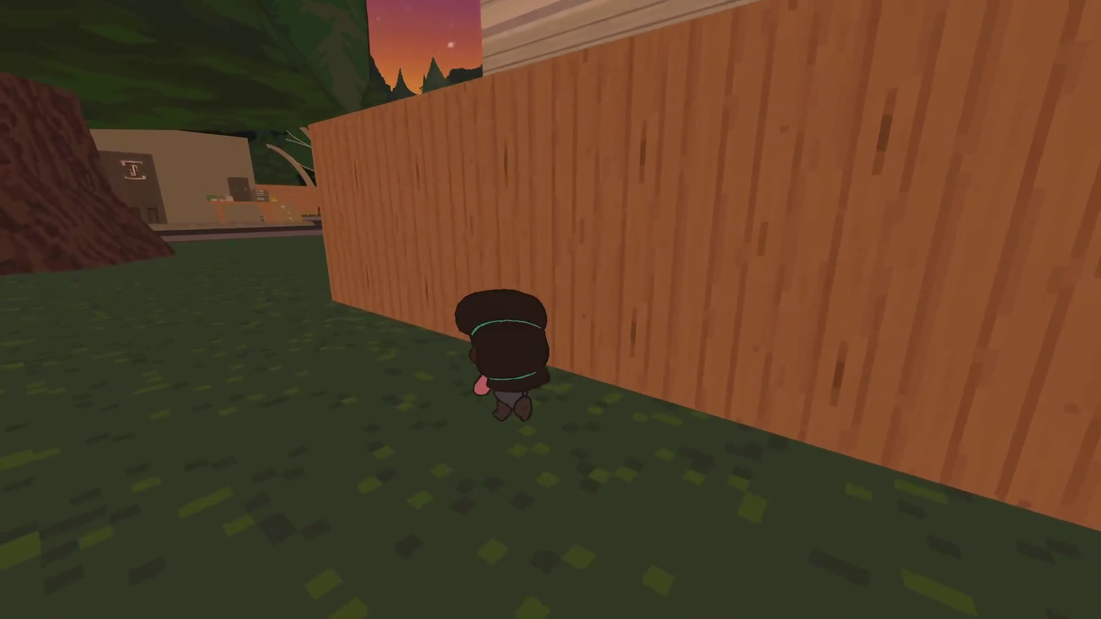
{"action": "key", "text": "w"}
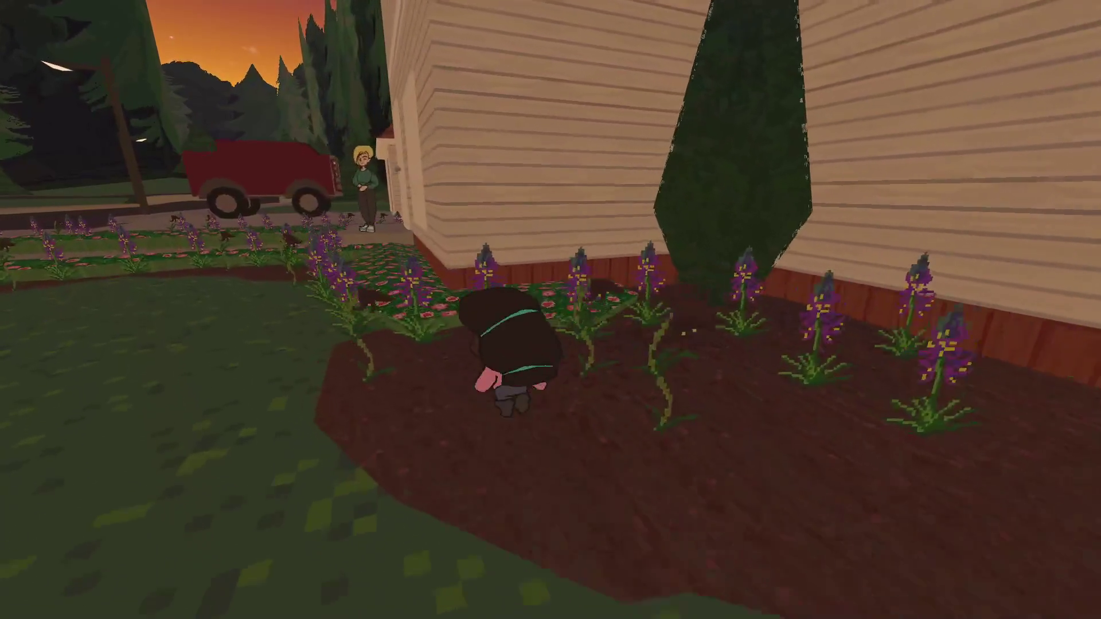
{"action": "key", "text": "z"}
{"action": "key", "text": "s"}
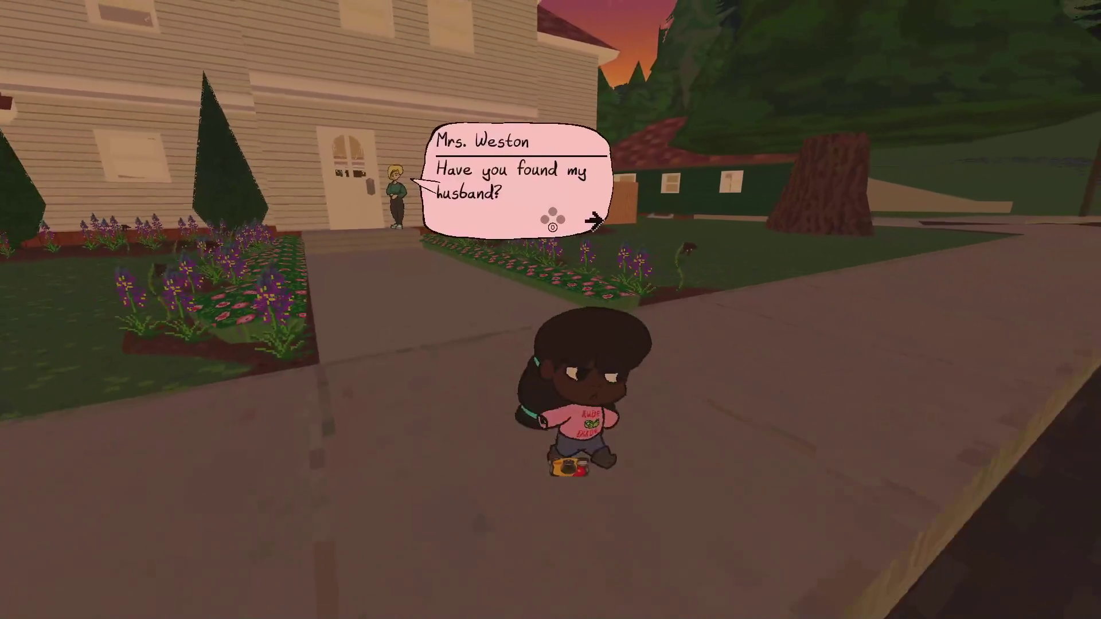
{"action": "key", "text": "d"}
{"action": "key", "text": "s"}
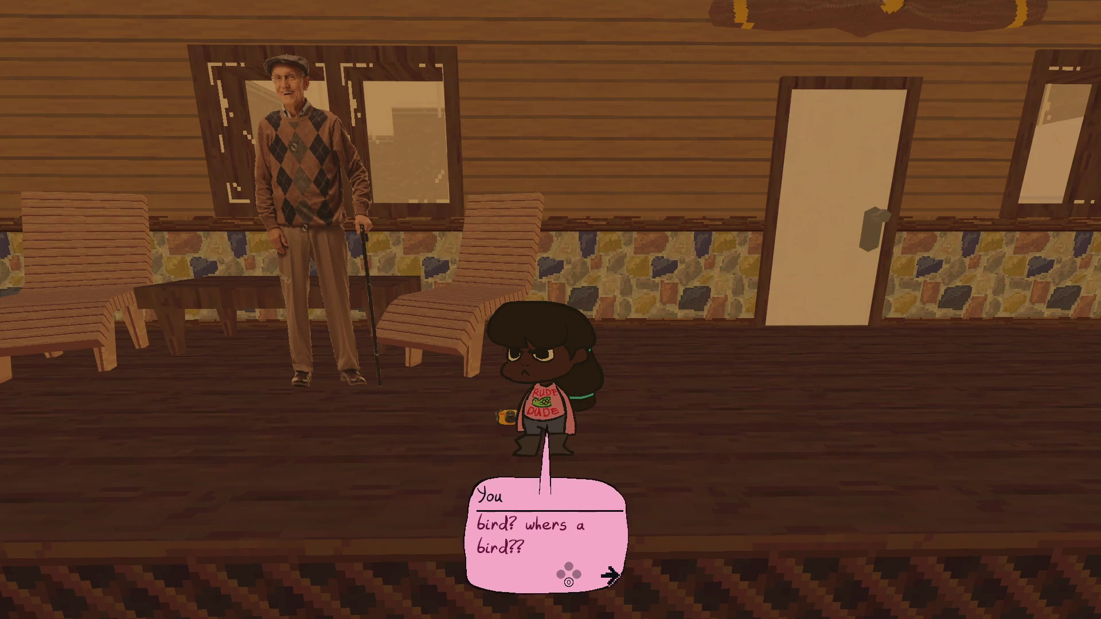
Advance Bill's bird story line by line until it finishes
{"action": "key", "text": "space"}
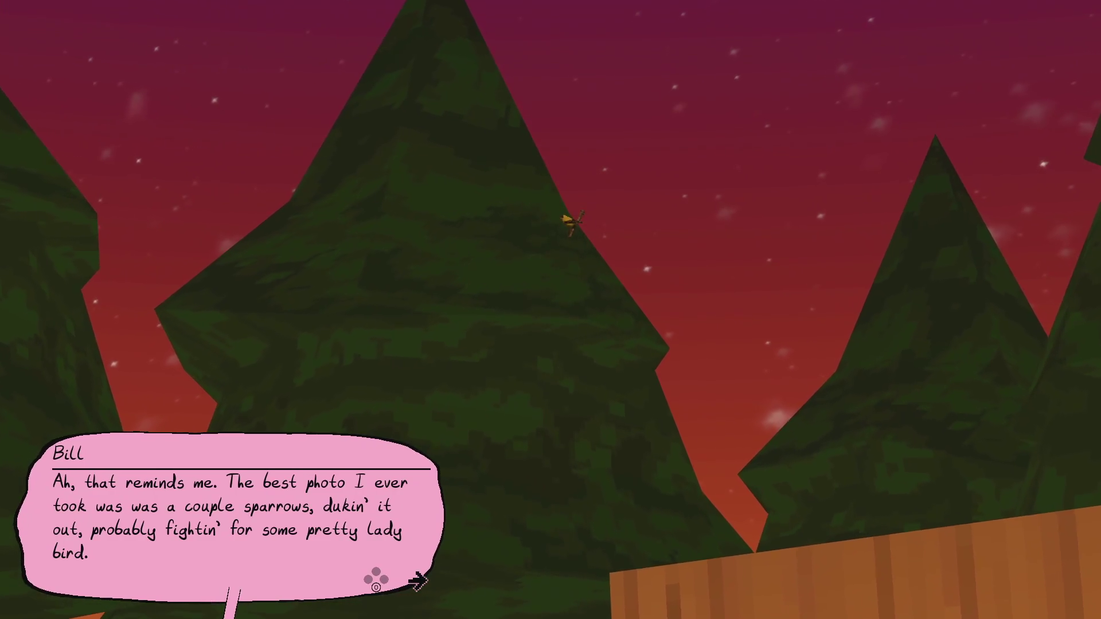
{"action": "key", "text": "space"}
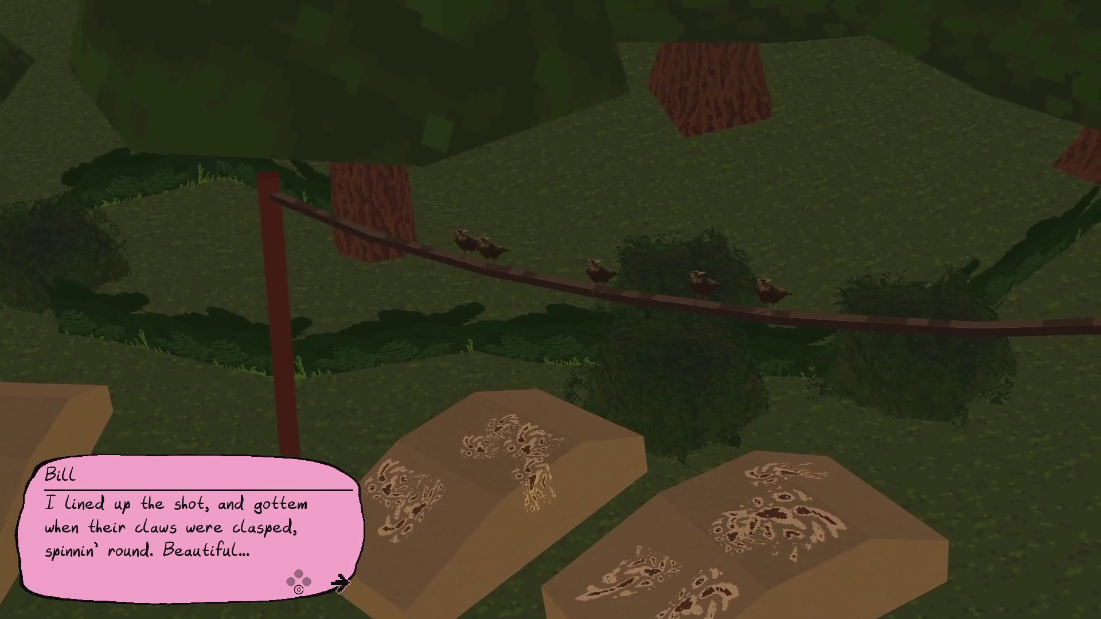
{"action": "key", "text": "space"}
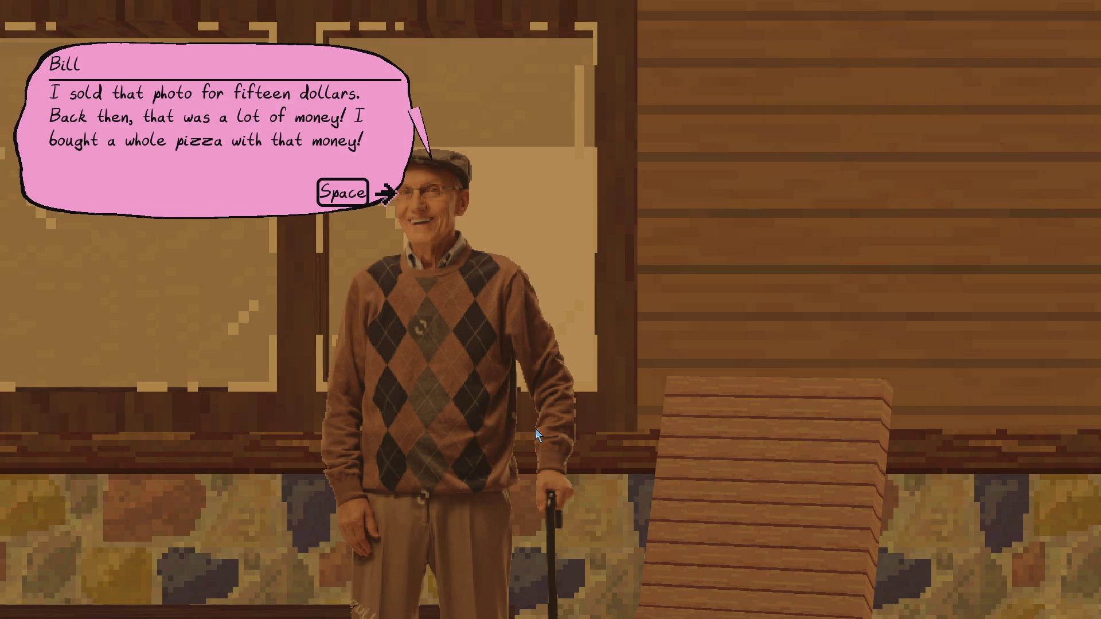
{"action": "key", "text": "space"}
{"action": "key", "text": "space"}
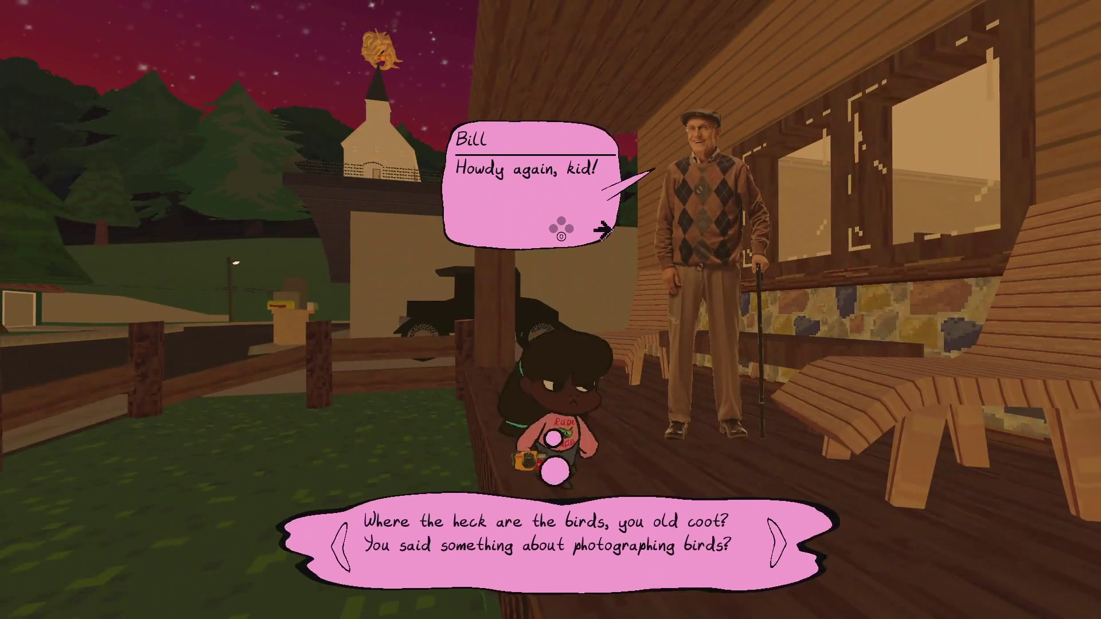
Reply to Bill with the "Hi, old guy." greeting
{"action": "key", "text": "Right"}
{"action": "key", "text": "Left"}
{"action": "key", "text": "Right"}
{"action": "key", "text": "Return"}
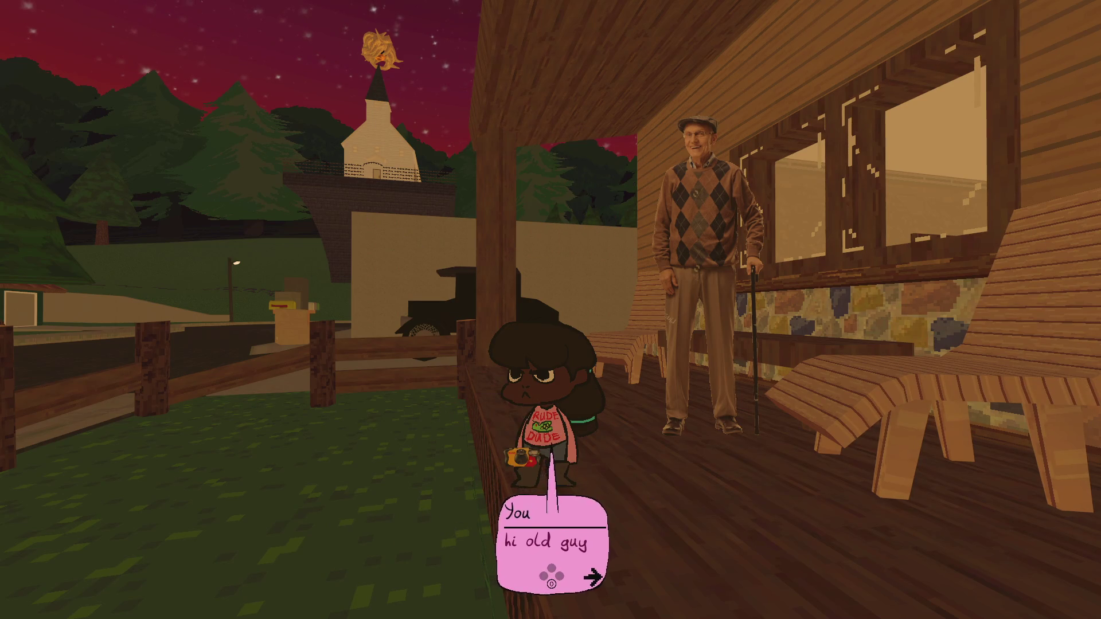
Photograph the goldfinch on the roof, then walk to Bill and show him the Goldfinch photo
{"action": "key", "text": "c"}
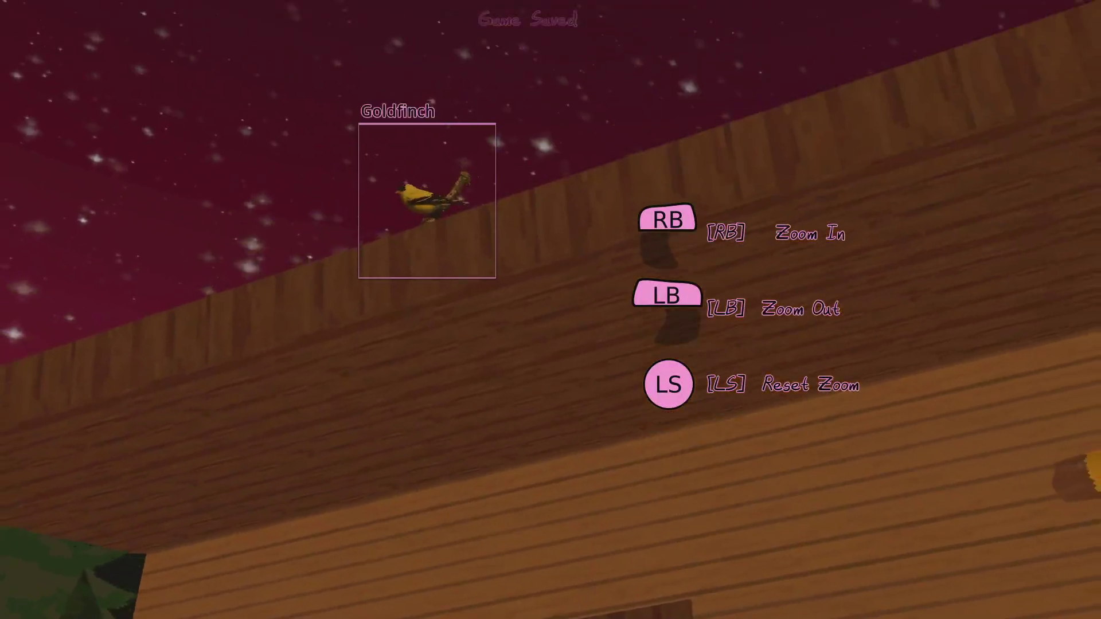
{"action": "left_click", "coordinate": [550, 310]}
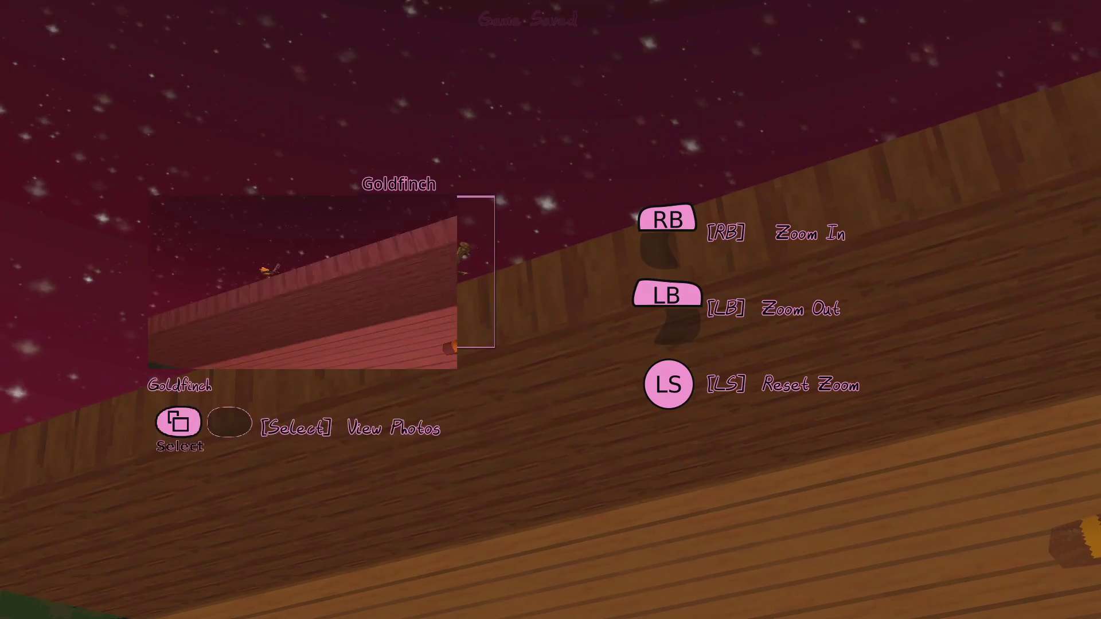
{"action": "key", "text": "w"}
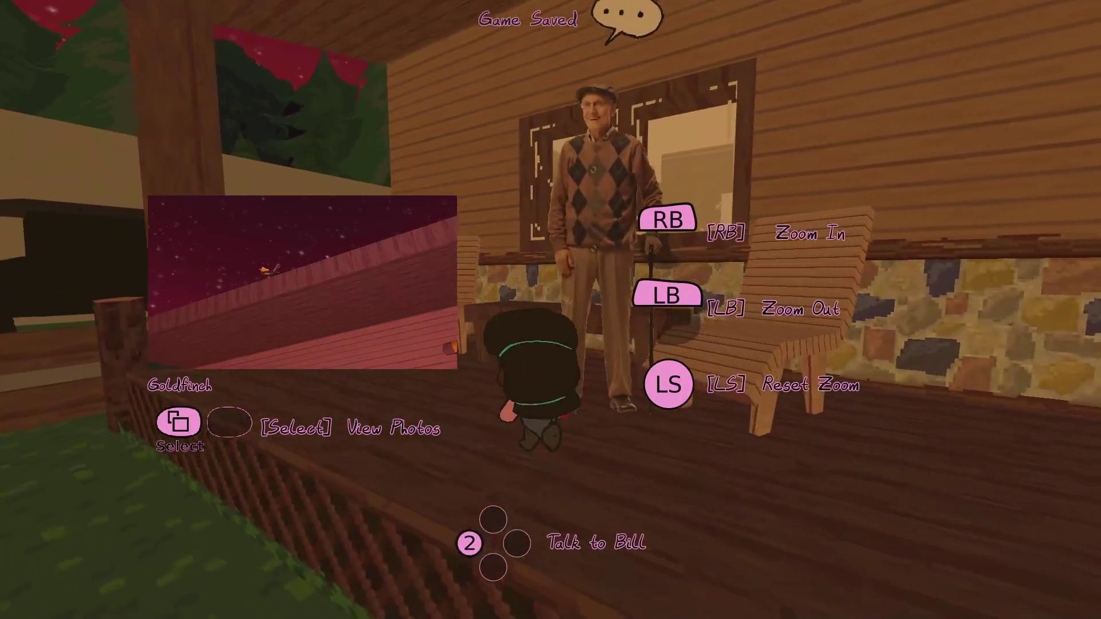
{"action": "key", "text": "e"}
{"action": "key", "text": "e"}
{"action": "key", "text": "e"}
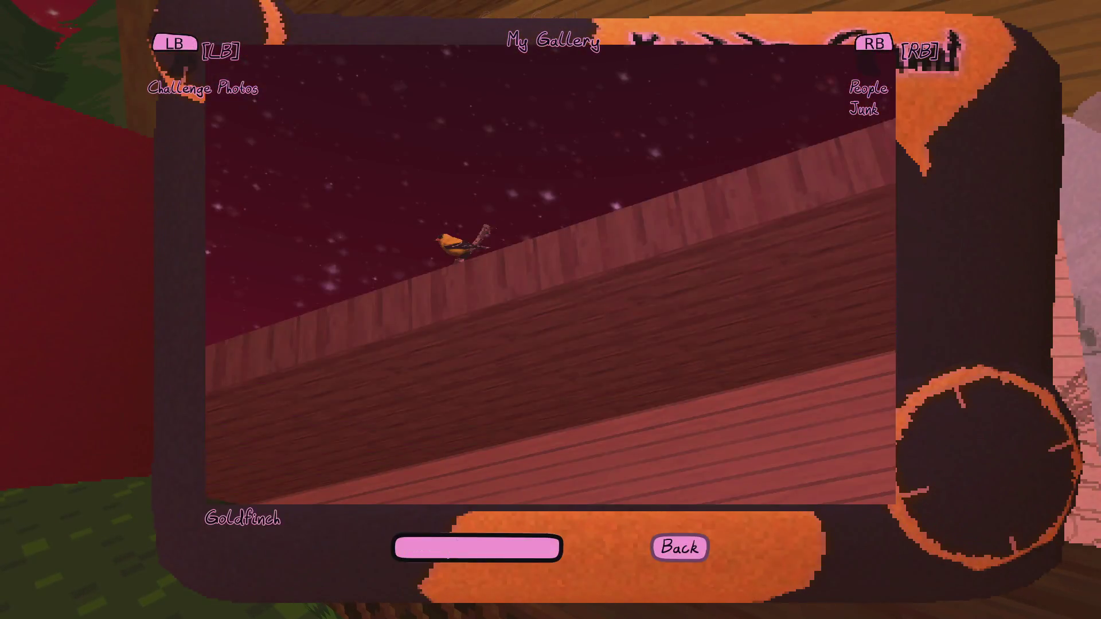
{"action": "key", "text": "e"}
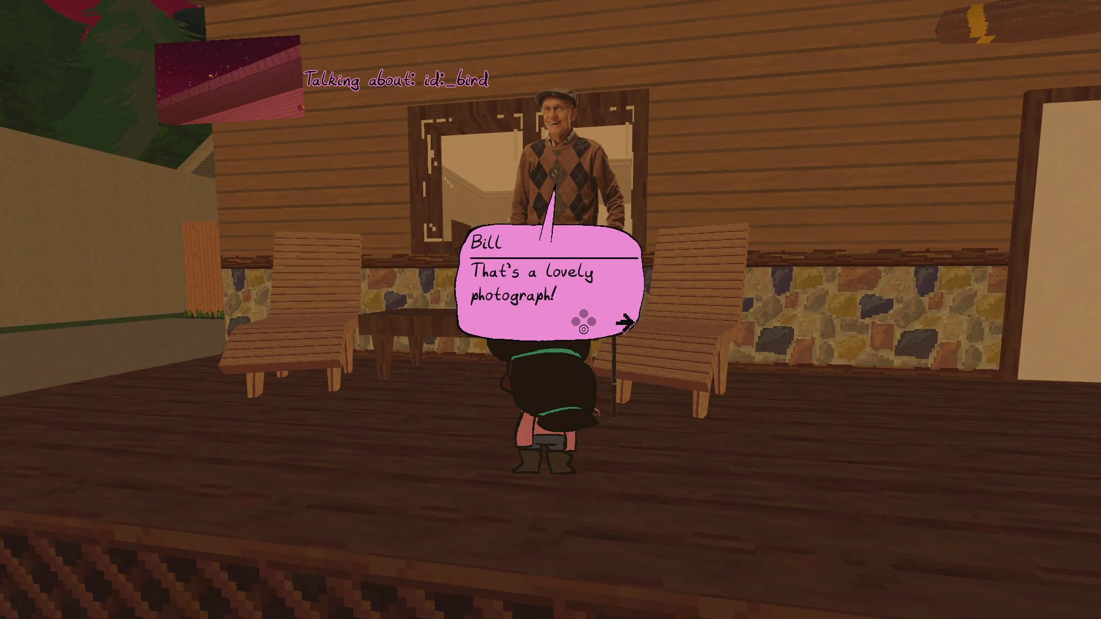
Advance Bill's dialogue through his camera story until he grants the Bill's Old House challenge
{"action": "key", "text": "e"}
{"action": "key", "text": "e"}
{"action": "key", "text": "e"}
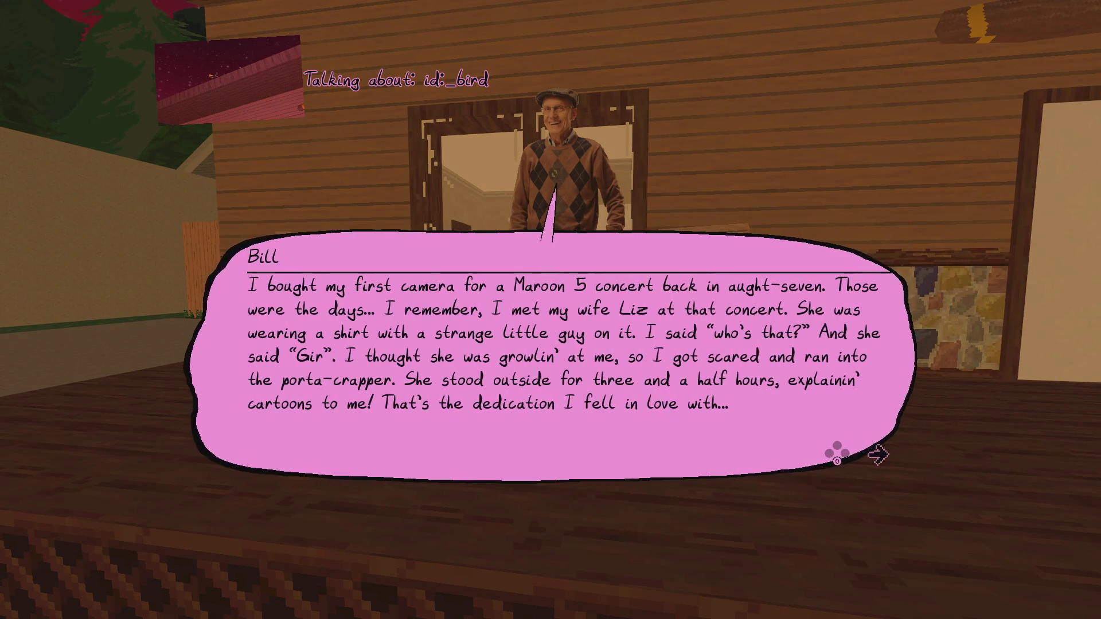
{"action": "key", "text": "e"}
{"action": "key", "text": "e"}
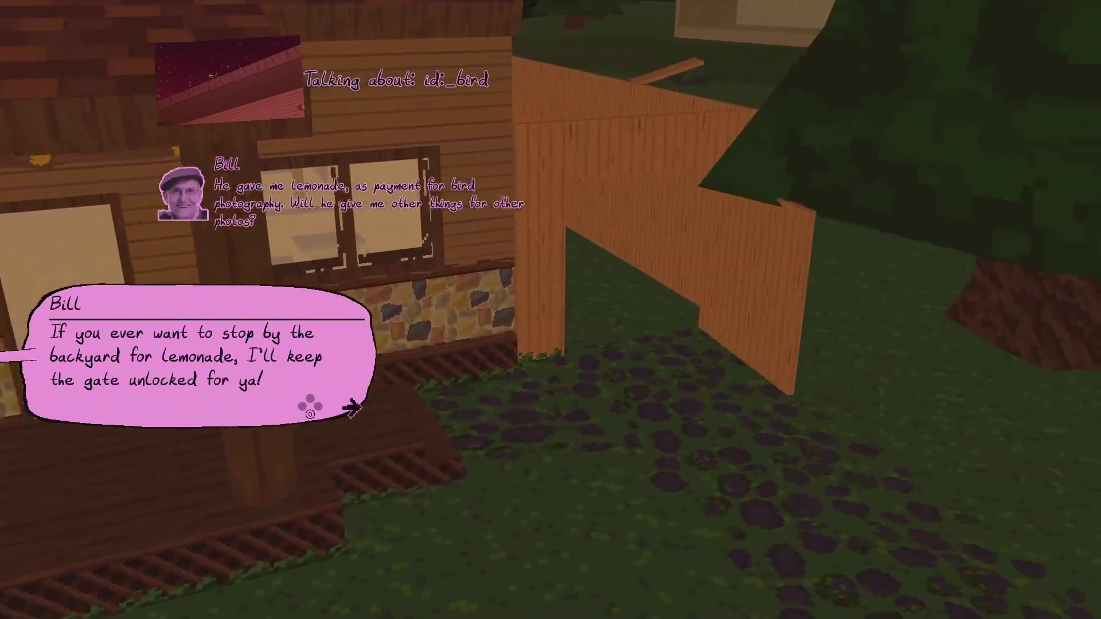
{"action": "key", "text": "e"}
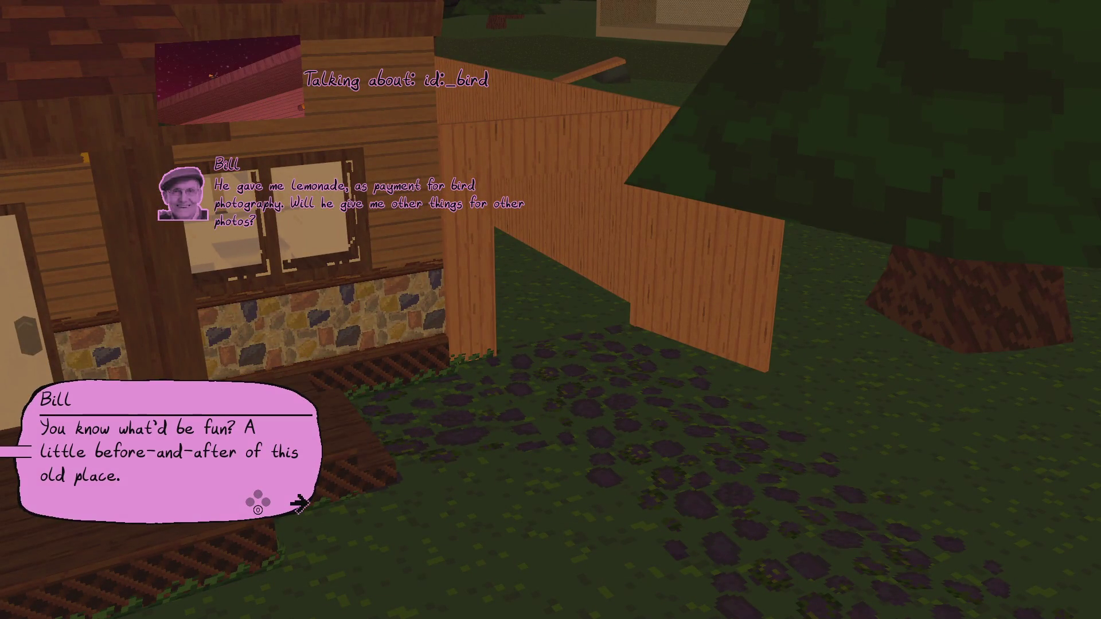
{"action": "key", "text": "e"}
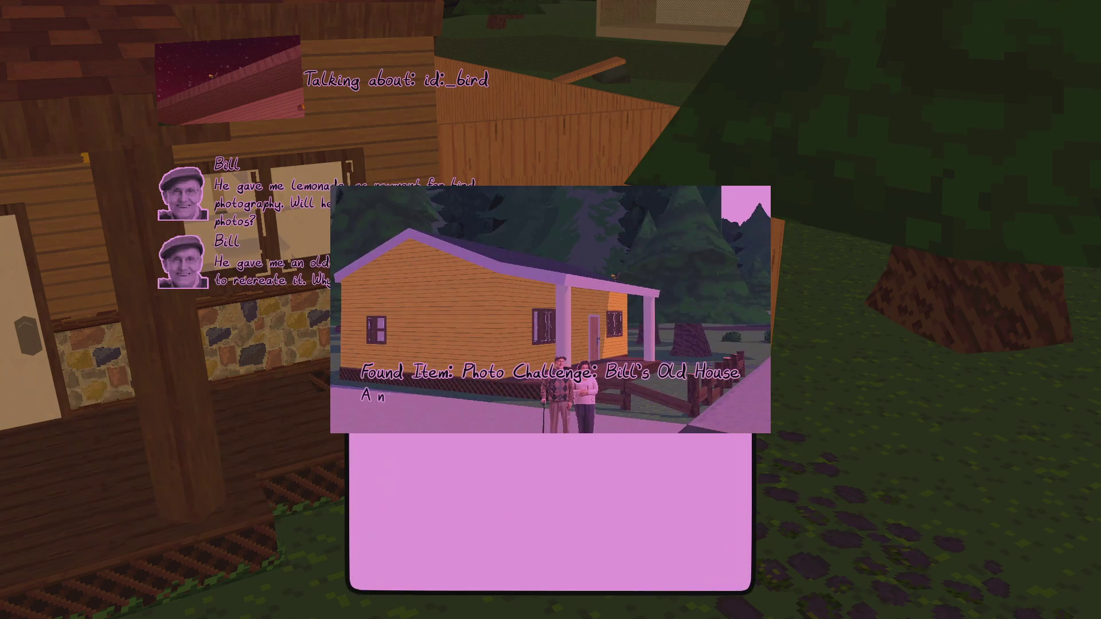
{"action": "key", "text": "e"}
{"action": "key", "text": "e"}
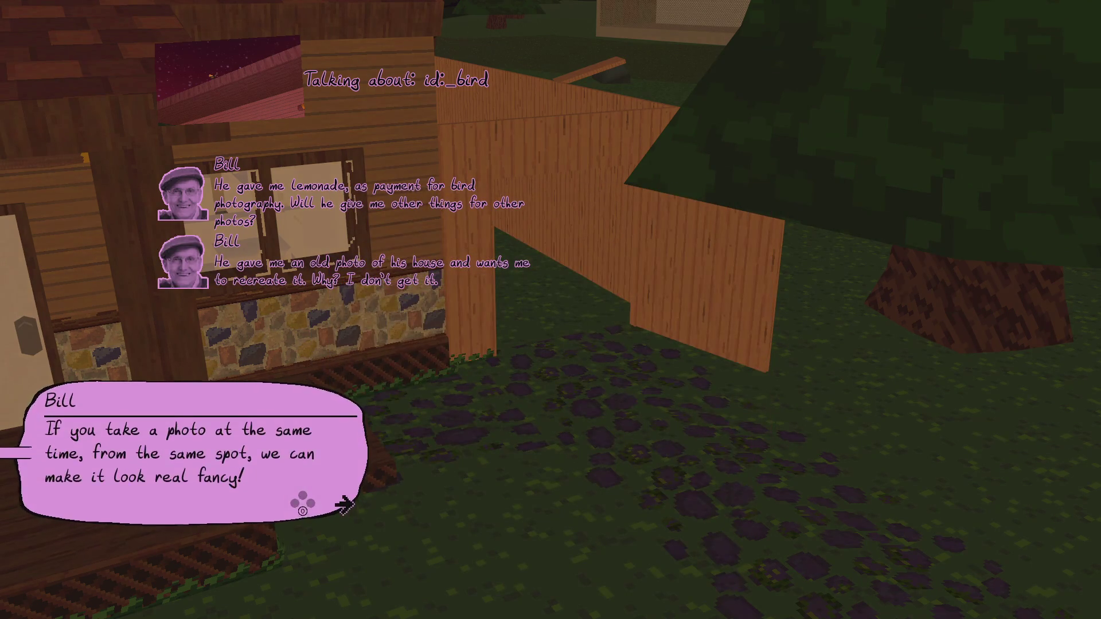
{"action": "key", "text": "e"}
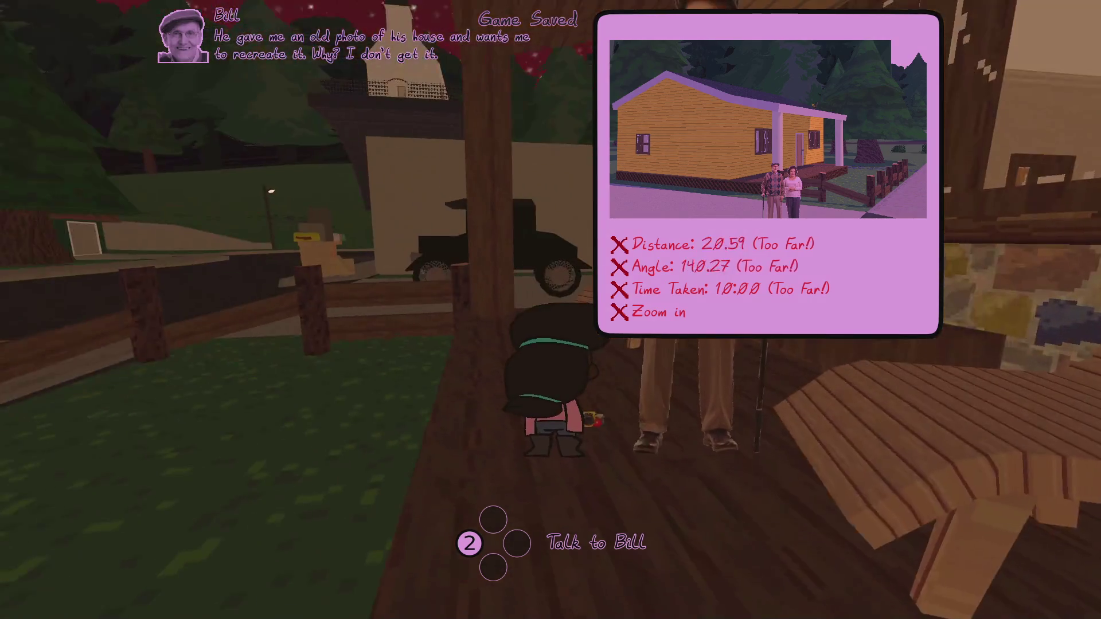
Walk from Bill's porch toward the photo challenge spot, then Save and Exit the game
{"action": "key", "text": "w"}
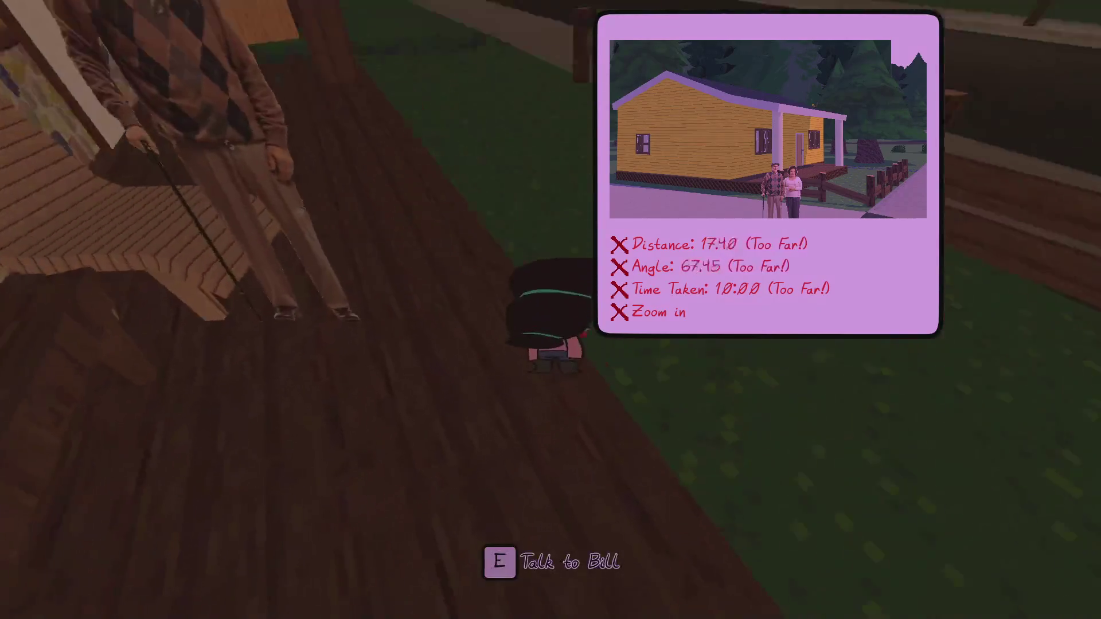
{"action": "key", "text": "Escape"}
{"action": "key", "text": "Escape"}
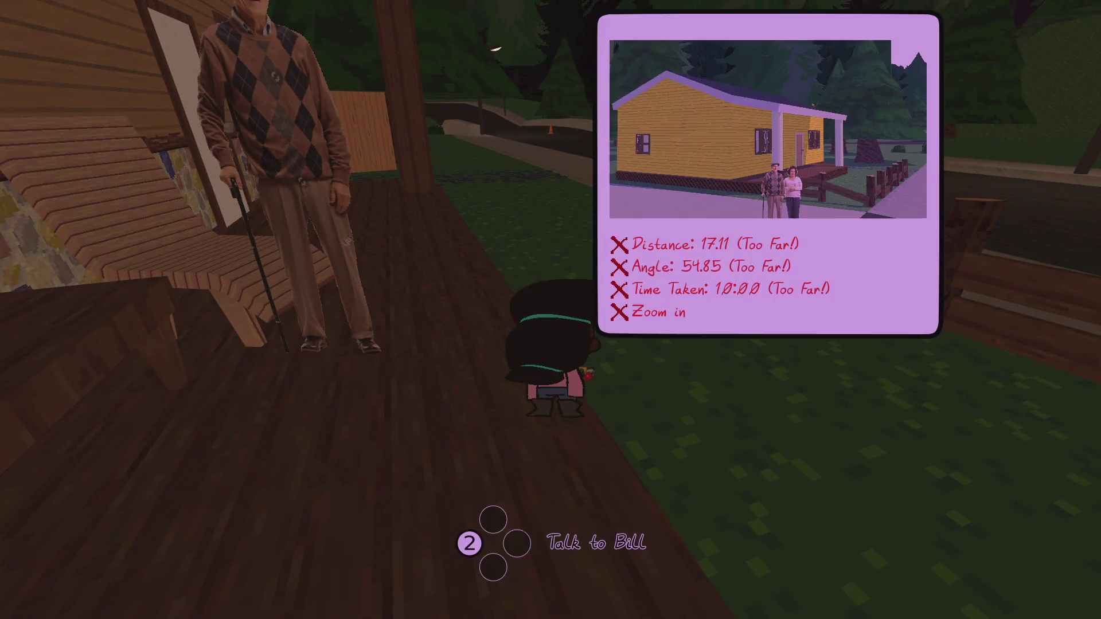
{"action": "key", "text": "c"}
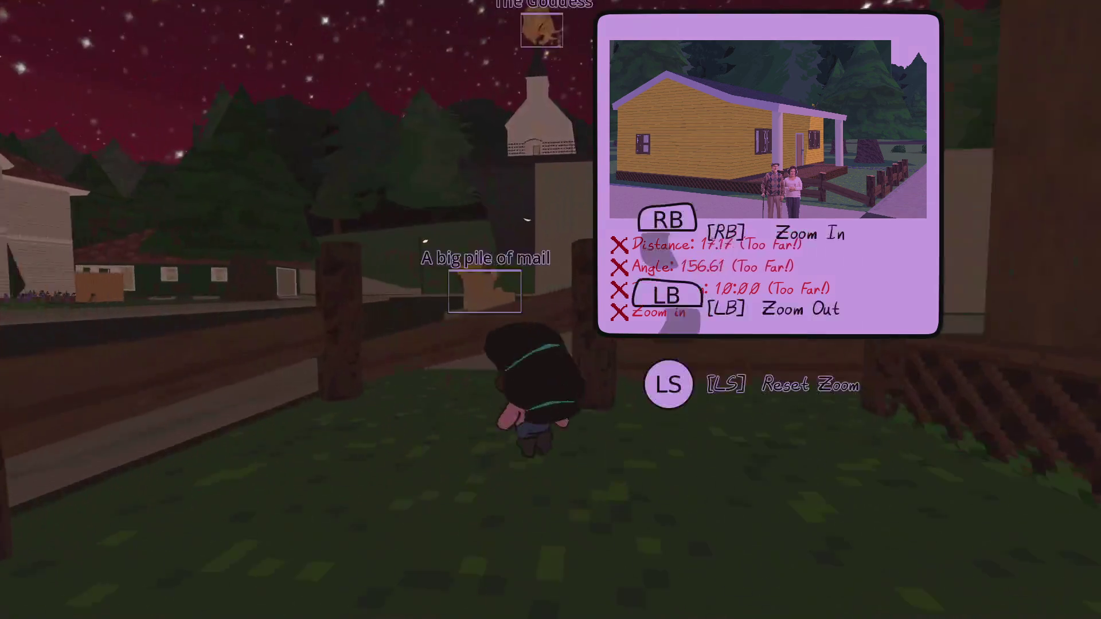
{"action": "key", "text": "w"}
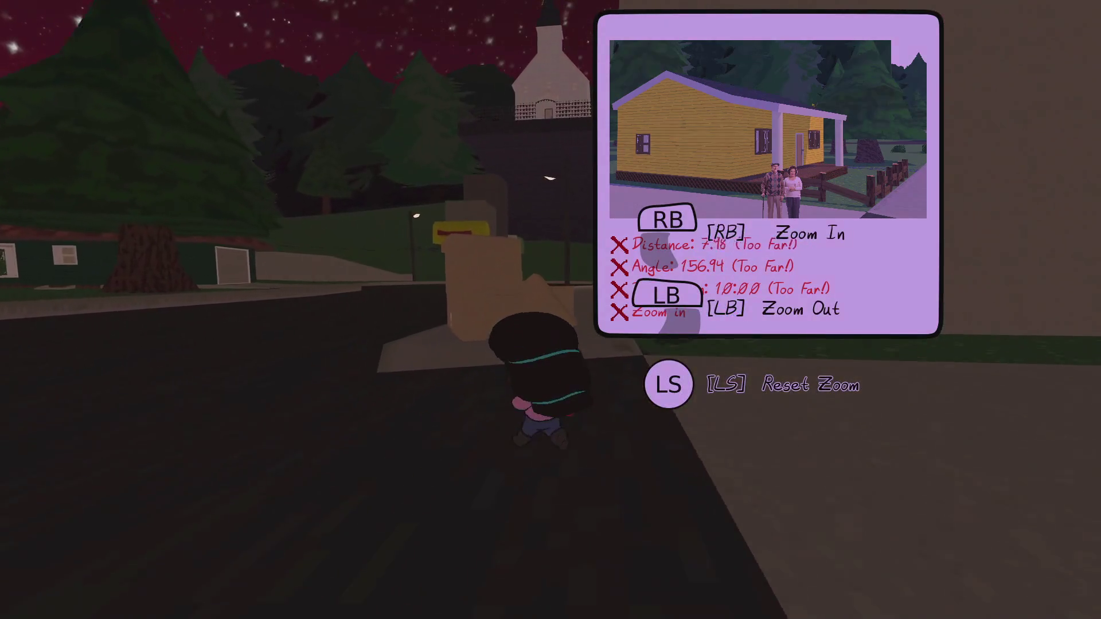
{"action": "key", "text": "s"}
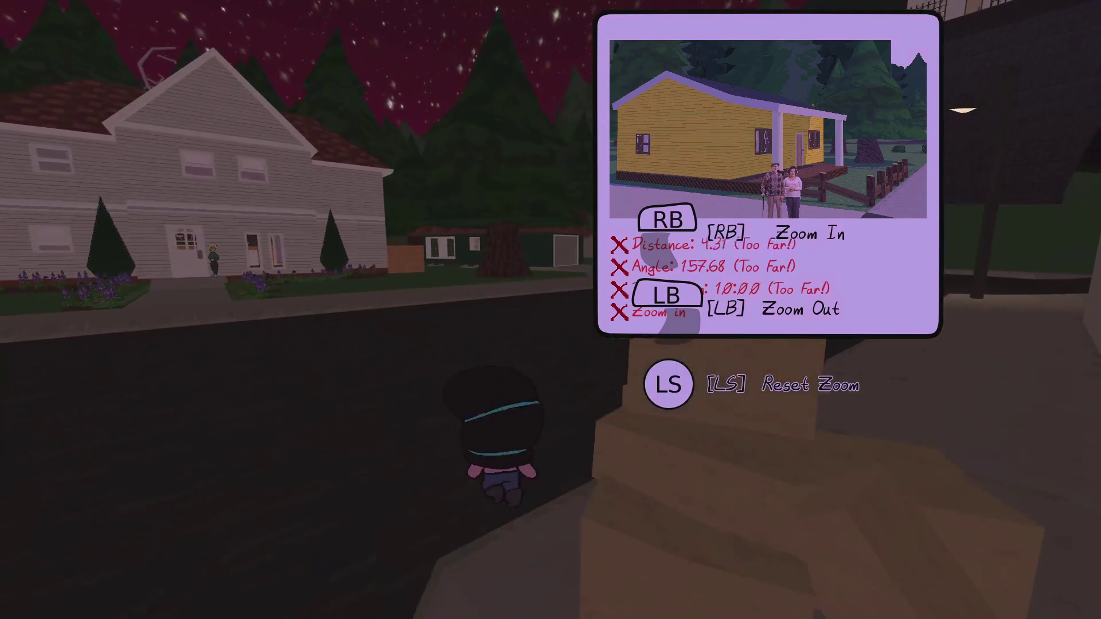
{"action": "key", "text": "w"}
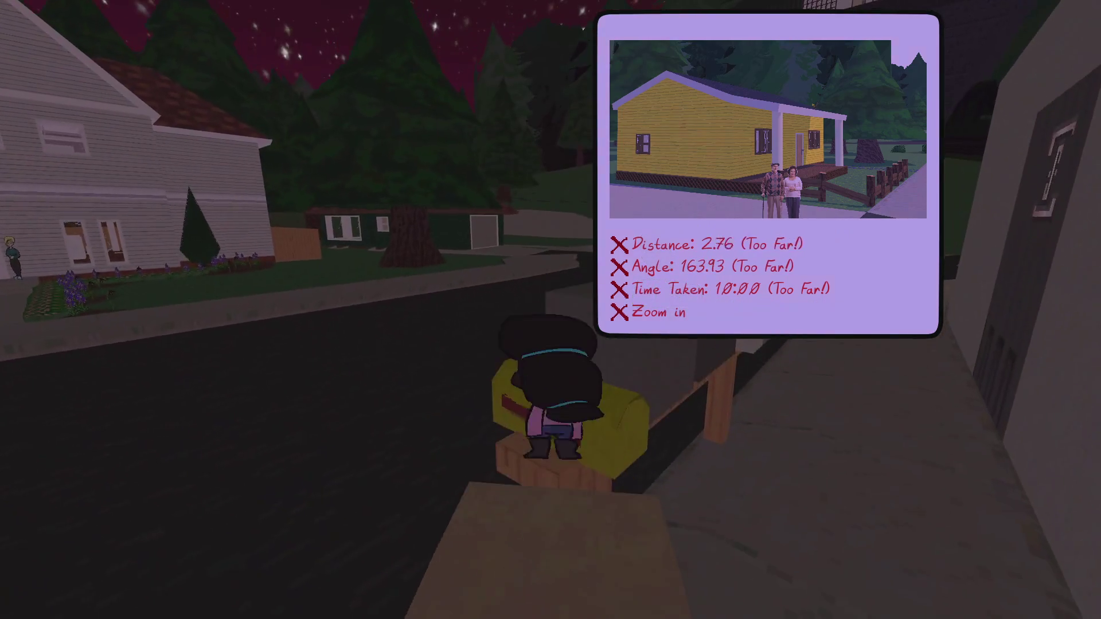
{"action": "key", "text": "Escape"}
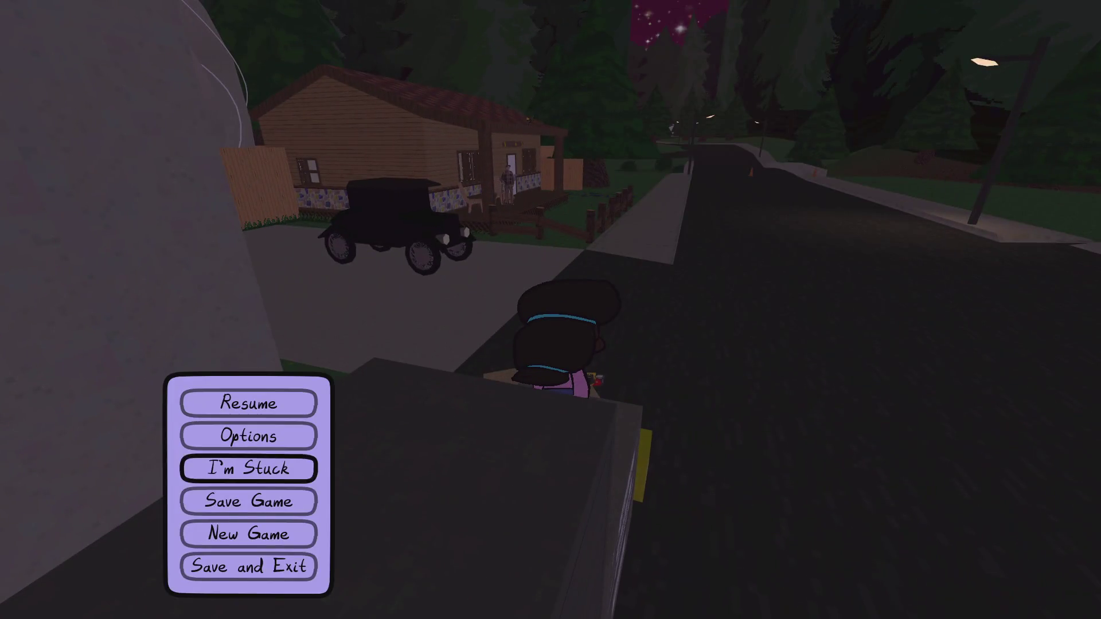
{"action": "key", "text": "Return"}
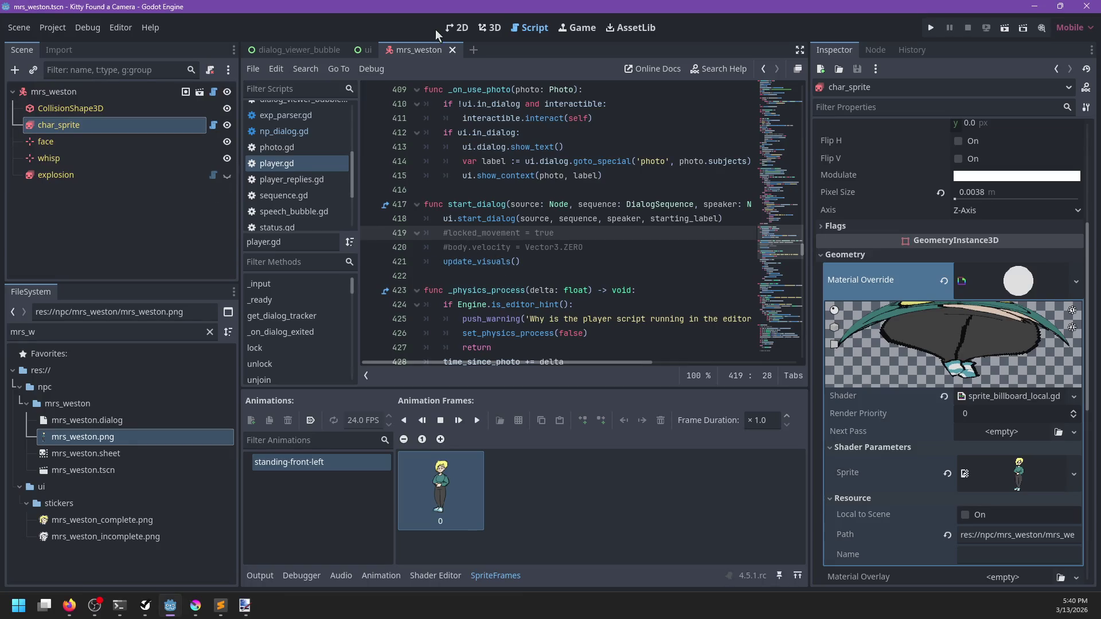
Show the dialog_viewer_bubble scene in the editor and bring Sublime Text to the front
{"action": "left_click", "coordinate": [481, 29]}
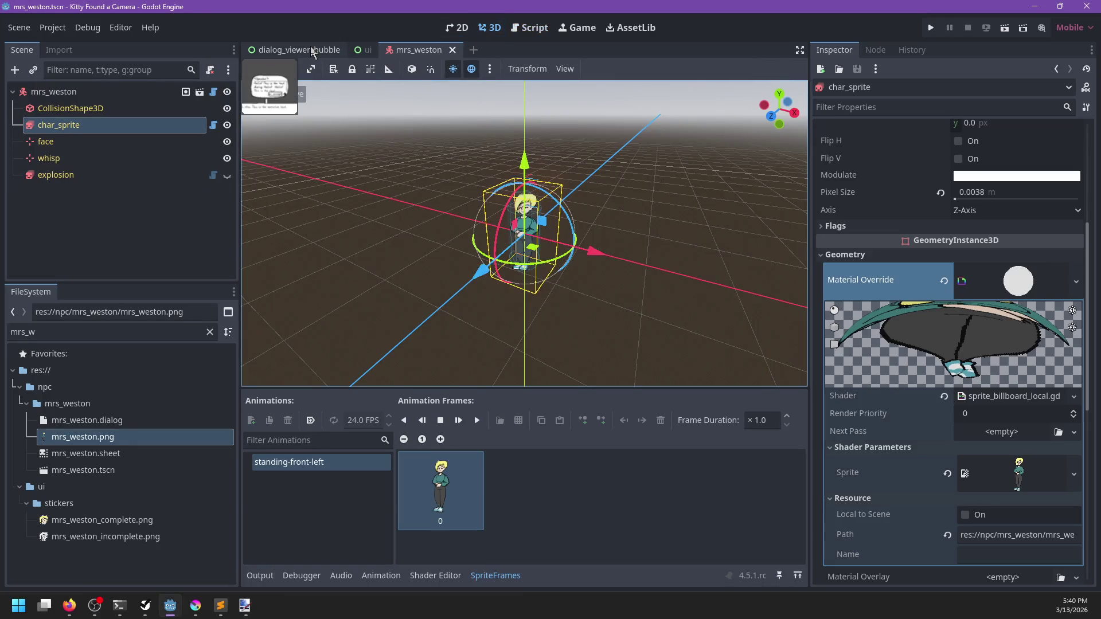
{"action": "left_click", "coordinate": [306, 50]}
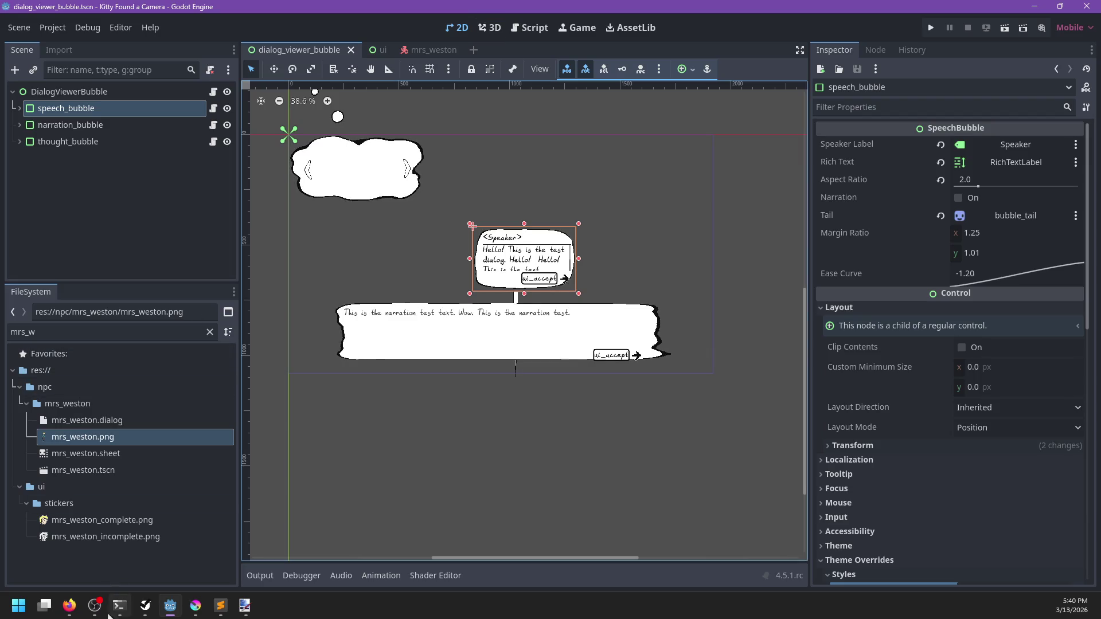
{"action": "left_click", "coordinate": [220, 606]}
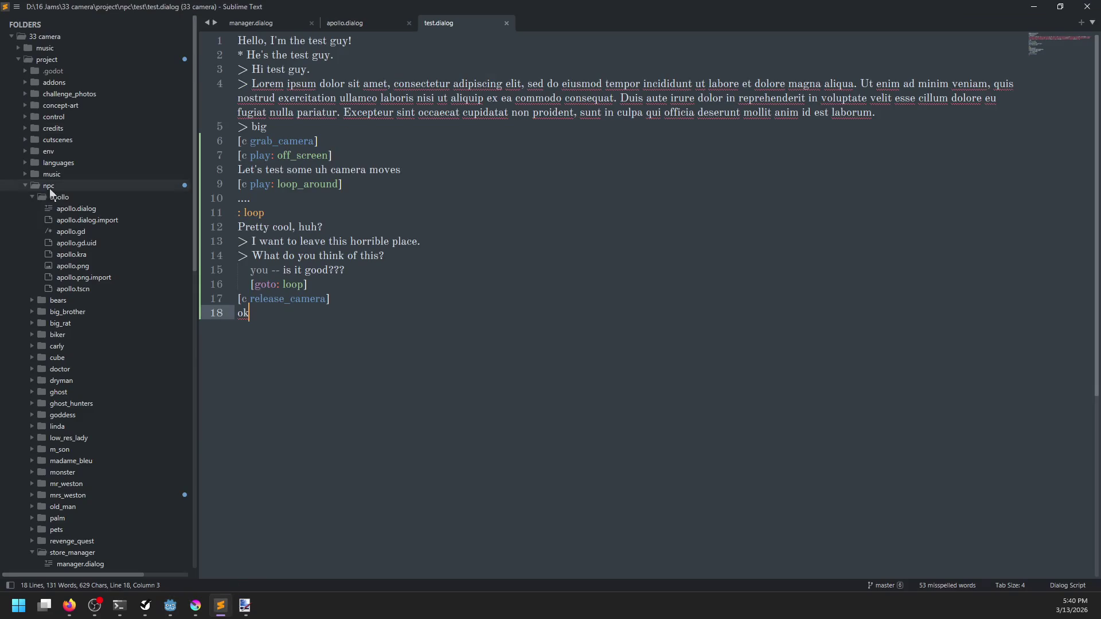
Browse the npc, player and ui sidebar folders, then open languages/ids.csv
{"action": "left_click", "coordinate": [27, 184]}
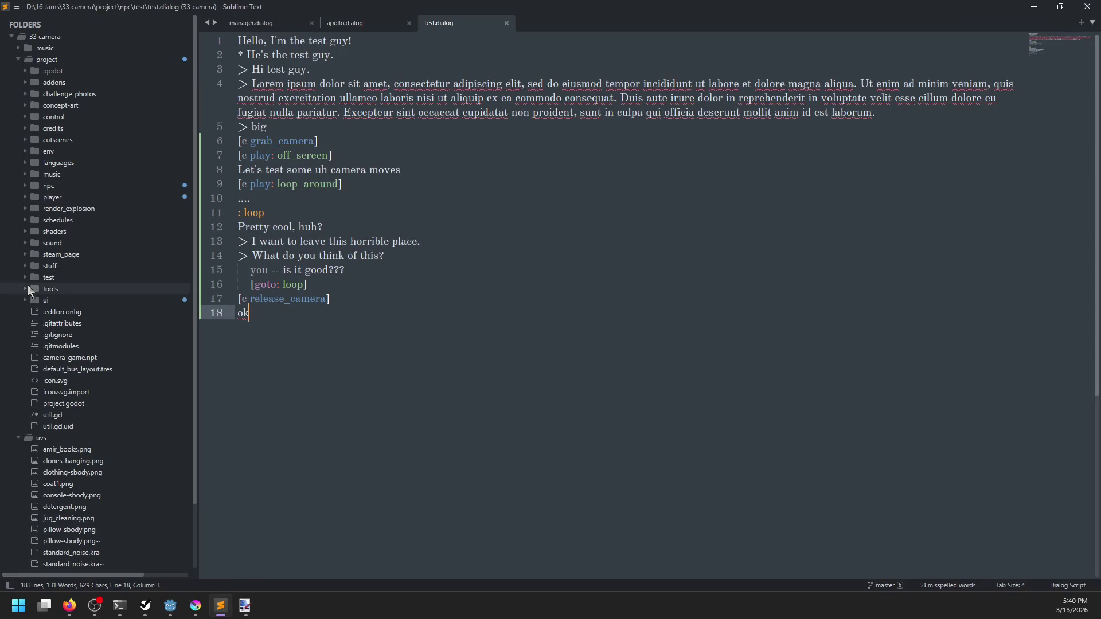
{"action": "left_click", "coordinate": [23, 197]}
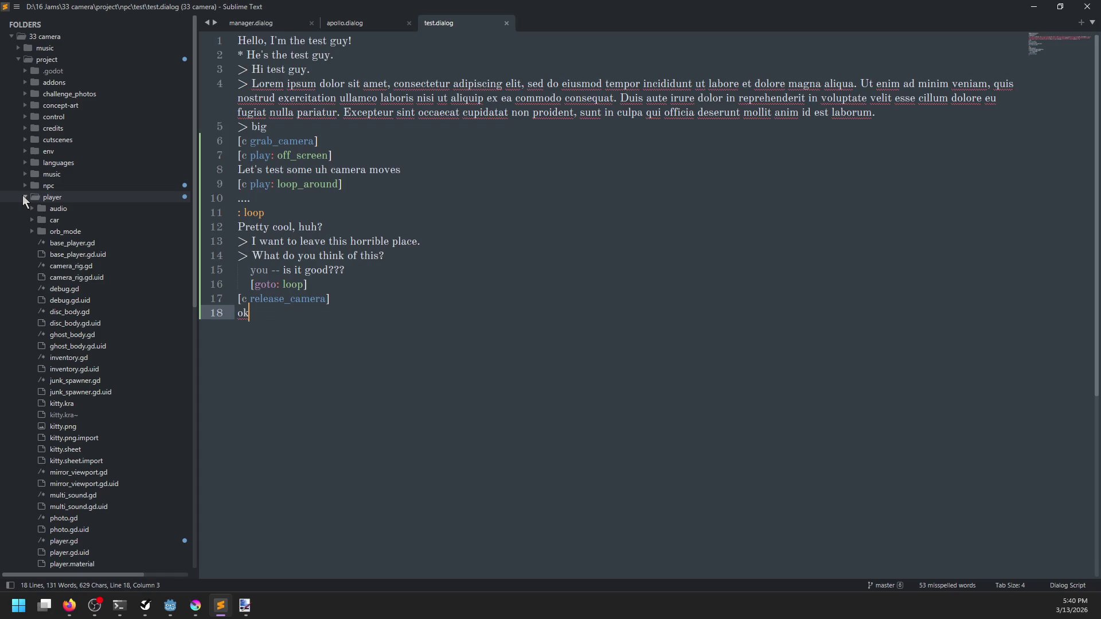
{"action": "left_click", "coordinate": [22, 198]}
{"action": "left_click", "coordinate": [22, 187]}
{"action": "left_click", "coordinate": [31, 198]}
{"action": "left_click", "coordinate": [25, 184]}
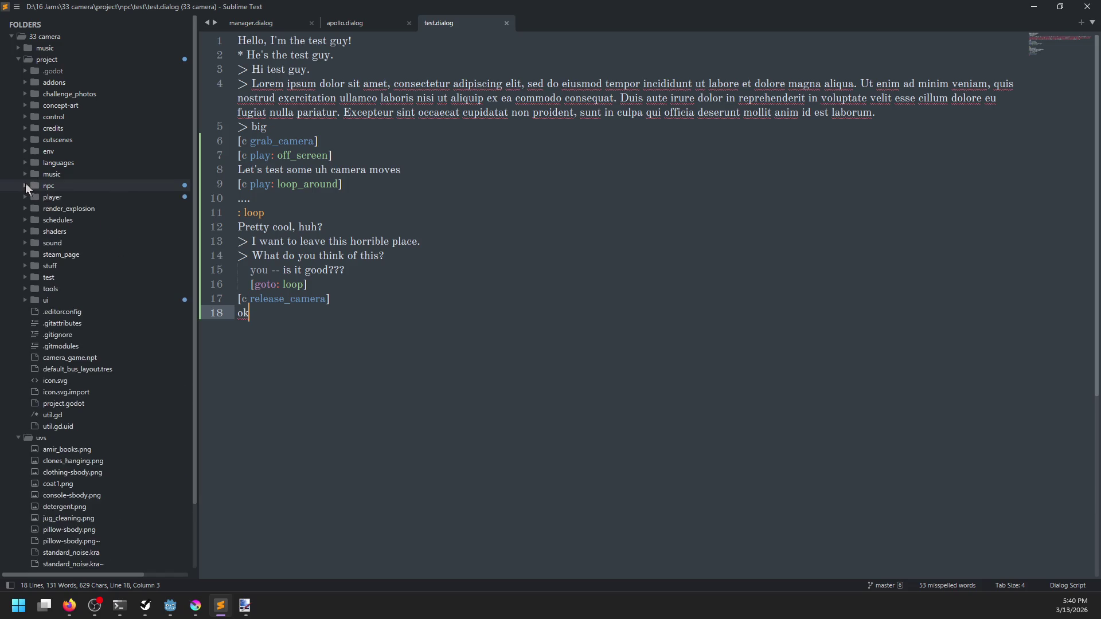
{"action": "left_click", "coordinate": [24, 300]}
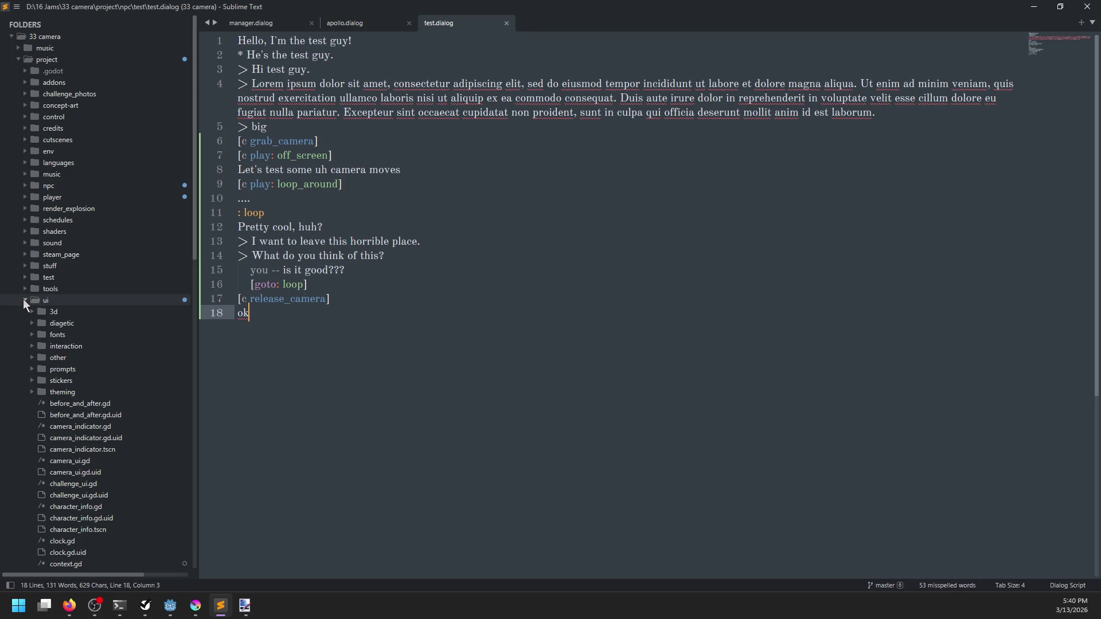
{"action": "left_click", "coordinate": [23, 298]}
{"action": "left_click", "coordinate": [24, 163]}
{"action": "left_click", "coordinate": [28, 174]}
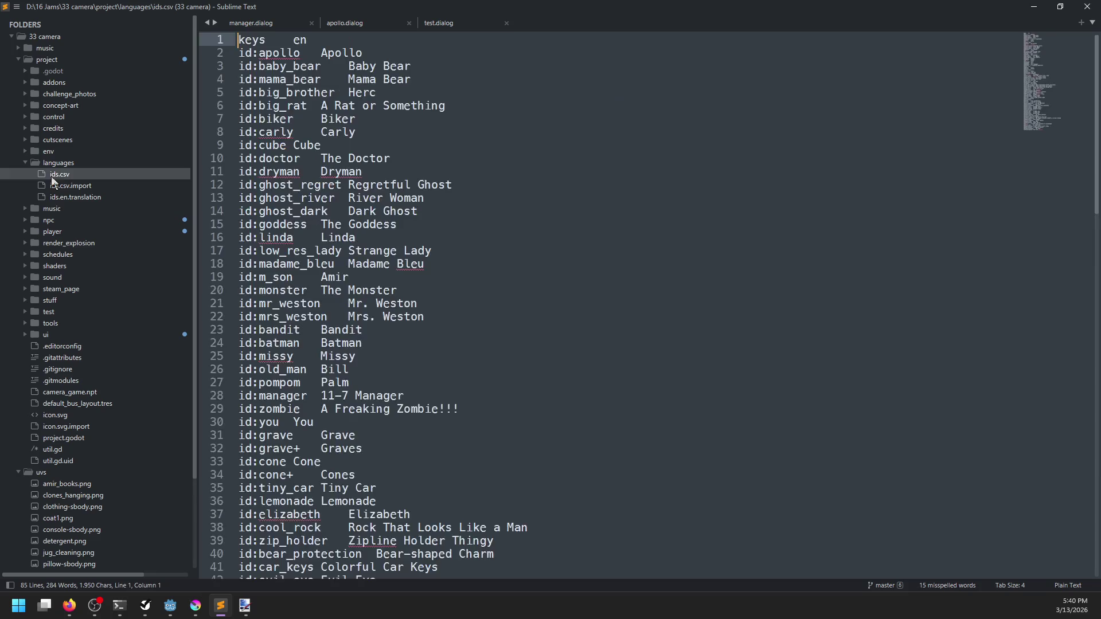
Add id:_bird 'A bird' and id:_human 'A person' to ids.csv, then relaunch the game from Godot
{"action": "scroll", "coordinate": [511, 313], "scroll_direction": "down", "scroll_amount": 20}
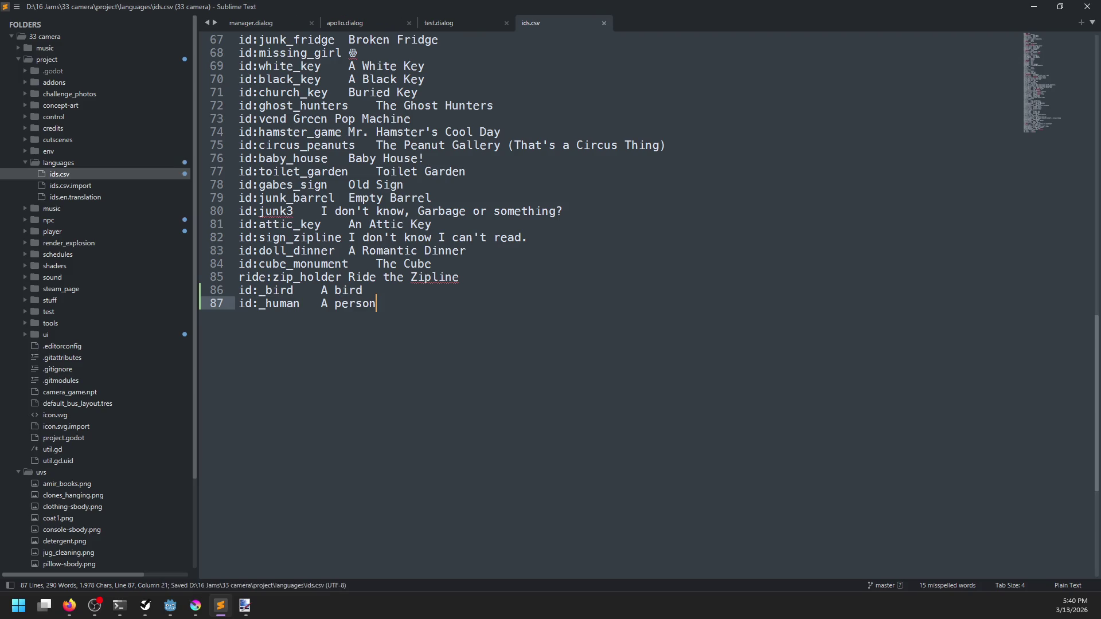
{"action": "key", "text": "alt+Tab"}
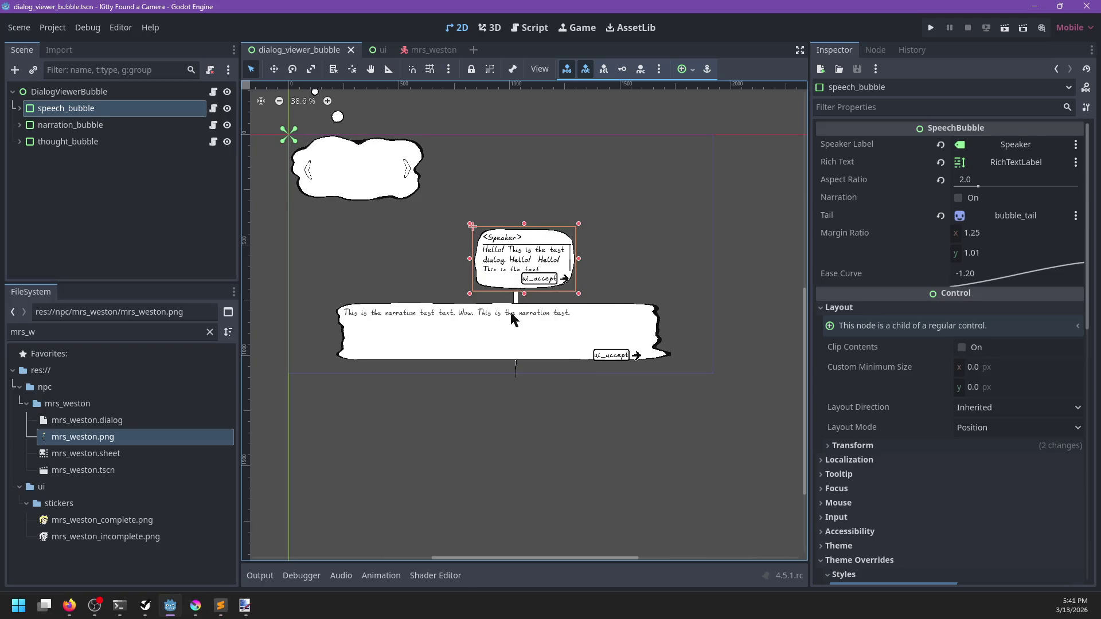
{"action": "key", "text": "F6"}
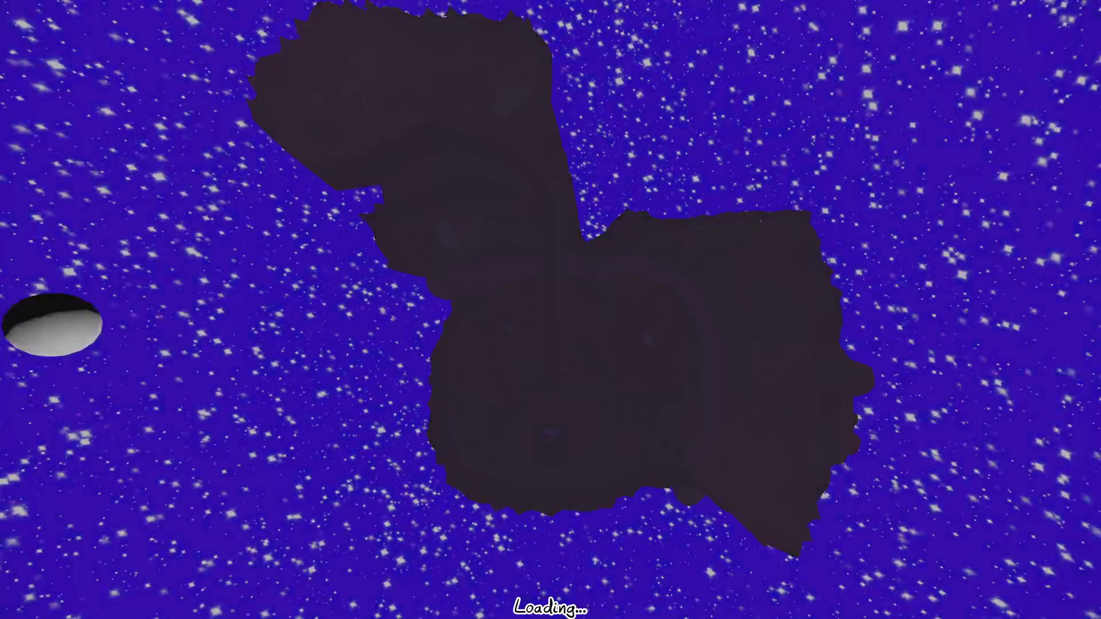
Walk onto the porch and show the old man the goldfinch photo from the gallery
{"action": "key", "text": "w"}
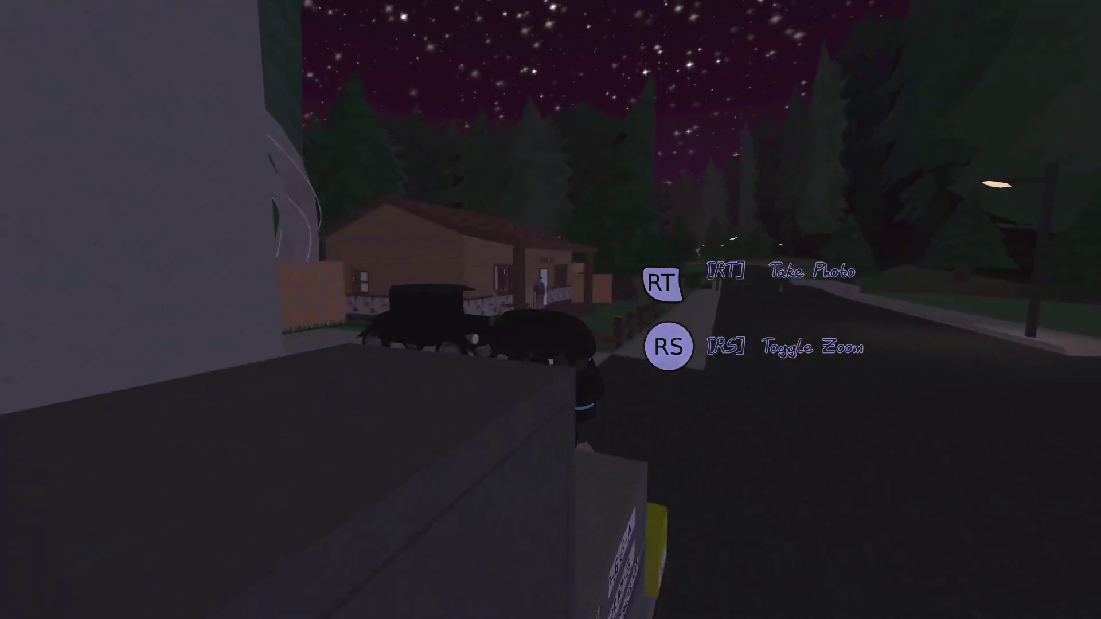
{"action": "key", "text": "w"}
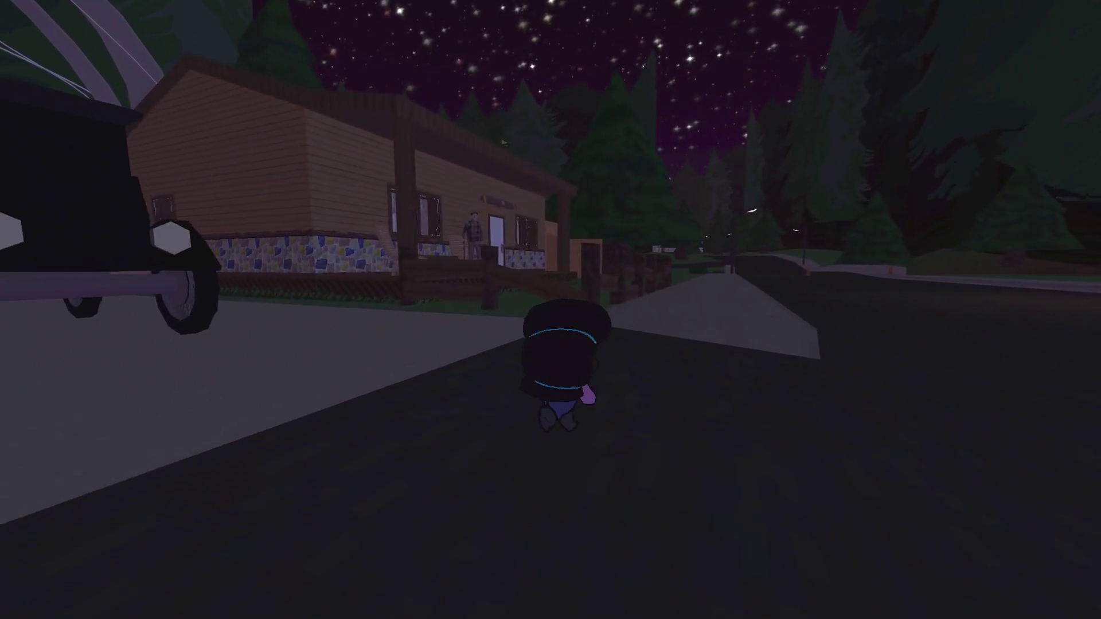
{"action": "key", "text": "w"}
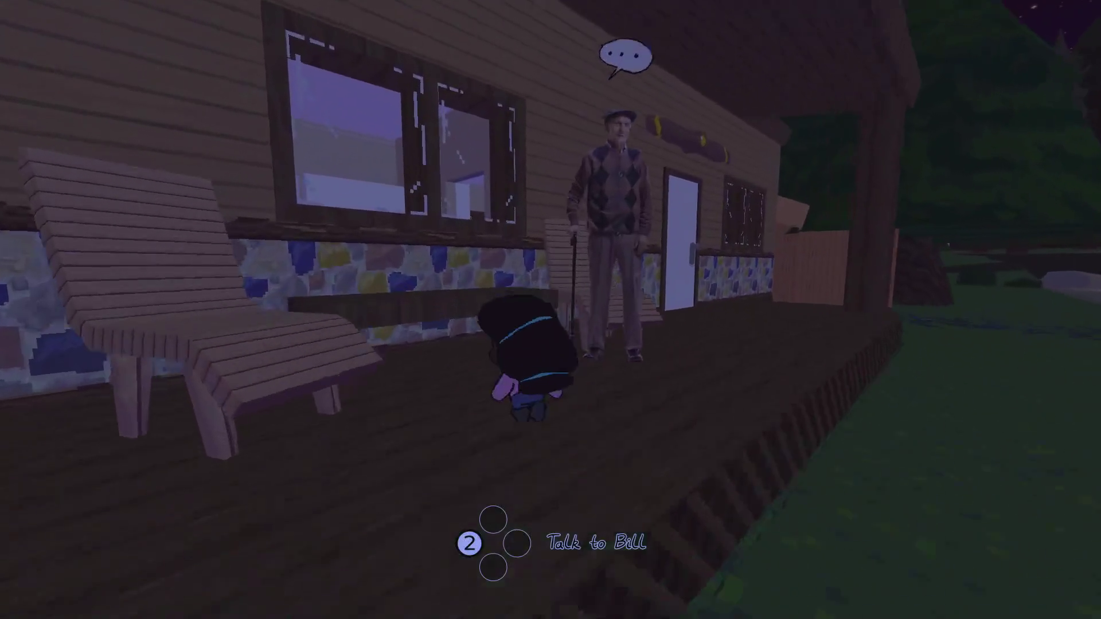
{"action": "key", "text": "Tab"}
{"action": "key", "text": "Return"}
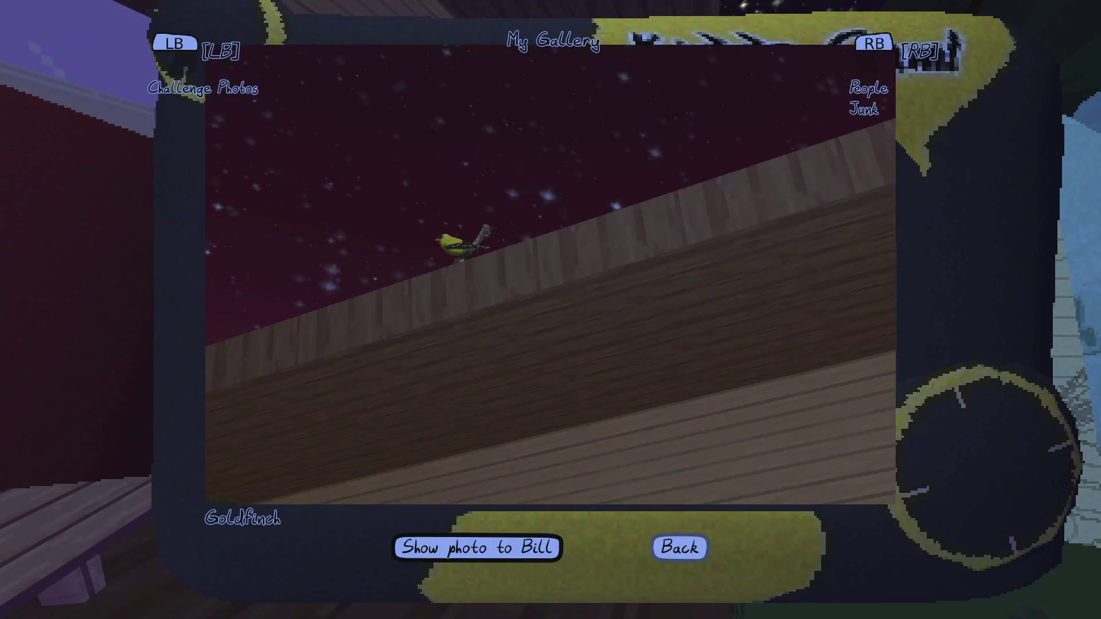
{"action": "key", "text": "Return"}
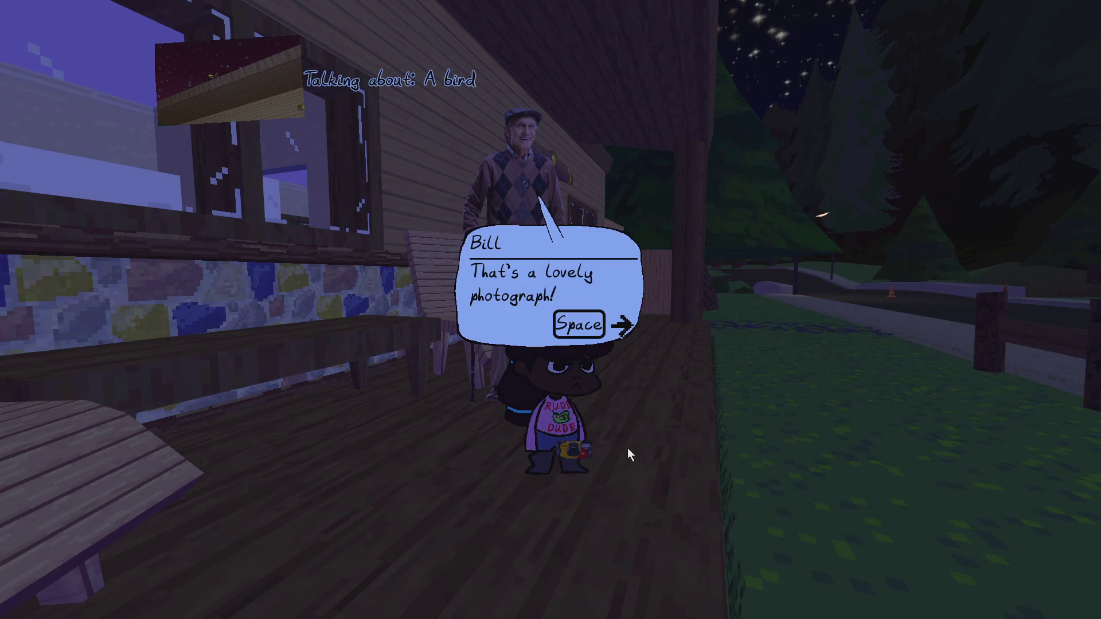
Advance the old man's dialogue through his concert story
{"action": "key", "text": "space"}
{"action": "key", "text": "space"}
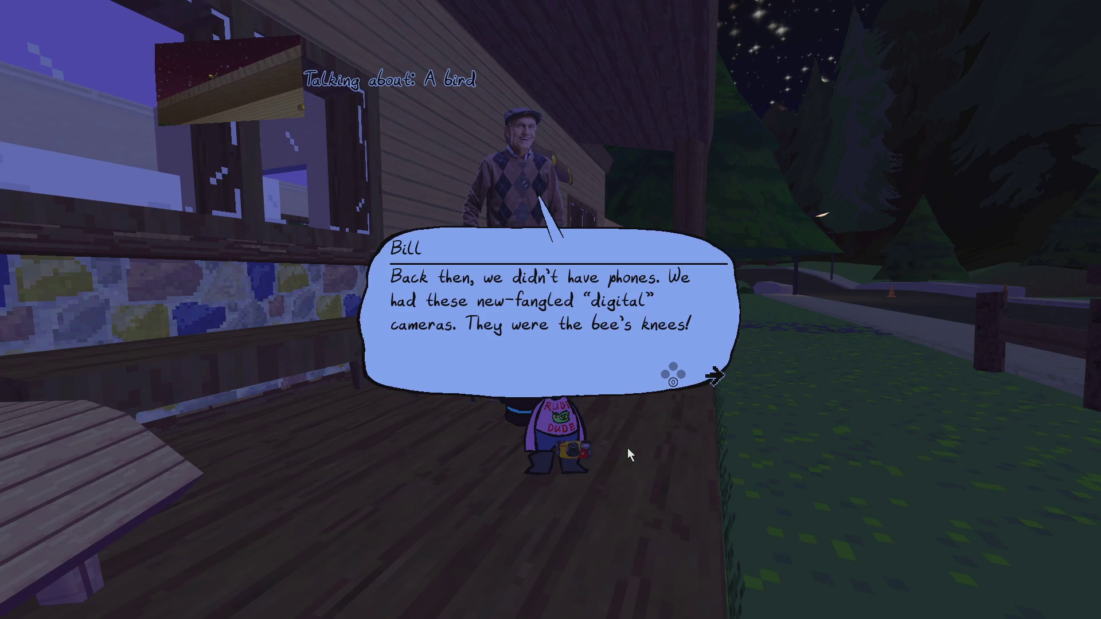
{"action": "key", "text": "space"}
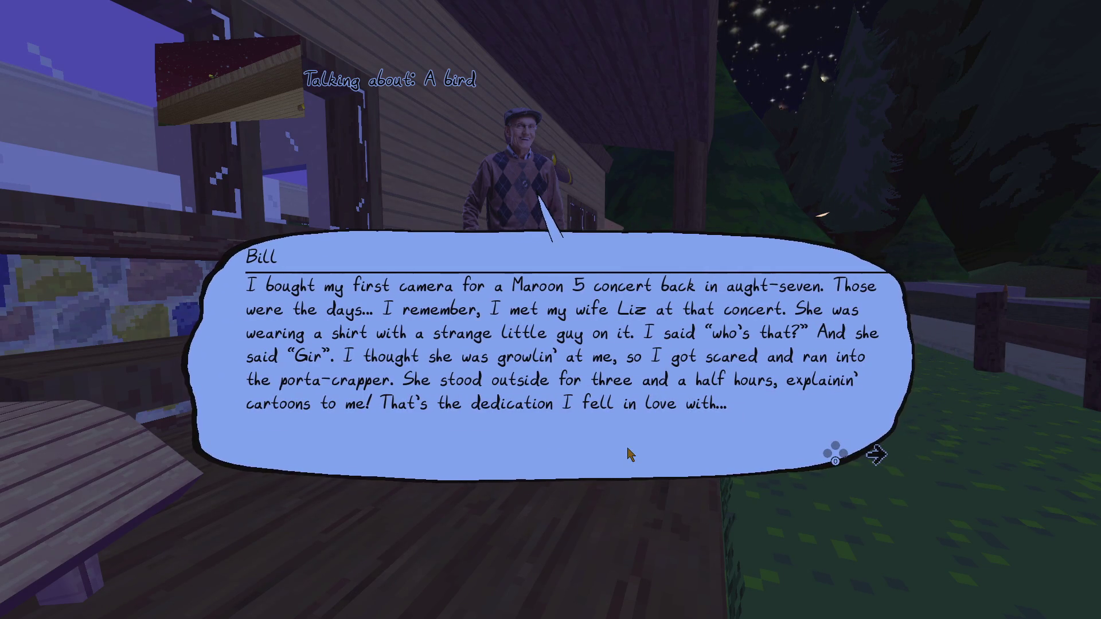
{"action": "key", "text": "space"}
{"action": "key", "text": "space"}
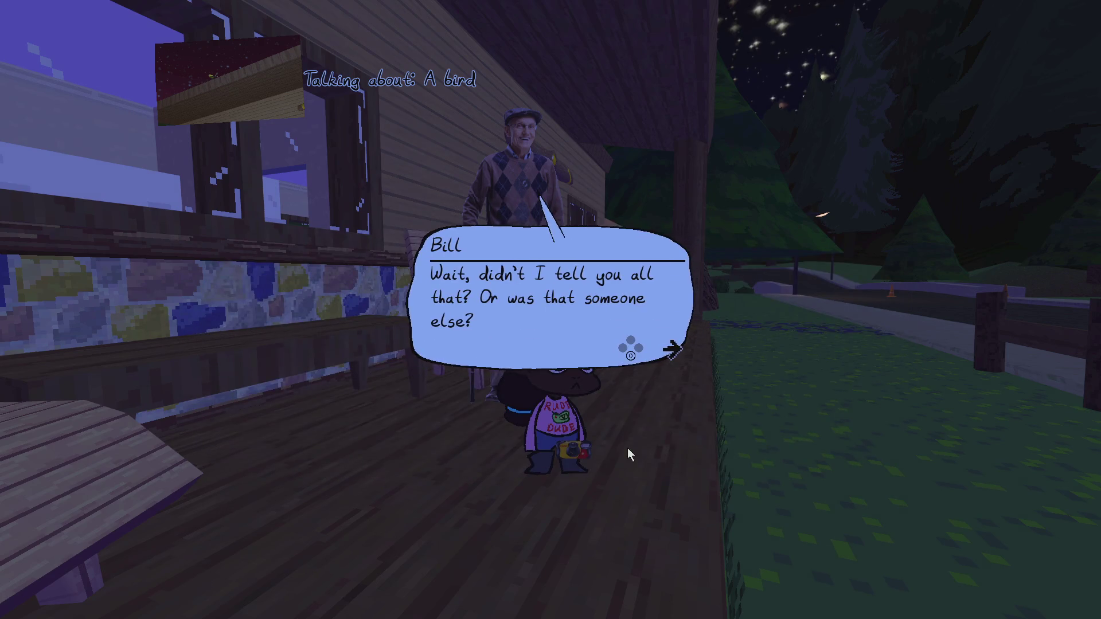
{"action": "key", "text": "space"}
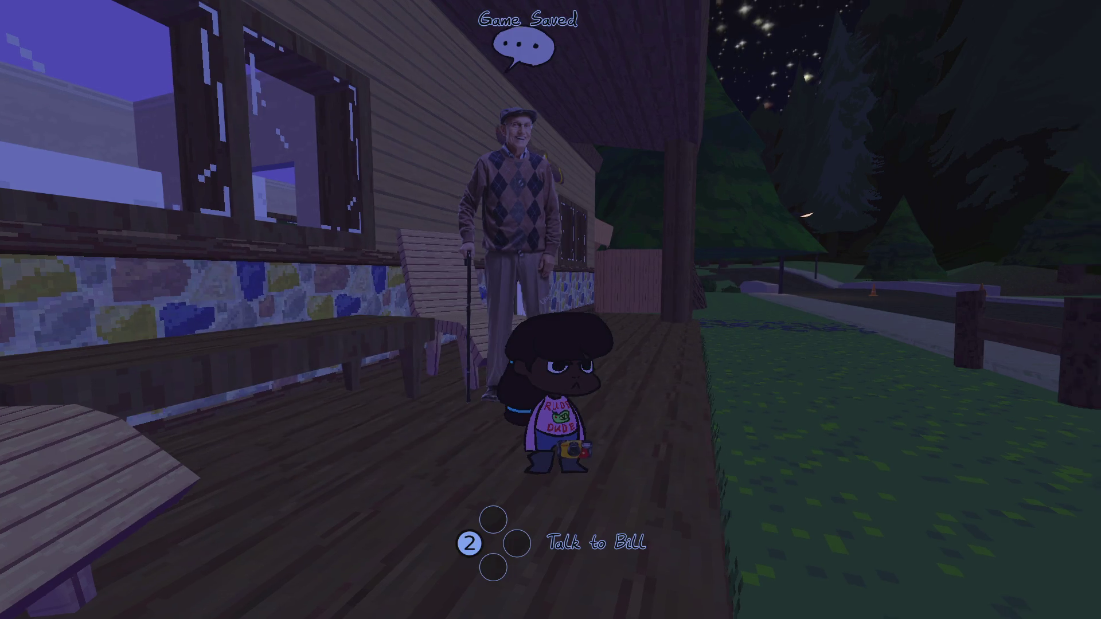
Cross the street and photograph the woman at her door
{"action": "key", "text": "d"}
{"action": "key", "text": "w"}
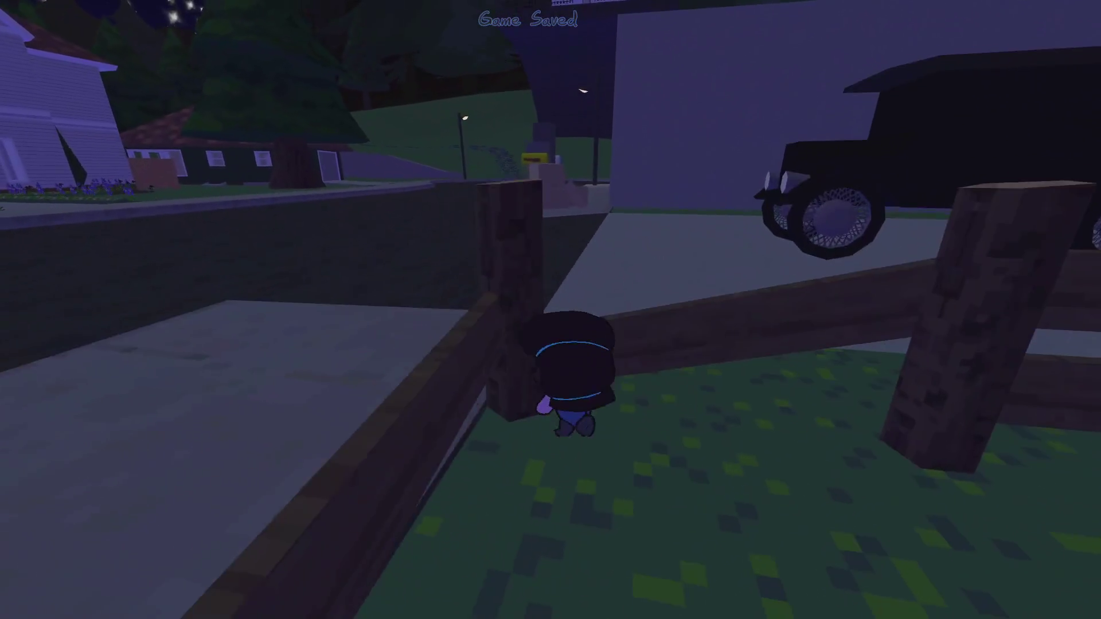
{"action": "key", "text": "a"}
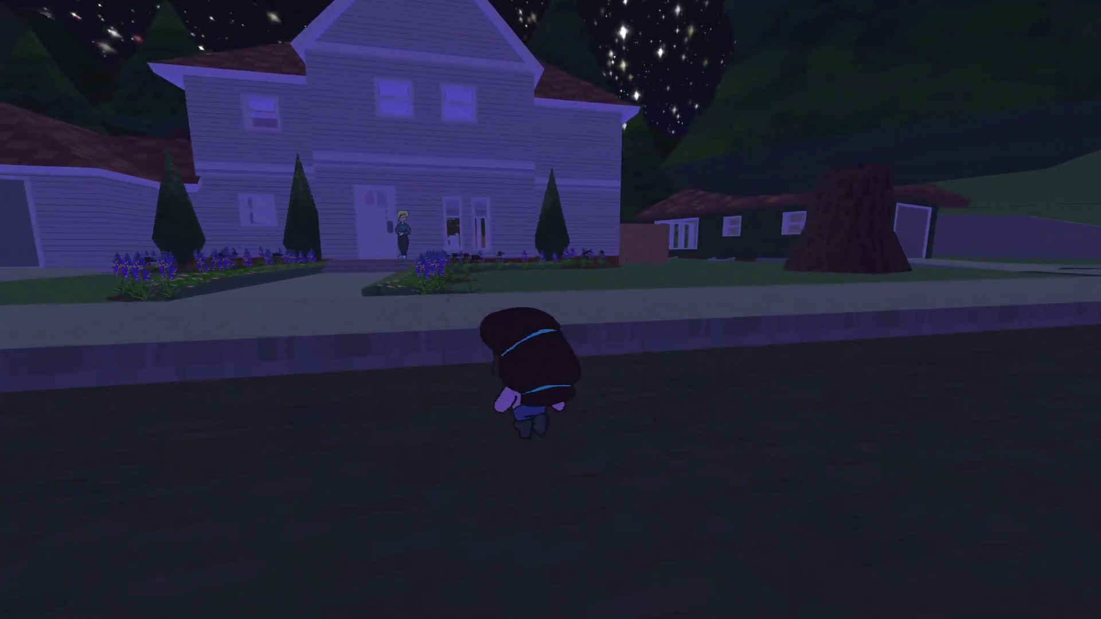
{"action": "key", "text": "c"}
{"action": "key", "text": "space"}
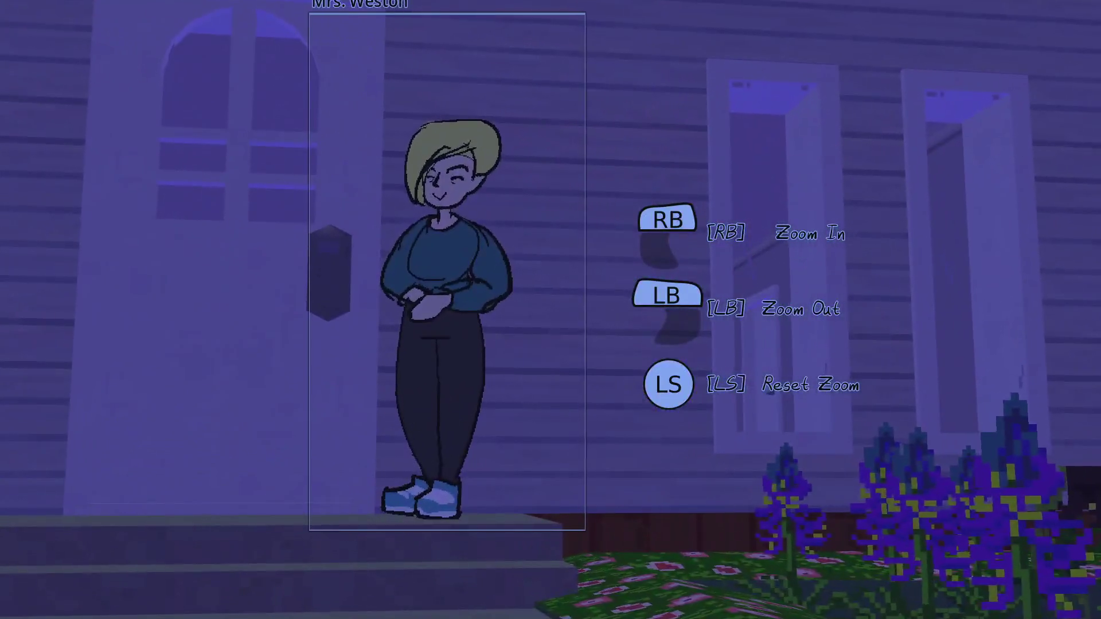
Show the woman her new photo from the gallery and read through her lines
{"action": "key", "text": "Tab"}
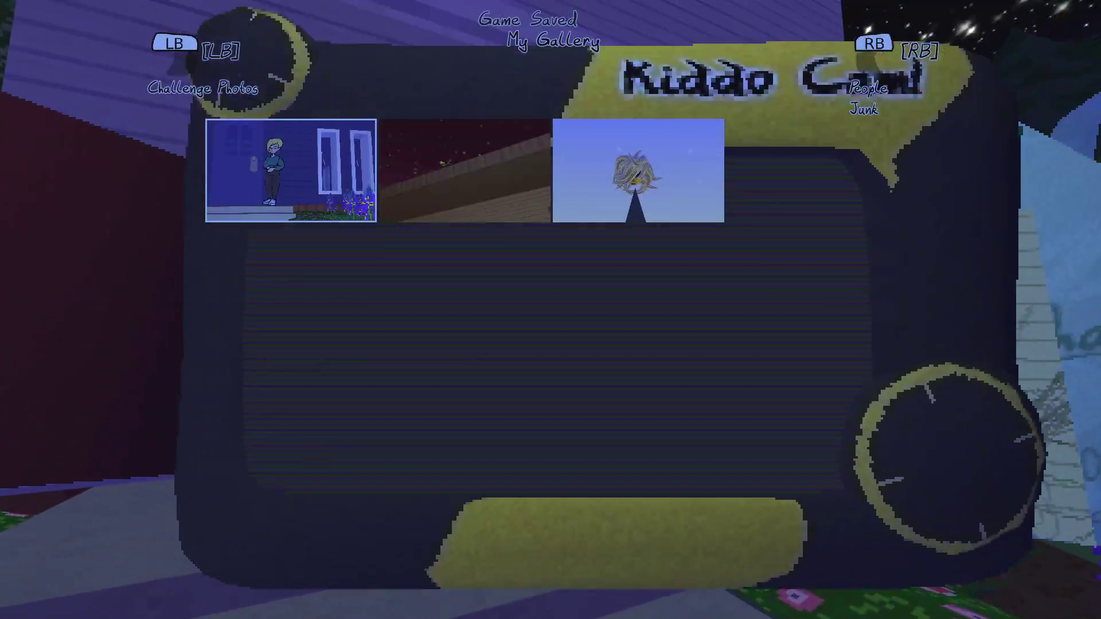
{"action": "key", "text": "Return"}
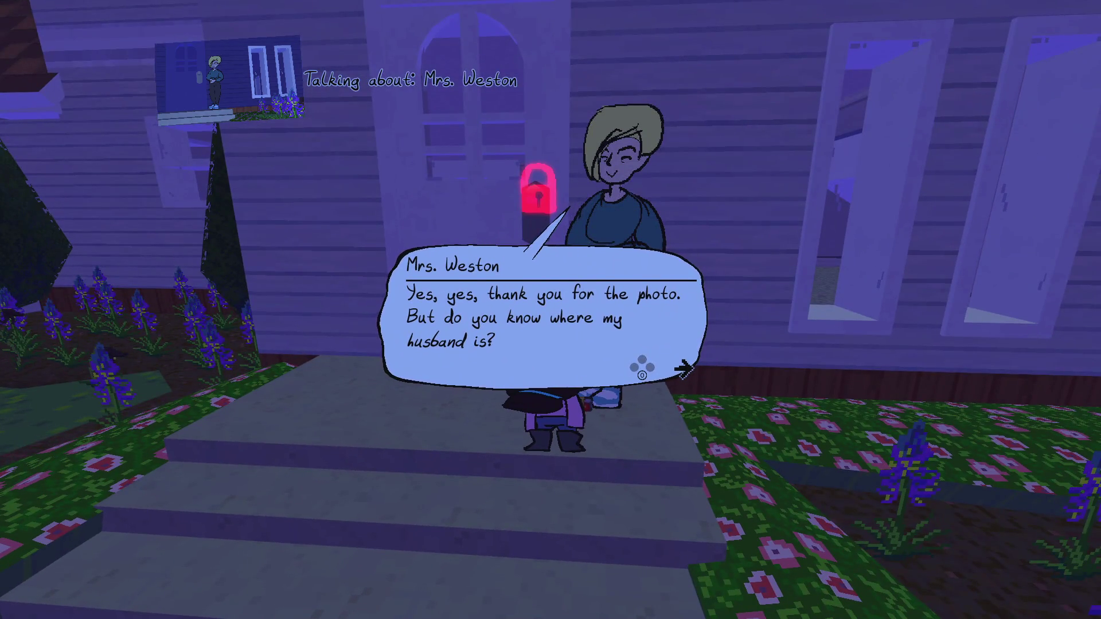
{"action": "key", "text": "space"}
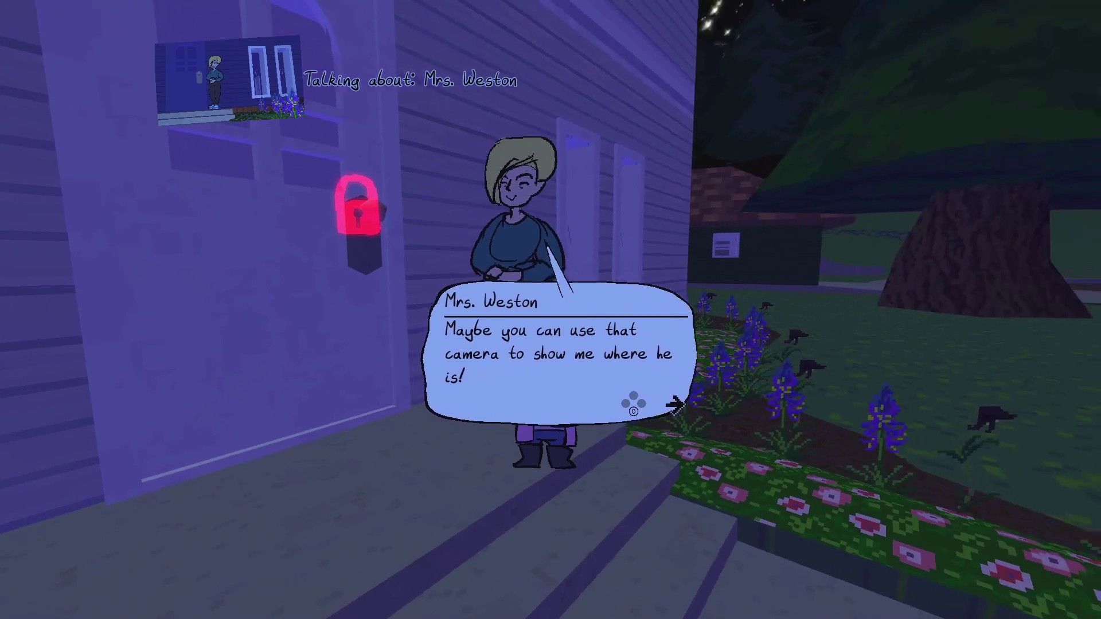
{"action": "key", "text": "space"}
Walk past the big tree to the driveway, then Save and Exit from the pause menu
{"action": "key", "text": "w"}
{"action": "key", "text": "w"}
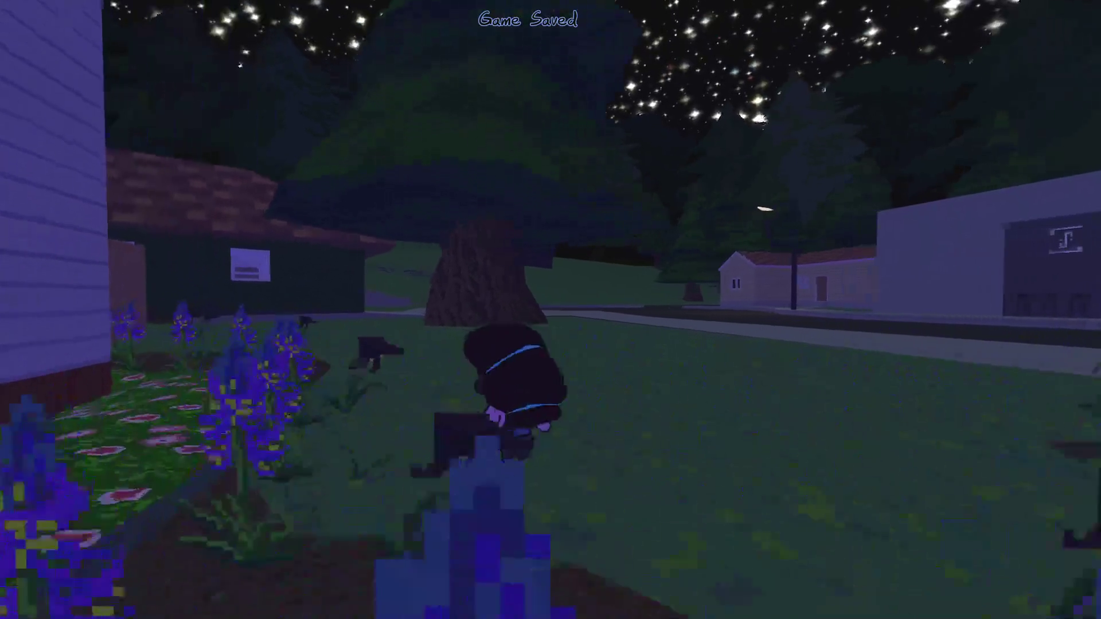
{"action": "key", "text": "w"}
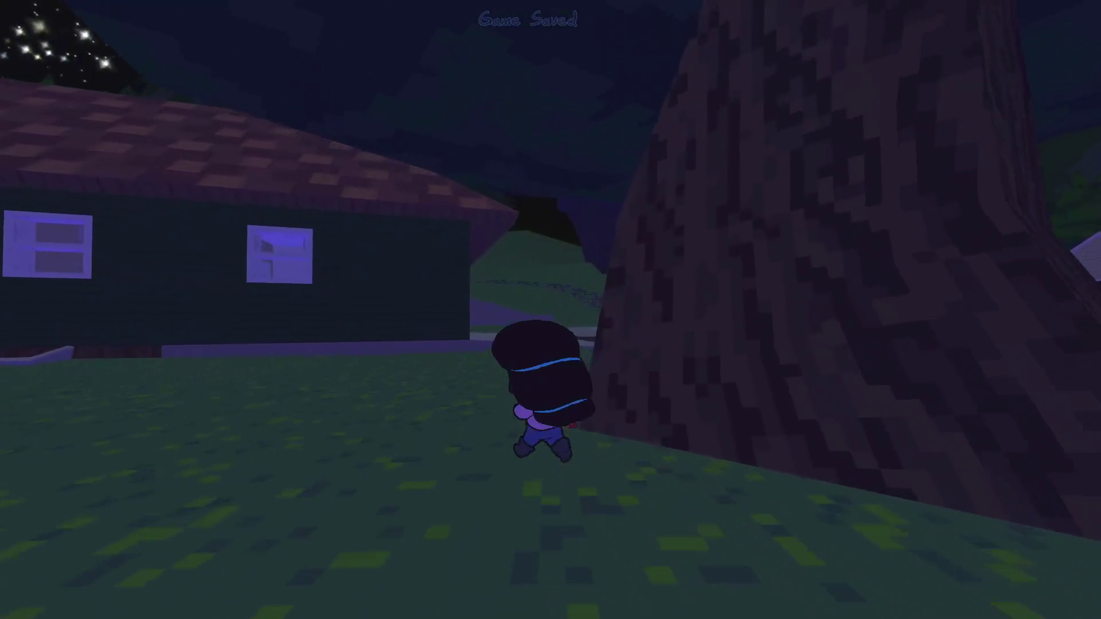
{"action": "key", "text": "w"}
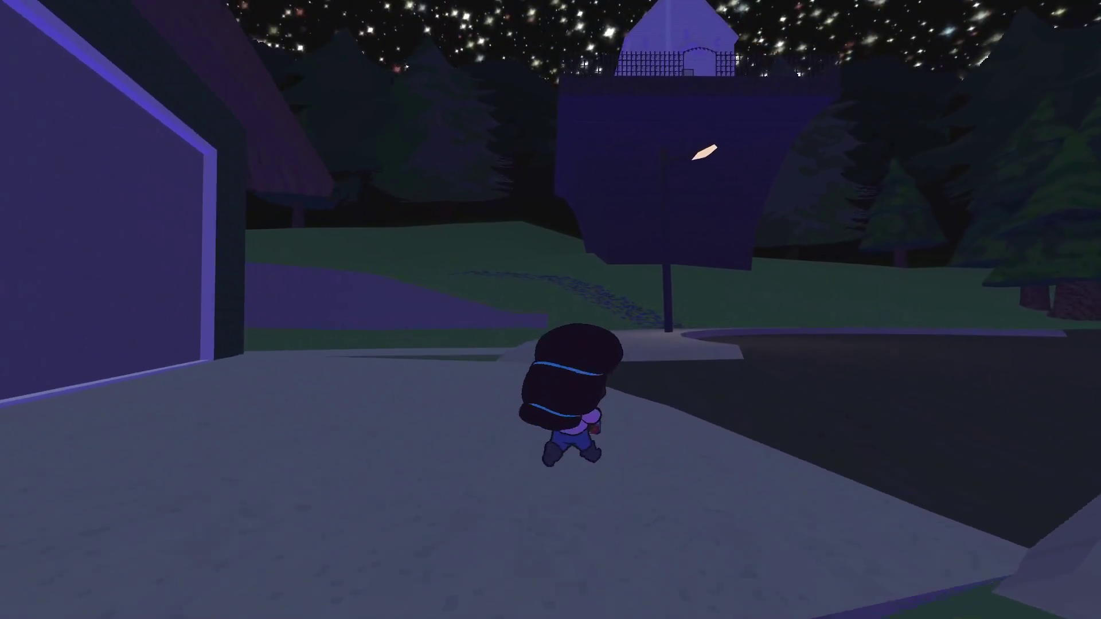
{"action": "key", "text": "w"}
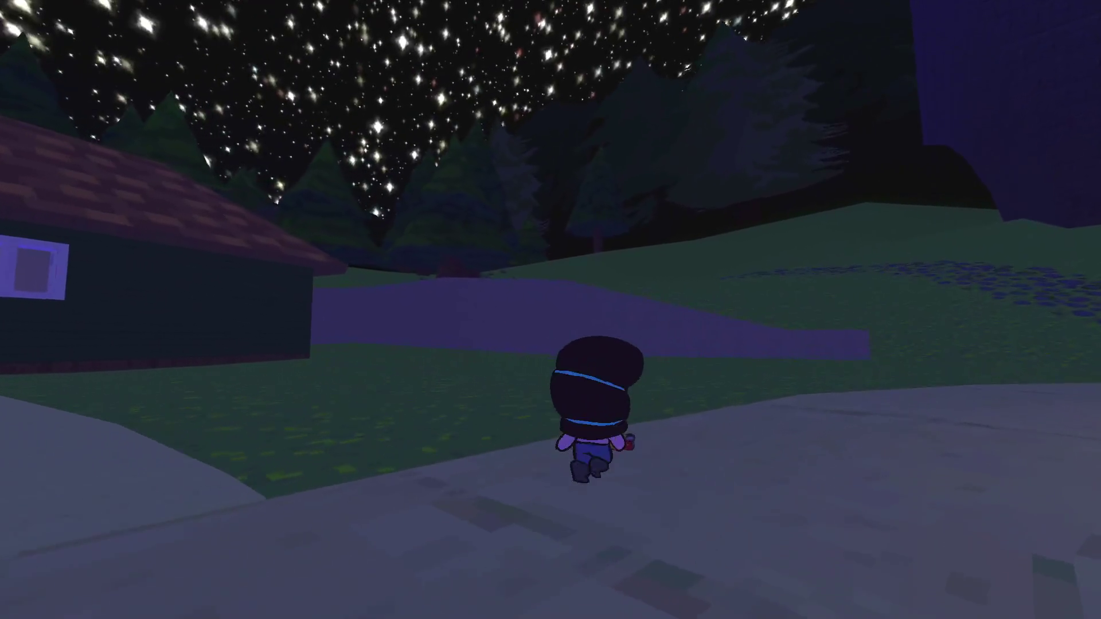
{"action": "key", "text": "Escape"}
{"action": "key", "text": "Down"}
{"action": "key", "text": "Down"}
{"action": "key", "text": "Down"}
{"action": "key", "text": "Down"}
{"action": "key", "text": "Return"}
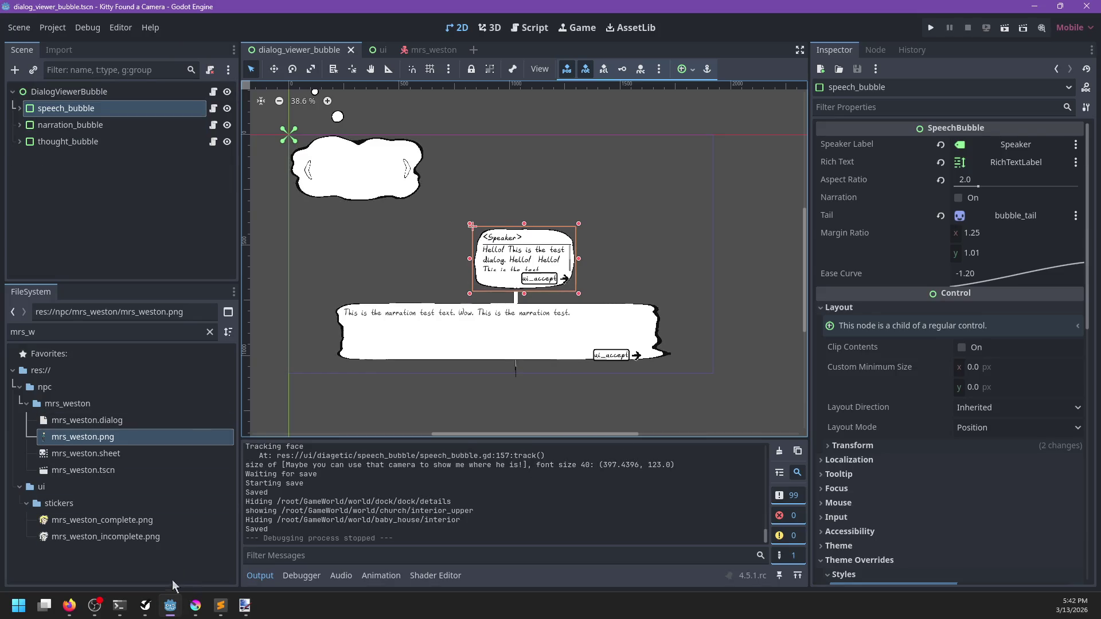
Mark the photo-corner and 'UI when talking about a photo' tasks as Completed
{"action": "left_click", "coordinate": [145, 606]}
{"action": "right_click", "coordinate": [394, 183]}
{"action": "left_click", "coordinate": [397, 185]}
{"action": "right_click", "coordinate": [400, 183]}
{"action": "left_click", "coordinate": [400, 185]}
{"action": "right_click", "coordinate": [406, 171]}
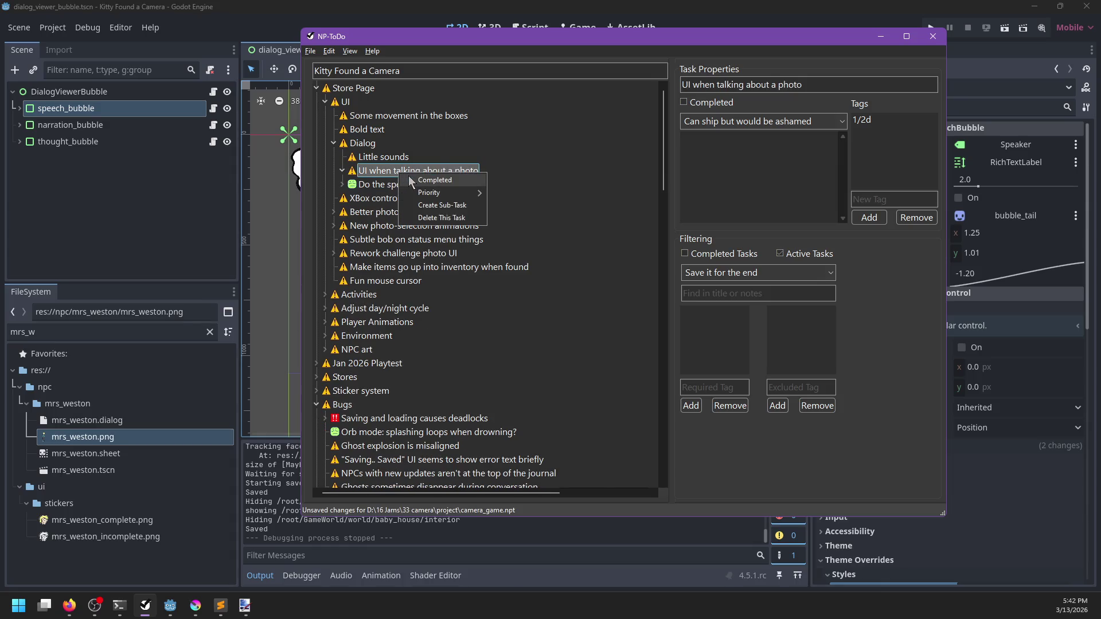
{"action": "left_click", "coordinate": [411, 180]}
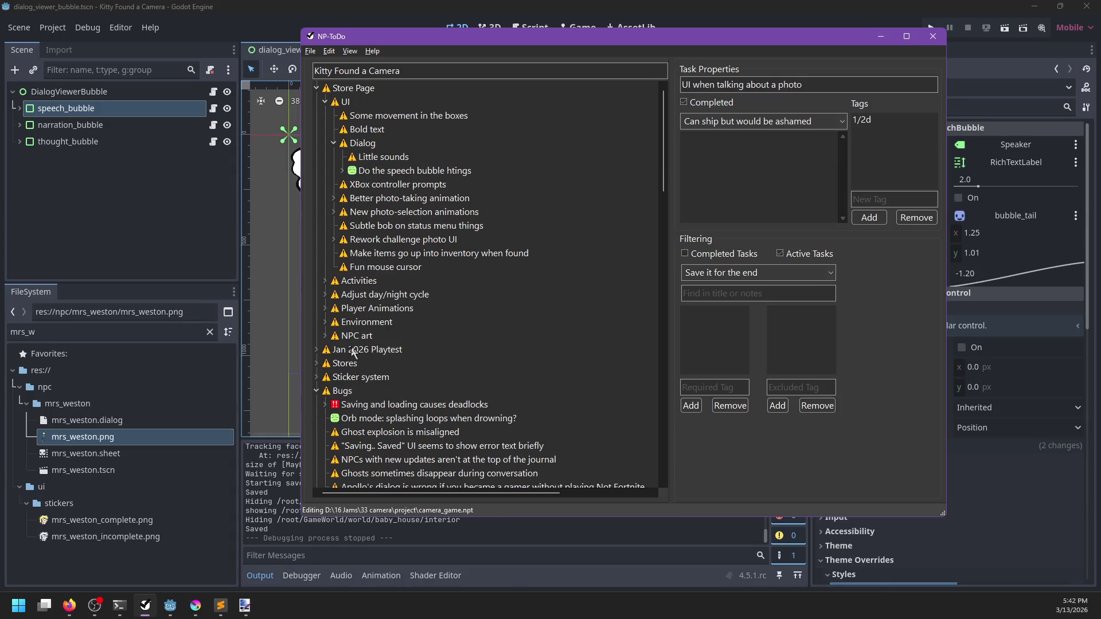
Add a Bugs task titled 'Make sure all photo topics are localized'
{"action": "left_click", "coordinate": [342, 390]}
{"action": "key", "text": "Insert"}
{"action": "type", "text": "Make sure all photo"}
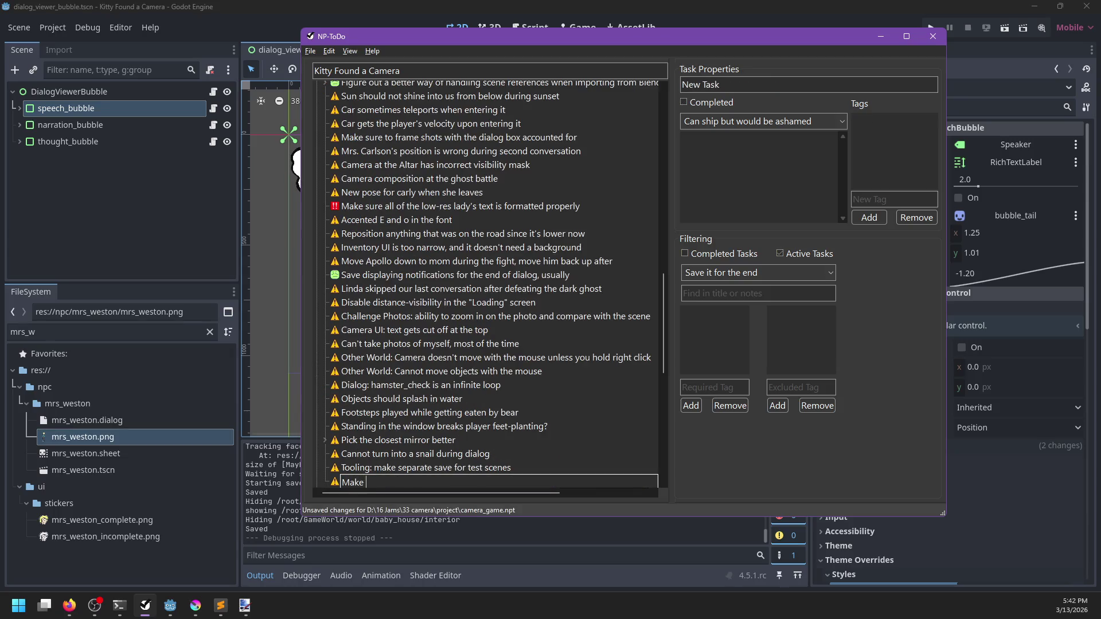
{"action": "type", "text": " topics are "}
{"action": "type", "text": "localized"}
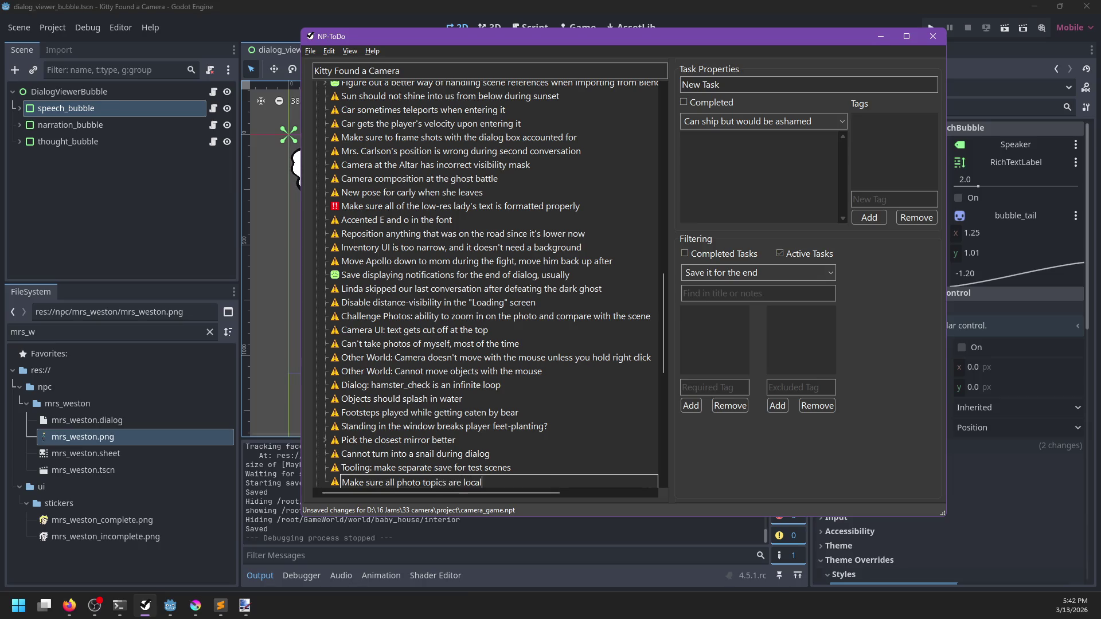
{"action": "key", "text": "Return"}
Select the Little sounds task in the Dialog group and view its options
{"action": "scroll", "coordinate": [396, 338], "scroll_direction": "up", "scroll_amount": 15}
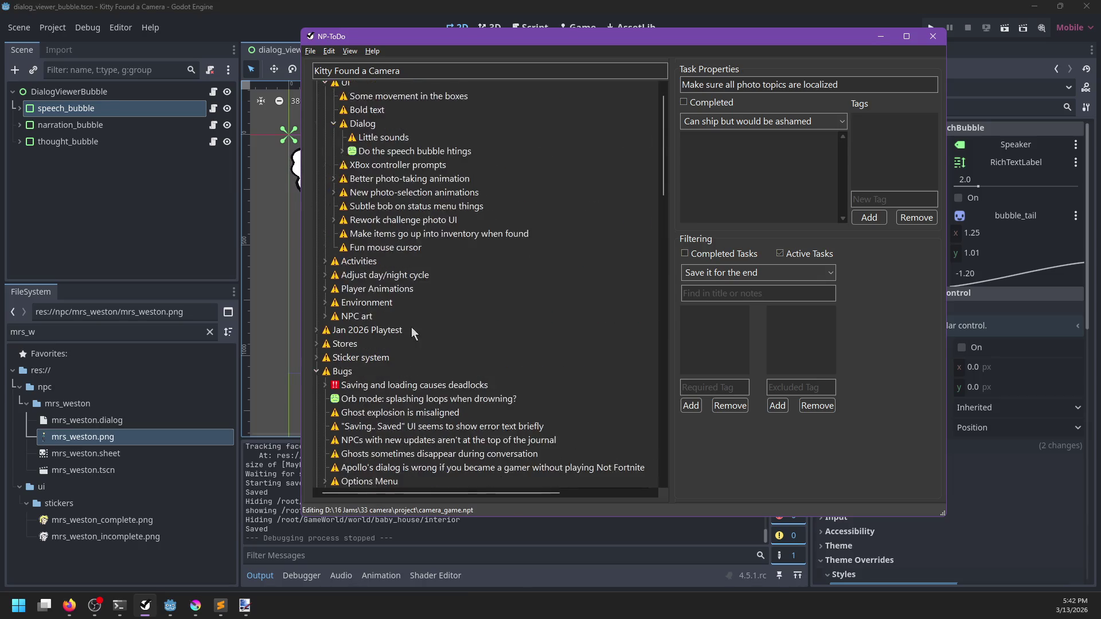
{"action": "left_click", "coordinate": [356, 156]}
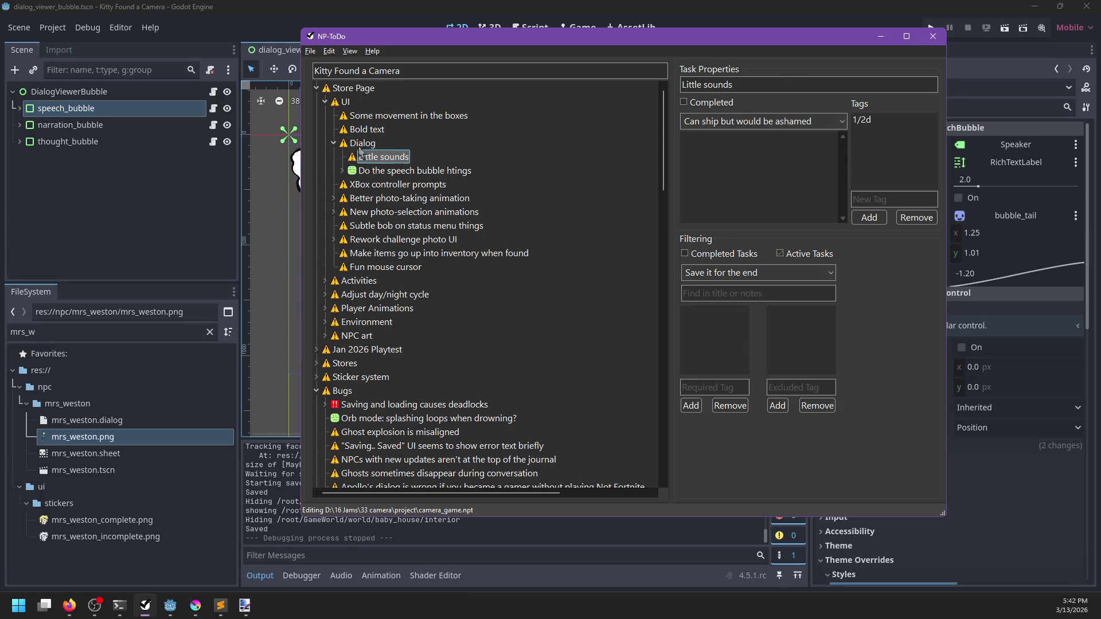
{"action": "left_click", "coordinate": [353, 146]}
{"action": "left_click", "coordinate": [362, 158]}
{"action": "right_click", "coordinate": [365, 160]}
{"action": "left_click", "coordinate": [361, 153]}
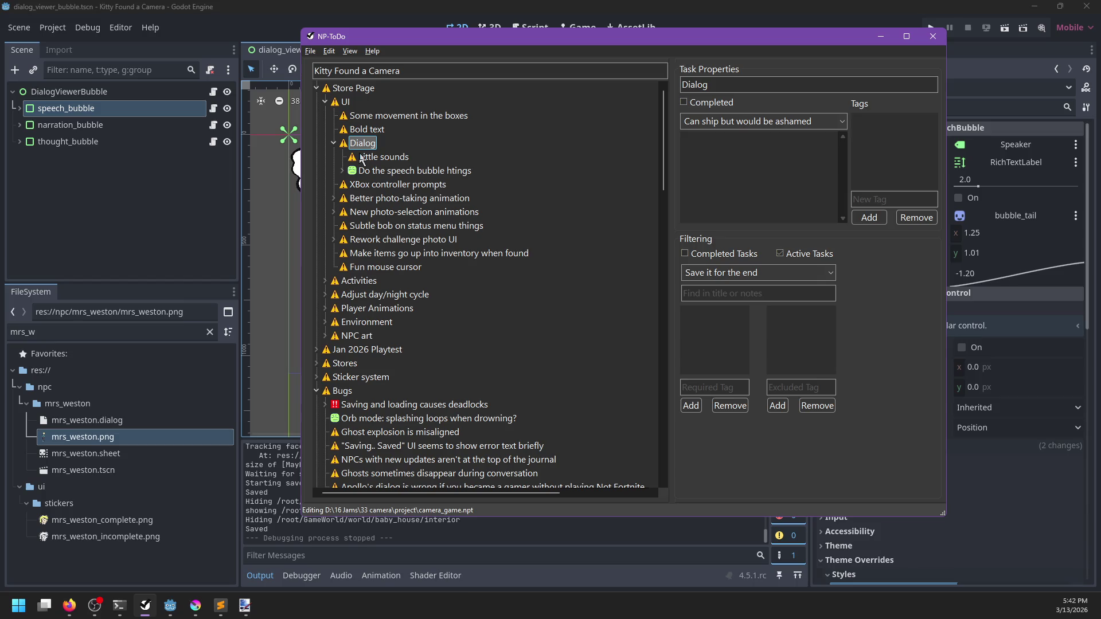
Add notes to the Little sounds task: Balloons?, Water, soft fabric or plush toys, pen and paper
{"action": "left_click", "coordinate": [362, 159]}
{"action": "left_click", "coordinate": [729, 156]}
{"action": "type", "text": "Balloons?"}
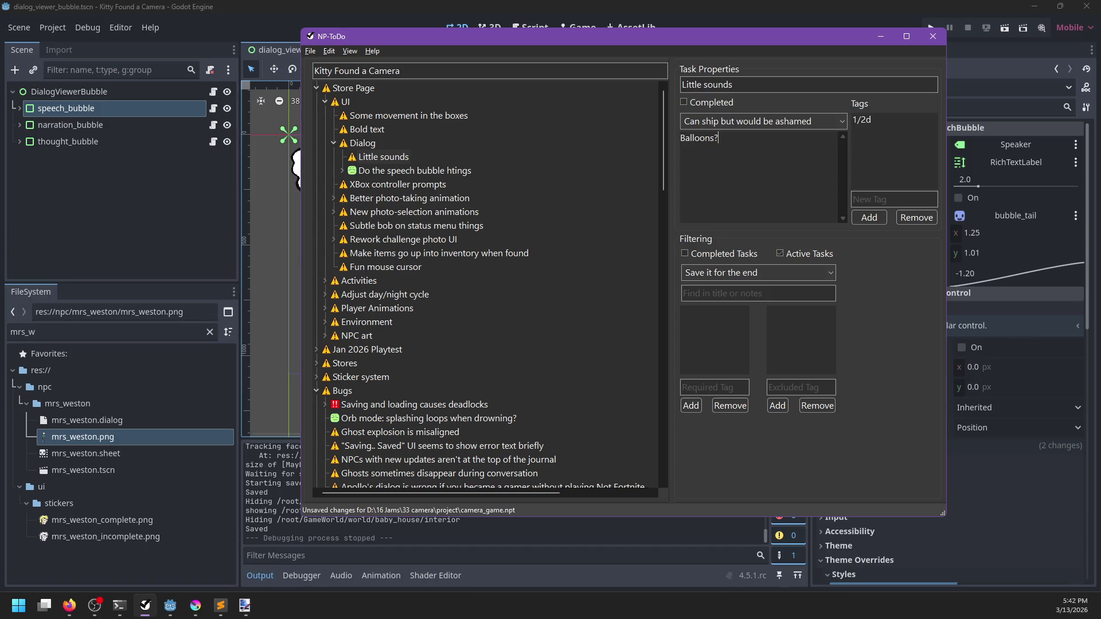
{"action": "type", "text": "Water. "}
{"action": "type", "text": "Soft"}
{"action": "type", "text": " fabric"}
{"action": "type", "text": " or plush to"}
{"action": "type", "text": "ys or something "}
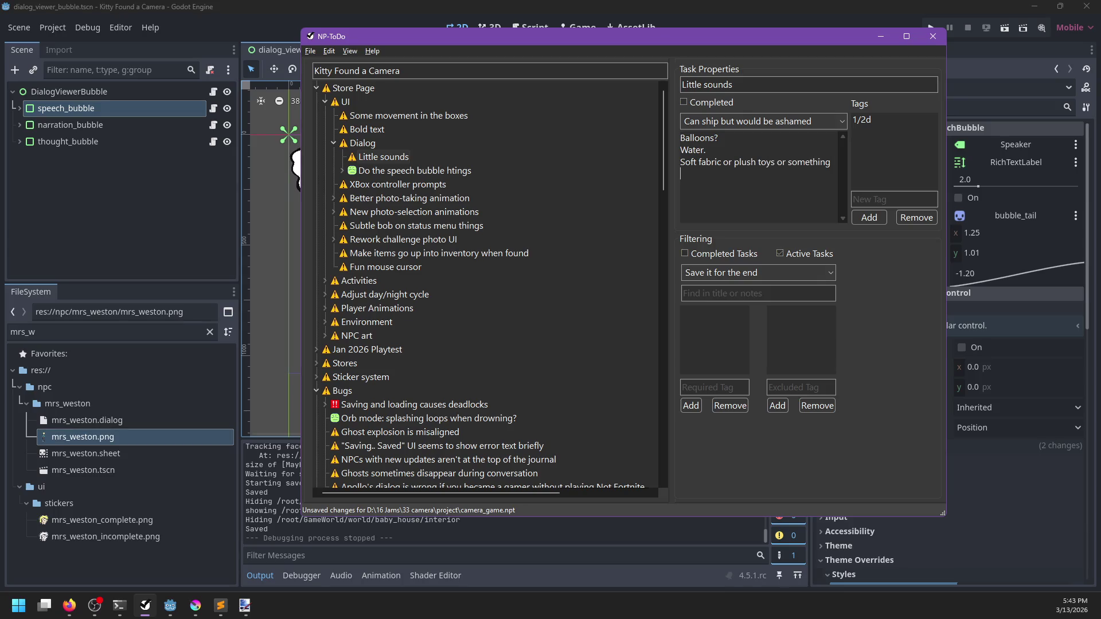
{"action": "type", "text": "P"}
{"action": "type", "text": "en and paper"}
{"action": "left_click", "coordinate": [368, 131]}
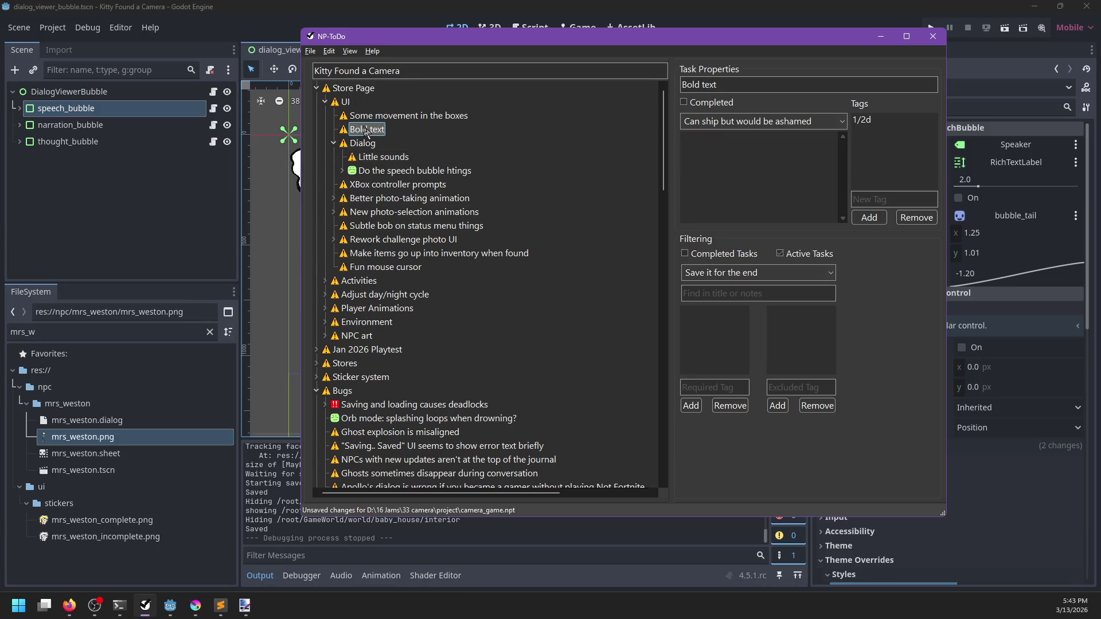
Note 'I'm fine with how it is' on the Bold text task and mark it completed
{"action": "right_click", "coordinate": [366, 131]}
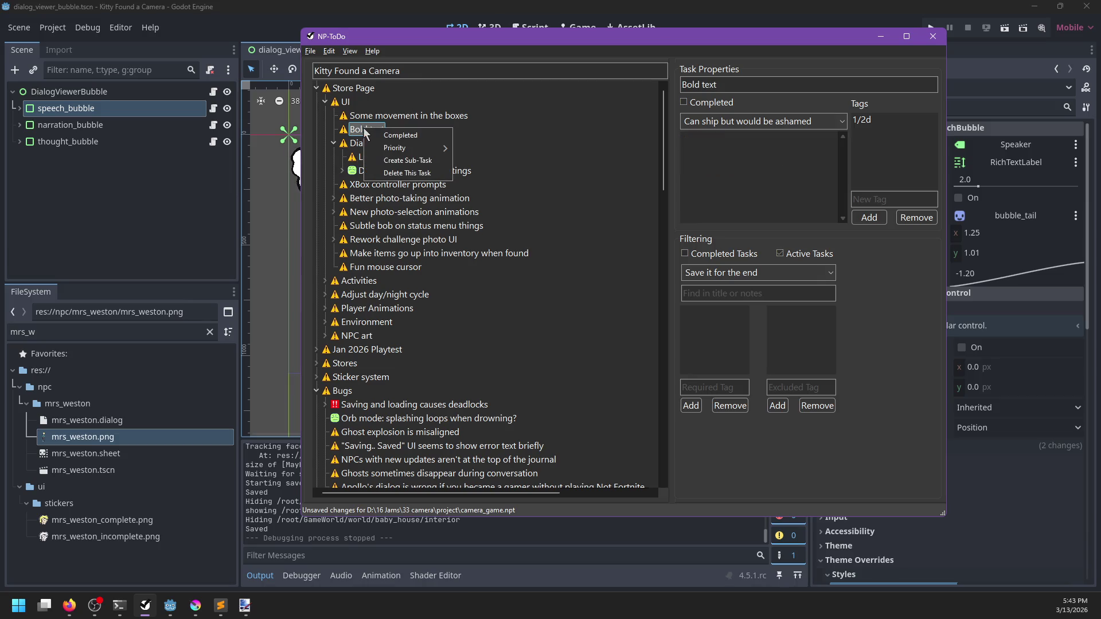
{"action": "left_click", "coordinate": [775, 181]}
{"action": "type", "text": "I'm fine with how it is"}
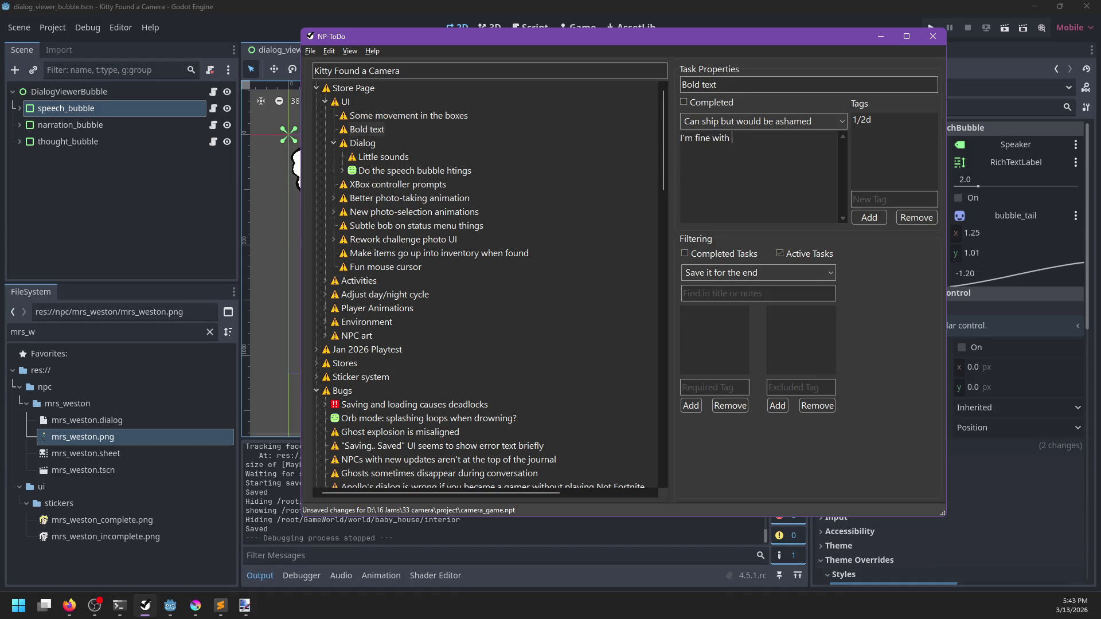
{"action": "right_click", "coordinate": [348, 131]}
{"action": "left_click", "coordinate": [373, 143]}
Save the task list with Ctrl+S, then review the Some movement in the boxes and XBox controller prompts tasks
{"action": "left_click", "coordinate": [381, 116]}
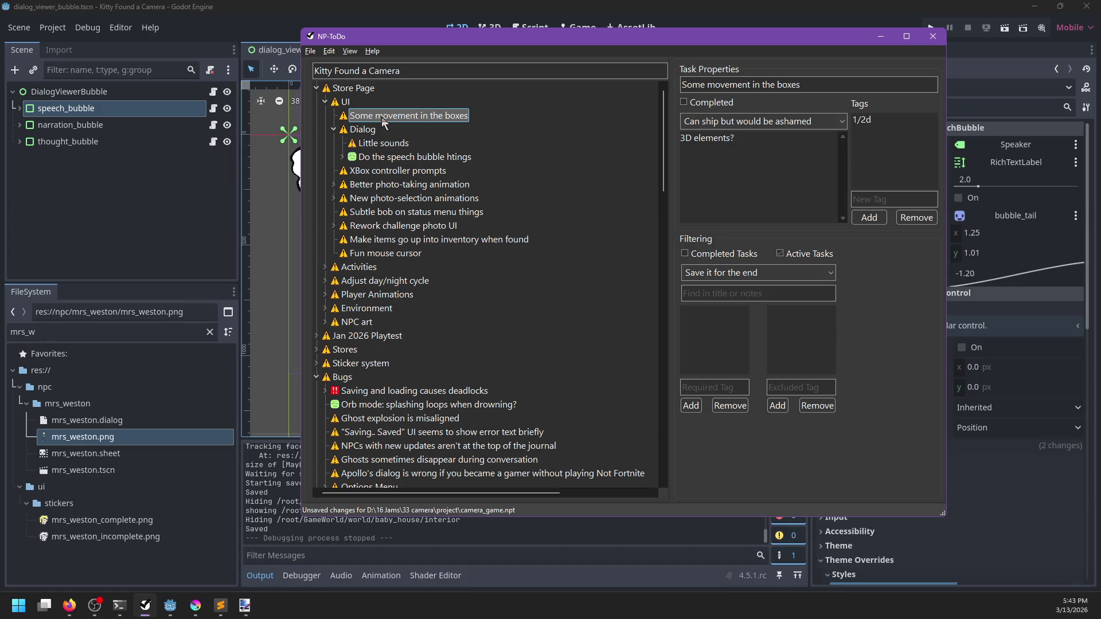
{"action": "key", "text": "ctrl+s"}
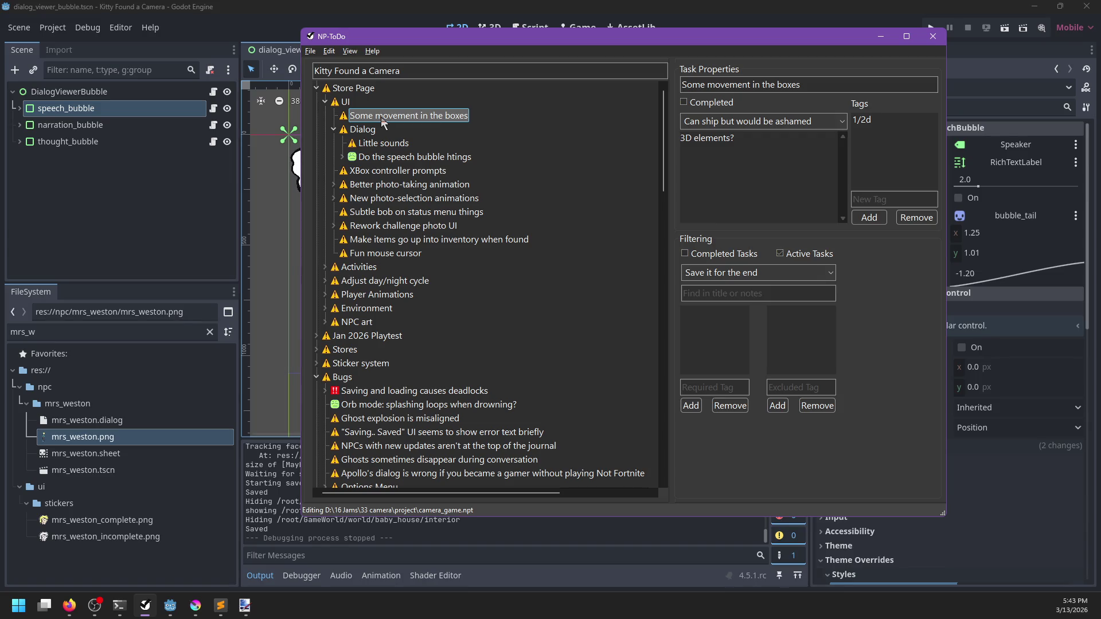
{"action": "left_click", "coordinate": [787, 169]}
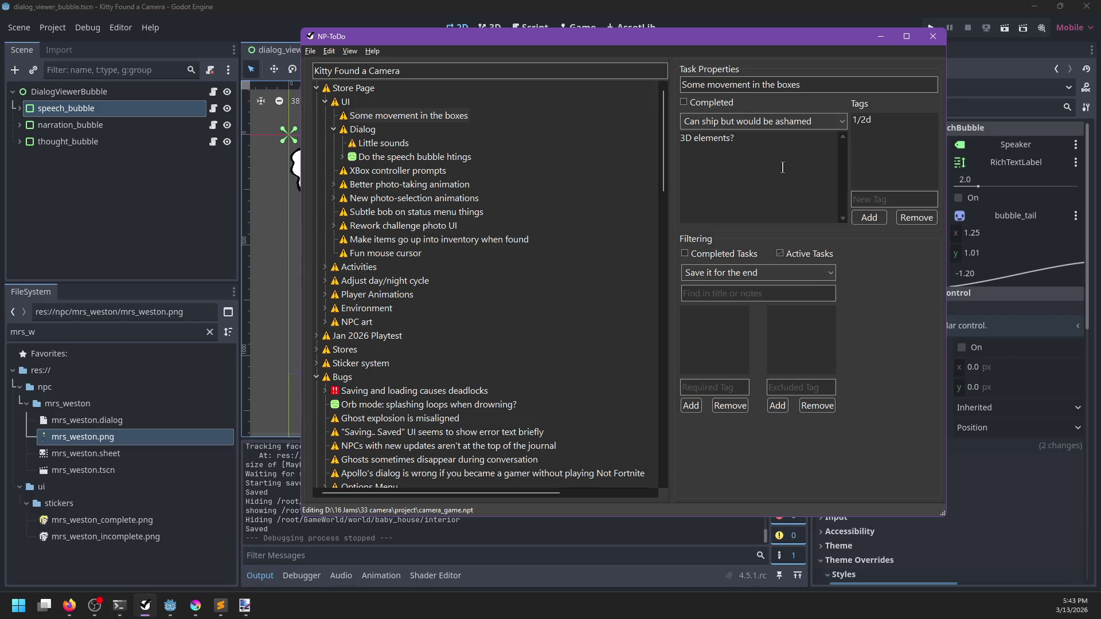
{"action": "left_click", "coordinate": [369, 172]}
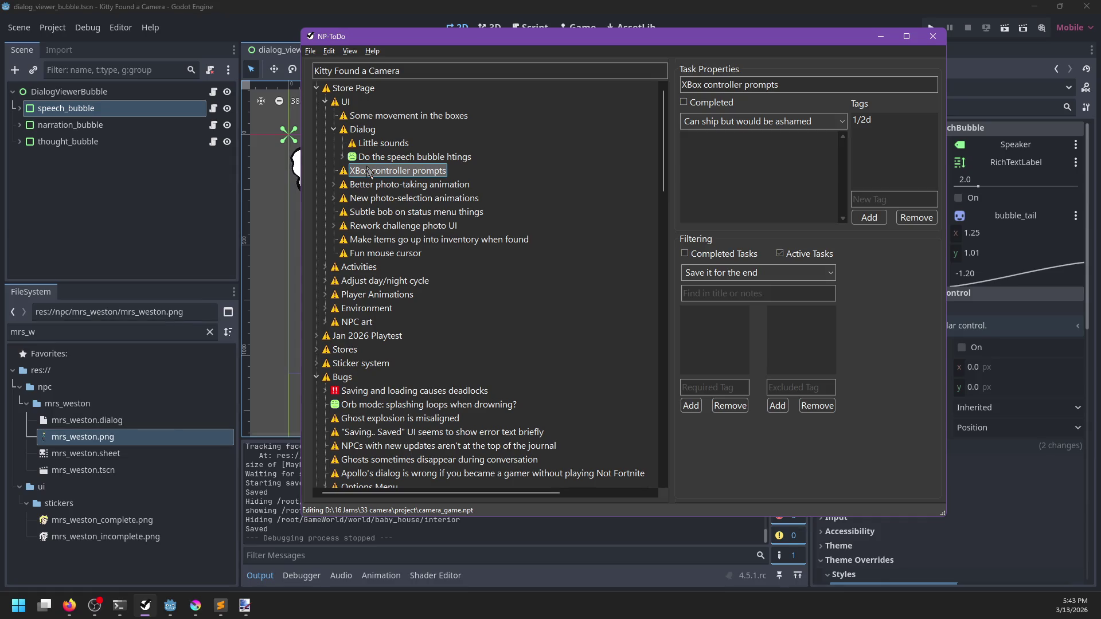
Rename the XBox controller prompts task to 'Better-looking generic prompts'
{"action": "left_click", "coordinate": [369, 173]}
{"action": "type", "text": "Better-loo"}
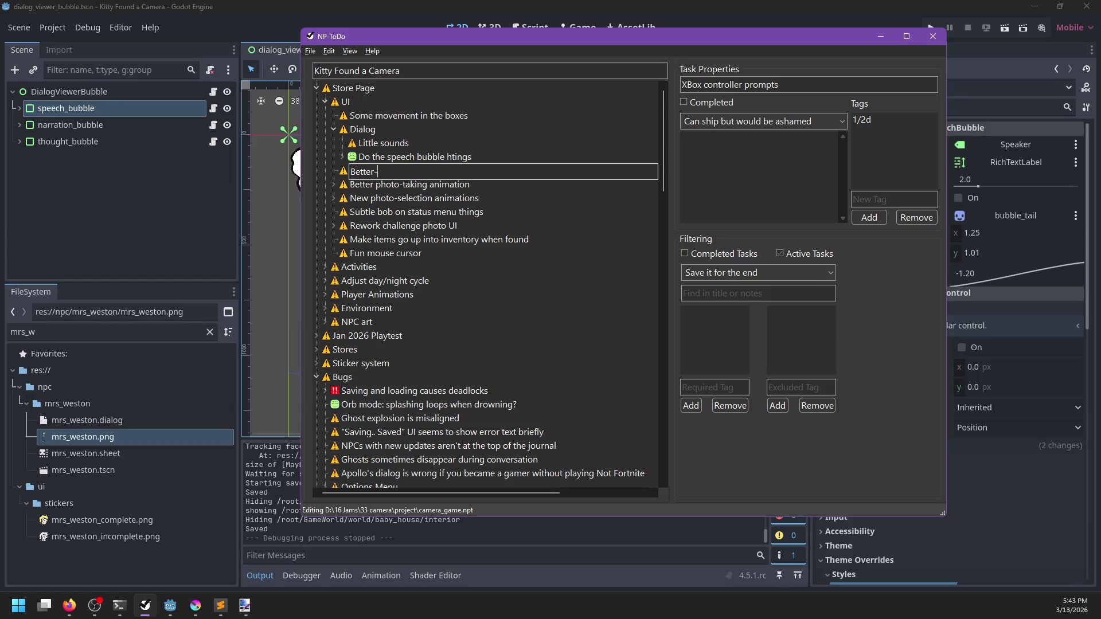
{"action": "type", "text": "king generi"}
{"action": "type", "text": "c prompts?"}
{"action": "key", "text": "Return"}
{"action": "left_click", "coordinate": [459, 171]}
{"action": "left_click", "coordinate": [493, 174]}
{"action": "key", "text": "BackSpace"}
{"action": "key", "text": "Return"}
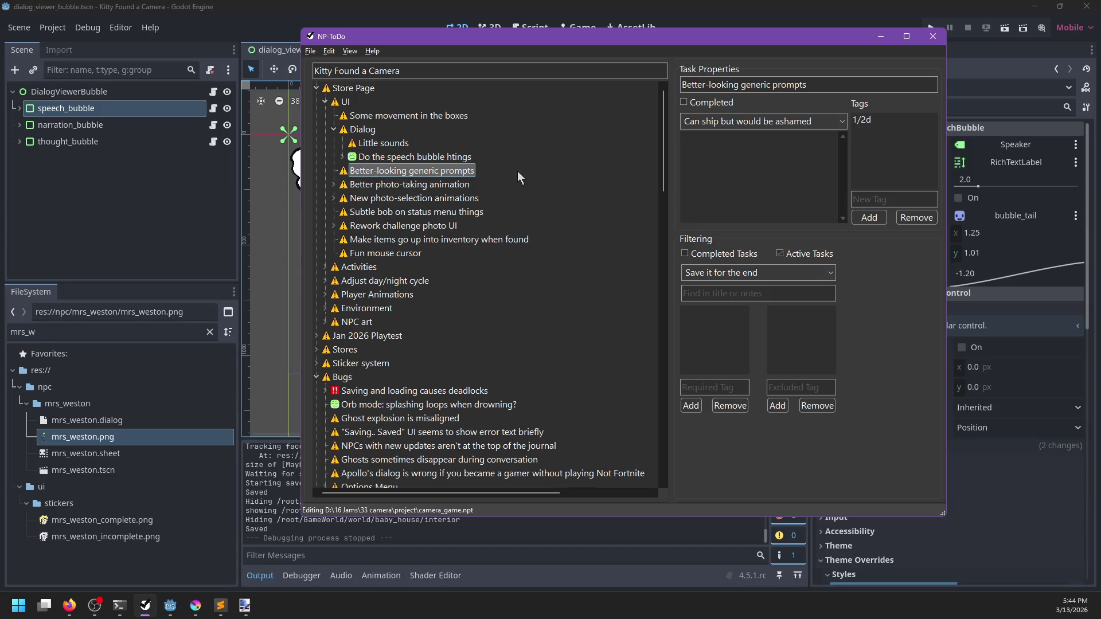
Expand Better photo-taking animation and review its subtasks
{"action": "left_click", "coordinate": [335, 185]}
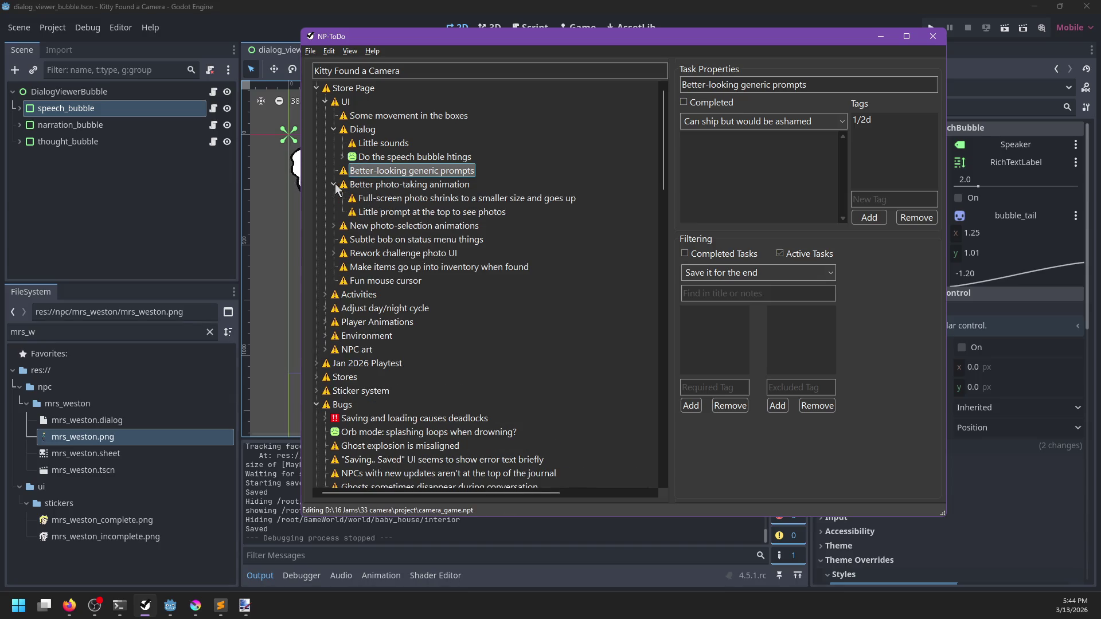
{"action": "left_click", "coordinate": [391, 198]}
{"action": "left_click", "coordinate": [396, 214]}
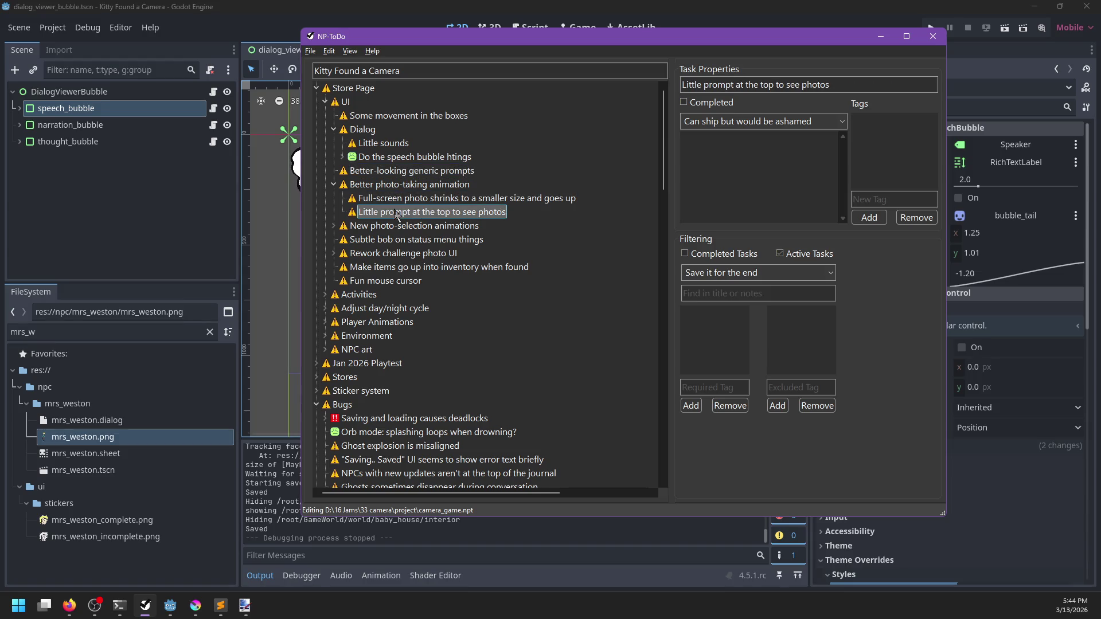
Switch to the PowerShell terminal and run git status
{"action": "left_click", "coordinate": [118, 606]}
{"action": "type", "text": "git status"}
{"action": "key", "text": "Return"}
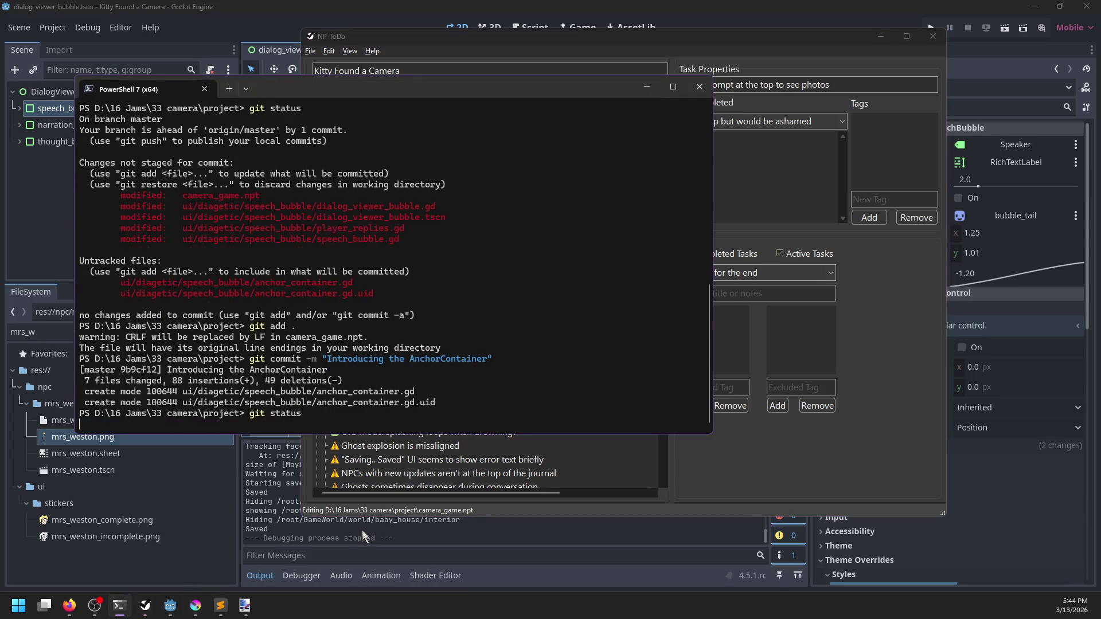
Move into addons/np-dialog and review its uncommitted changes with git diff
{"action": "type", "text": "git add"}
{"action": "key", "text": "BackSpace"}
{"action": "key", "text": "BackSpace"}
{"action": "key", "text": "BackSpace"}
{"action": "type", "text": "cd addons/np-dialog"}
{"action": "key", "text": "Return"}
{"action": "type", "text": "git diff"}
{"action": "key", "text": "Return"}
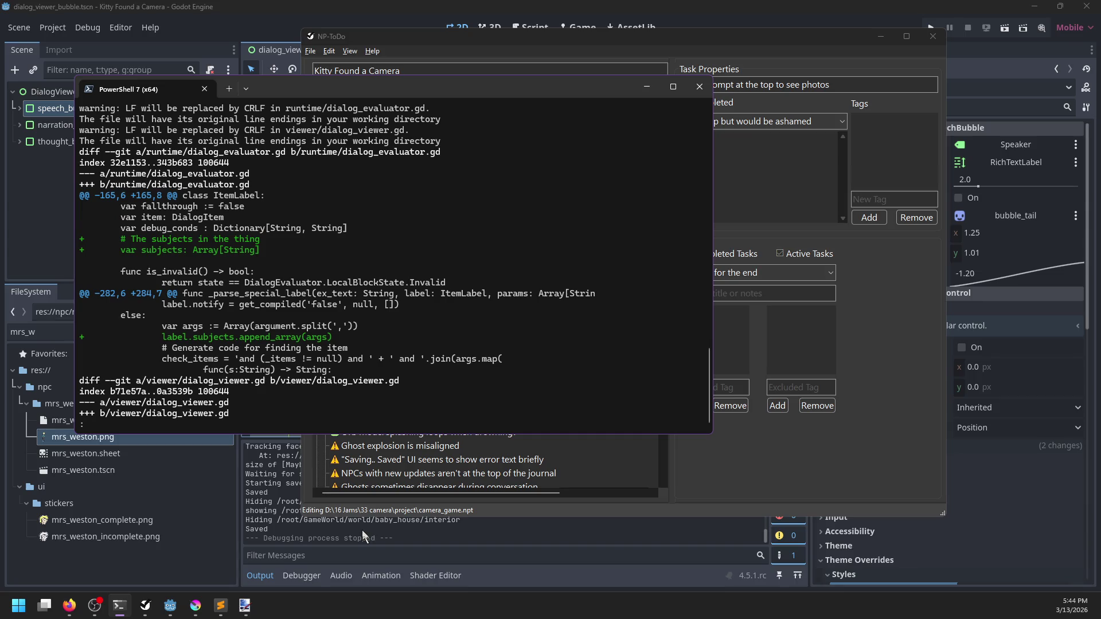
{"action": "key", "text": "space"}
{"action": "key", "text": "space"}
Commit all addon changes with message 'Conveniently expose the subjects of a label'
{"action": "type", "text": "qgit commit "}
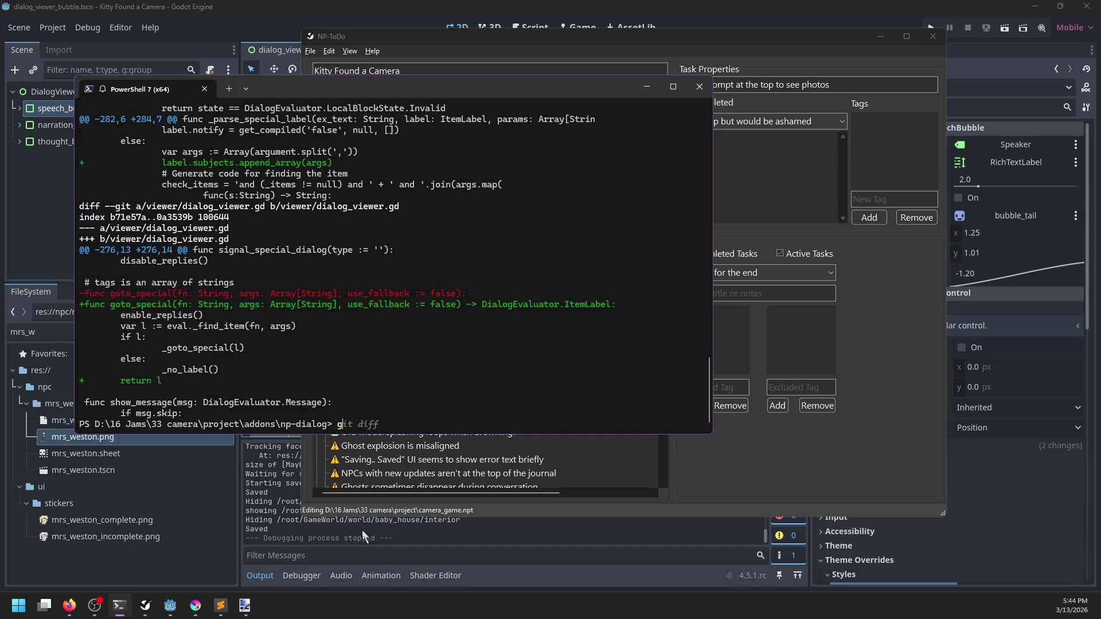
{"action": "type", "text": "-m \"Expose sub"}
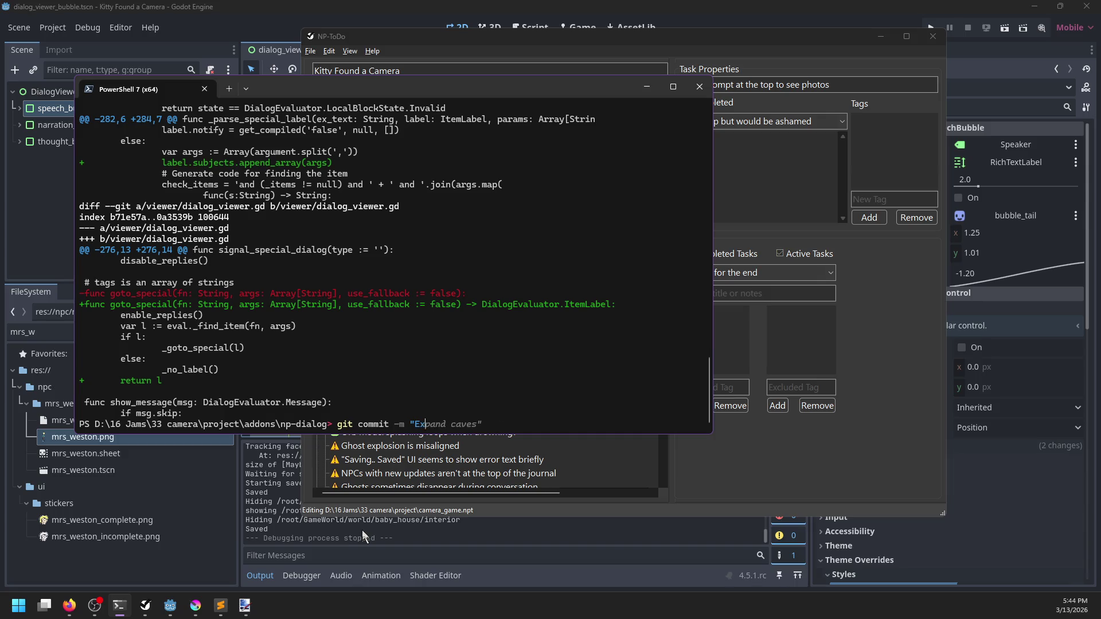
{"action": "type", "text": "jects of a label"}
{"action": "key", "text": "ctrl+BackSpace"}
{"action": "key", "text": "ctrl+BackSpace"}
{"action": "key", "text": "ctrl+BackSpace"}
{"action": "type", "text": "Conveniently expose the subjects of a label\""}
{"action": "key", "text": "Return"}
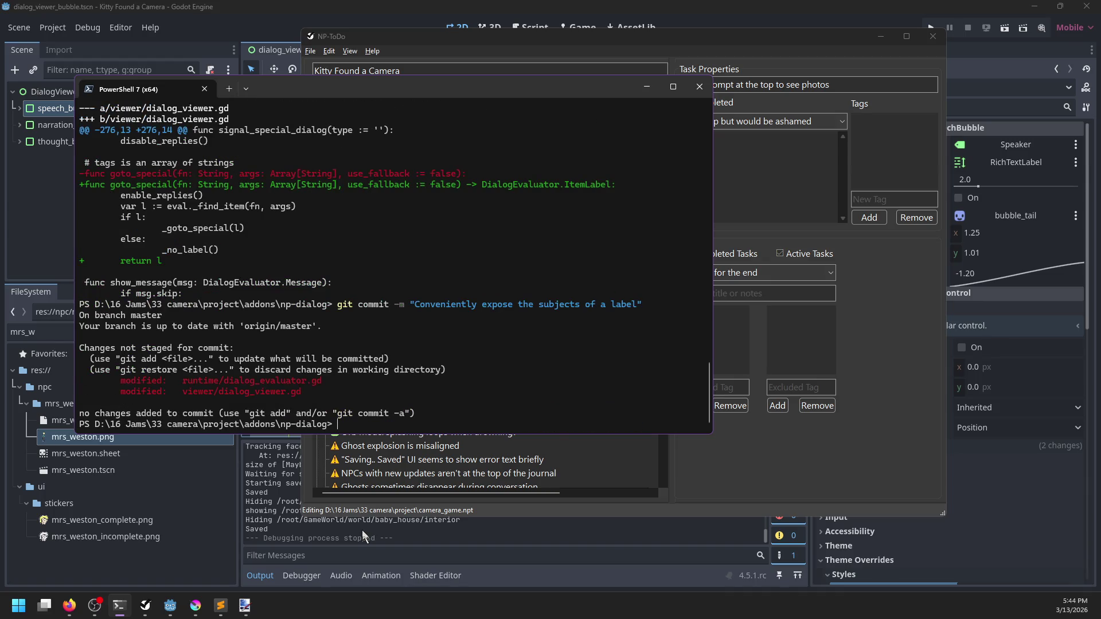
{"action": "key", "text": "Up"}
{"action": "type", "text": "a"}
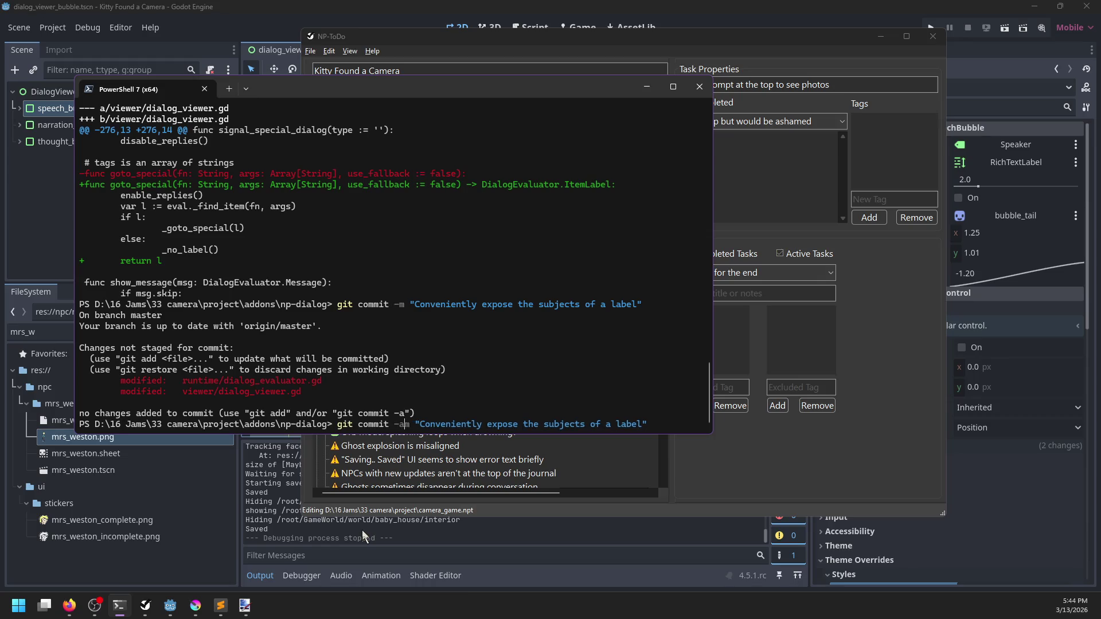
{"action": "key", "text": "Return"}
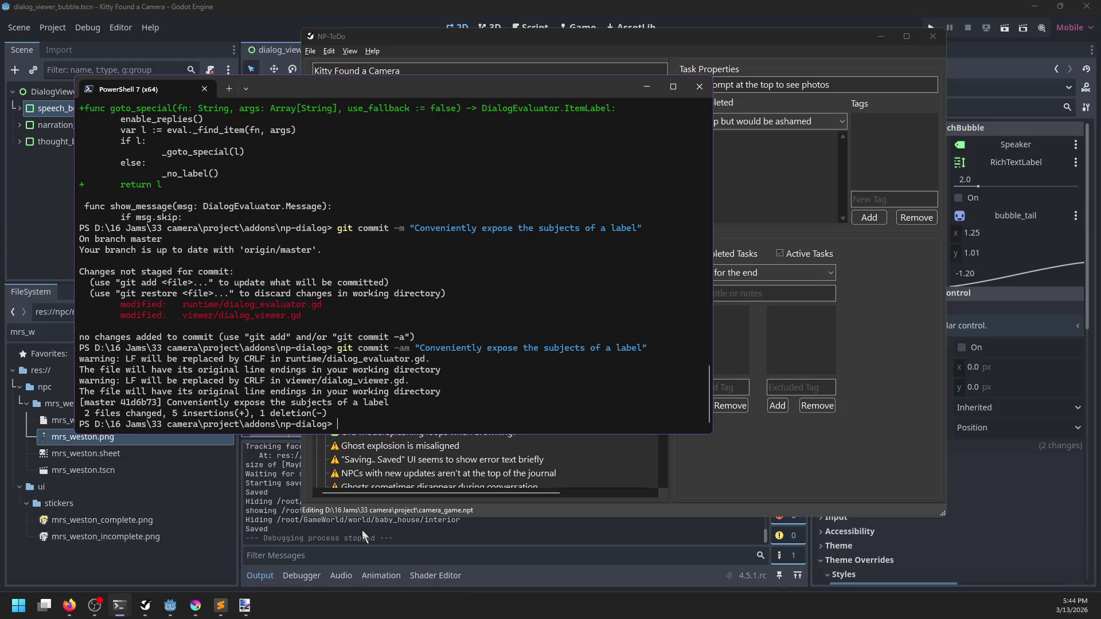
Check git status, push the addon commit, and head back up toward the project folder
{"action": "type", "text": "git status"}
{"action": "key", "text": "Return"}
{"action": "type", "text": "cd"}
{"action": "key", "text": "BackSpace"}
{"action": "key", "text": "BackSpace"}
{"action": "key", "text": "BackSpace"}
{"action": "type", "text": "git push"}
{"action": "key", "text": "Return"}
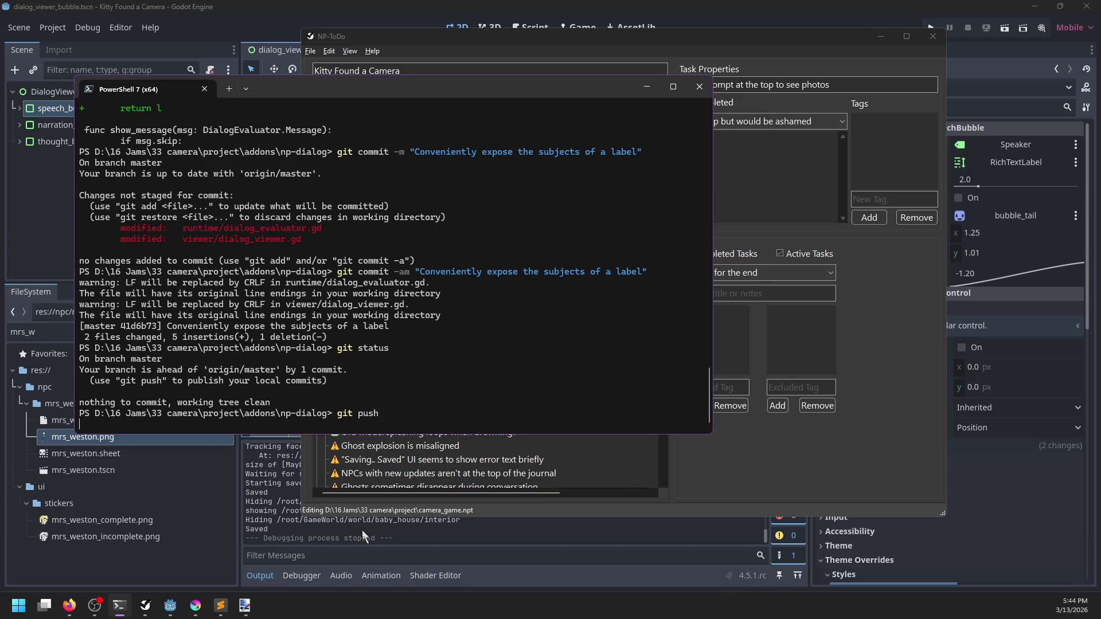
{"action": "type", "text": "cd ../."}
{"action": "key", "text": "Return"}
{"action": "type", "text": "cd ../."}
{"action": "key", "text": "BackSpace"}
{"action": "key", "text": "BackSpace"}
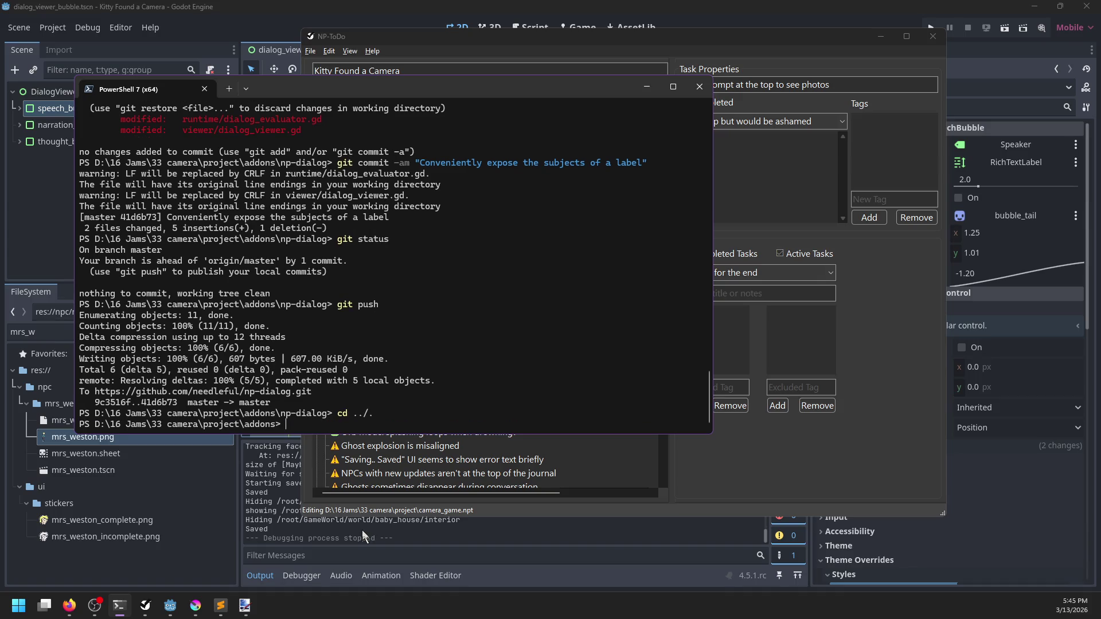
Return to the project folder, check git status, and stage everything with git add
{"action": "key", "text": "Return"}
{"action": "type", "text": "git status"}
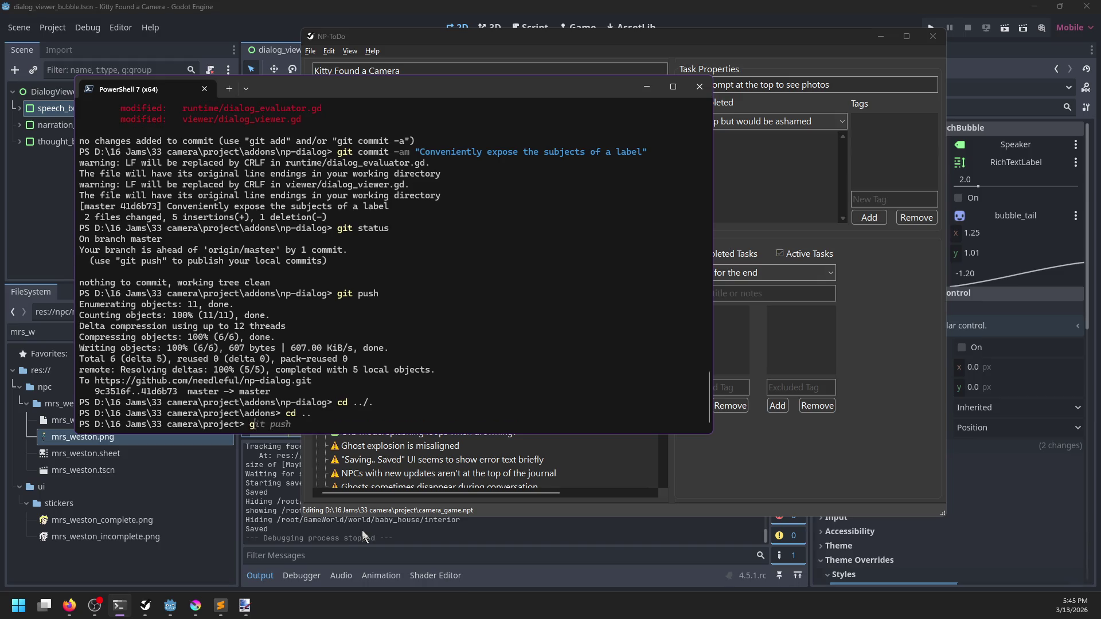
{"action": "key", "text": "Return"}
{"action": "type", "text": "git add ."}
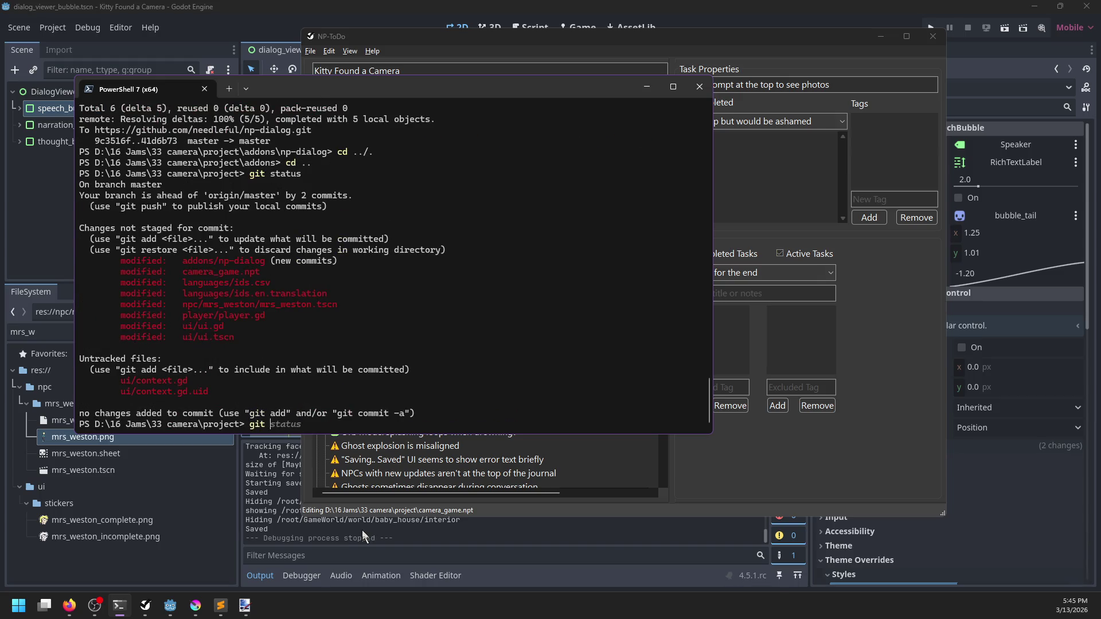
{"action": "key", "text": "Return"}
Commit the project with message 'Display the photo used in conversation and its subject'
{"action": "type", "text": "git commit -m \""}
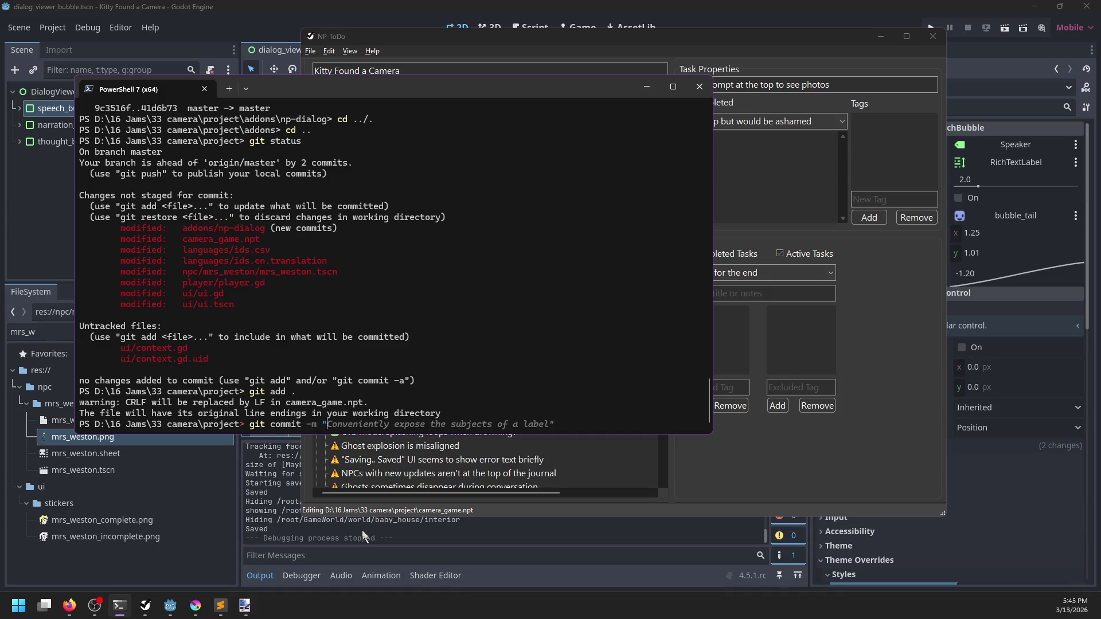
{"action": "type", "text": "Display the context of a phot"}
{"action": "key", "text": "ctrl+BackSpace"}
{"action": "key", "text": "ctrl+BackSpace"}
{"action": "key", "text": "ctrl+BackSpace"}
{"action": "type", "text": "hoto used in conver"}
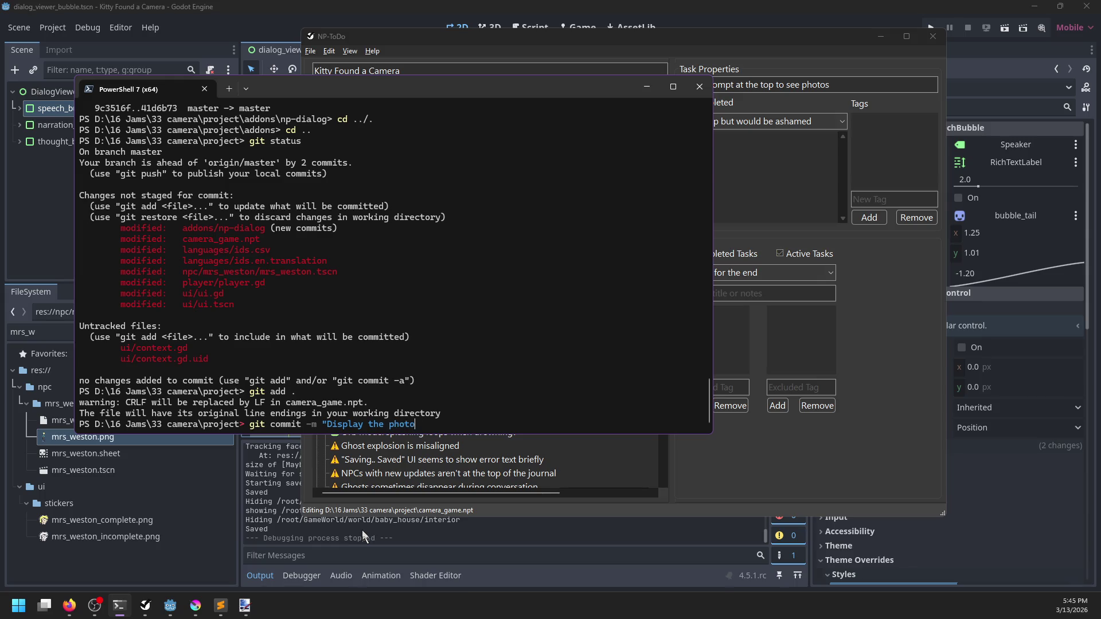
{"action": "type", "text": "sation and the subjec"}
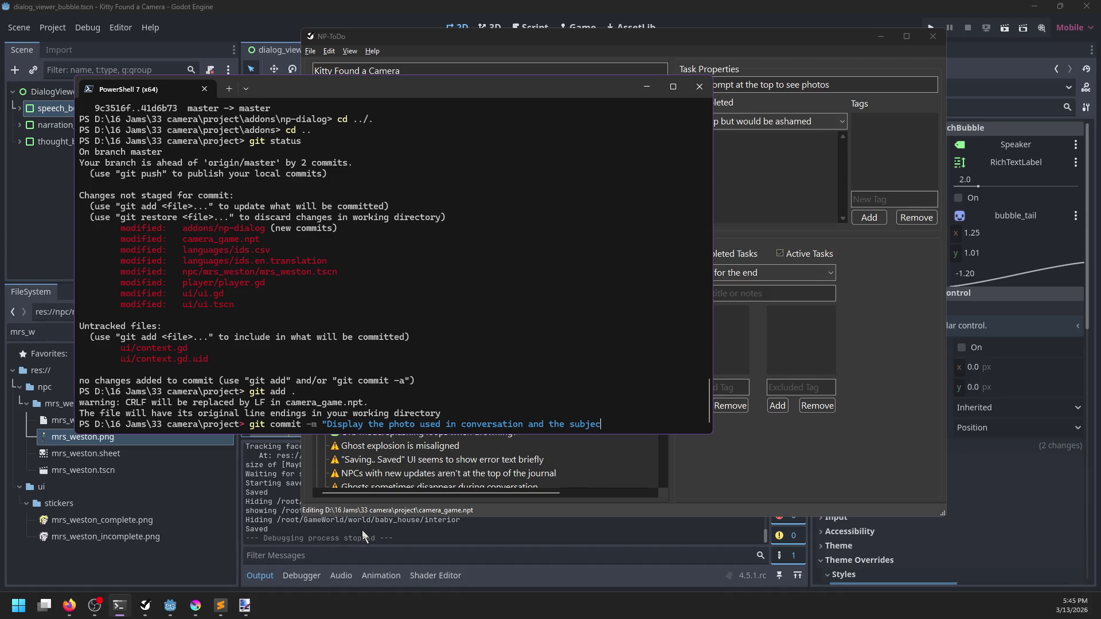
{"action": "key", "text": "ctrl+BackSpace"}
{"action": "key", "text": "ctrl+BackSpace"}
{"action": "type", "text": "\""}
{"action": "key", "text": "Return"}
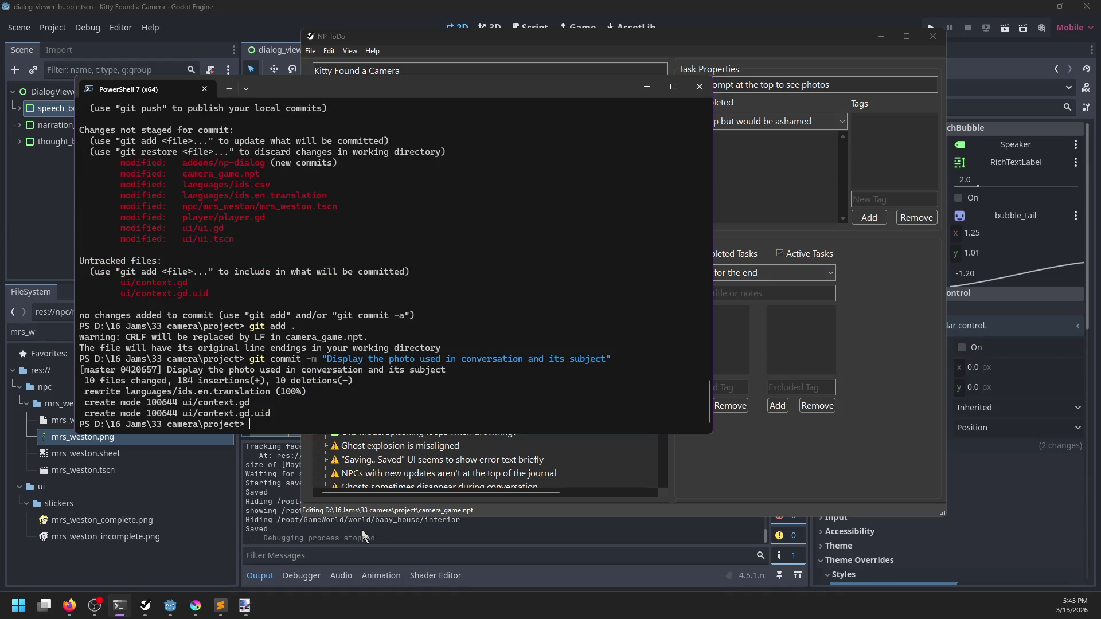
Inspect the mrs_weston character in Godot's 3D view, then return to dialog_viewer_bubble and NP-ToDo
{"action": "left_click", "coordinate": [373, 37]}
{"action": "left_click", "coordinate": [170, 606]}
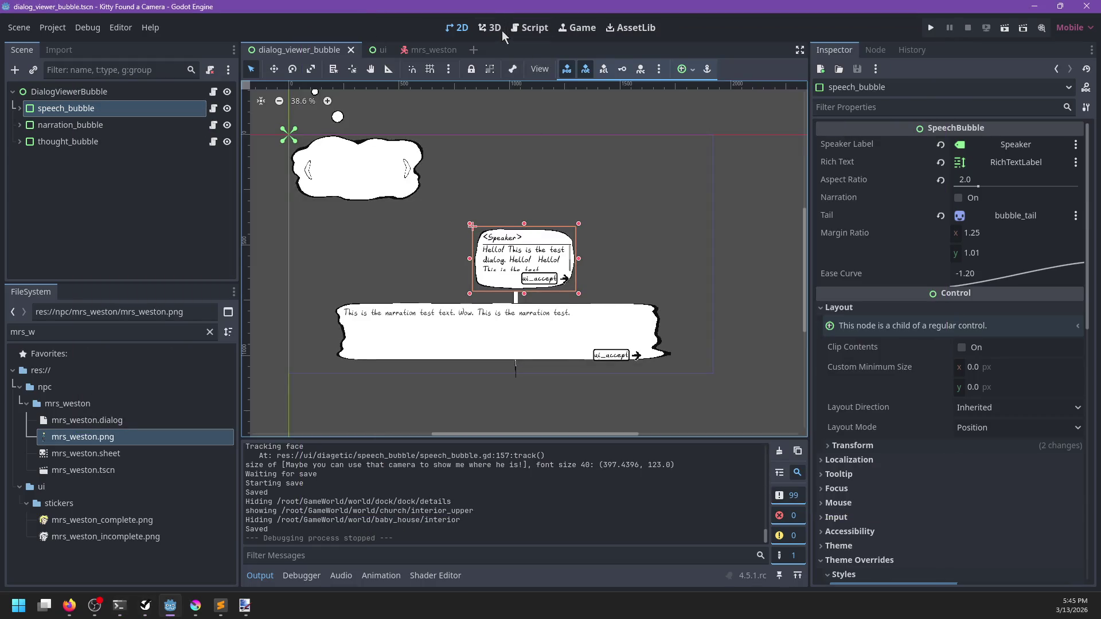
{"action": "left_click", "coordinate": [496, 29]}
{"action": "left_click", "coordinate": [424, 49]}
{"action": "scroll", "coordinate": [592, 308], "scroll_direction": "up", "scroll_amount": 10}
{"action": "left_click_drag", "start_coordinate": [591, 301], "coordinate": [652, 306]}
{"action": "scroll", "coordinate": [649, 293], "scroll_direction": "up", "scroll_amount": 3}
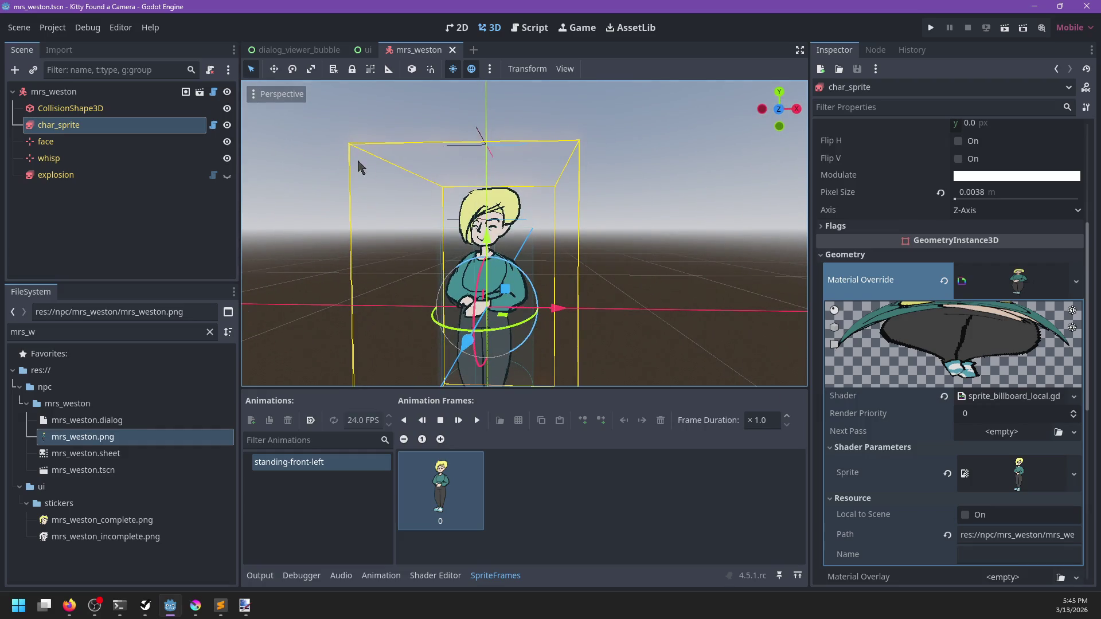
{"action": "left_click", "coordinate": [278, 50]}
{"action": "key", "text": "alt+Tab"}
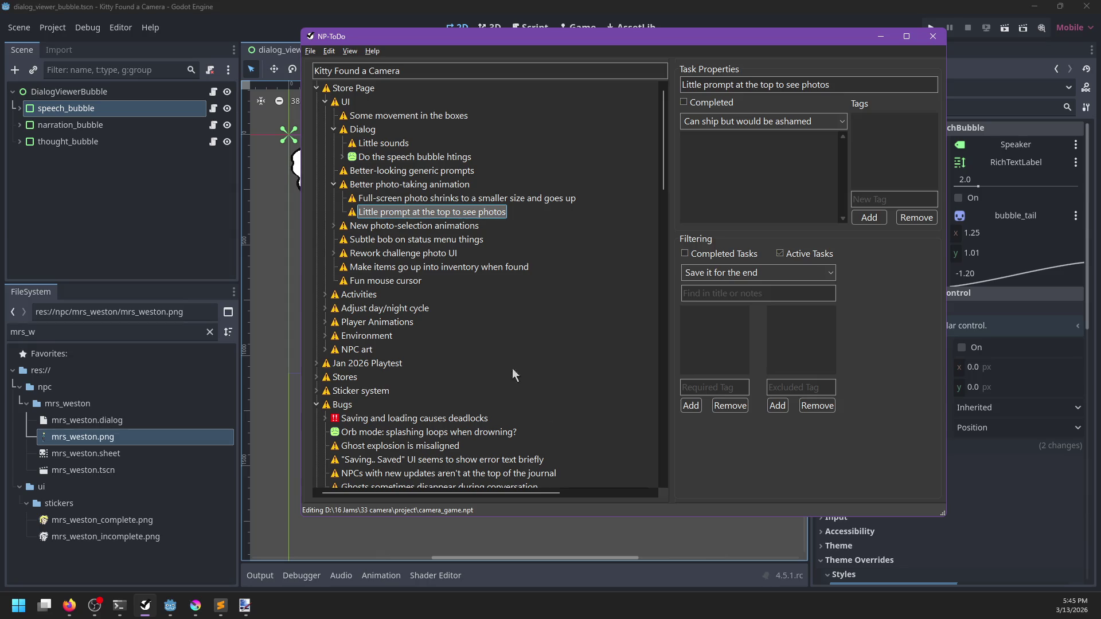
Set the Better-looking generic prompts task's priority to Could ship
{"action": "left_click", "coordinate": [398, 171]}
{"action": "right_click", "coordinate": [396, 170]}
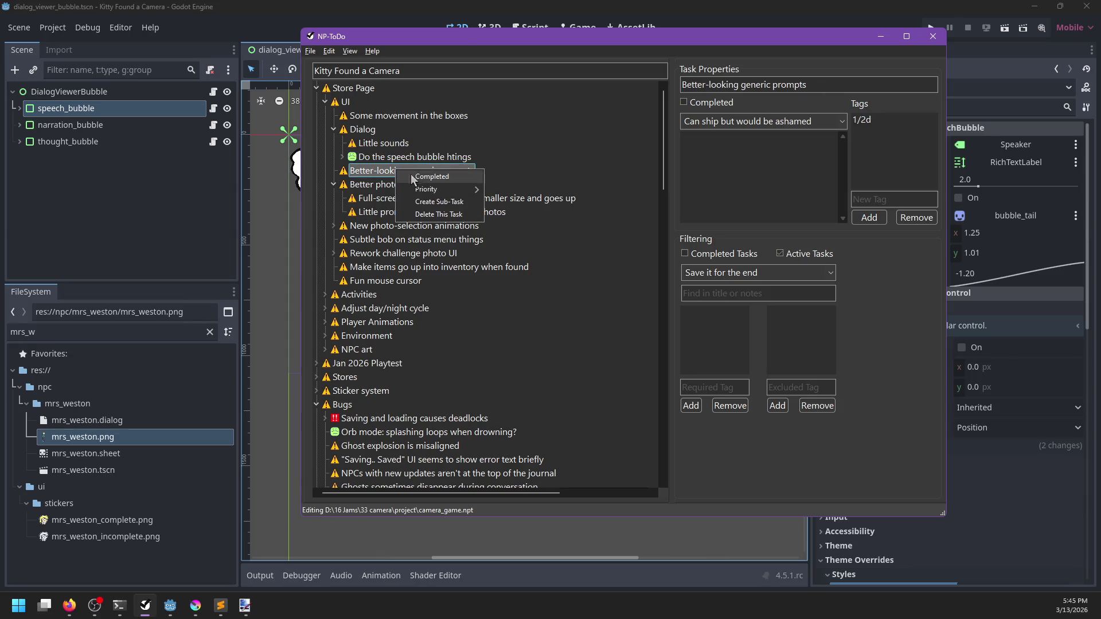
{"action": "left_click", "coordinate": [505, 184]}
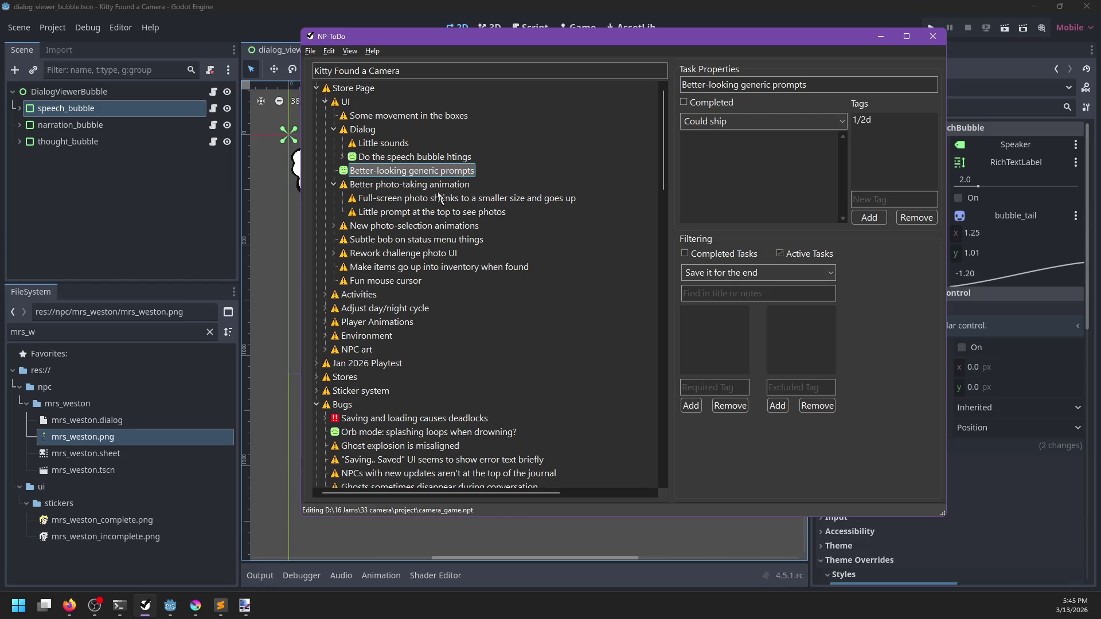
{"action": "left_click", "coordinate": [409, 187]}
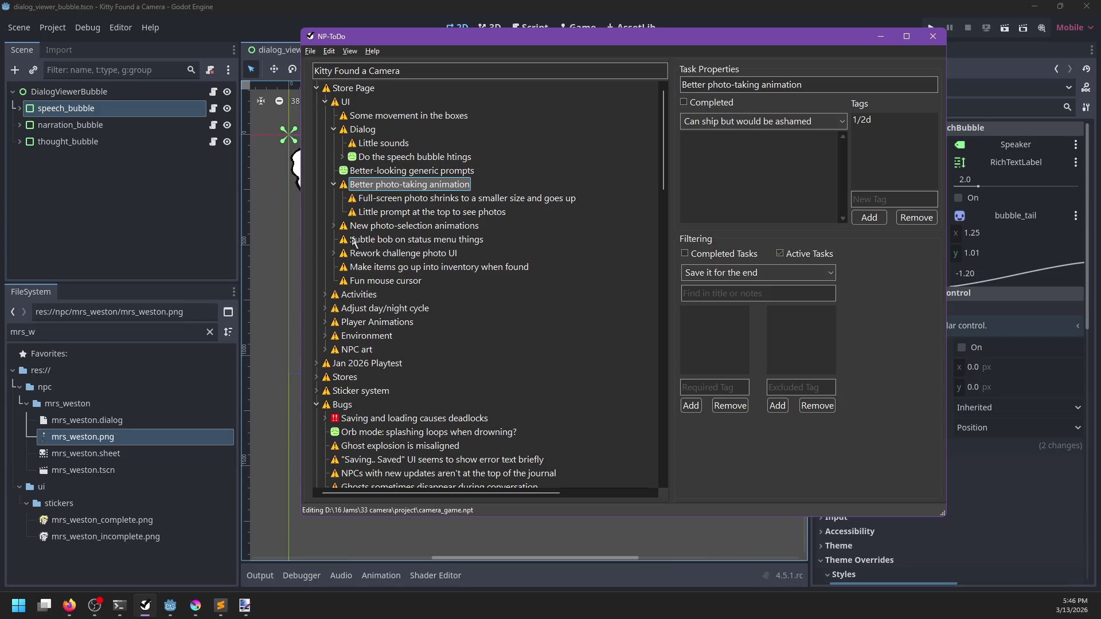
Mark New photo-selection animations, Grow to view photo and Photo picking in dialog as Could ship
{"action": "left_click", "coordinate": [335, 226]}
{"action": "left_click", "coordinate": [374, 241]}
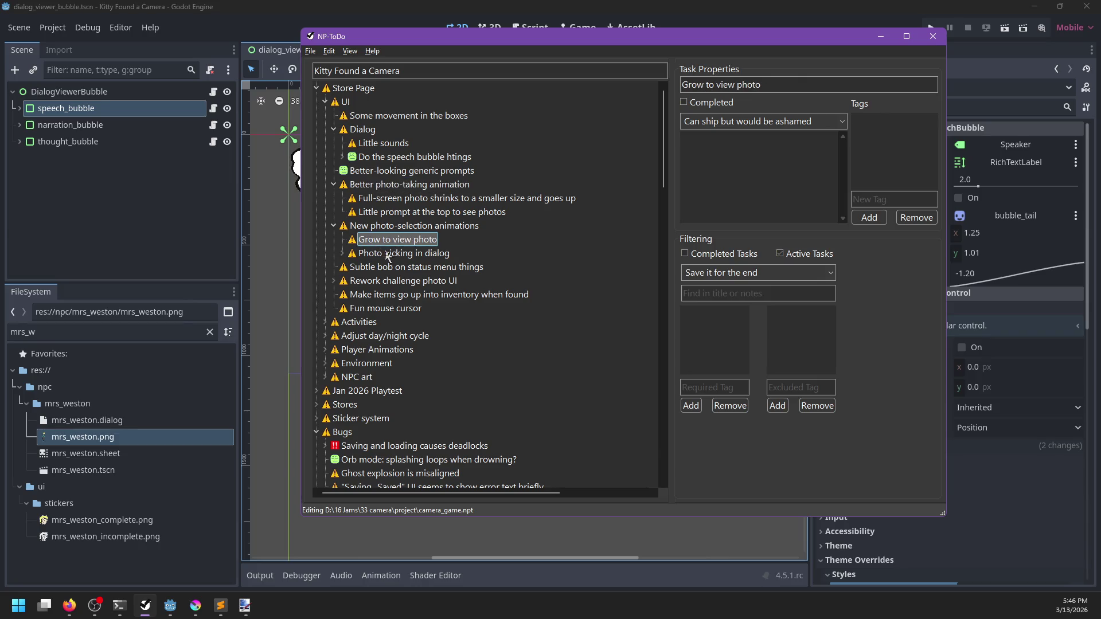
{"action": "left_click", "coordinate": [387, 254]}
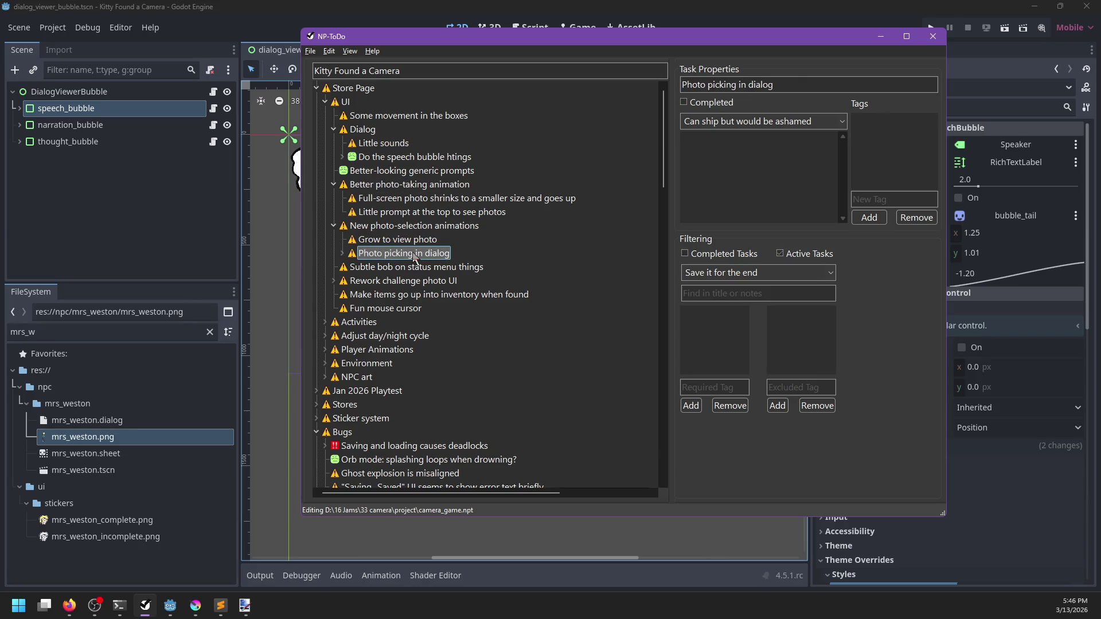
{"action": "right_click", "coordinate": [382, 227]}
{"action": "mouse_move", "coordinate": [422, 243]}
{"action": "left_click", "coordinate": [505, 273]}
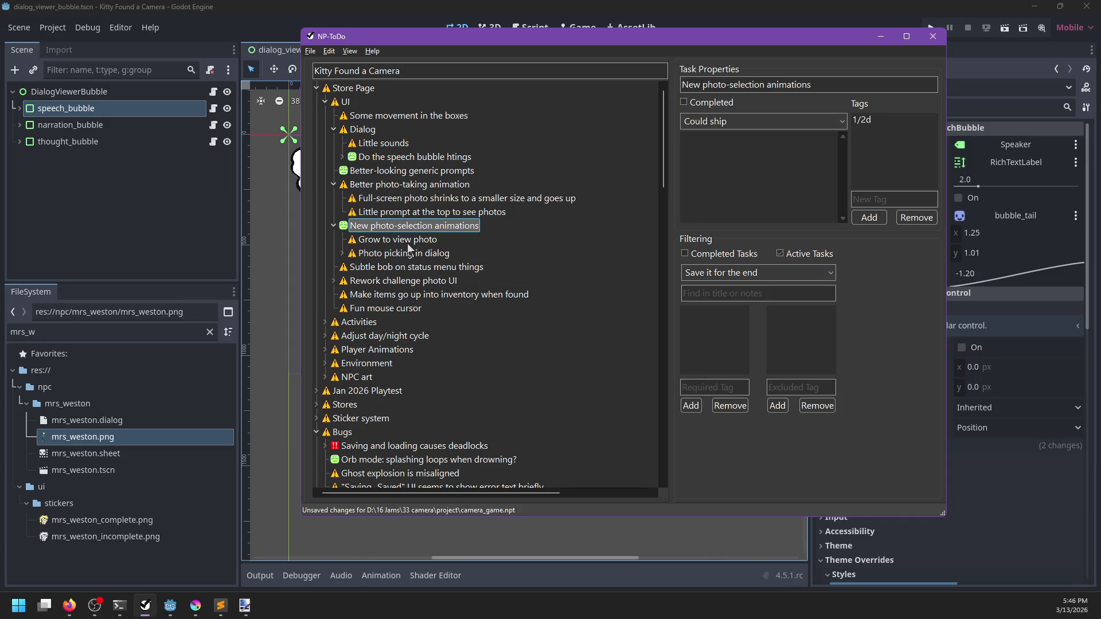
{"action": "right_click", "coordinate": [421, 240]}
{"action": "mouse_move", "coordinate": [459, 259]}
{"action": "left_click", "coordinate": [522, 282]}
{"action": "right_click", "coordinate": [423, 254]}
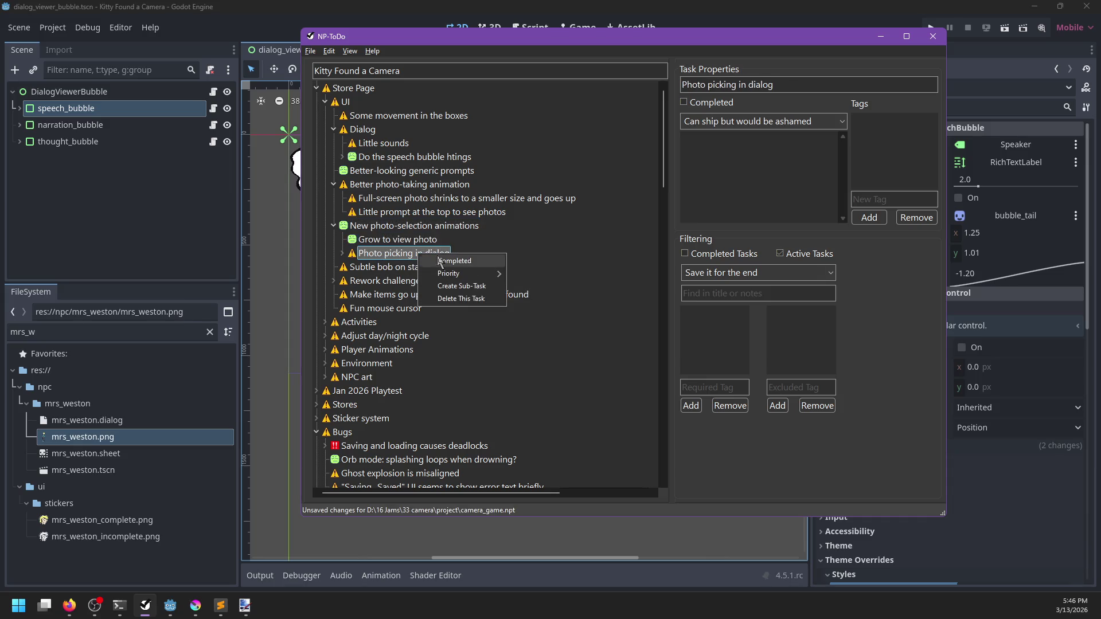
{"action": "mouse_move", "coordinate": [497, 274]}
{"action": "left_click", "coordinate": [540, 300]}
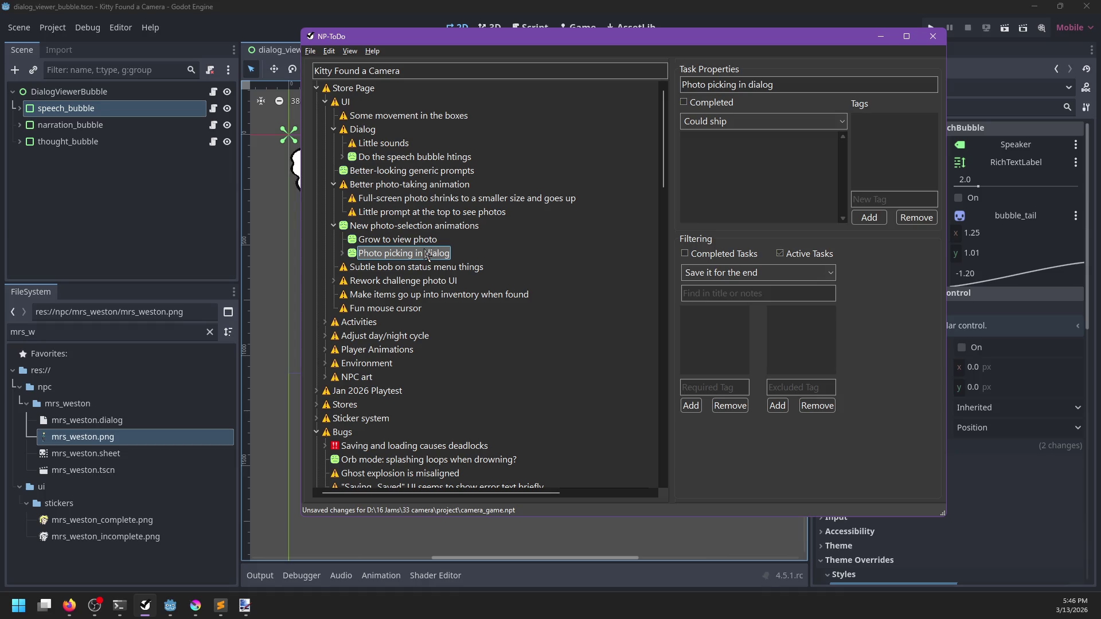
Save the task list, collapse the photo-selection group, and return to Godot
{"action": "key", "text": "ctrl+s"}
{"action": "left_click", "coordinate": [333, 225]}
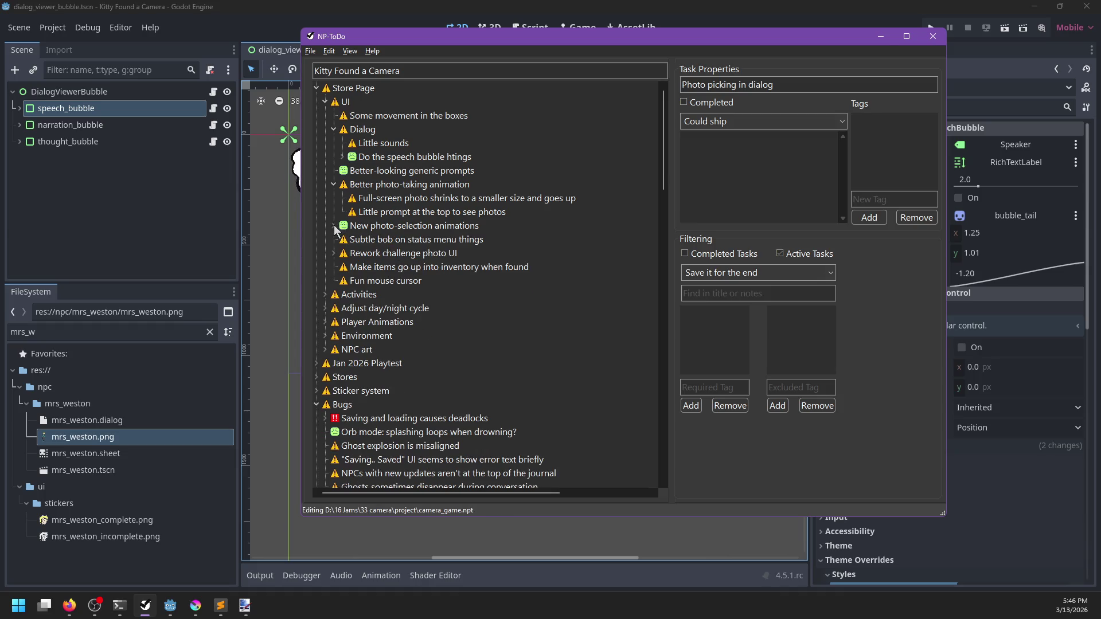
{"action": "left_click", "coordinate": [379, 239]}
{"action": "left_click", "coordinate": [204, 252]}
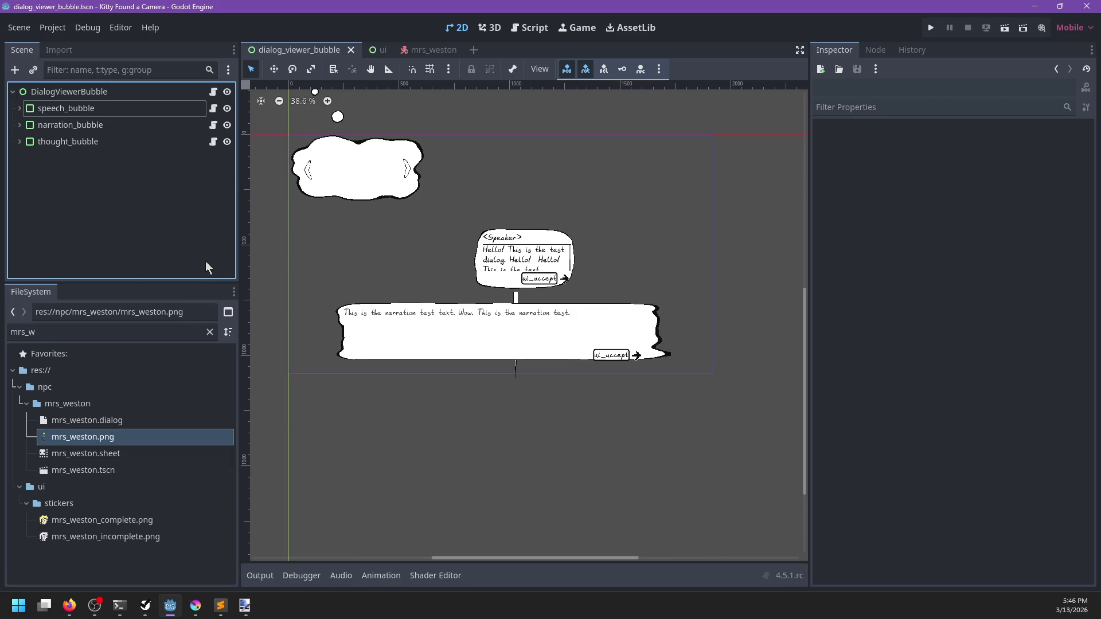
Filter the FileSystem for 'status' and open status.tscn in the 3D view
{"action": "double_click", "coordinate": [171, 333]}
{"action": "type", "text": "status"}
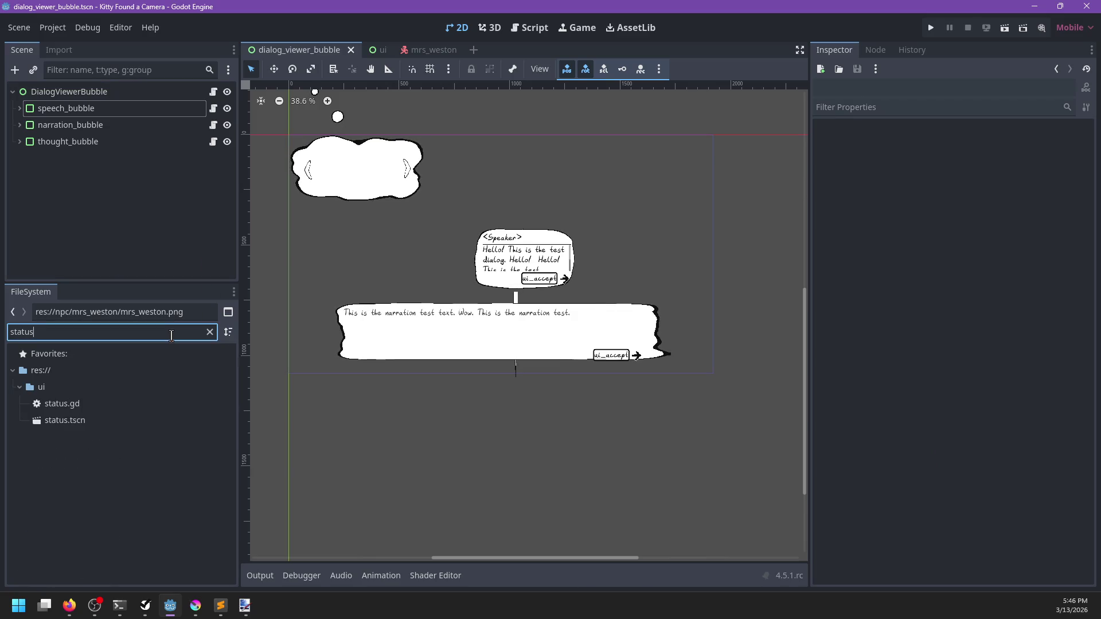
{"action": "double_click", "coordinate": [87, 421]}
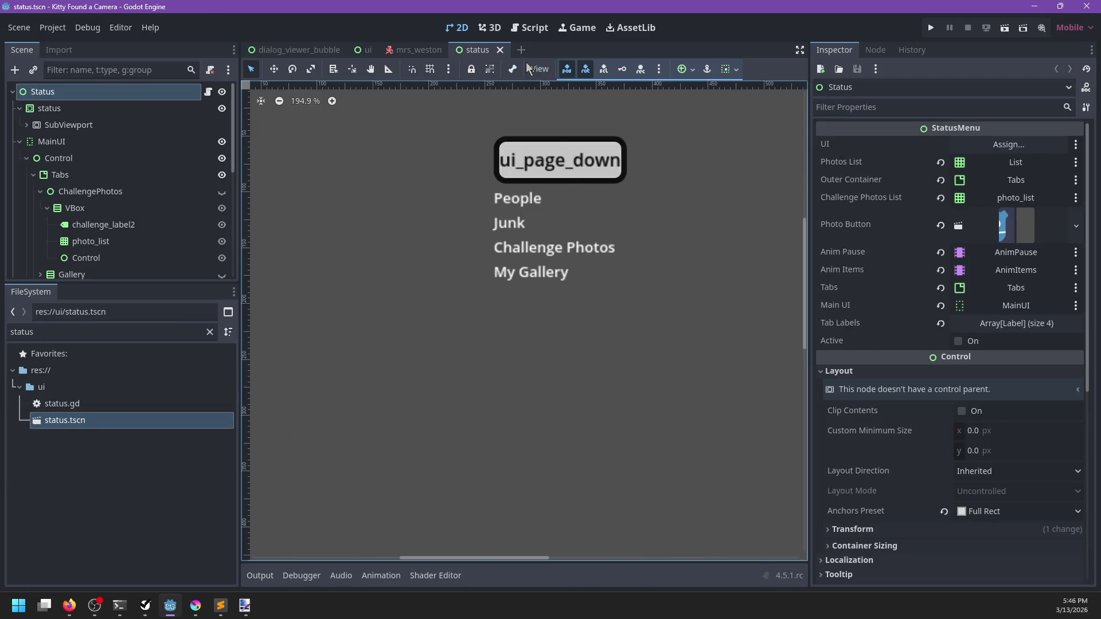
{"action": "left_click", "coordinate": [489, 28]}
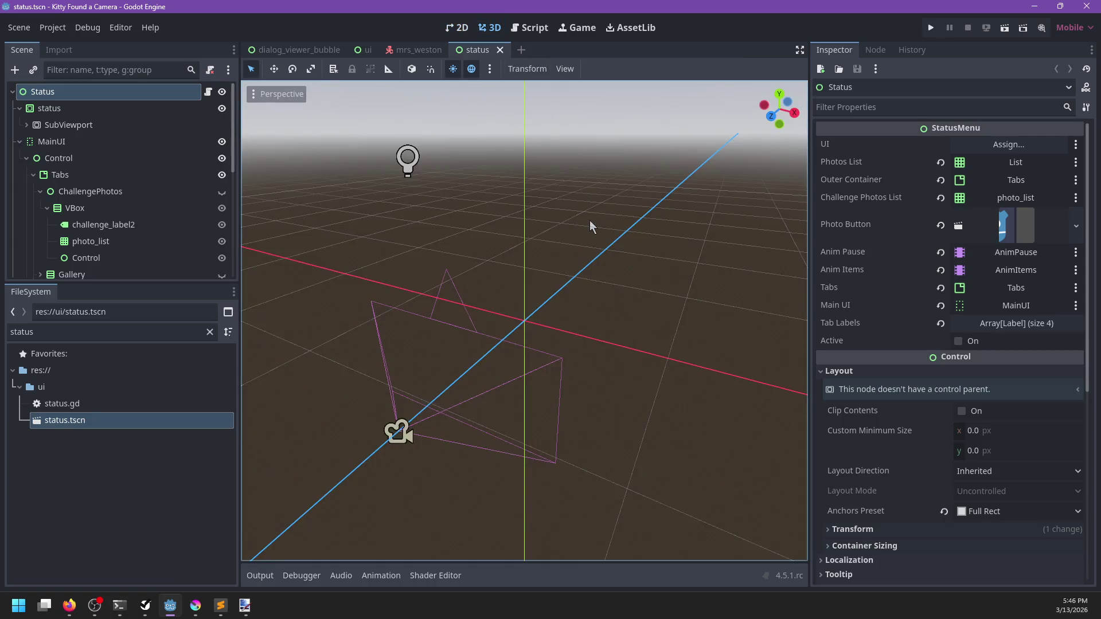
Expand status > SubViewport in the scene tree and select the AnimItems player
{"action": "left_click", "coordinate": [20, 108]}
{"action": "left_click", "coordinate": [19, 124]}
{"action": "left_click", "coordinate": [19, 126]}
{"action": "scroll", "coordinate": [82, 155], "scroll_direction": "down", "scroll_amount": 2}
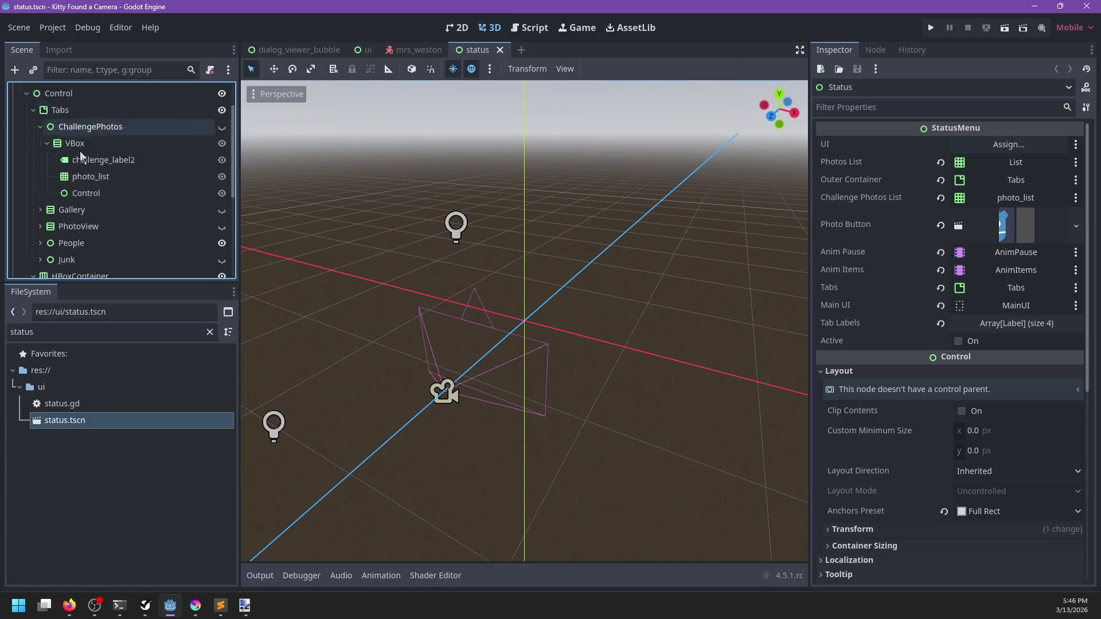
{"action": "scroll", "coordinate": [82, 154], "scroll_direction": "down", "scroll_amount": 4}
{"action": "scroll", "coordinate": [80, 172], "scroll_direction": "up", "scroll_amount": 6}
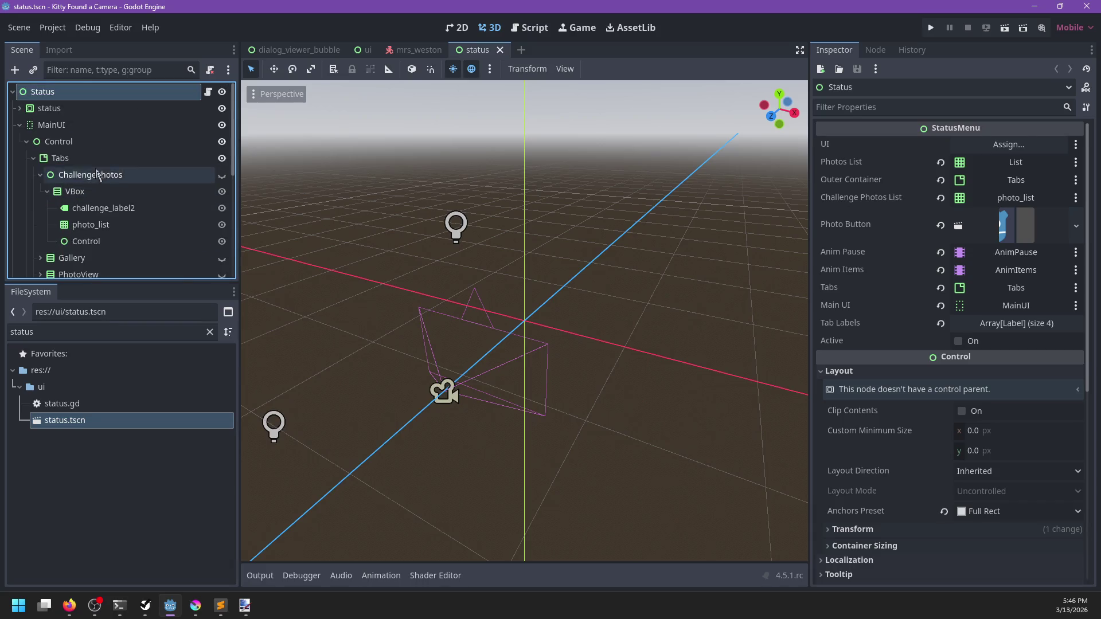
{"action": "left_click", "coordinate": [19, 125]}
{"action": "left_click", "coordinate": [19, 109]}
{"action": "left_click", "coordinate": [63, 125]}
{"action": "left_click", "coordinate": [26, 125]}
{"action": "left_click", "coordinate": [54, 142]}
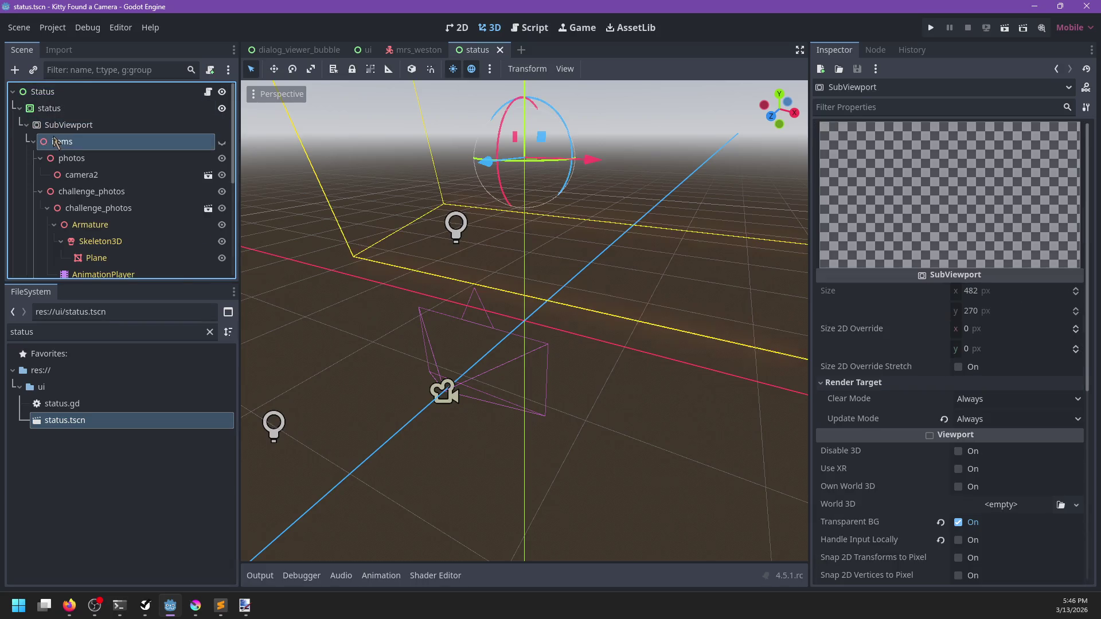
{"action": "left_click", "coordinate": [33, 142]}
{"action": "left_click", "coordinate": [72, 208]}
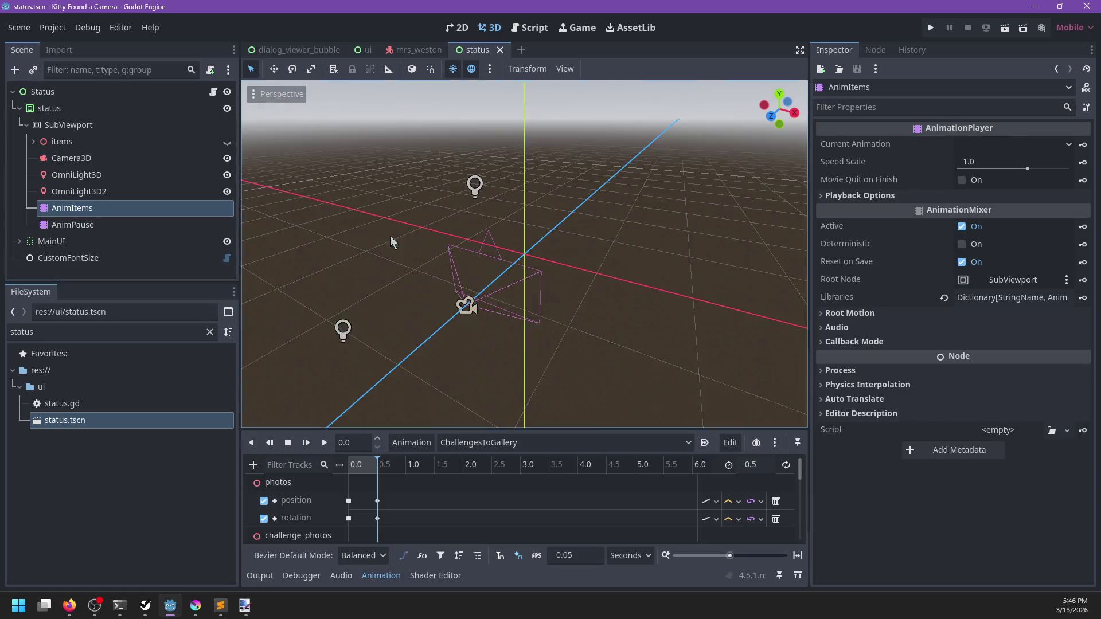
Preview AnimItems at 0.5 s, then select AnimPause and set its playhead to 0.65 s
{"action": "left_click_drag", "start_coordinate": [390, 236], "coordinate": [510, 346]}
{"action": "scroll", "coordinate": [376, 492], "scroll_direction": "down", "scroll_amount": 2}
{"action": "scroll", "coordinate": [373, 496], "scroll_direction": "up", "scroll_amount": 3}
{"action": "left_click", "coordinate": [373, 501]}
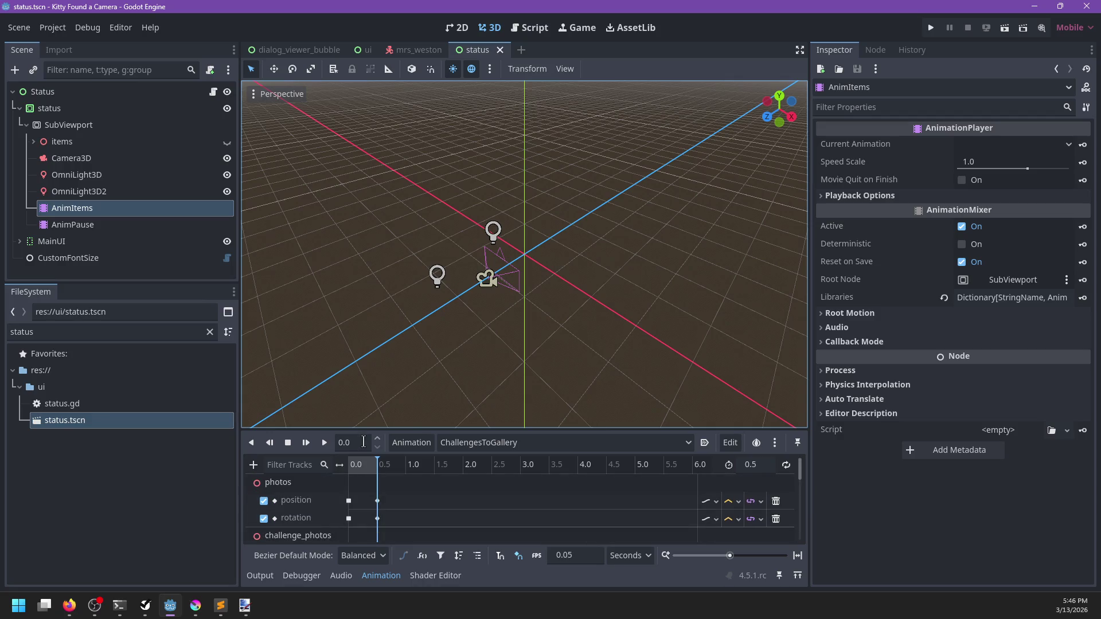
{"action": "left_click", "coordinate": [466, 444]}
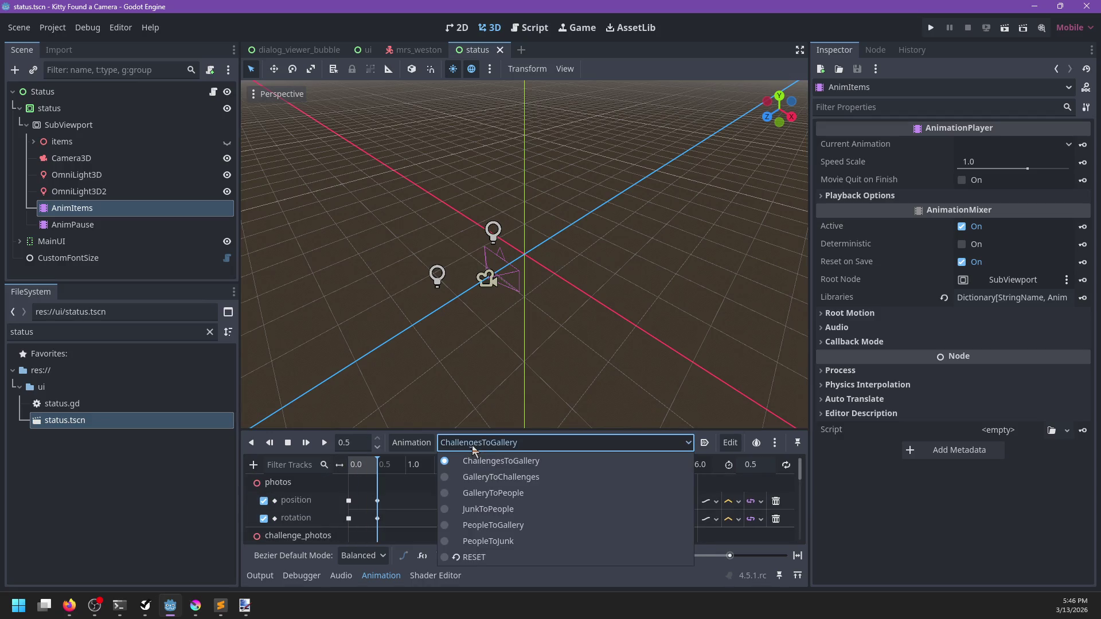
{"action": "left_click", "coordinate": [95, 230]}
{"action": "left_click", "coordinate": [386, 466]}
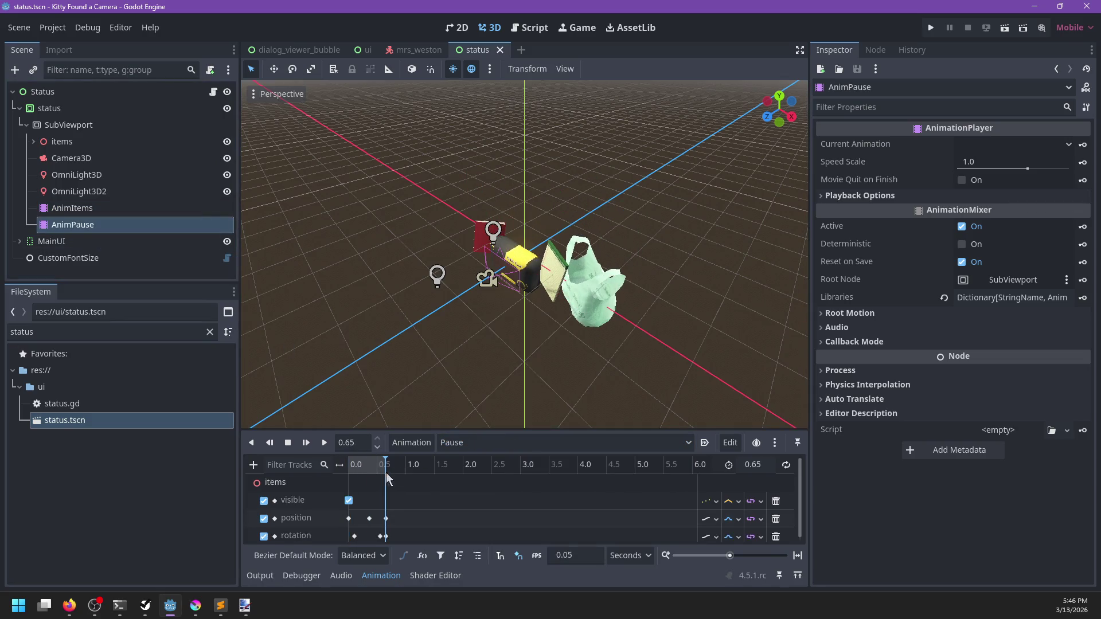
Expand items to list photos, challenge_photos, journal and inventory, then reselect AnimItems
{"action": "left_click", "coordinate": [33, 141]}
{"action": "left_click", "coordinate": [43, 160]}
{"action": "left_click", "coordinate": [40, 175]}
{"action": "left_click", "coordinate": [40, 192]}
{"action": "left_click", "coordinate": [40, 208]}
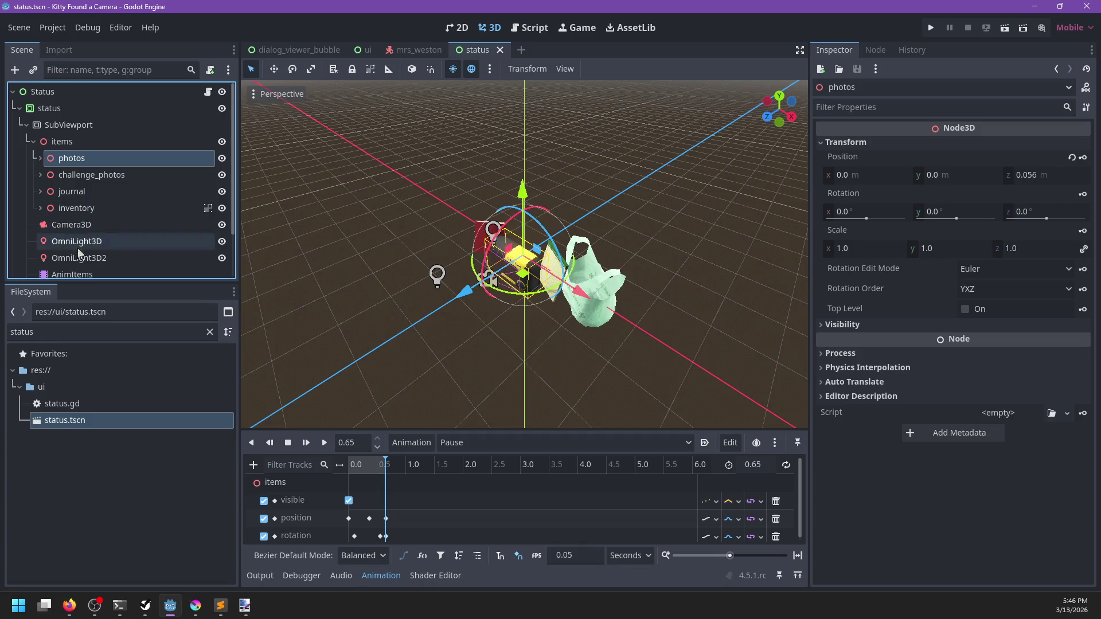
{"action": "scroll", "coordinate": [86, 255], "scroll_direction": "down", "scroll_amount": 3}
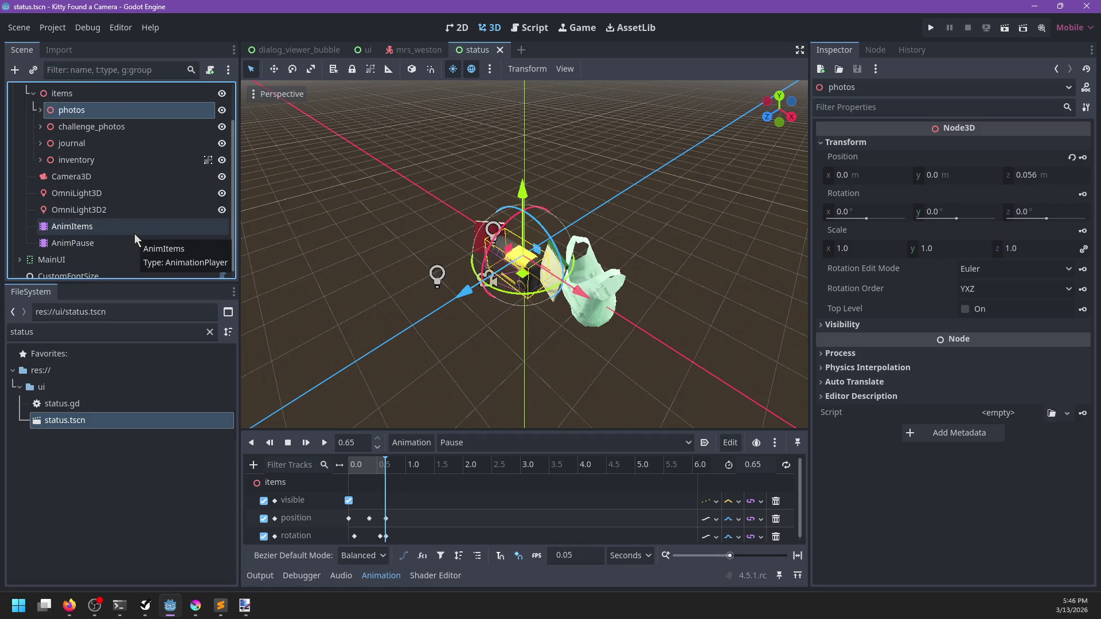
{"action": "left_click", "coordinate": [474, 442]}
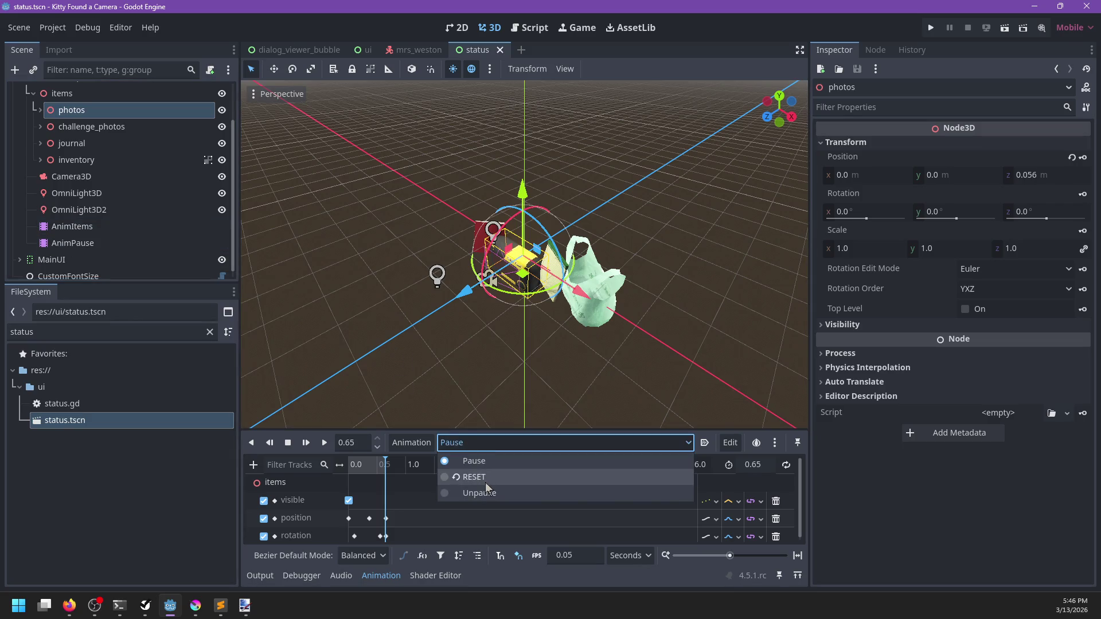
{"action": "left_click", "coordinate": [71, 226]}
Remove the Animation Clips track from the ChallengesToGallery animation
{"action": "scroll", "coordinate": [401, 487], "scroll_direction": "down", "scroll_amount": 2}
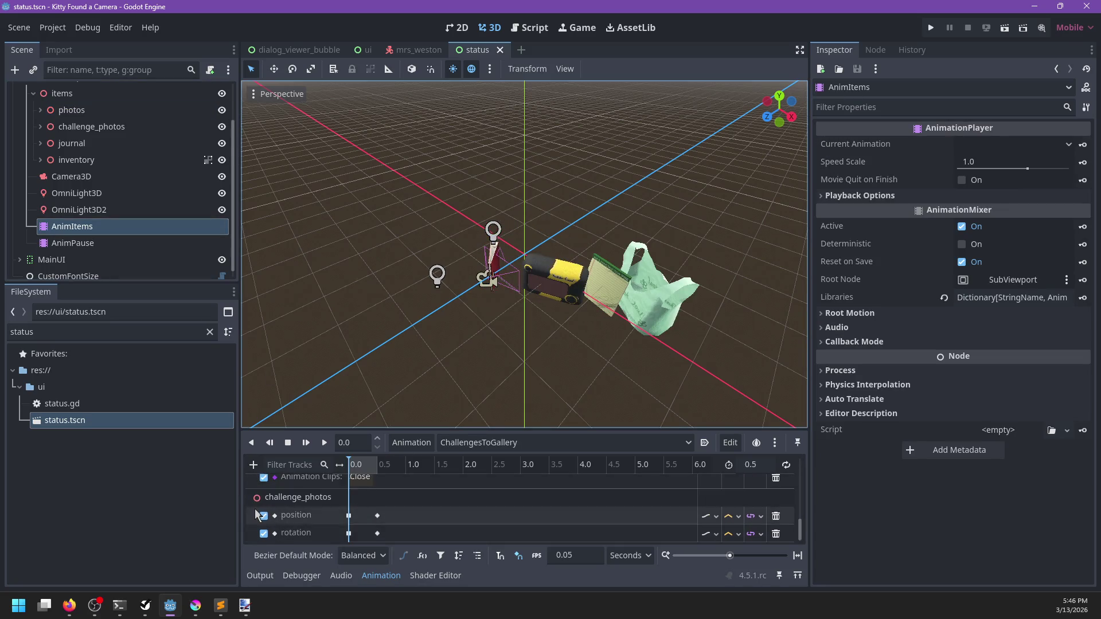
{"action": "scroll", "coordinate": [263, 515], "scroll_direction": "up", "scroll_amount": 2}
{"action": "key", "text": "ctrl+z"}
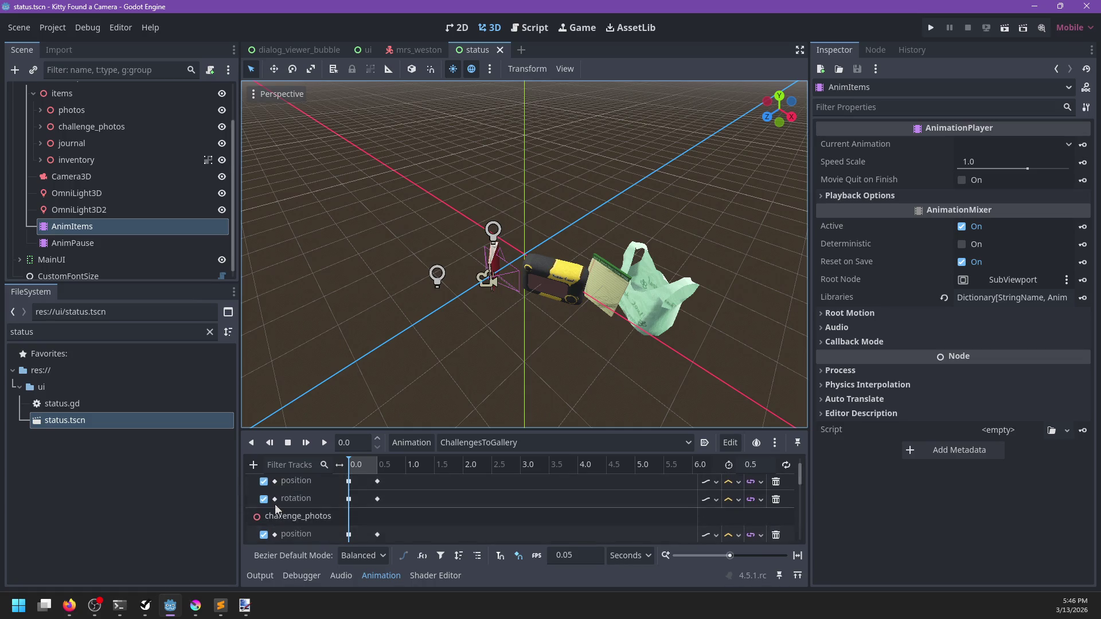
Expand the inventory, journal, challenge_photos and photos nodes to show their children, then select photos
{"action": "left_click", "coordinate": [62, 112]}
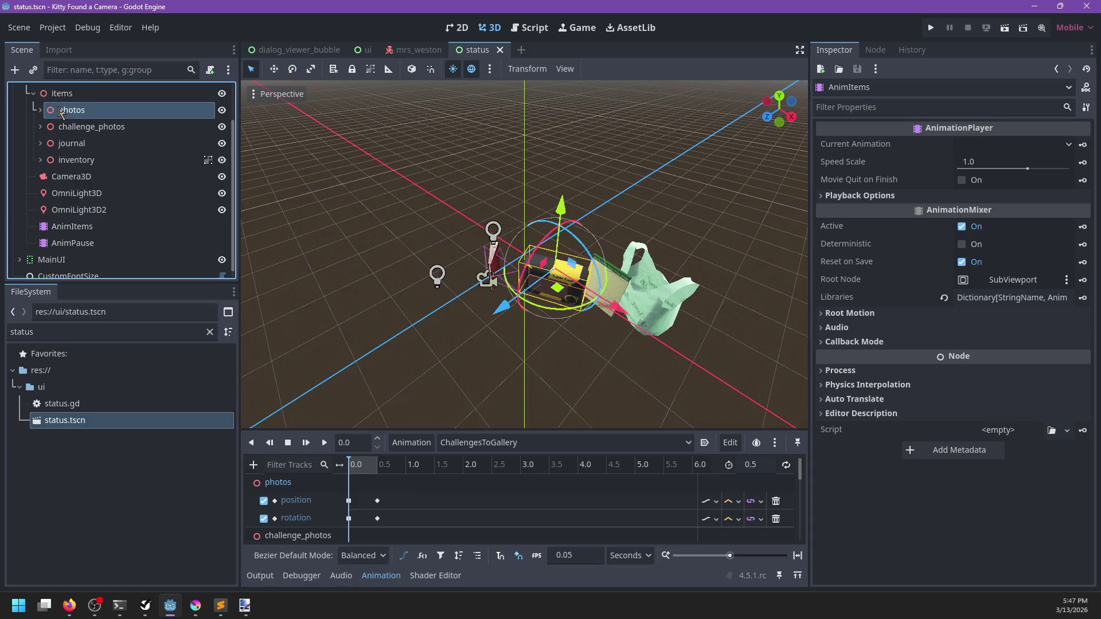
{"action": "left_click", "coordinate": [75, 160]}
{"action": "left_click", "coordinate": [41, 160]}
{"action": "left_click", "coordinate": [41, 143]}
{"action": "left_click", "coordinate": [40, 127]}
{"action": "left_click", "coordinate": [40, 110]}
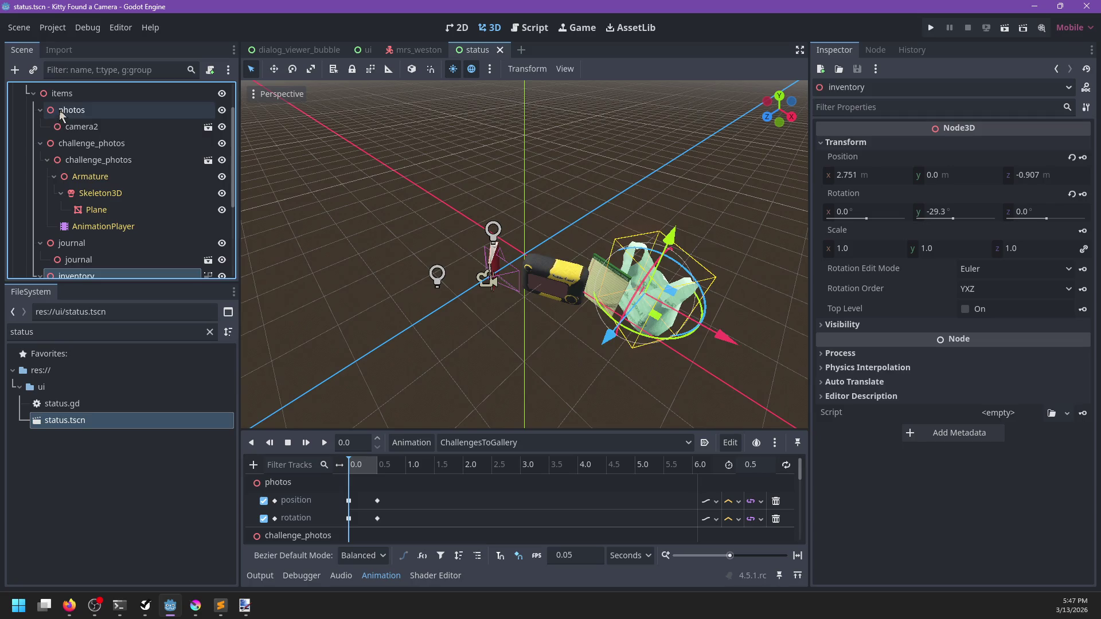
{"action": "left_click", "coordinate": [63, 111]}
Rewind the animation and scrub it from 0.0 to 0.5 s with challenge_photos selected
{"action": "left_click", "coordinate": [355, 470]}
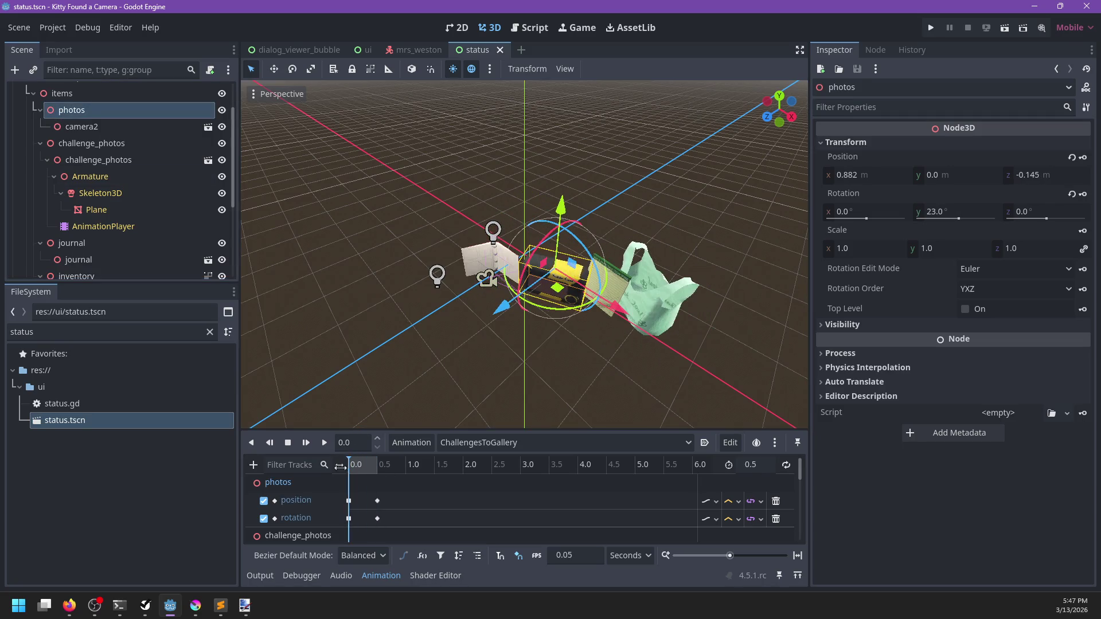
{"action": "left_click", "coordinate": [119, 148]}
{"action": "mouse_move", "coordinate": [356, 465]}
{"action": "left_mouse_down"}
{"action": "mouse_move", "coordinate": [398, 463]}
{"action": "mouse_move", "coordinate": [342, 465]}
{"action": "mouse_move", "coordinate": [412, 462]}
{"action": "mouse_move", "coordinate": [360, 463]}
{"action": "mouse_move", "coordinate": [383, 465]}
{"action": "left_mouse_up"}
Inspect the journal and inventory nodes at 0.5 s, then collapse challenge_photos and items
{"action": "scroll", "coordinate": [362, 497], "scroll_direction": "down", "scroll_amount": 2}
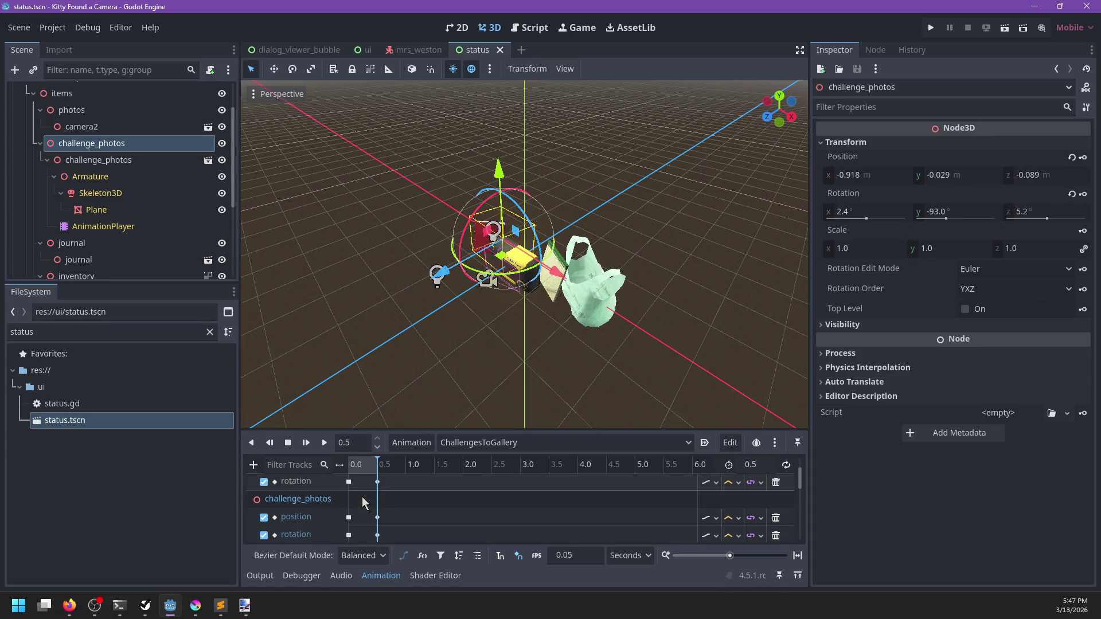
{"action": "left_click", "coordinate": [70, 243]}
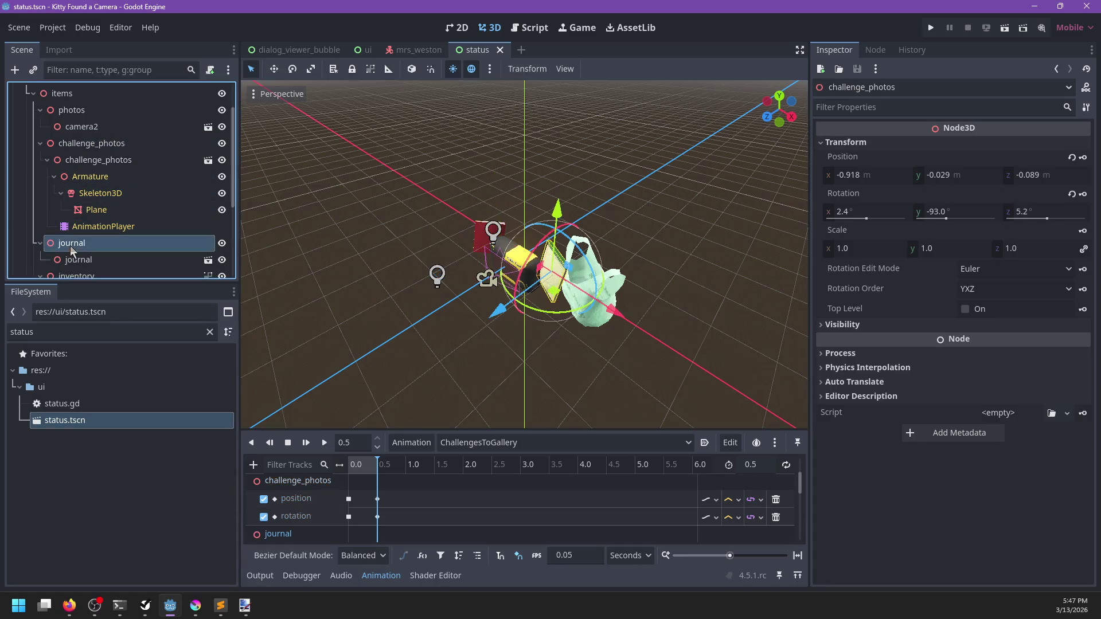
{"action": "scroll", "coordinate": [385, 482], "scroll_direction": "down", "scroll_amount": 2}
{"action": "scroll", "coordinate": [374, 482], "scroll_direction": "down", "scroll_amount": 2}
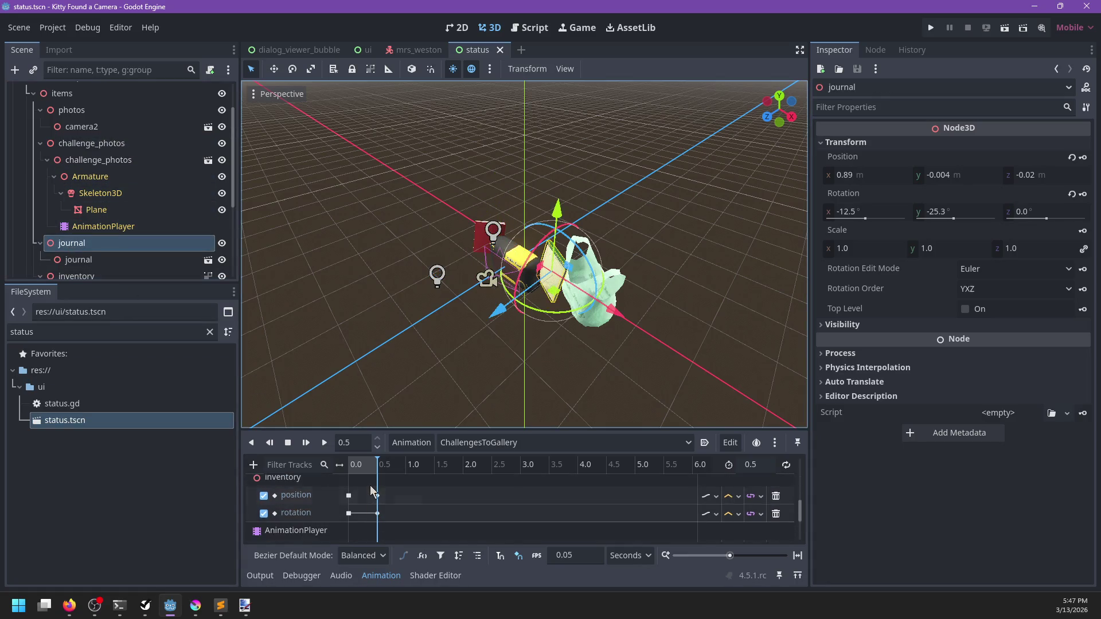
{"action": "scroll", "coordinate": [100, 261], "scroll_direction": "down", "scroll_amount": 2}
{"action": "left_click", "coordinate": [80, 253]}
{"action": "scroll", "coordinate": [364, 482], "scroll_direction": "up", "scroll_amount": 3}
{"action": "scroll", "coordinate": [370, 484], "scroll_direction": "down", "scroll_amount": 2}
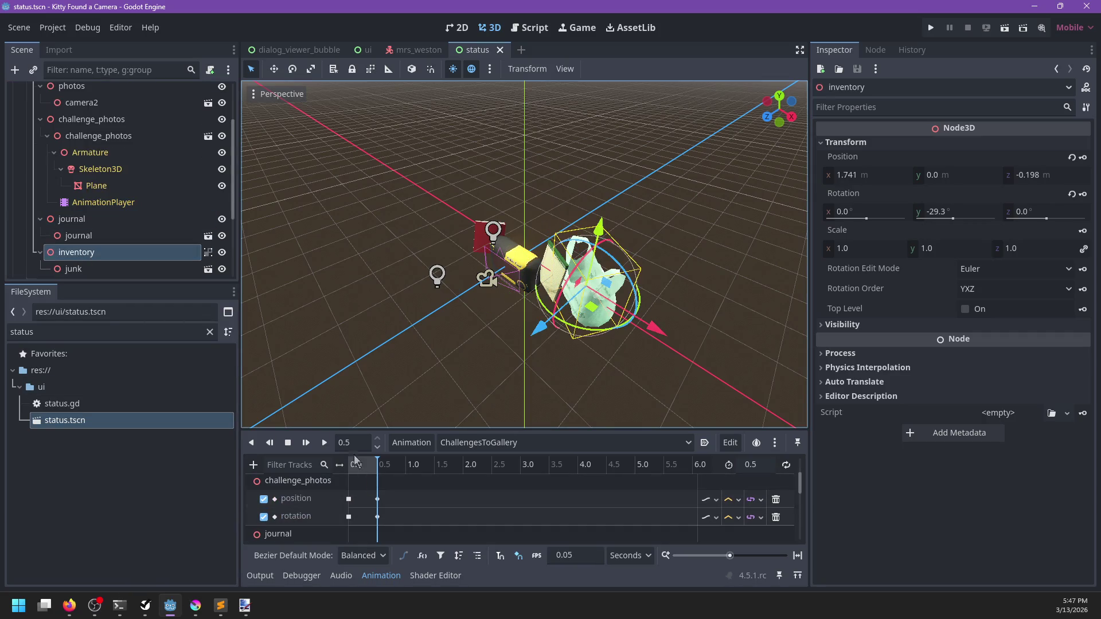
{"action": "scroll", "coordinate": [80, 195], "scroll_direction": "up", "scroll_amount": 3}
{"action": "left_click", "coordinate": [40, 191]}
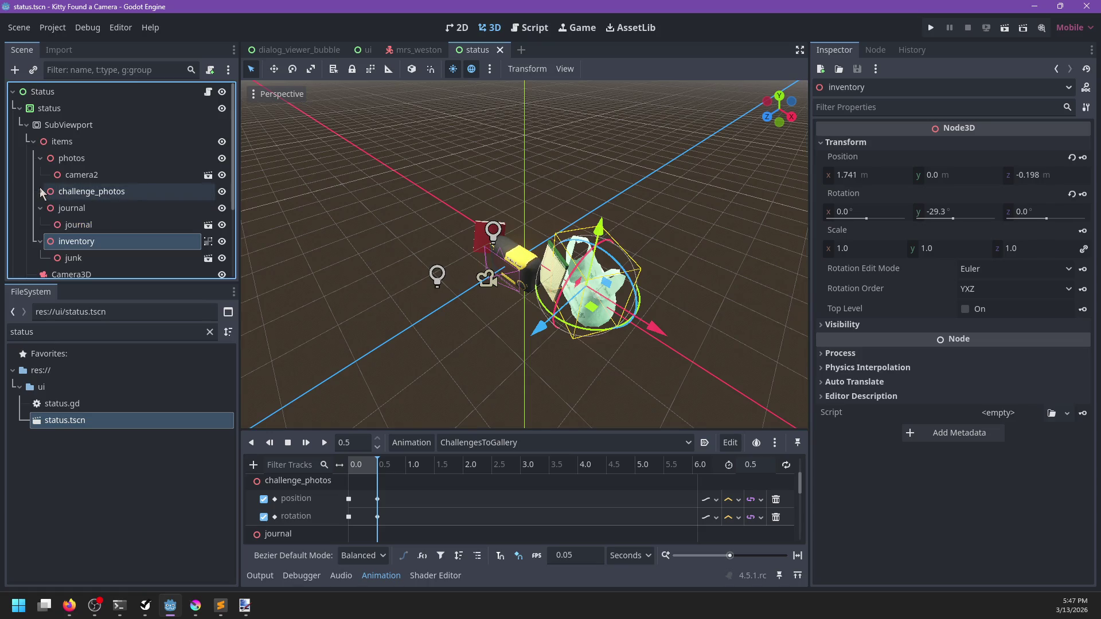
{"action": "left_click", "coordinate": [33, 142]}
Add a temporary Node under SubViewport, cancel its rename, and delete it again
{"action": "left_click", "coordinate": [54, 125]}
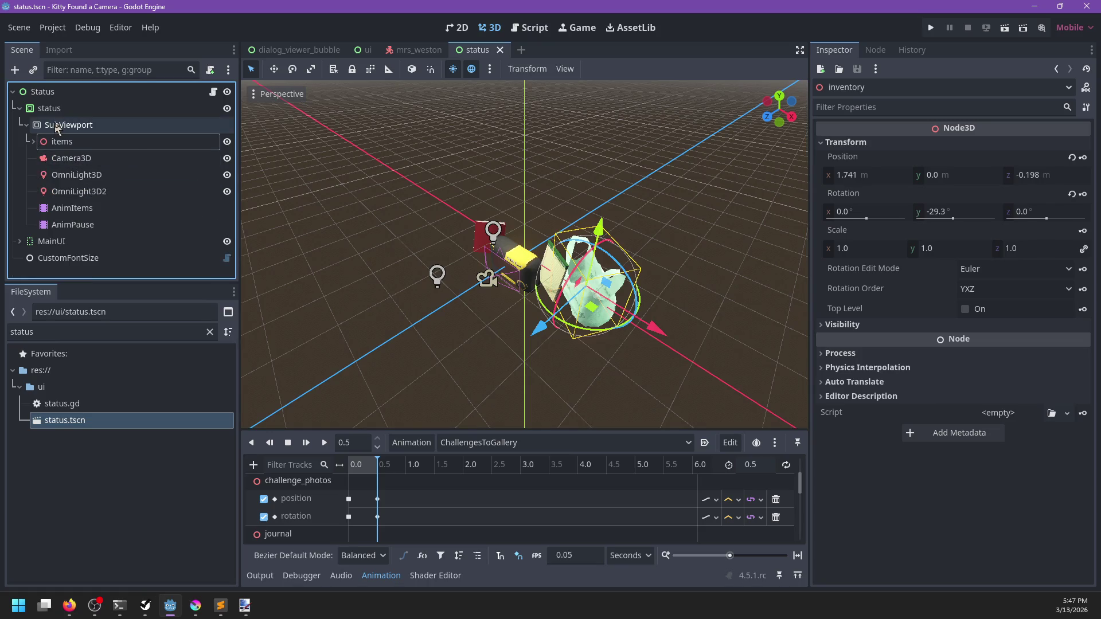
{"action": "key", "text": "ctrl+a"}
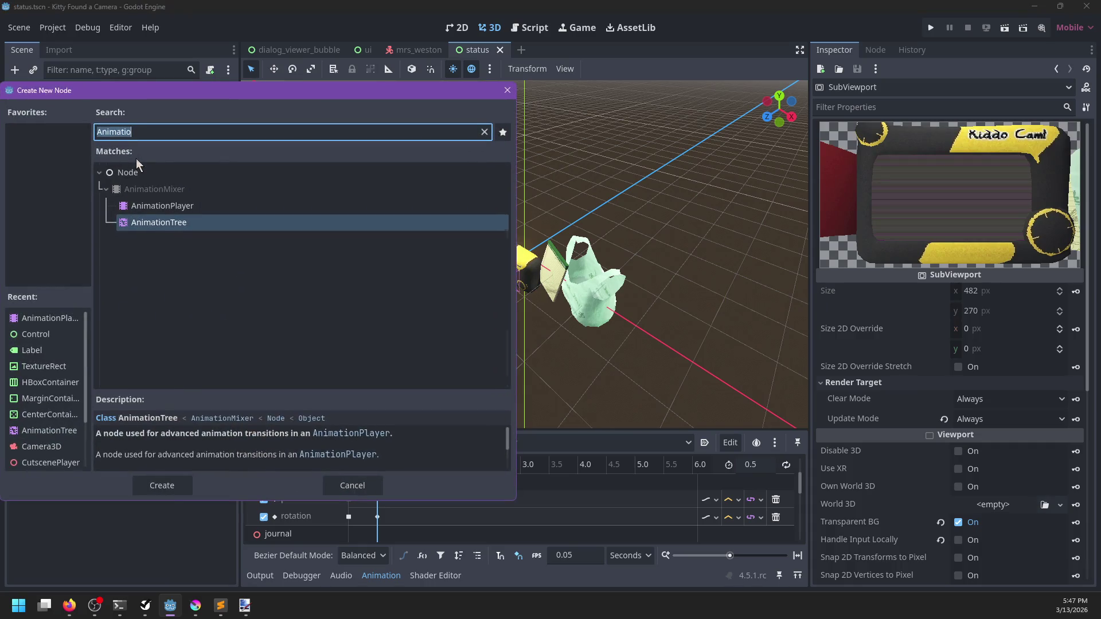
{"action": "type", "text": "Node"}
{"action": "key", "text": "Return"}
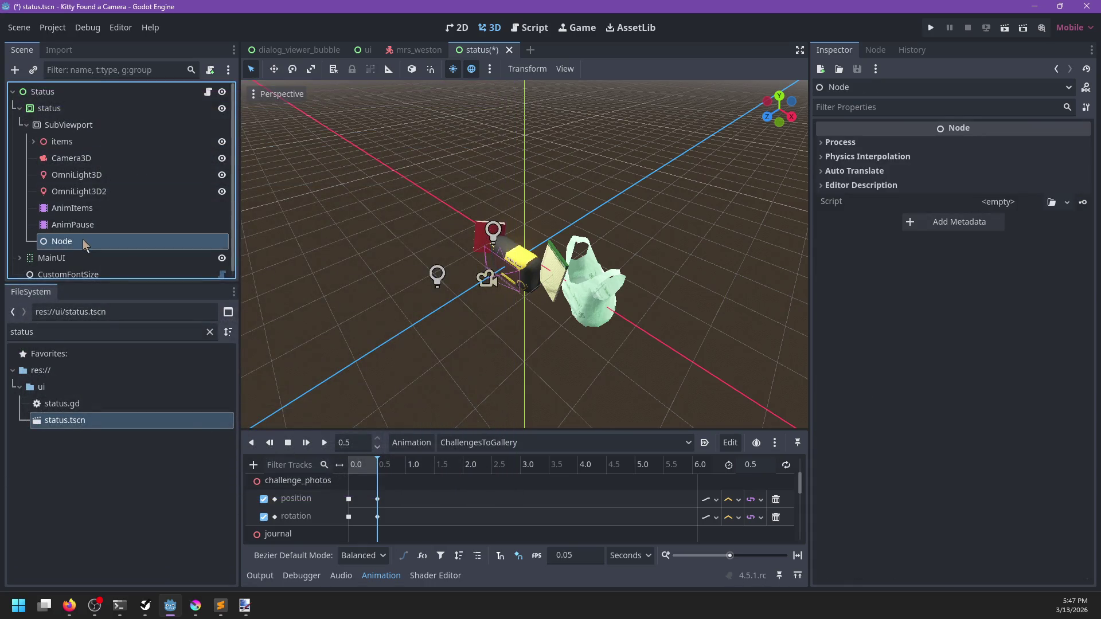
{"action": "double_click", "coordinate": [83, 240]}
{"action": "key", "text": "BackSpace"}
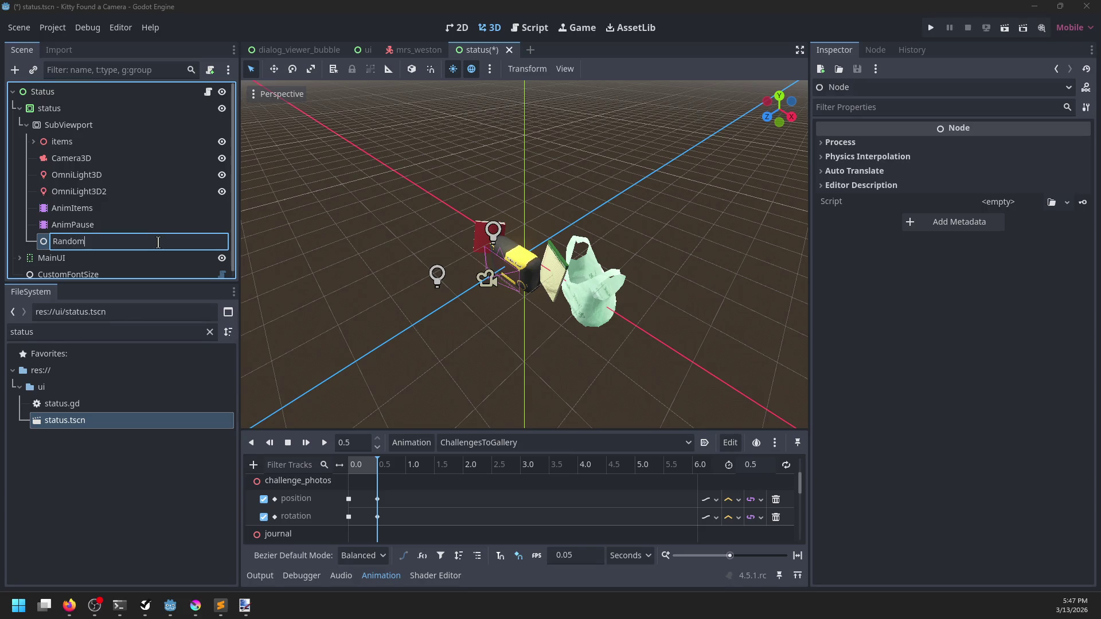
{"action": "key", "text": "BackSpace"}
{"action": "key", "text": "BackSpace"}
{"action": "key", "text": "BackSpace"}
{"action": "key", "text": "Escape"}
{"action": "key", "text": "Delete"}
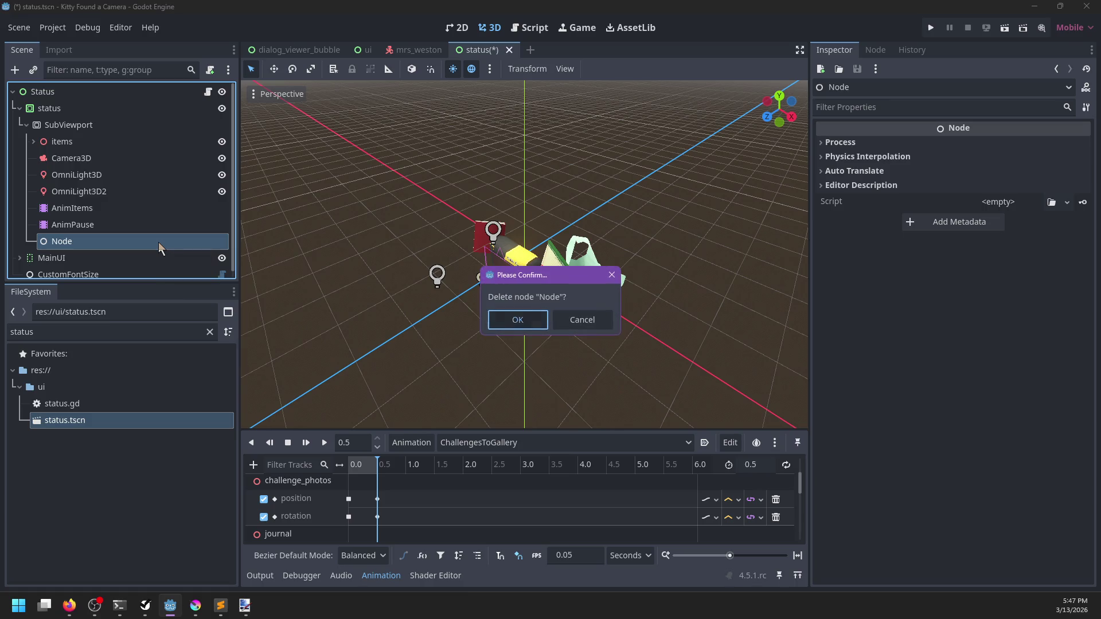
{"action": "key", "text": "Return"}
Attach a new script to SubViewport saved as res://ui/3d/floater.gd
{"action": "left_click", "coordinate": [99, 124]}
{"action": "scroll", "coordinate": [431, 231], "scroll_direction": "up", "scroll_amount": 5}
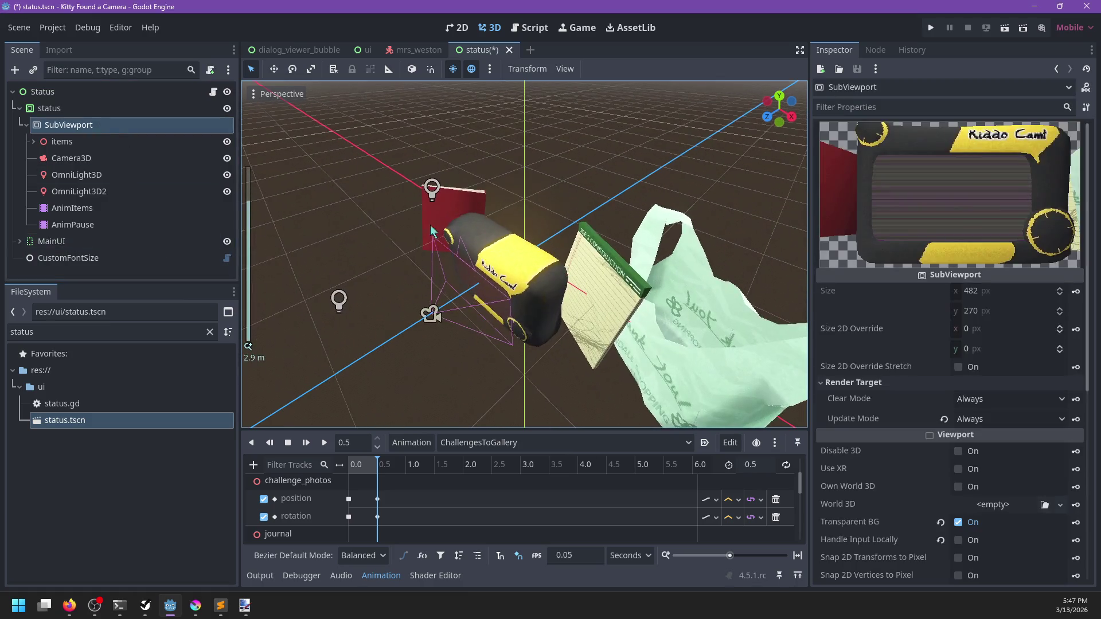
{"action": "left_click", "coordinate": [210, 70]}
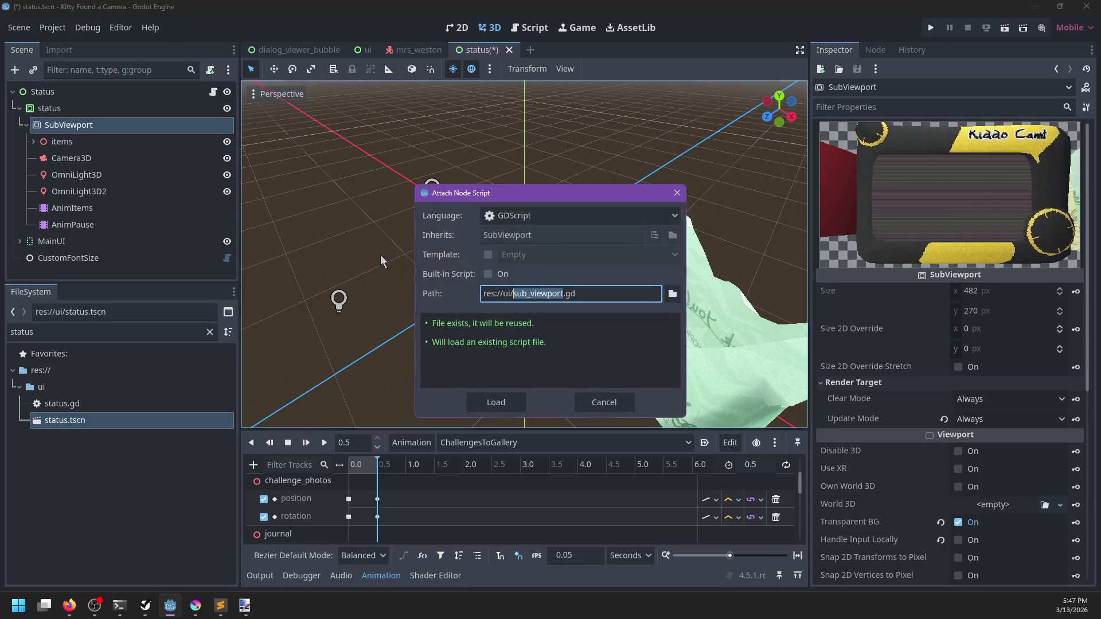
{"action": "type", "text": "float"}
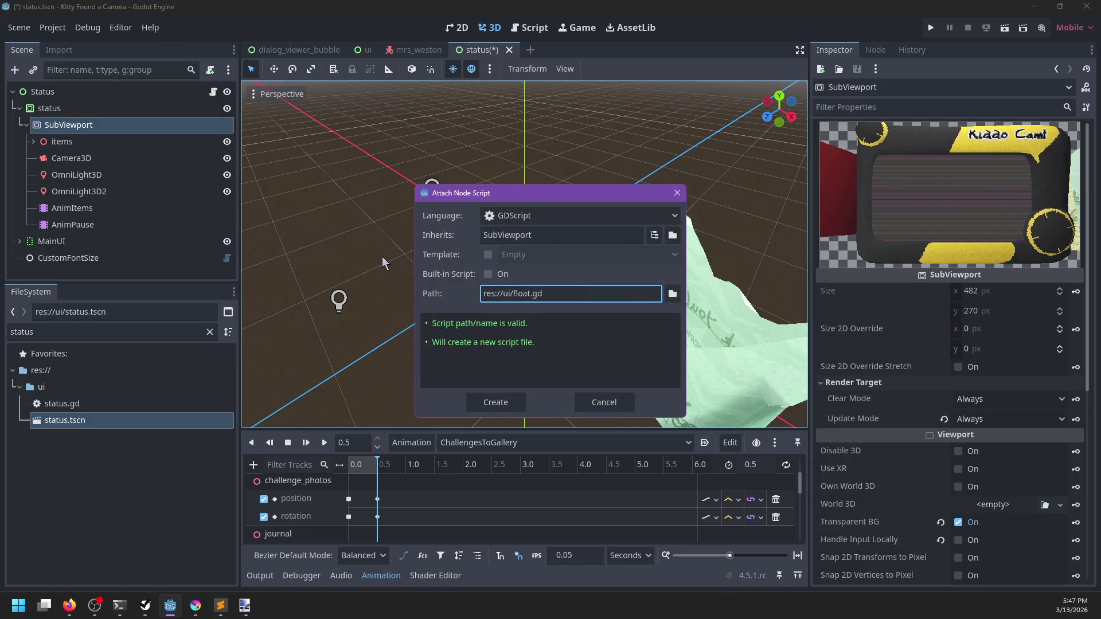
{"action": "left_click", "coordinate": [673, 294]}
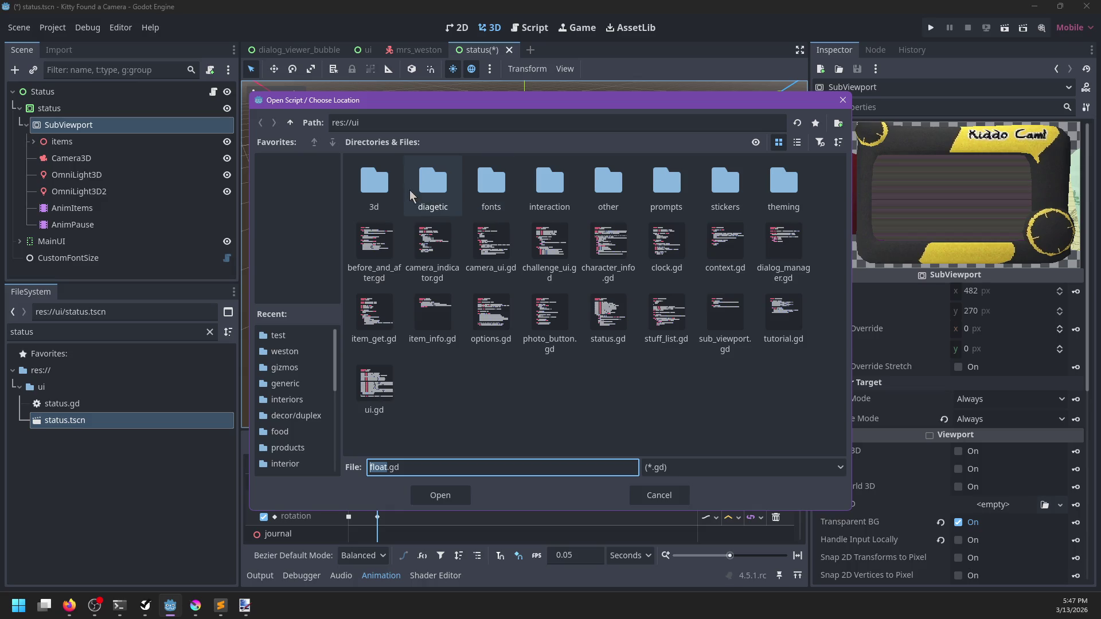
{"action": "left_click", "coordinate": [388, 191]}
{"action": "double_click", "coordinate": [388, 191]}
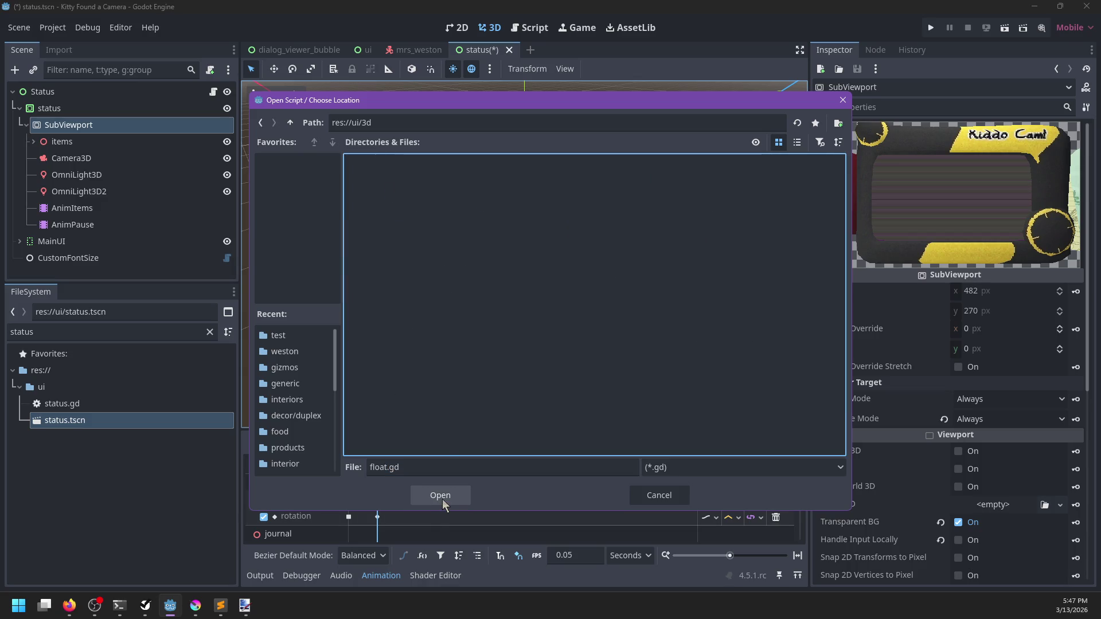
{"action": "left_click", "coordinate": [387, 467]}
{"action": "type", "text": "er"}
{"action": "left_click", "coordinate": [461, 497]}
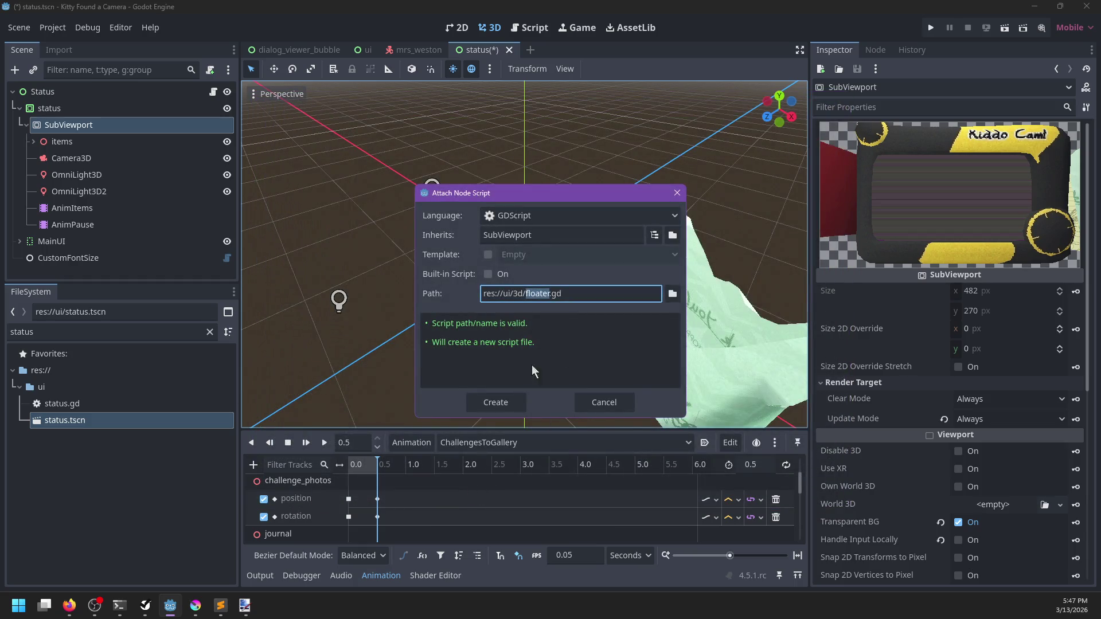
{"action": "left_click", "coordinate": [494, 401]}
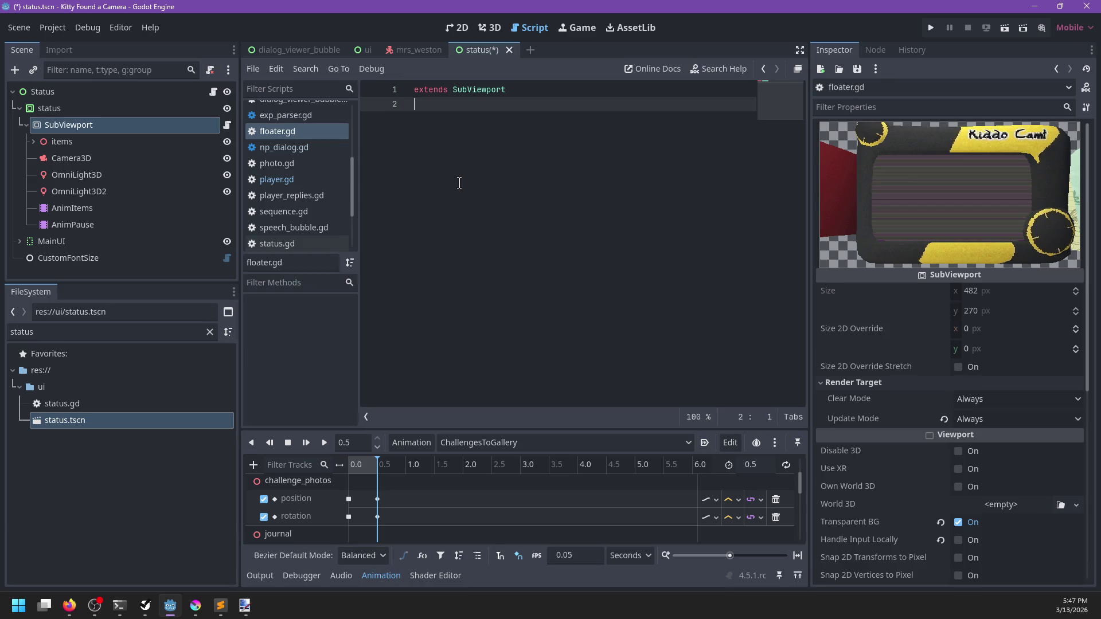
{"action": "key", "text": "Return"}
{"action": "type", "text": "@export var nodes: Array["}
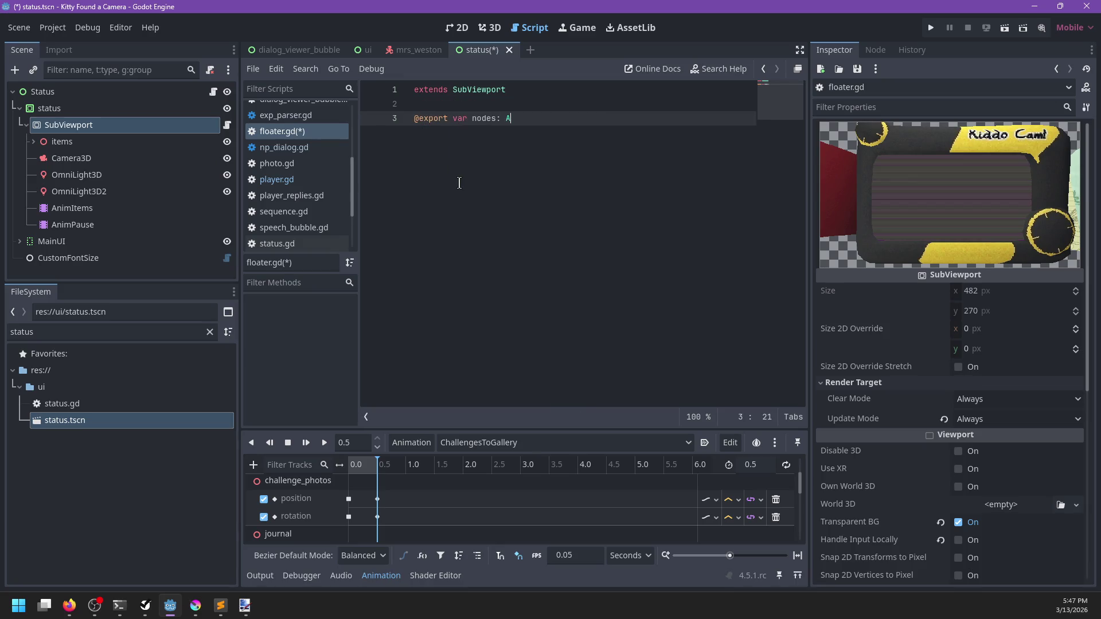
{"action": "type", "text": "Node3D]"}
{"action": "key", "text": "Up"}
{"action": "key", "text": "Up"}
{"action": "key", "text": "Home"}
{"action": "key", "text": "Return"}
{"action": "key", "text": "Up"}
{"action": "type", "text": "@"}
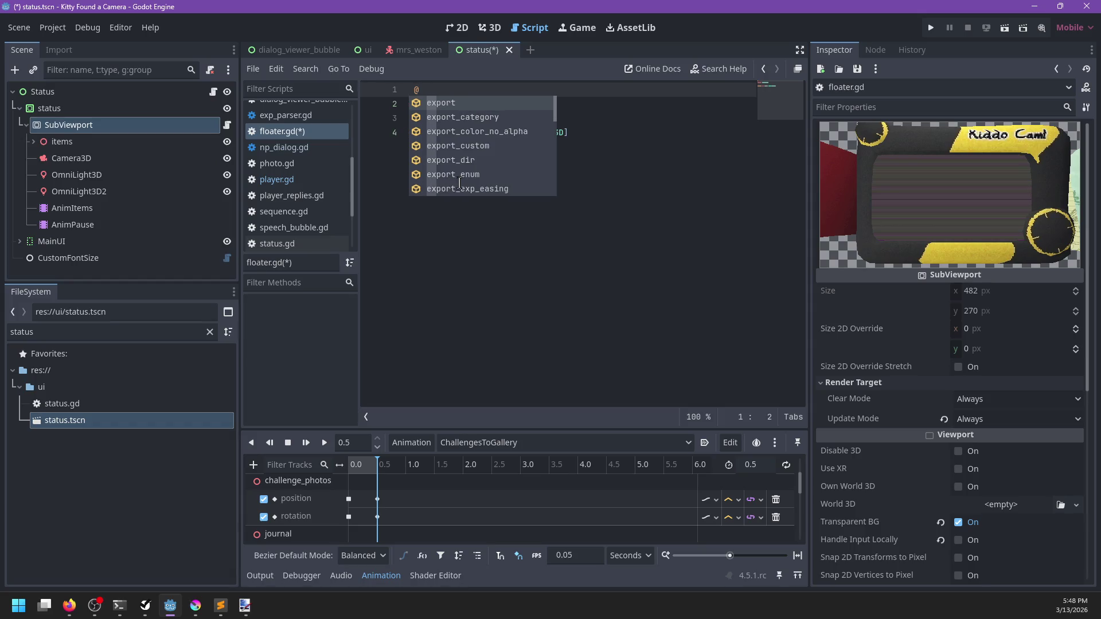
{"action": "type", "text": "too"}
{"action": "key", "text": "Return"}
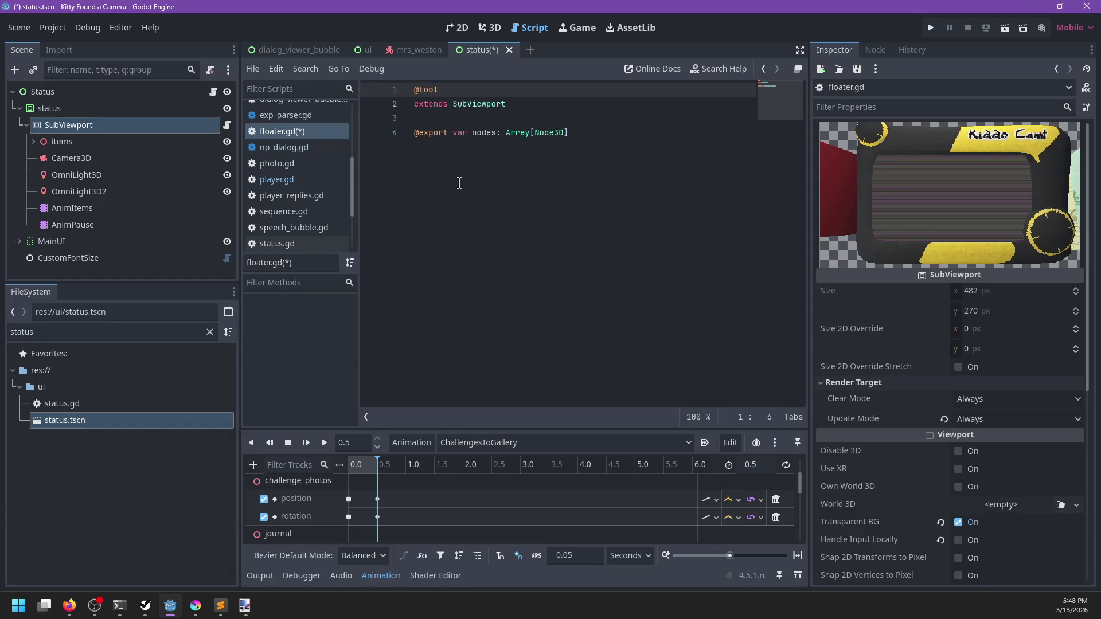
{"action": "key", "text": "Return"}
{"action": "type", "text": "cla"}
{"action": "key", "text": "ctrl+BackSpace"}
{"action": "key", "text": "BackSpace"}
Add a func _process(_delta: float): pass stub and open a new line below the nodes export
{"action": "left_click", "coordinate": [504, 183]}
{"action": "key", "text": "Return"}
{"action": "key", "text": "Return"}
{"action": "type", "text": "func _process(_delta: float"}
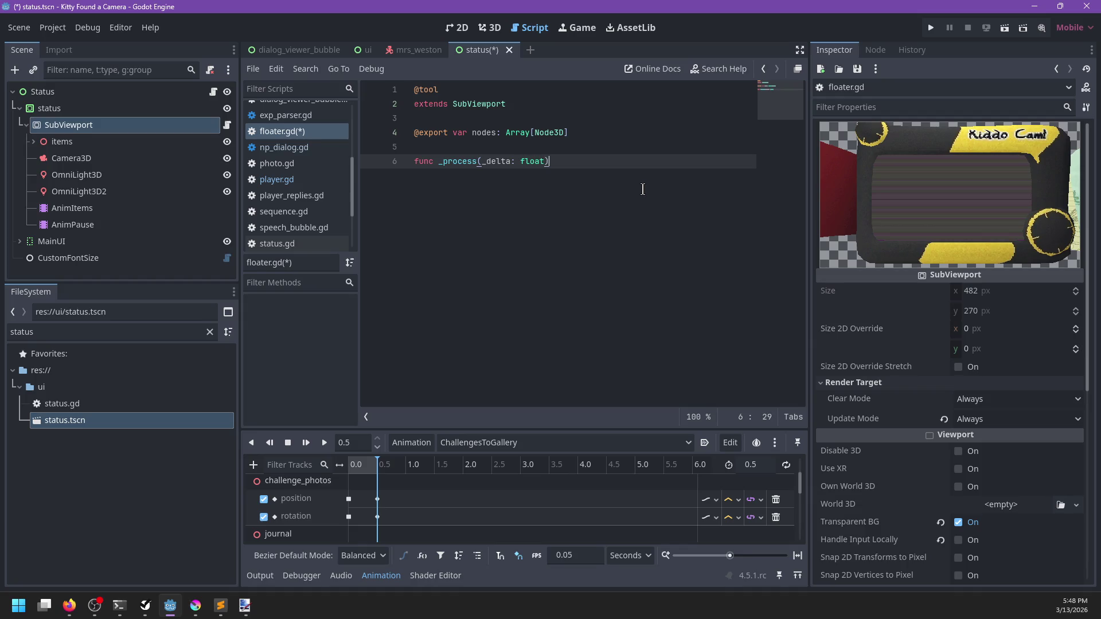
{"action": "type", "text": ":"}
{"action": "key", "text": "Return"}
{"action": "key", "text": "Up"}
{"action": "key", "text": "Up"}
{"action": "key", "text": "Return"}
{"action": "key", "text": "Up"}
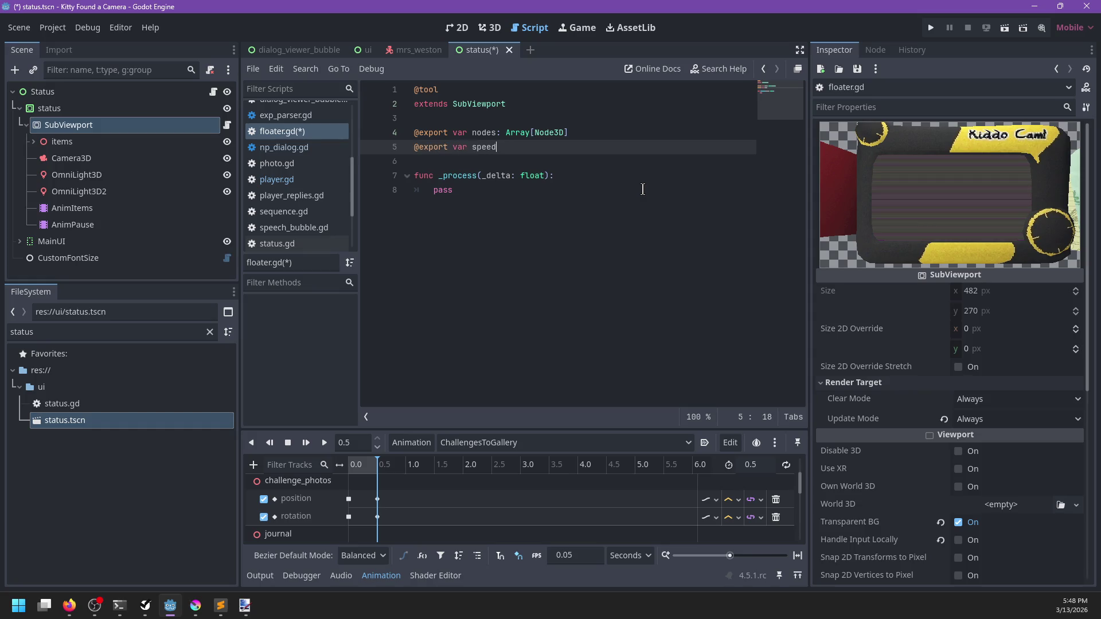
{"action": "key", "text": "BackSpace"}
{"action": "type", "text": "_range(1,"}
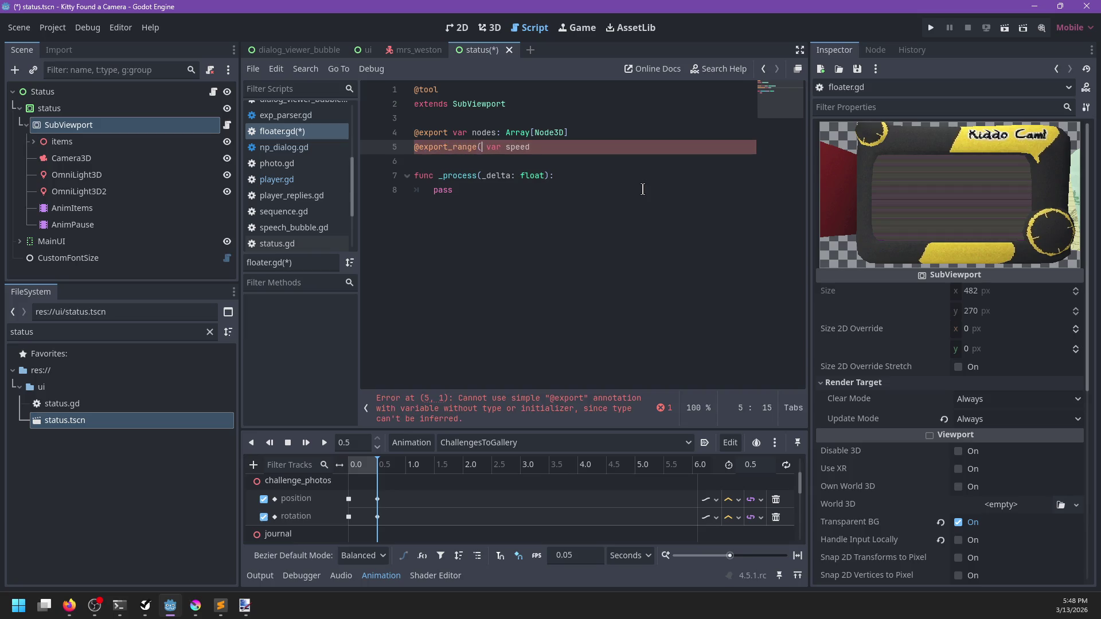
{"action": "key", "text": "BackSpace"}
{"action": "key", "text": "BackSpace"}
{"action": "key", "text": "BackSpace"}
{"action": "type", "text": "0.1, 10)"}
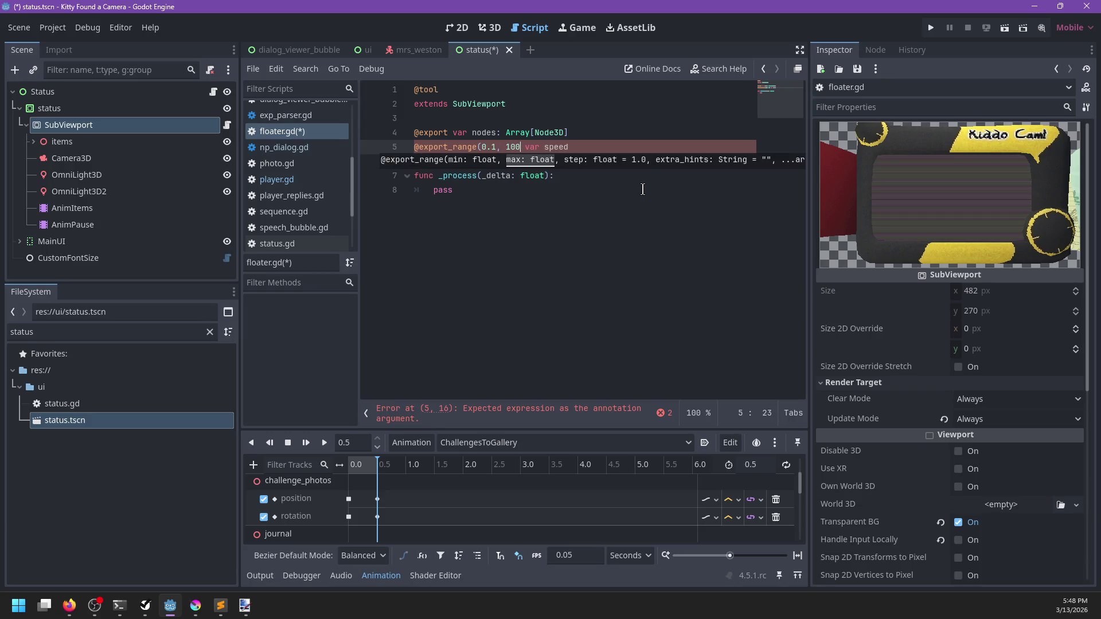
{"action": "key", "text": "End"}
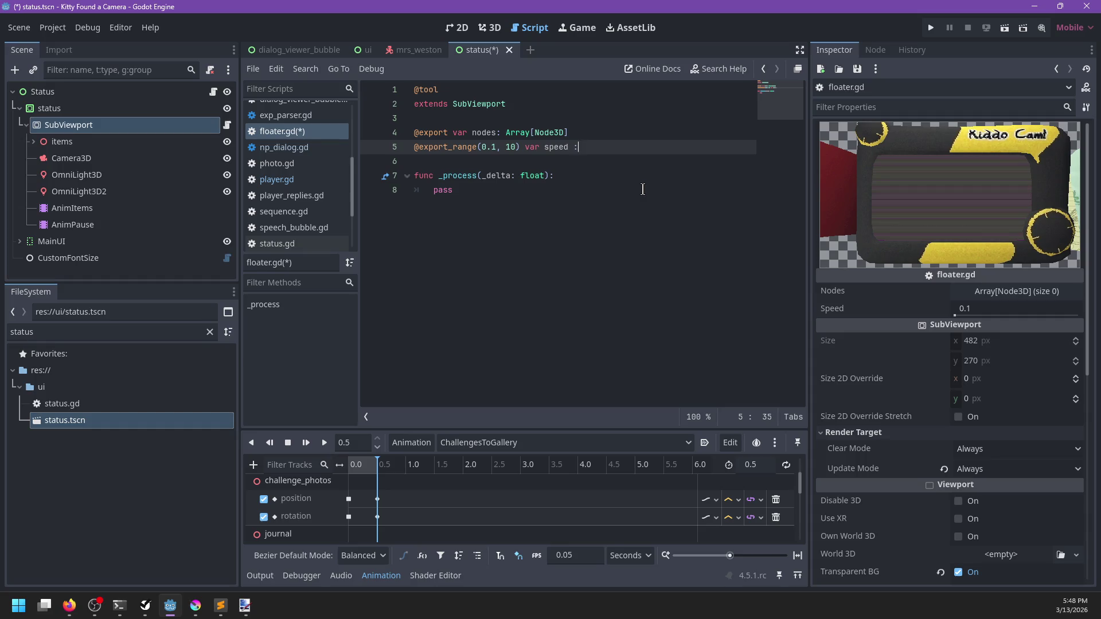
Add a movement export ranged 0.01–1 with default 0.25, duplicated from the speed line
{"action": "key", "text": "ctrl+shift+d"}
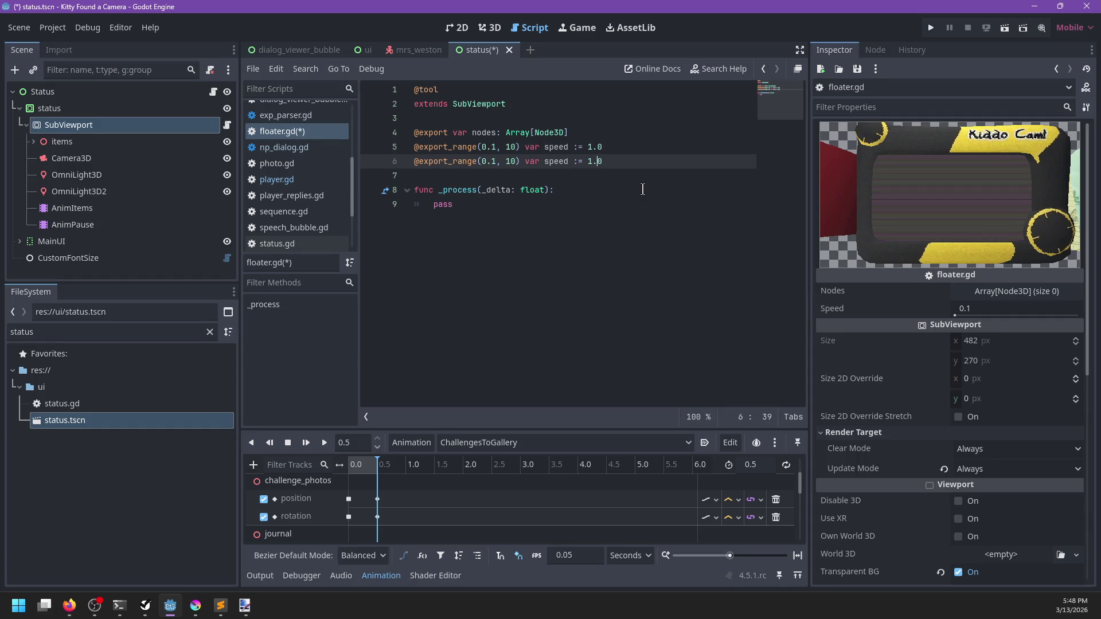
{"action": "key", "text": "ctrl+Delete"}
{"action": "type", "text": "movement"}
{"action": "key", "text": "Right"}
{"action": "key", "text": "Right"}
{"action": "key", "text": "Right"}
{"action": "key", "text": "BackSpace"}
{"action": "key", "text": "BackSpace"}
{"action": "key", "text": "BackSpace"}
{"action": "type", "text": "0.2"}
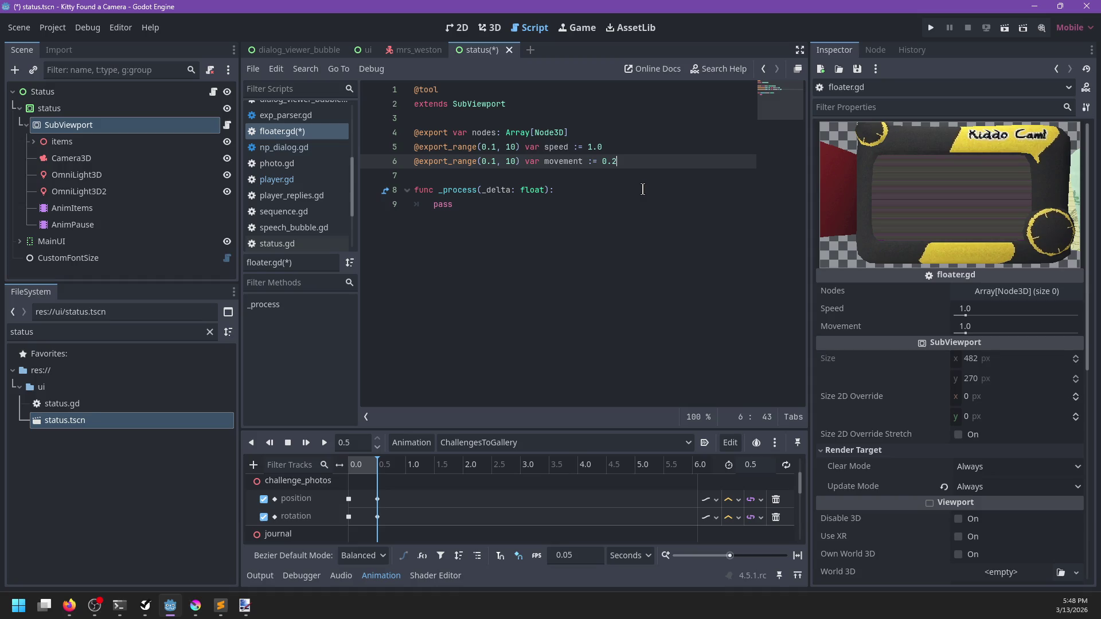
{"action": "type", "text": "4"}
{"action": "left_click", "coordinate": [539, 204]}
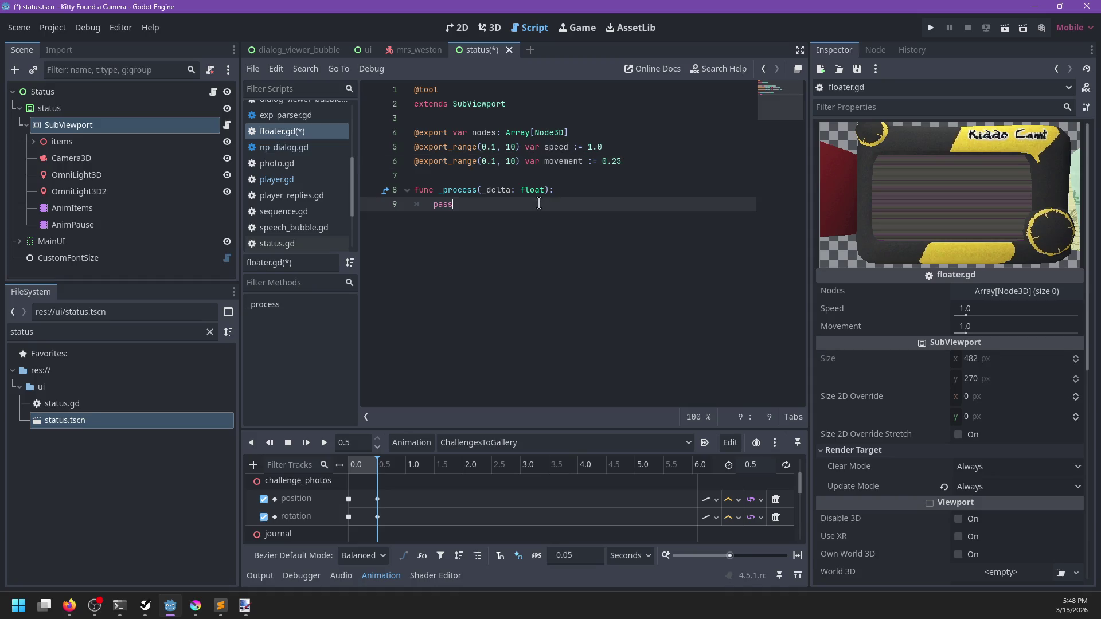
{"action": "left_click", "coordinate": [497, 162]}
{"action": "key", "text": "Left"}
{"action": "type", "text": "0"}
{"action": "key", "text": "Right"}
{"action": "key", "text": "Right"}
{"action": "key", "text": "Right"}
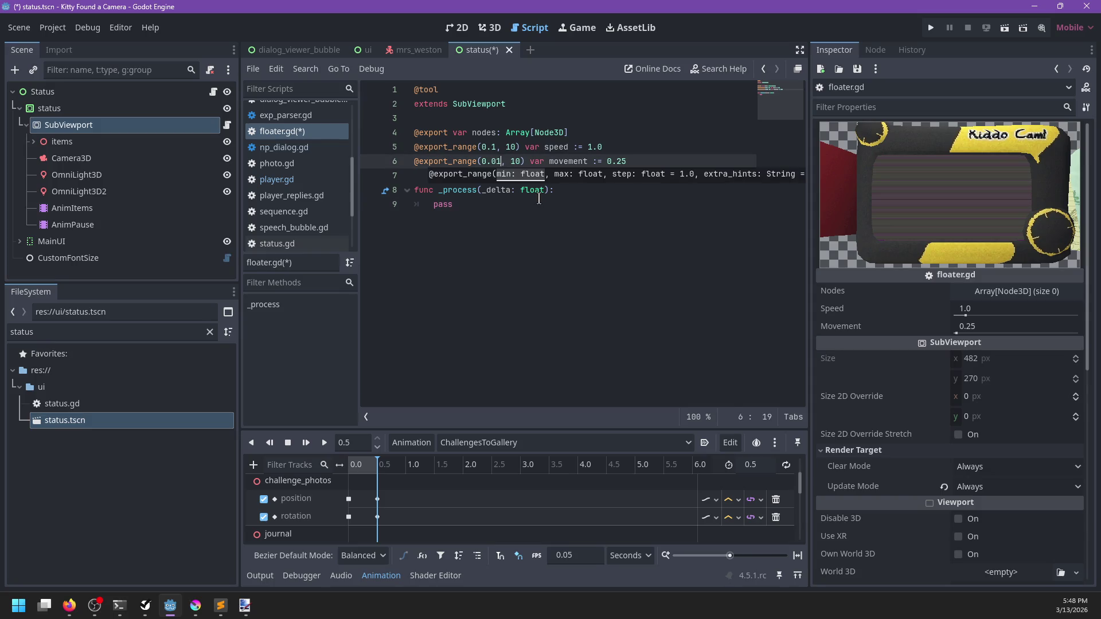
{"action": "key", "text": "BackSpace"}
Replace pass in _process with a 'for n in nodes:' loop
{"action": "left_click", "coordinate": [525, 206]}
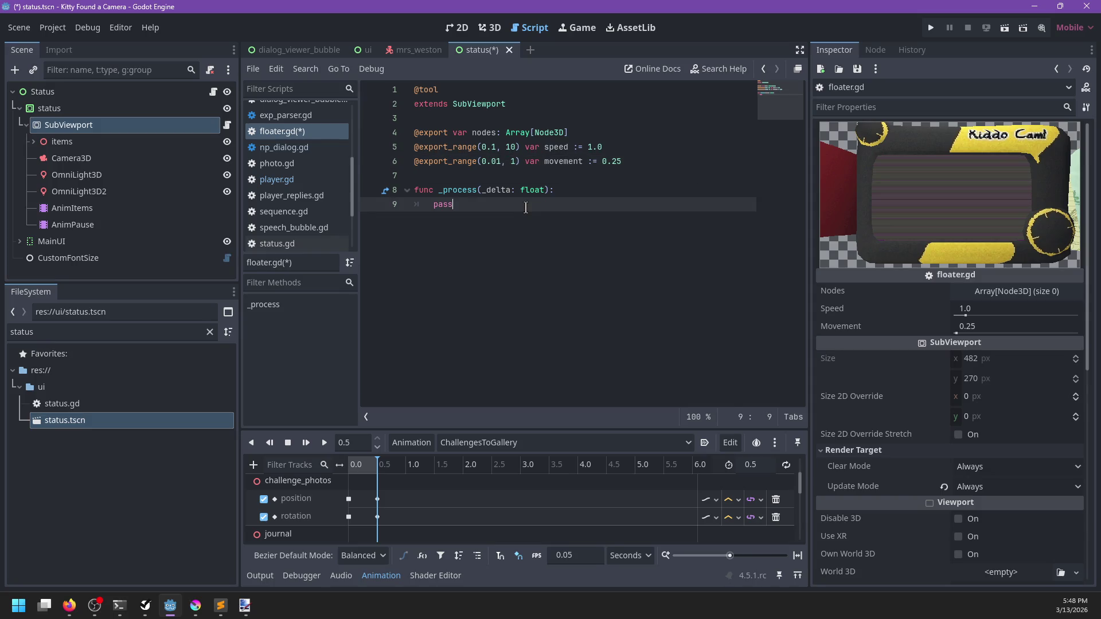
{"action": "key", "text": "ctrl+BackSpace"}
{"action": "type", "text": "for n in nodes:"}
{"action": "key", "text": "Return"}
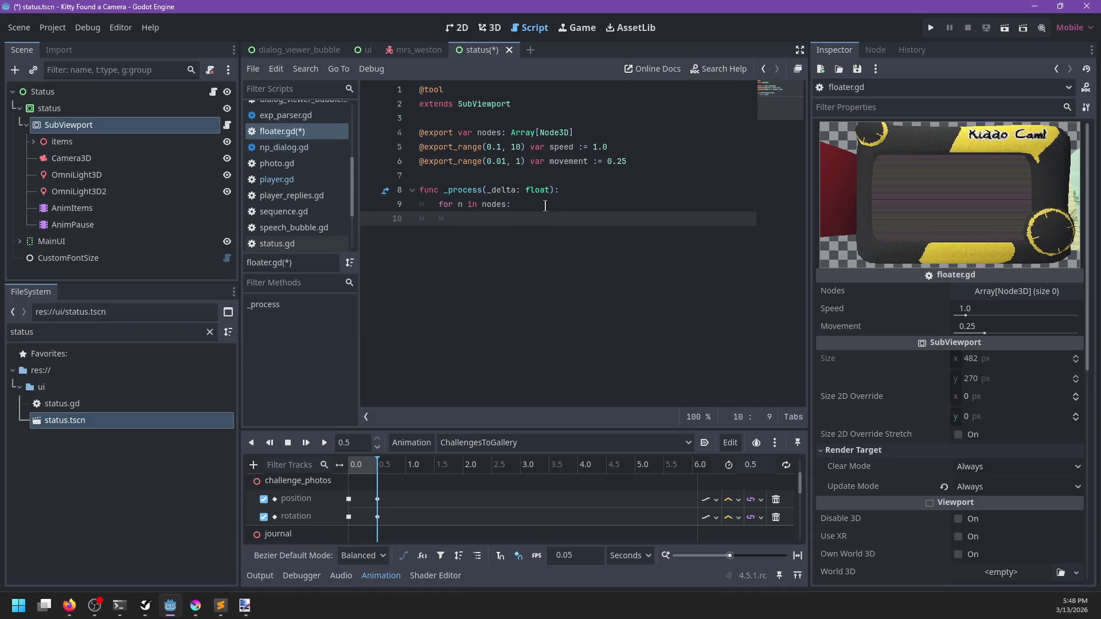
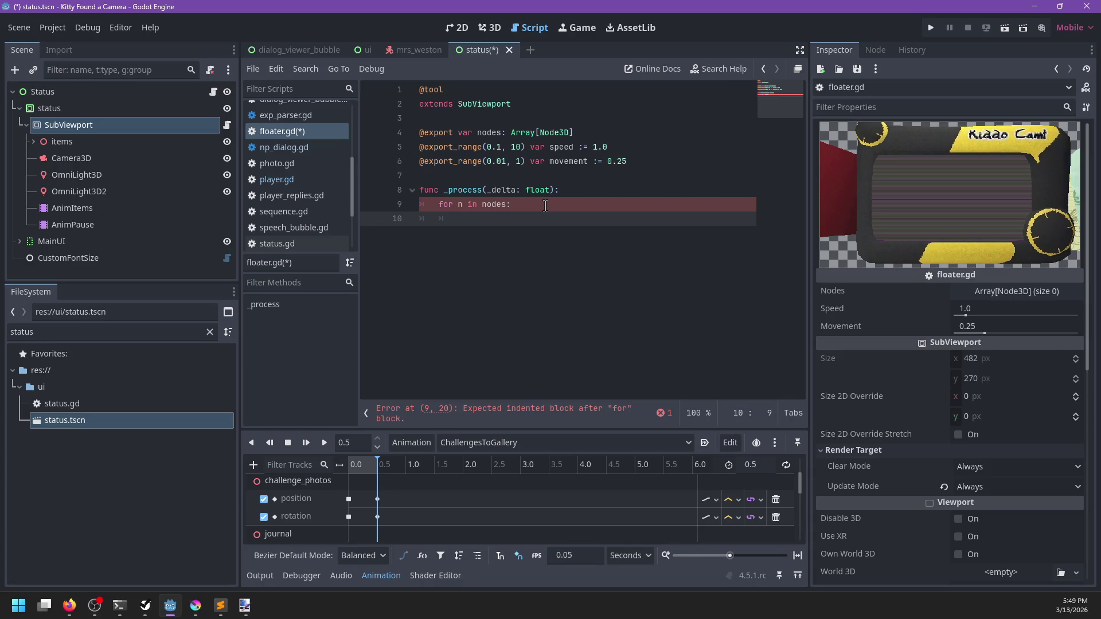
{"action": "left_click", "coordinate": [667, 157]}
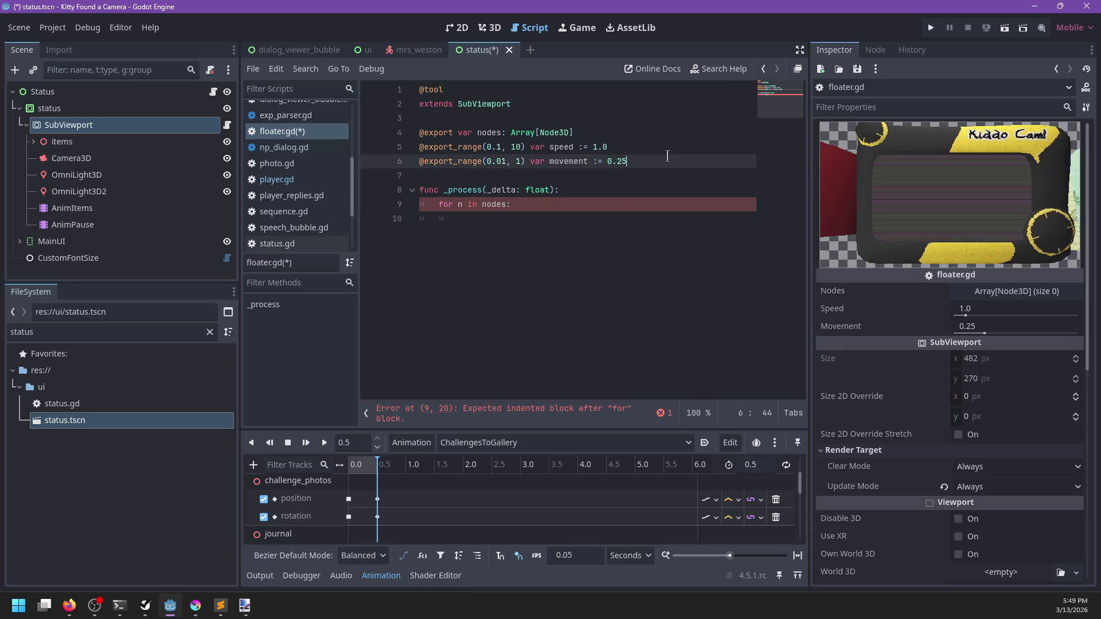
{"action": "key", "text": "Return"}
{"action": "type", "text": "@export var "}
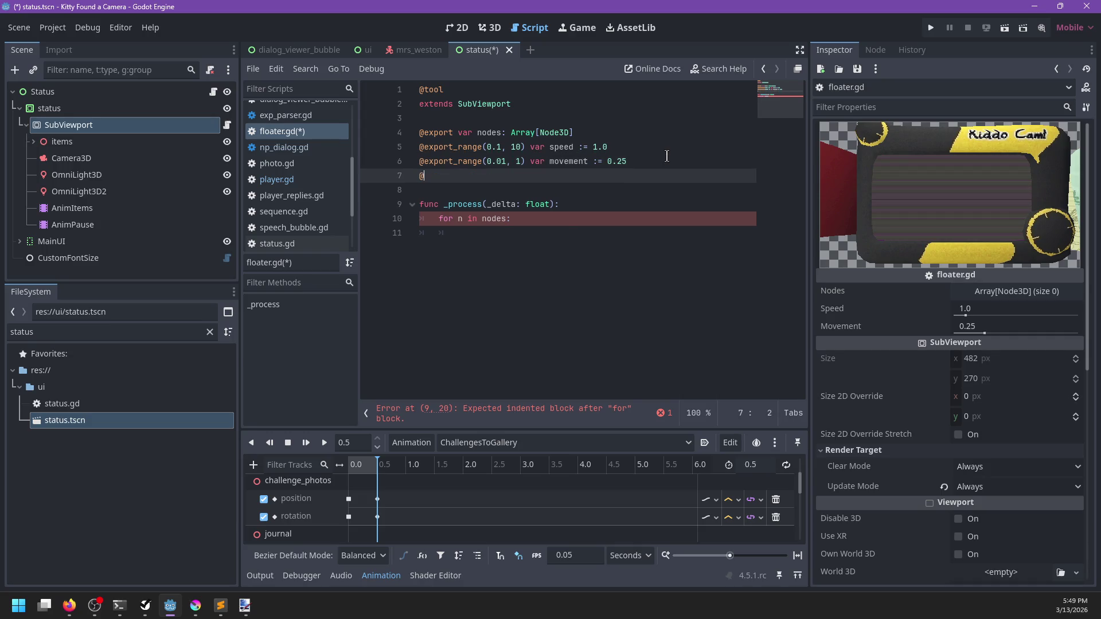
{"action": "type", "text": "noise: "}
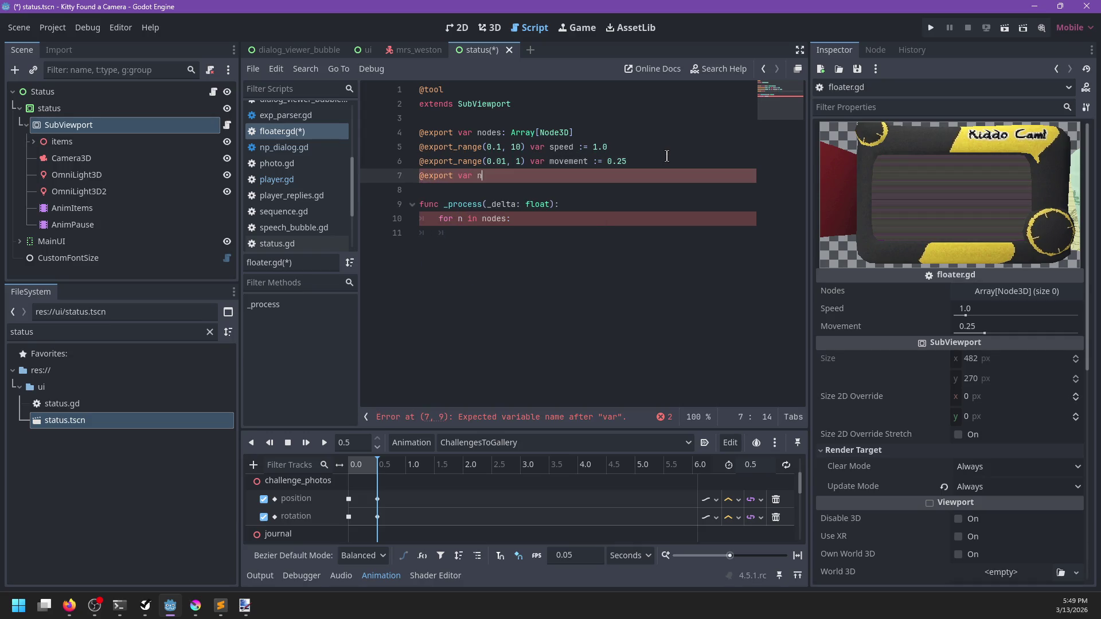
{"action": "type", "text": "Texture2D"}
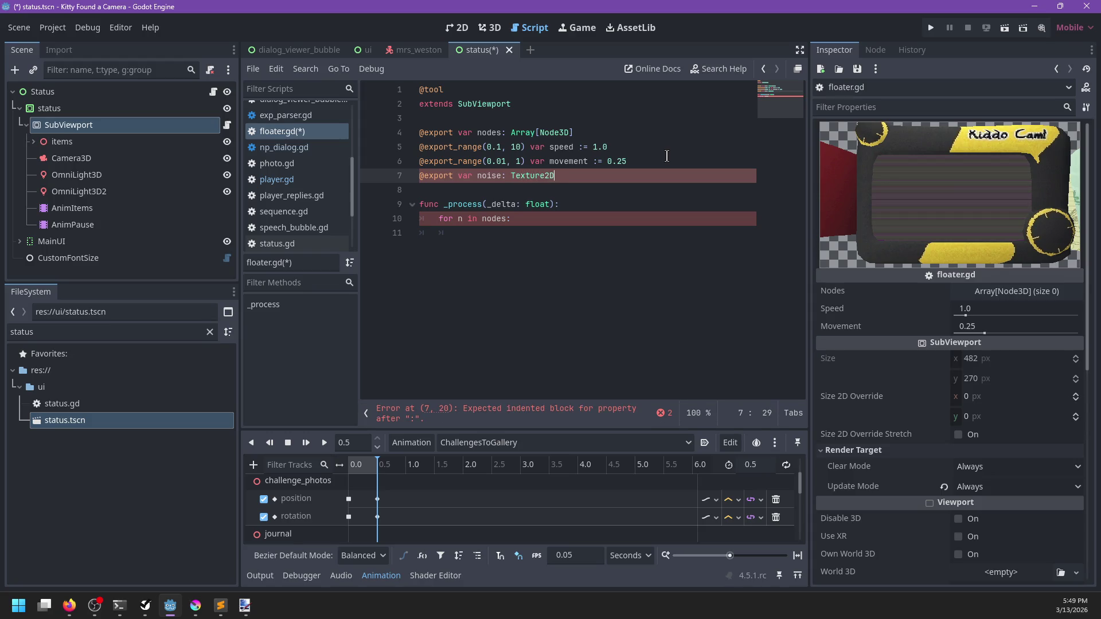
{"action": "key", "text": "Down"}
{"action": "key", "text": "Down"}
{"action": "key", "text": "Down"}
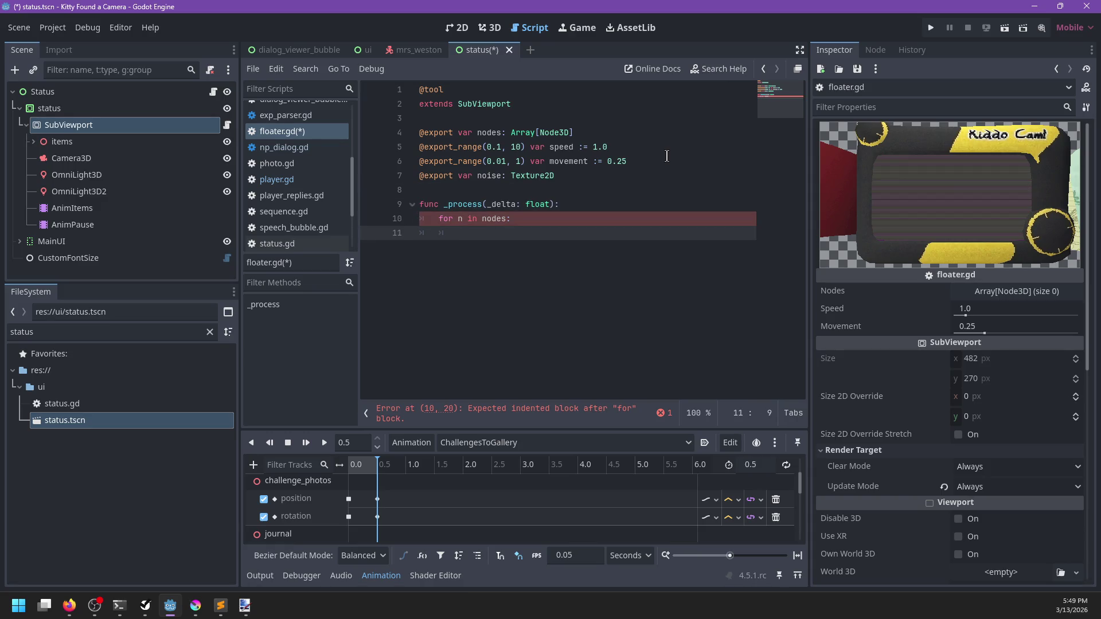
{"action": "key", "text": "Up"}
{"action": "key", "text": "Up"}
{"action": "key", "text": "Up"}
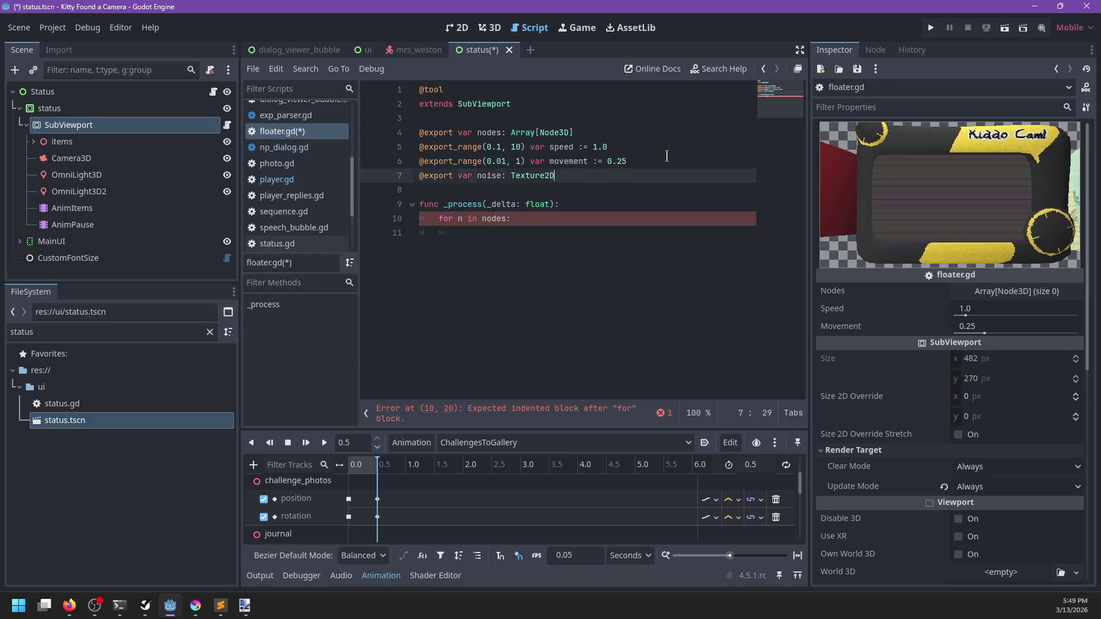
{"action": "key", "text": "End"}
{"action": "key", "text": "Return"}
{"action": "type", "text": "v"}
{"action": "key", "text": "Escape"}
{"action": "type", "text": "ar time := 0.0"}
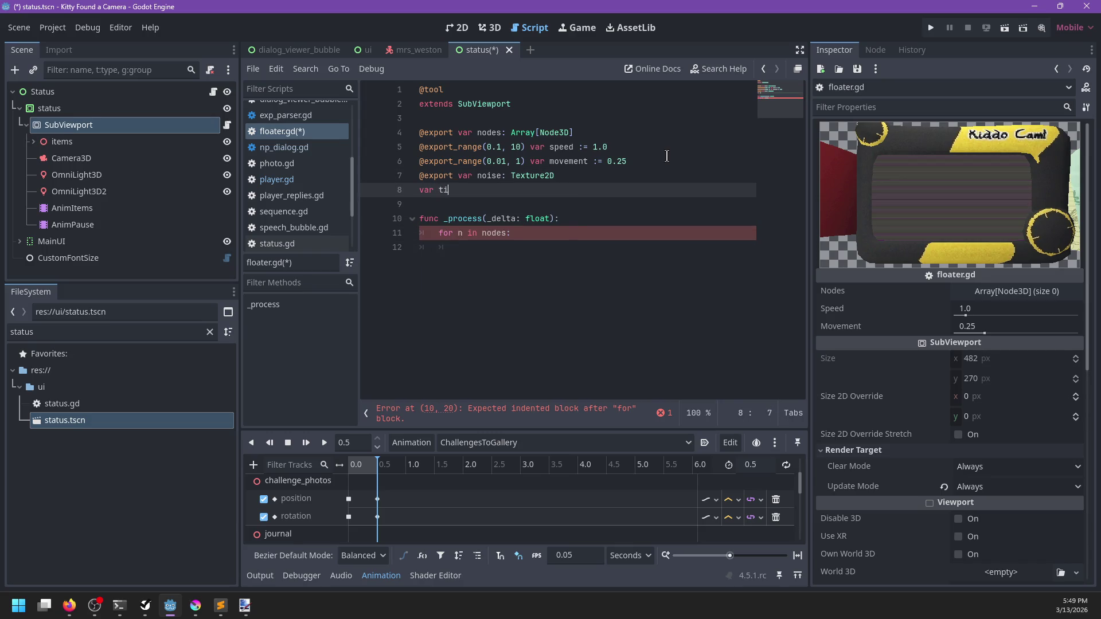
Add 'time += delta*speed' in _process and rename its _delta parameter to delta
{"action": "key", "text": "Down"}
{"action": "key", "text": "Down"}
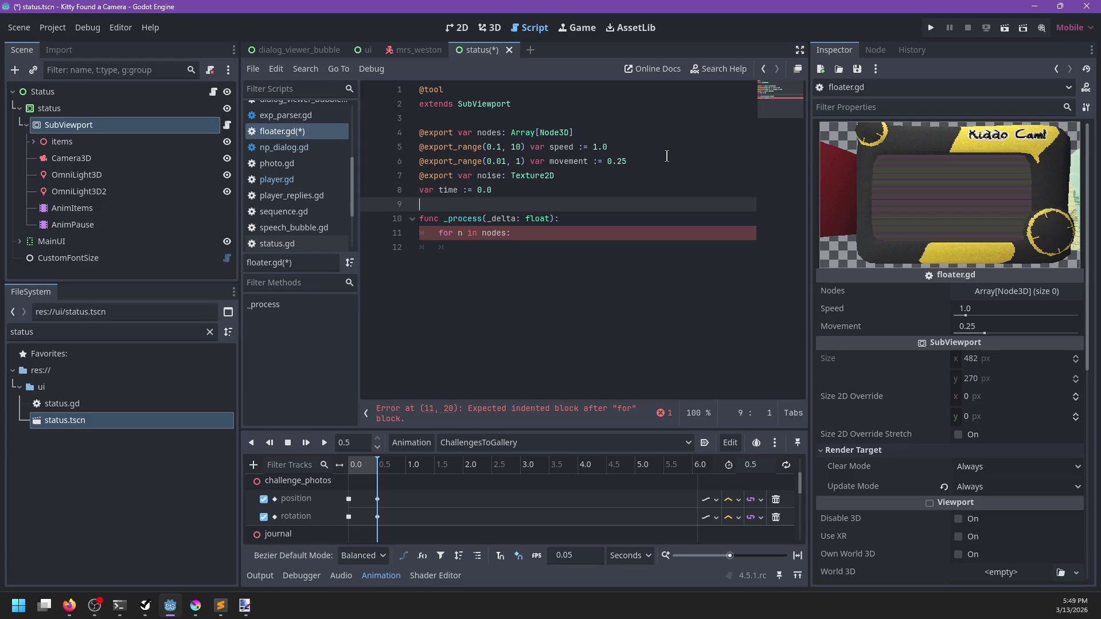
{"action": "key", "text": "End"}
{"action": "key", "text": "Return"}
{"action": "type", "text": "time "}
{"action": "type", "text": "+= delta"}
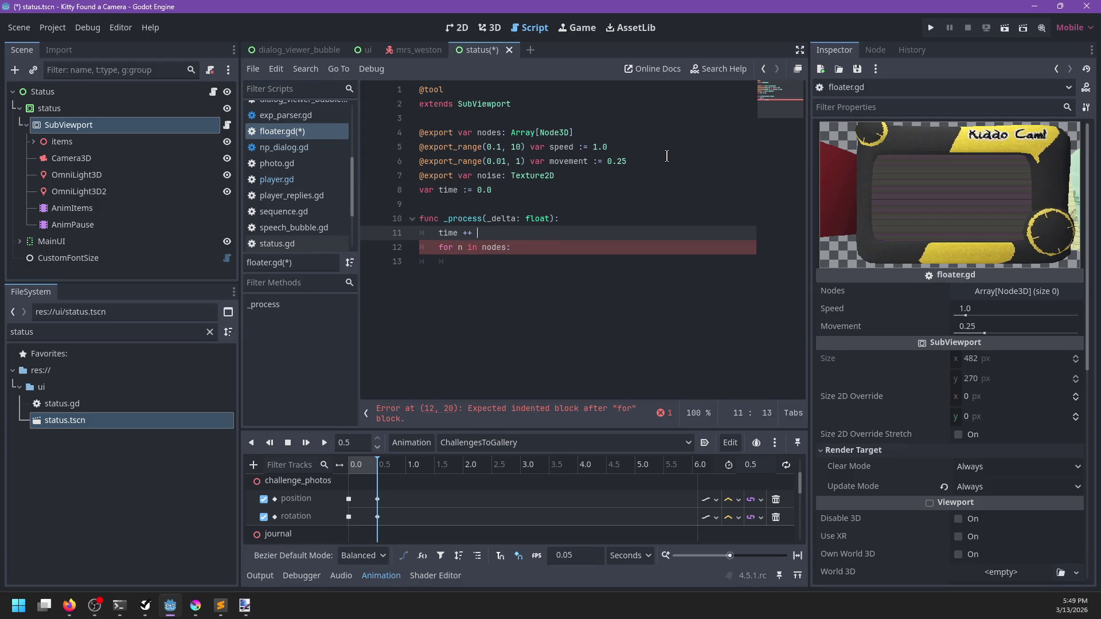
{"action": "key", "text": "Up"}
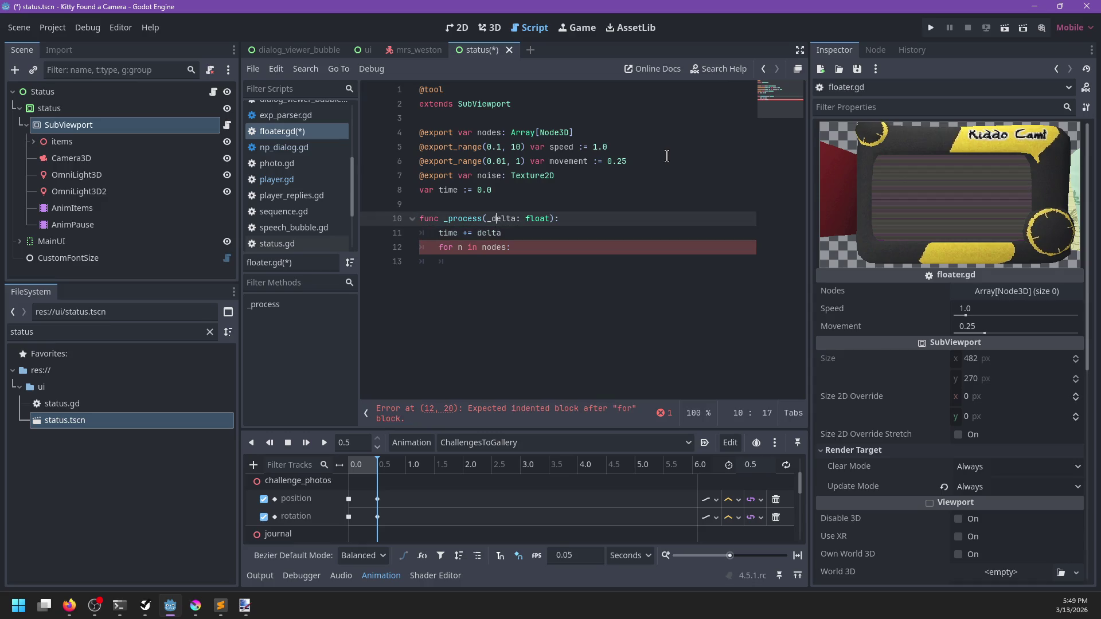
{"action": "key", "text": "BackSpace"}
{"action": "left_click", "coordinate": [497, 263]}
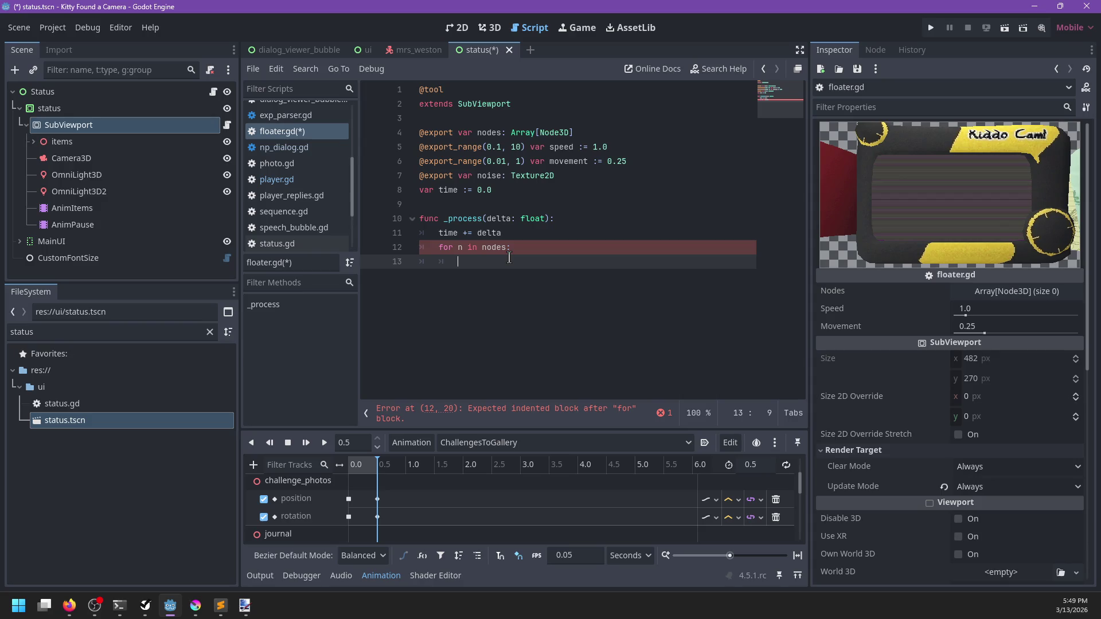
{"action": "left_click", "coordinate": [510, 234]}
{"action": "type", "text": "*"}
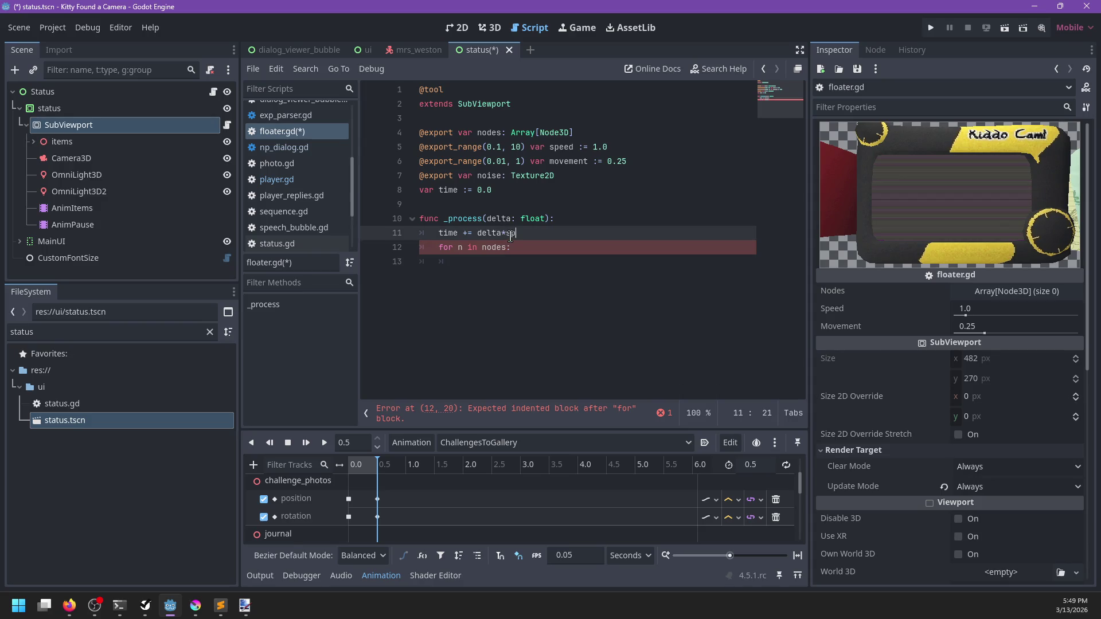
{"action": "type", "text": "speed"}
Begin the loop line 'n.global_transform = noise.' and look up the Texture2D class reference
{"action": "left_click", "coordinate": [537, 263]}
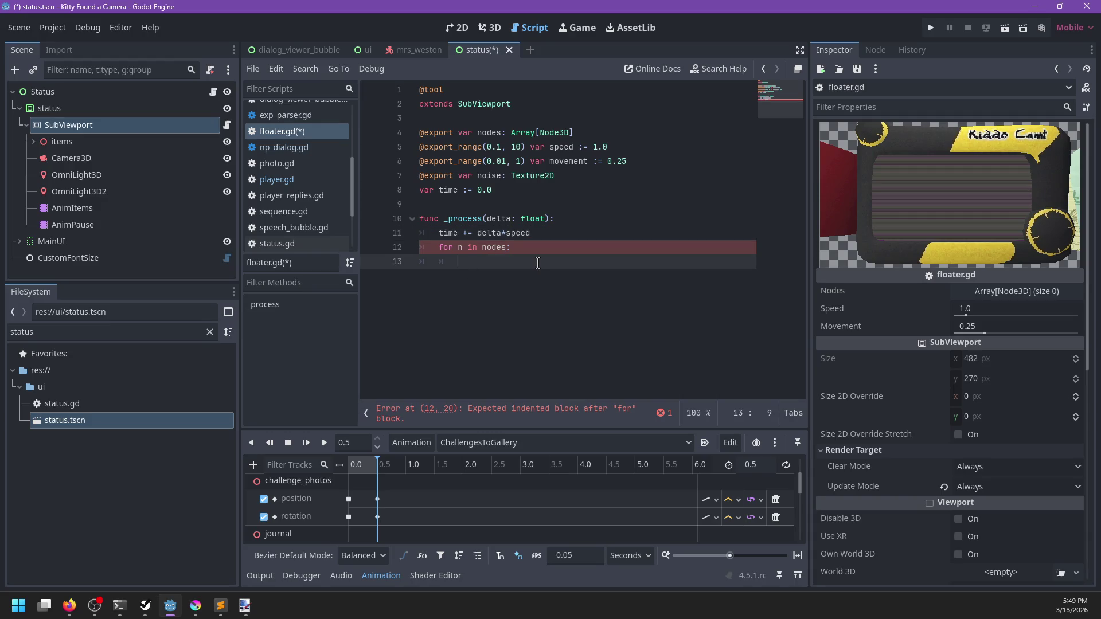
{"action": "type", "text": "n."}
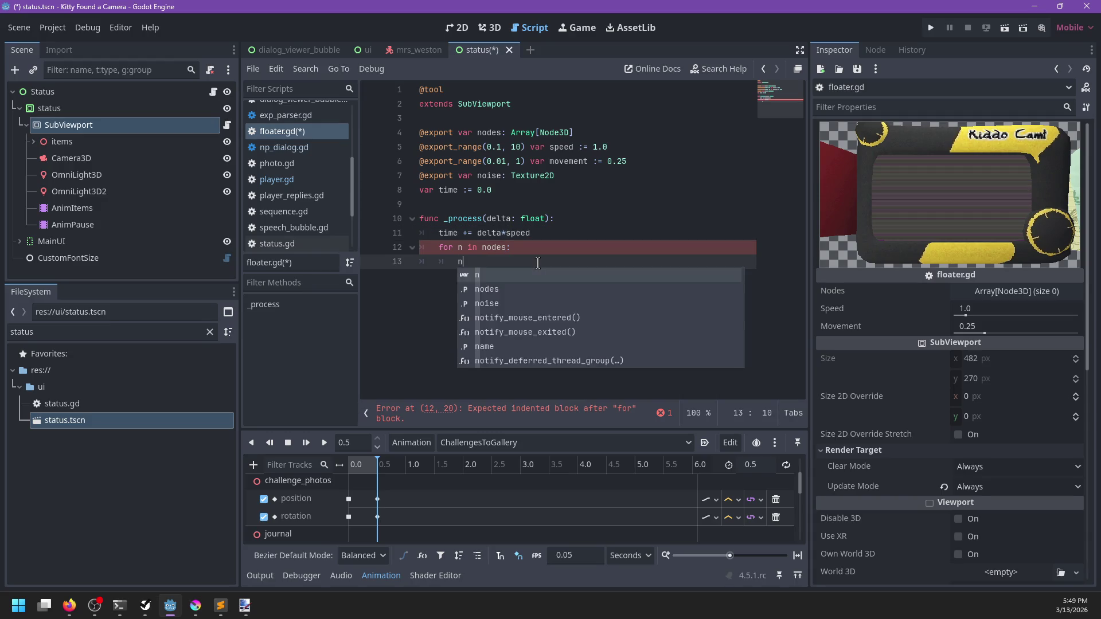
{"action": "type", "text": "global_tra"}
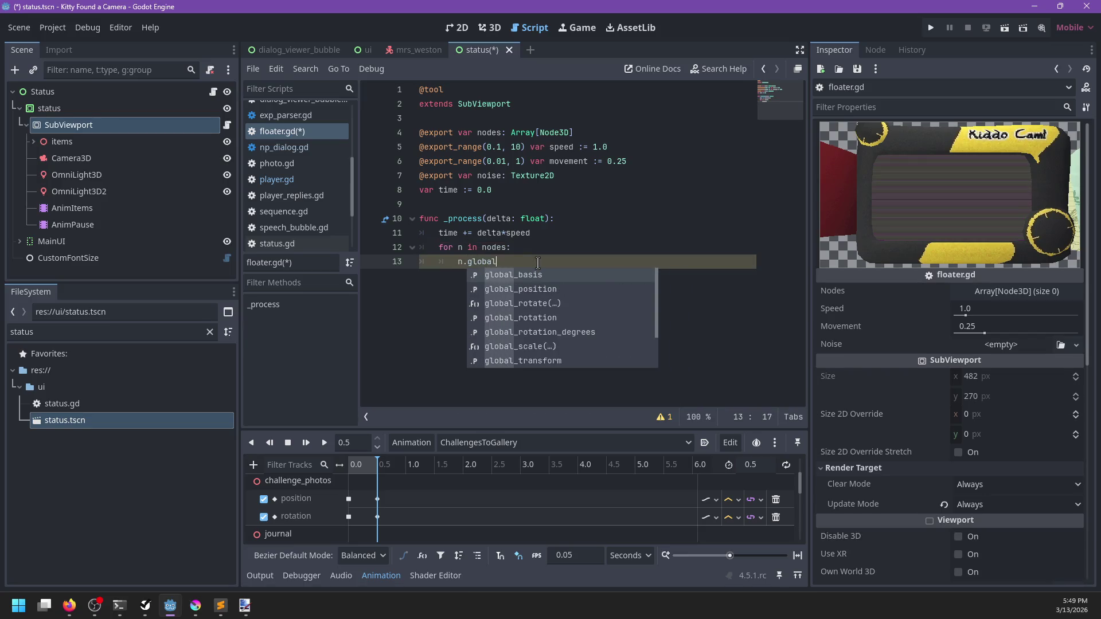
{"action": "key", "text": "Return"}
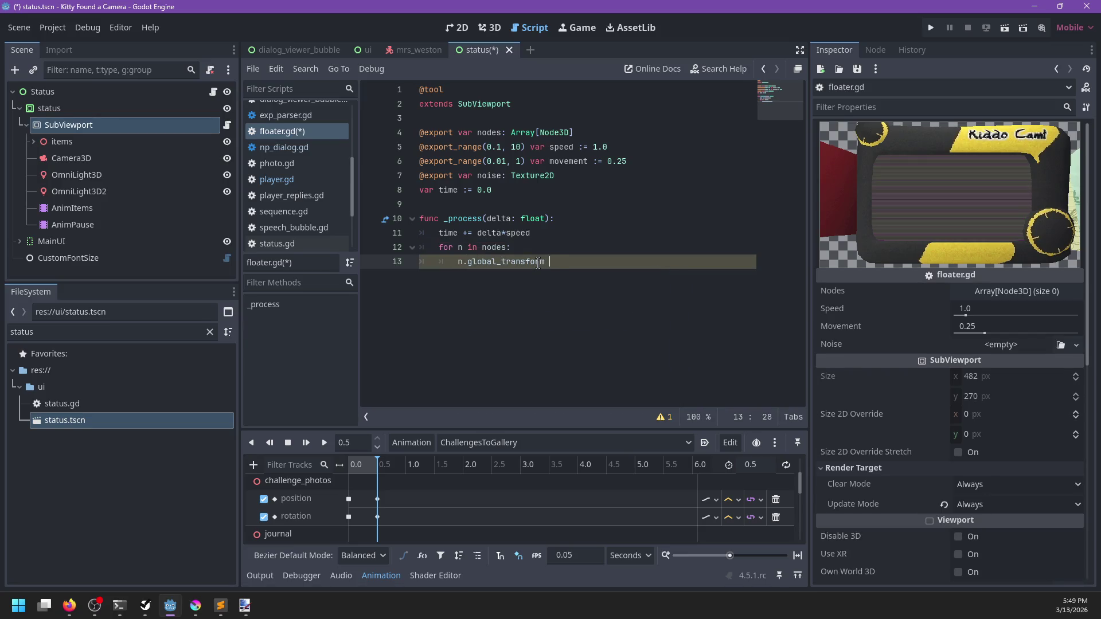
{"action": "type", "text": "= "}
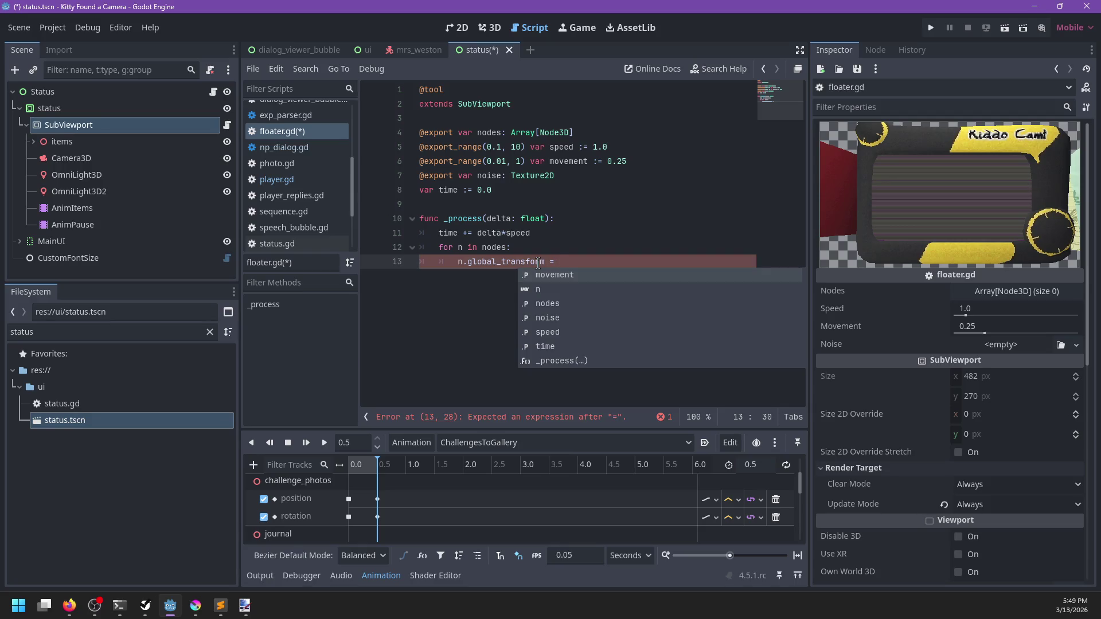
{"action": "type", "text": "noise.sa"}
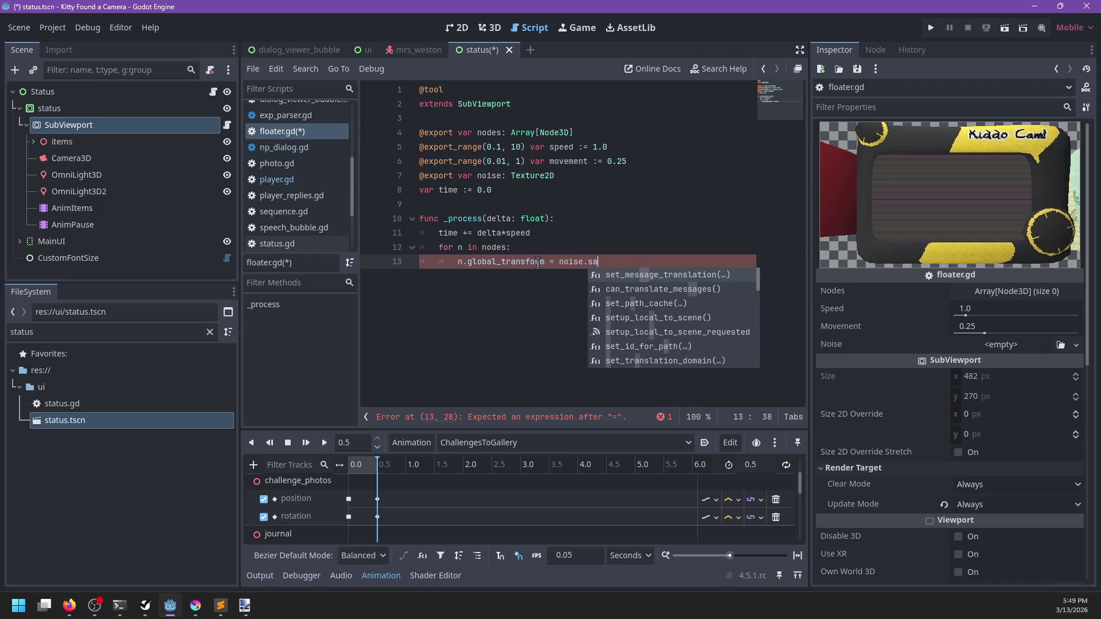
{"action": "key", "text": "BackSpace"}
{"action": "key", "text": "BackSpace"}
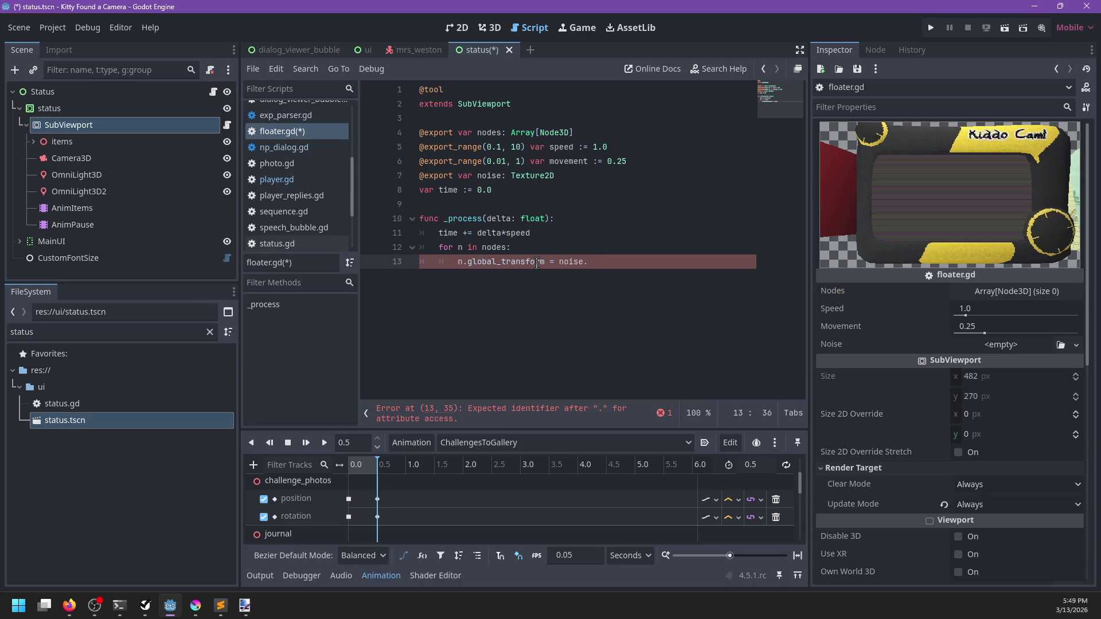
{"action": "left_click", "coordinate": [528, 179], "text": "ctrl"}
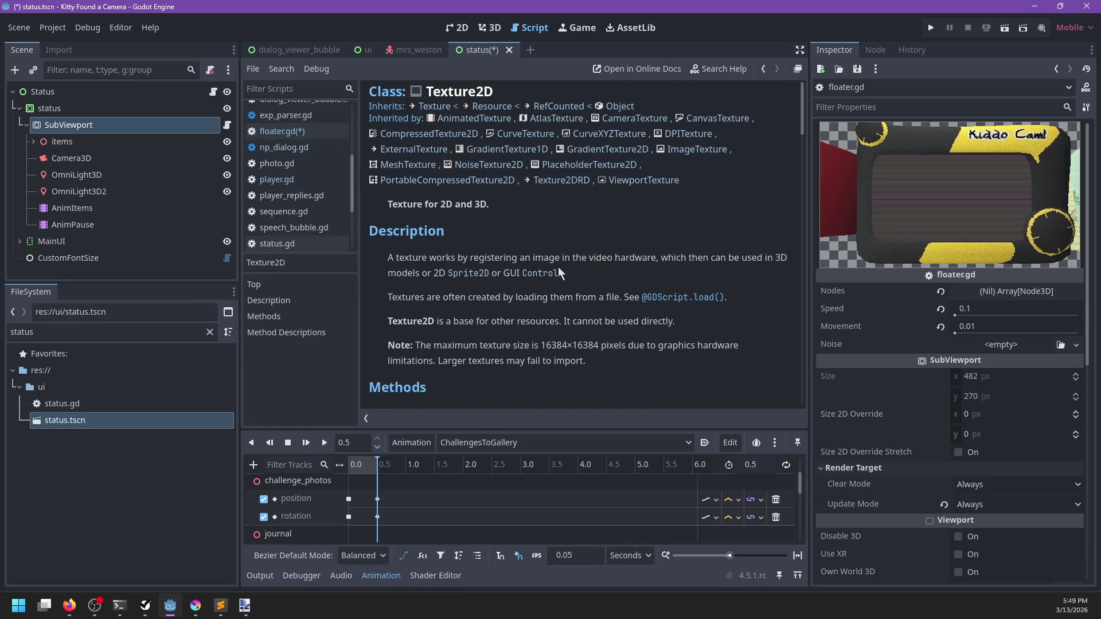
Browse the Texture2D reference and jump to its get_image method description
{"action": "scroll", "coordinate": [583, 259], "scroll_direction": "down", "scroll_amount": 3}
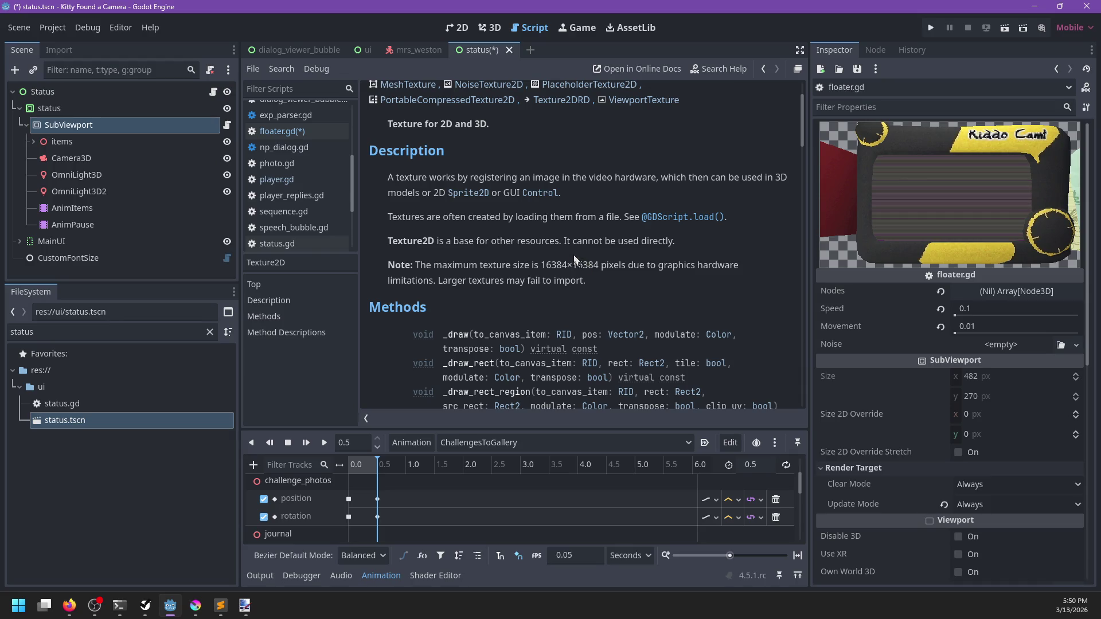
{"action": "scroll", "coordinate": [574, 254], "scroll_direction": "down", "scroll_amount": 9}
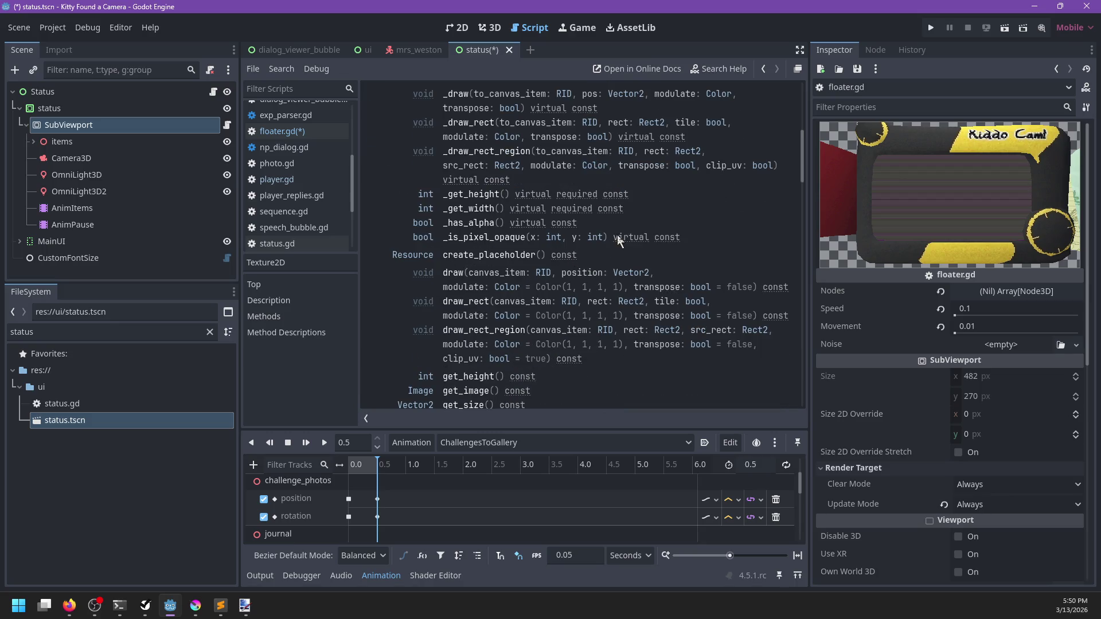
{"action": "scroll", "coordinate": [698, 217], "scroll_direction": "down", "scroll_amount": 3}
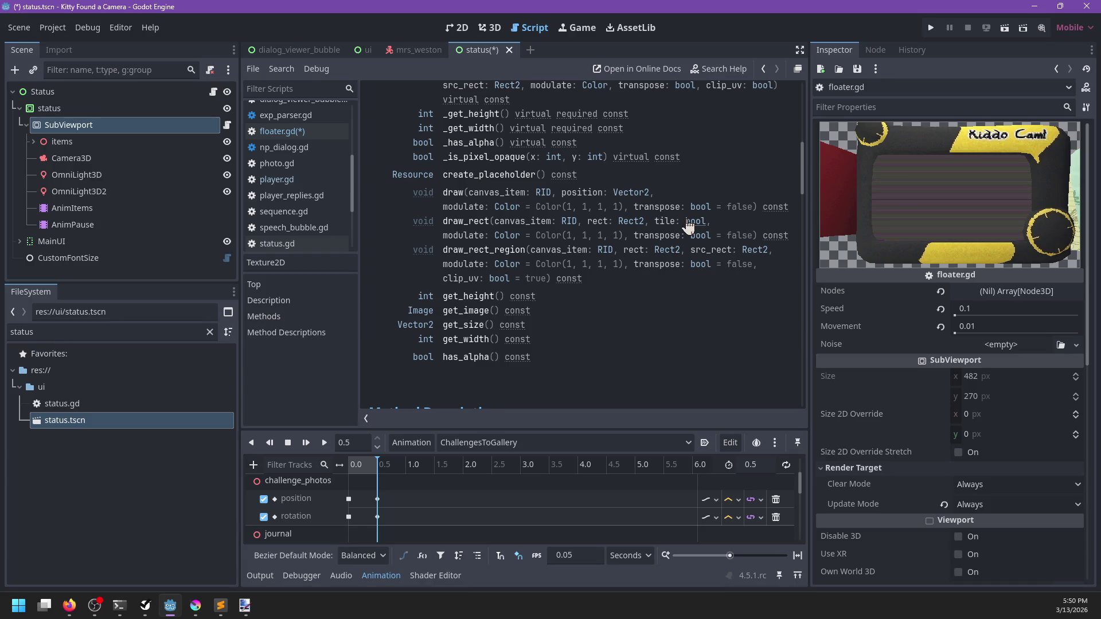
{"action": "scroll", "coordinate": [460, 348], "scroll_direction": "up", "scroll_amount": 7}
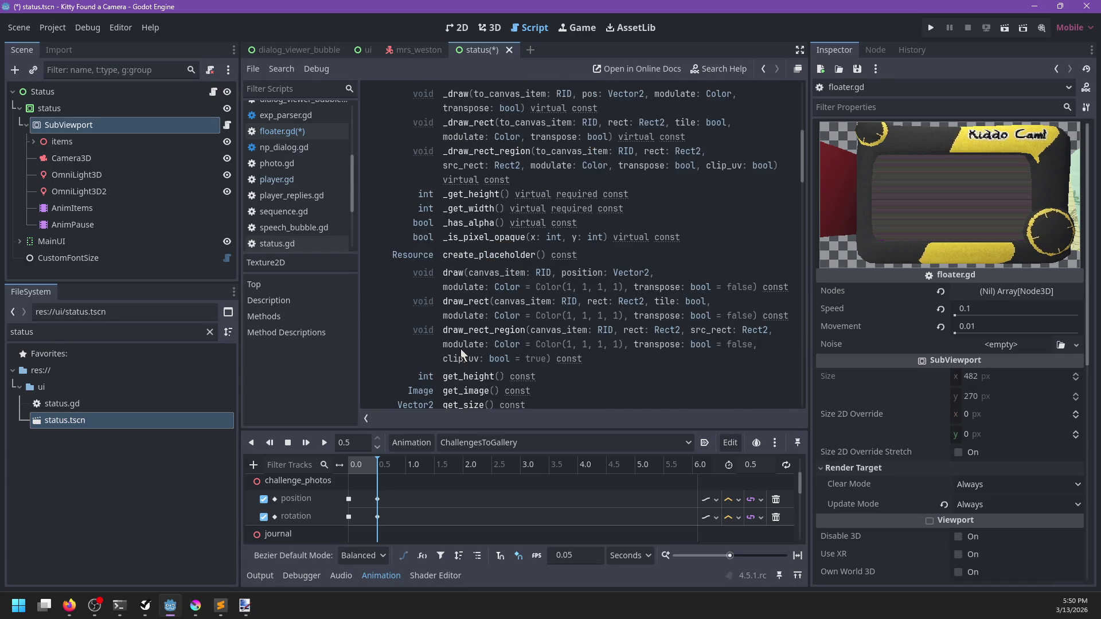
{"action": "scroll", "coordinate": [540, 293], "scroll_direction": "down", "scroll_amount": 7}
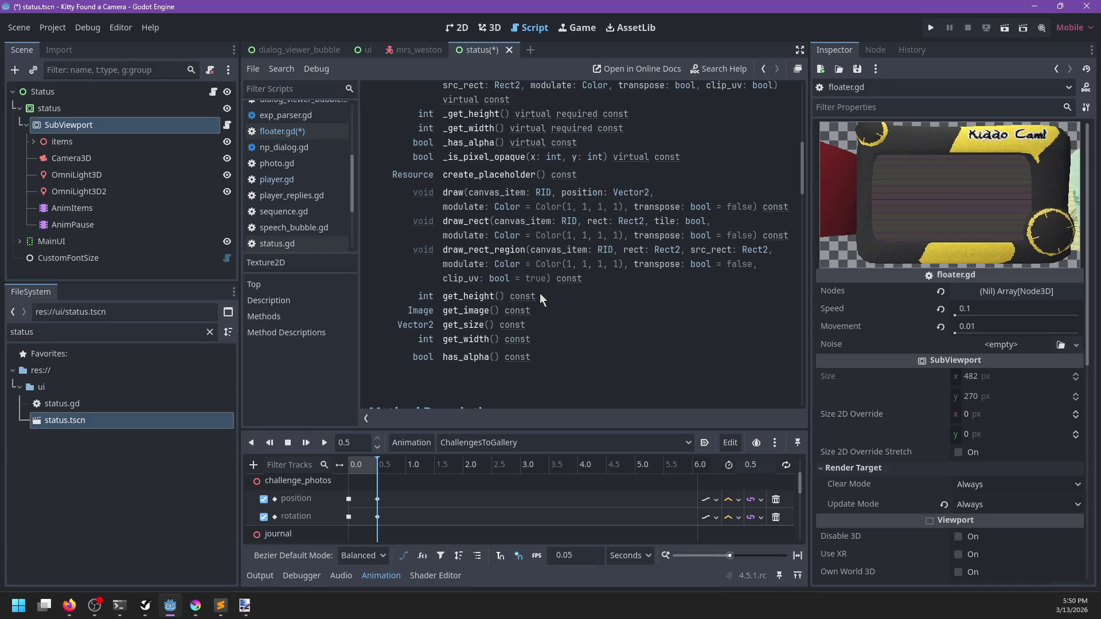
{"action": "left_click", "coordinate": [465, 311]}
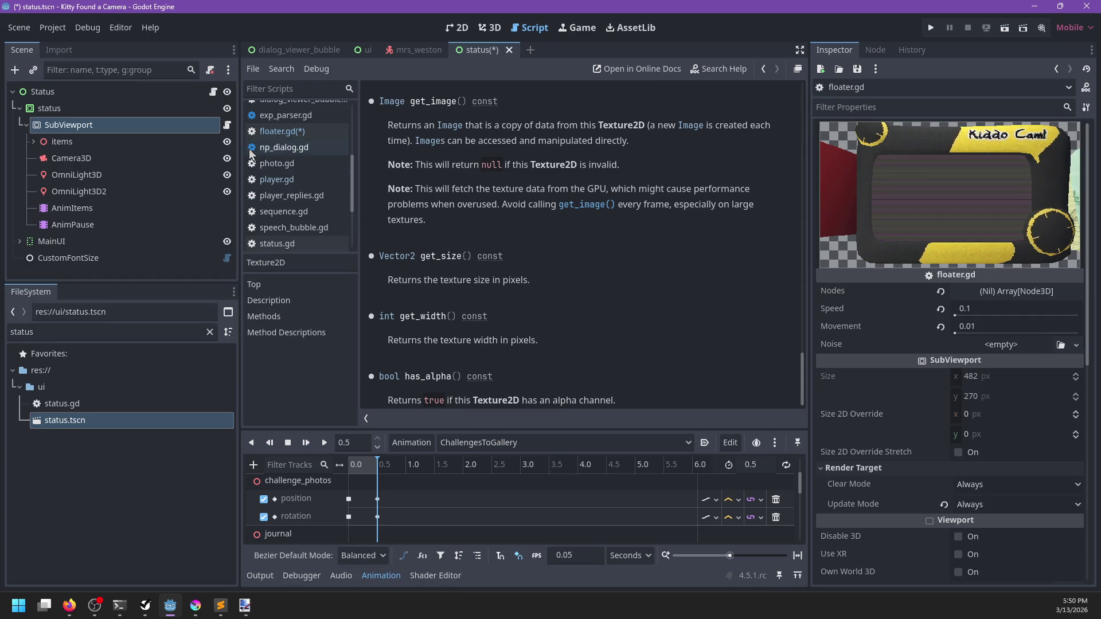
Change the noise export's type from Texture2D to Image and open the Image documentation
{"action": "left_click", "coordinate": [281, 131]}
{"action": "double_click", "coordinate": [532, 175]}
{"action": "type", "text": "Image"}
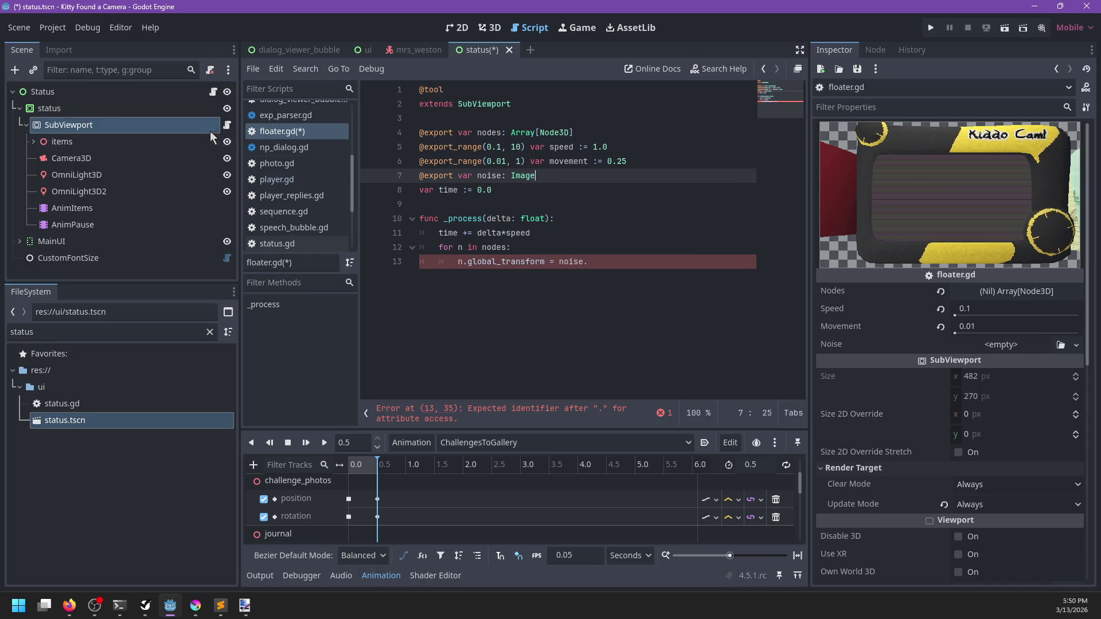
{"action": "left_click", "coordinate": [523, 176], "text": "ctrl"}
Scroll through the Image class methods, then switch to the 3D workspace
{"action": "scroll", "coordinate": [628, 230], "scroll_direction": "down", "scroll_amount": 5}
{"action": "scroll", "coordinate": [632, 229], "scroll_direction": "down", "scroll_amount": 4}
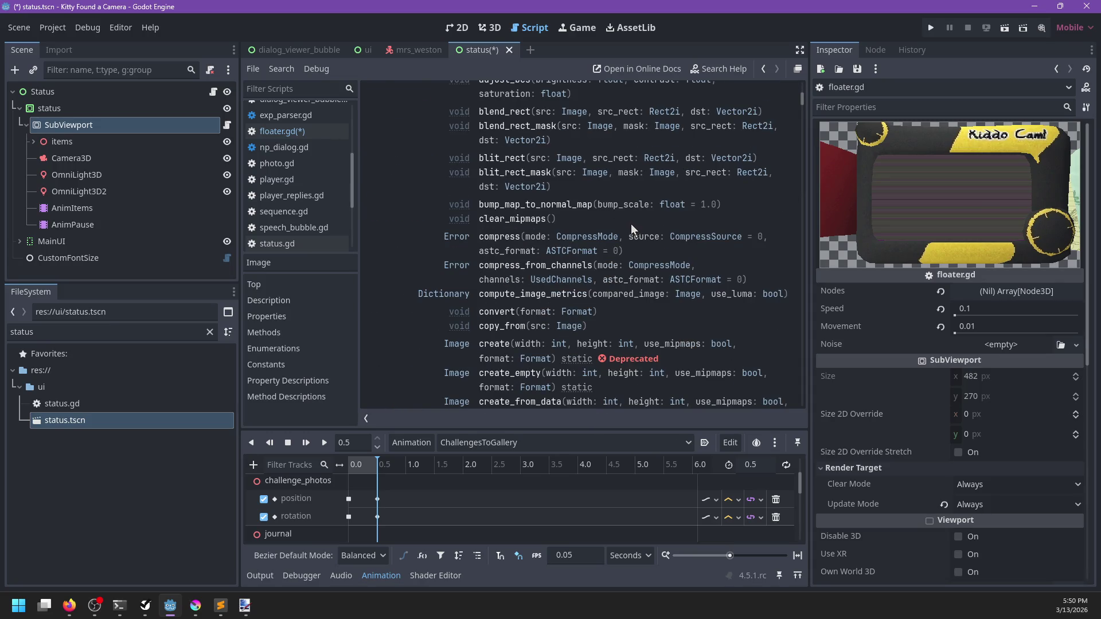
{"action": "scroll", "coordinate": [631, 226], "scroll_direction": "down", "scroll_amount": 6}
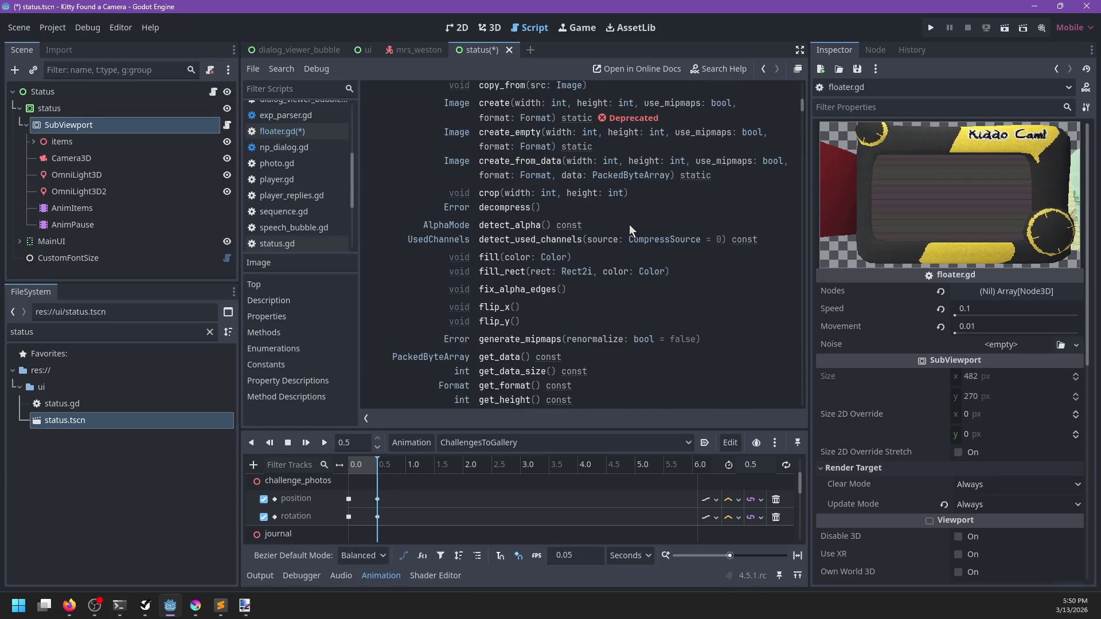
{"action": "scroll", "coordinate": [629, 225], "scroll_direction": "down", "scroll_amount": 3}
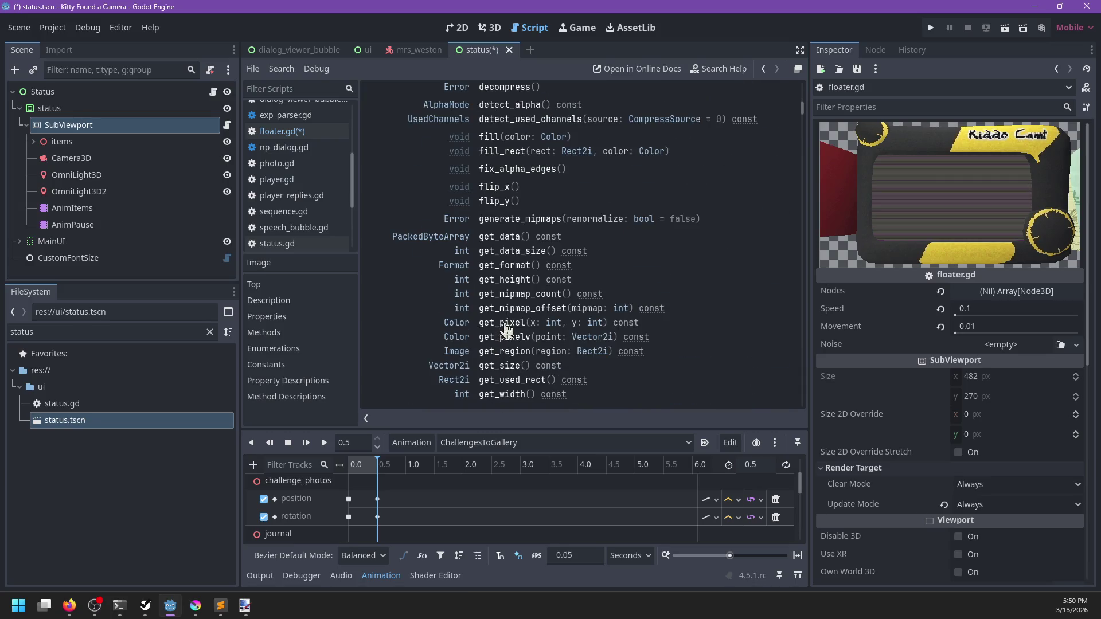
{"action": "scroll", "coordinate": [650, 311], "scroll_direction": "down", "scroll_amount": 1}
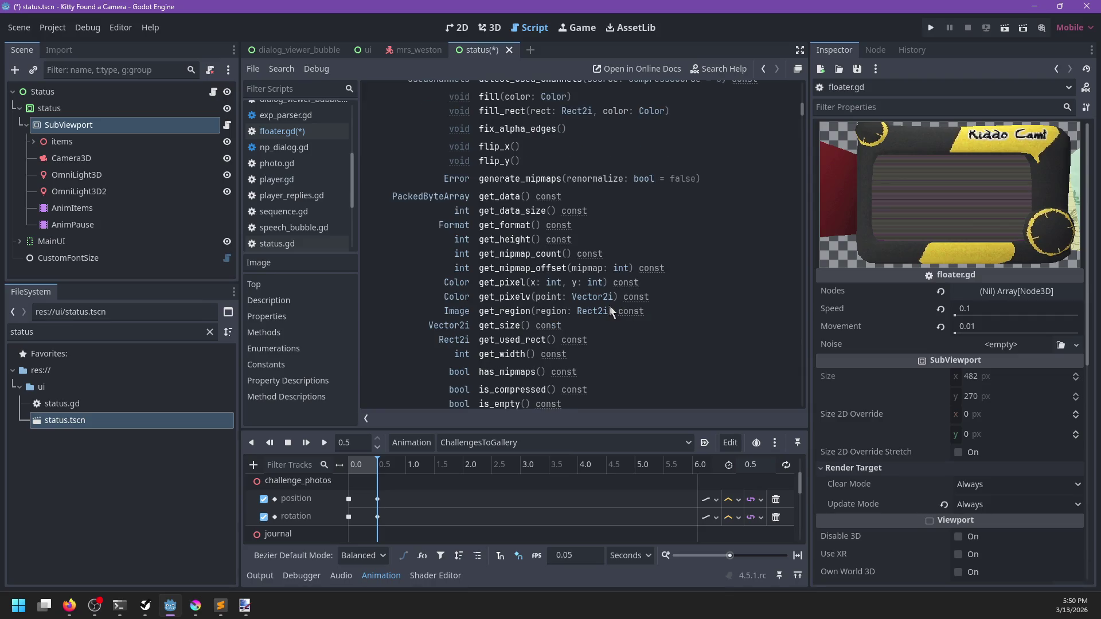
{"action": "scroll", "coordinate": [609, 310], "scroll_direction": "down", "scroll_amount": 2}
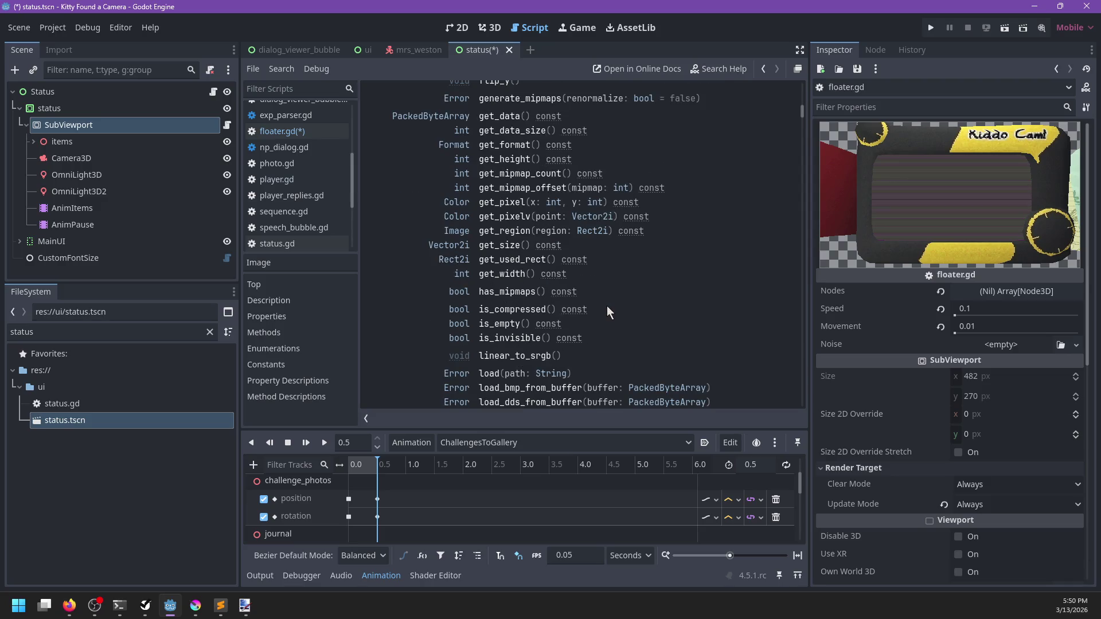
{"action": "scroll", "coordinate": [608, 310], "scroll_direction": "down", "scroll_amount": 2}
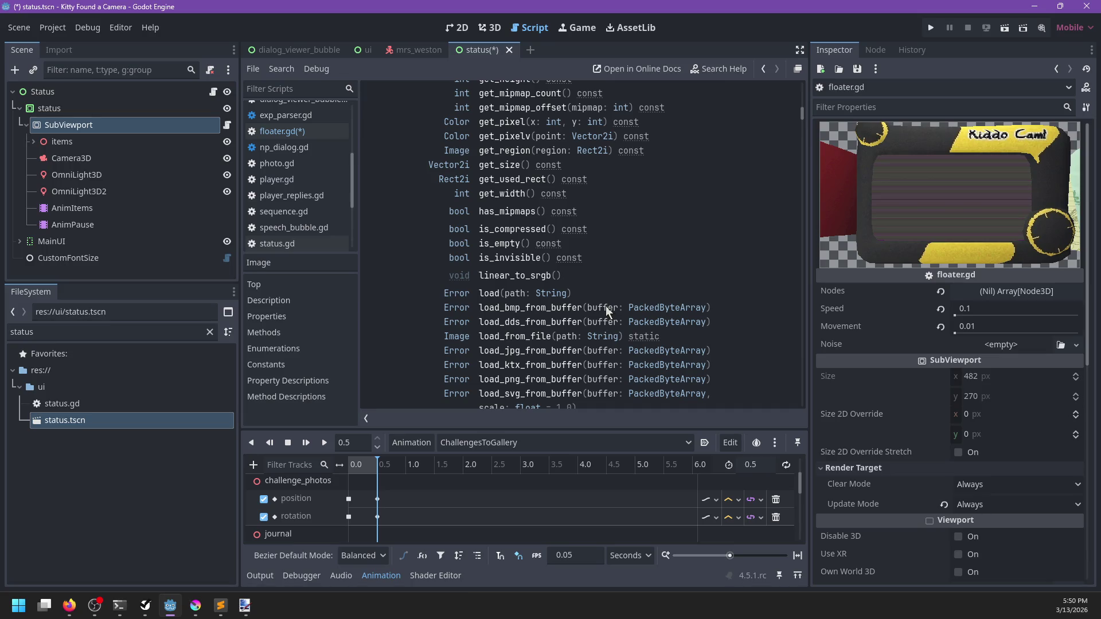
{"action": "left_click", "coordinate": [487, 27]}
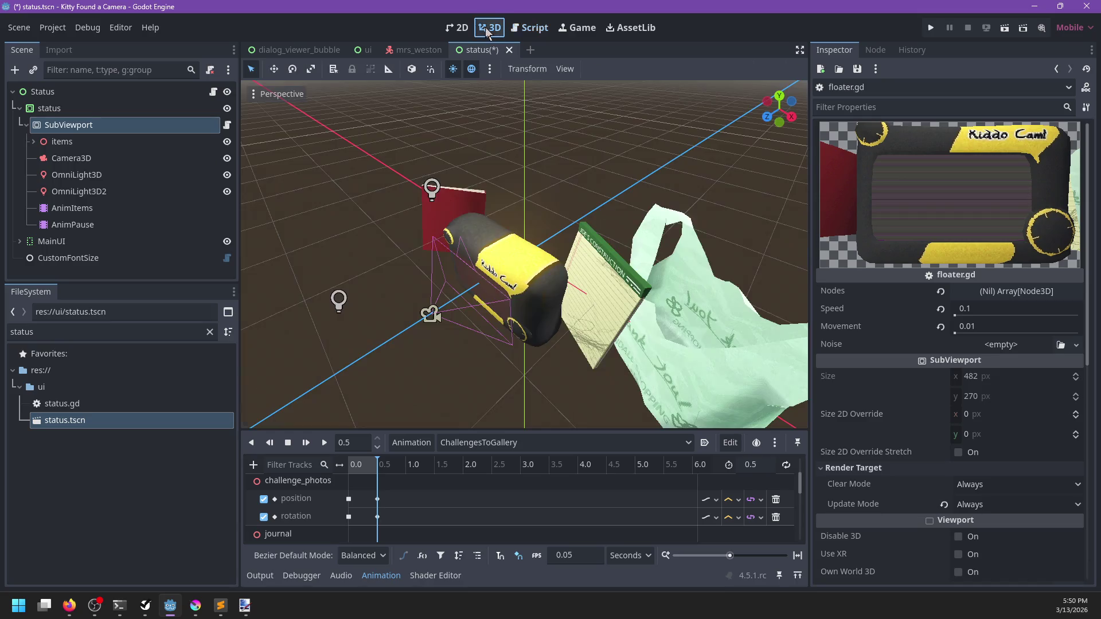
Delete the noise Image export line and the old noise-based global_transform assignment
{"action": "left_click", "coordinate": [227, 124]}
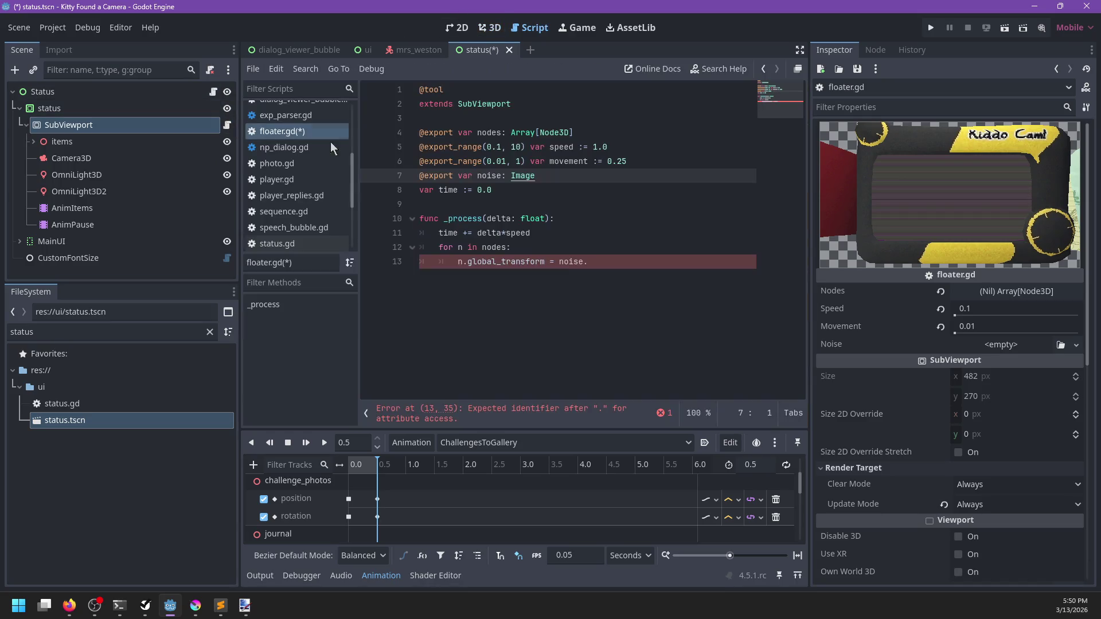
{"action": "left_click_drag", "start_coordinate": [560, 178], "coordinate": [361, 178]}
{"action": "key", "text": "BackSpace"}
{"action": "key", "text": "BackSpace"}
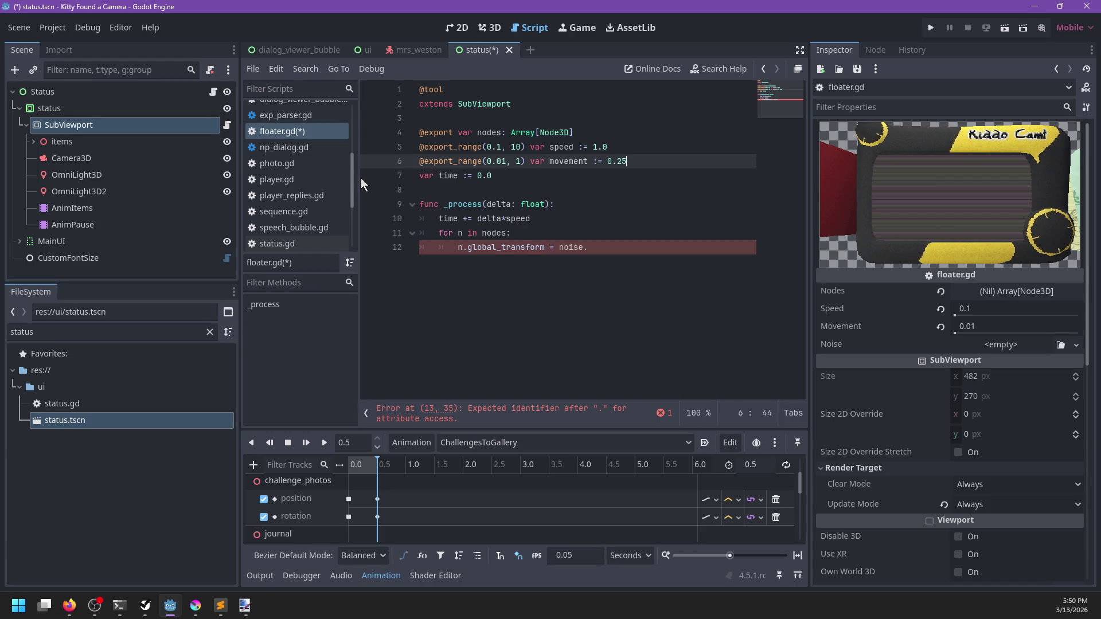
{"action": "left_click", "coordinate": [610, 247]}
{"action": "key", "text": "shift+Home"}
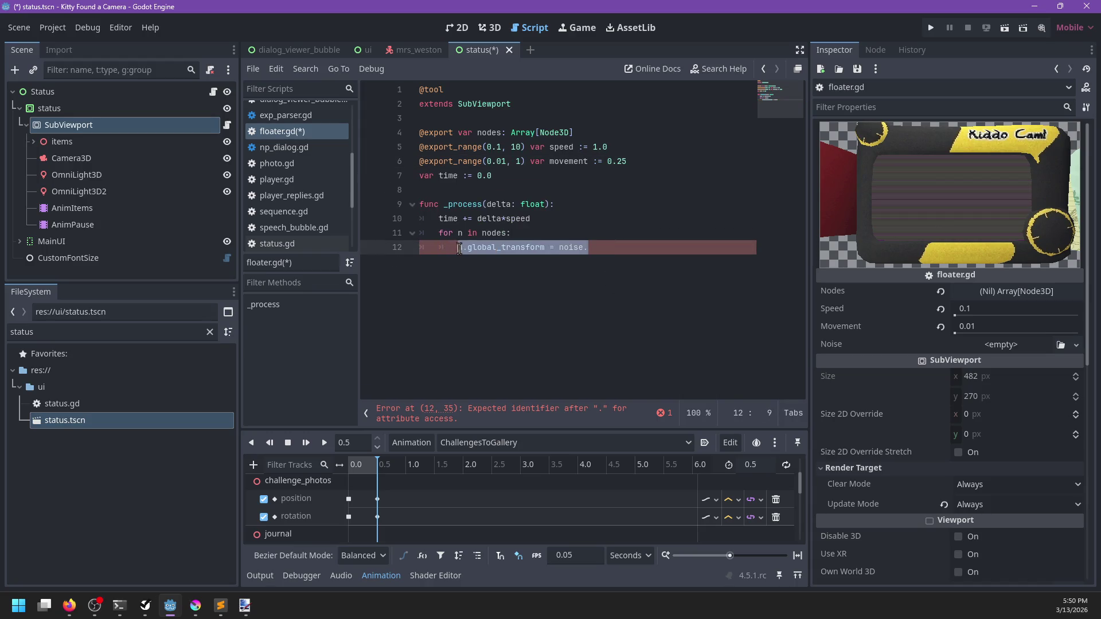
{"action": "key", "text": "BackSpace"}
Rewrite line 12 as 'n.global_transform = Vector3()'
{"action": "type", "text": "n.global_tra"}
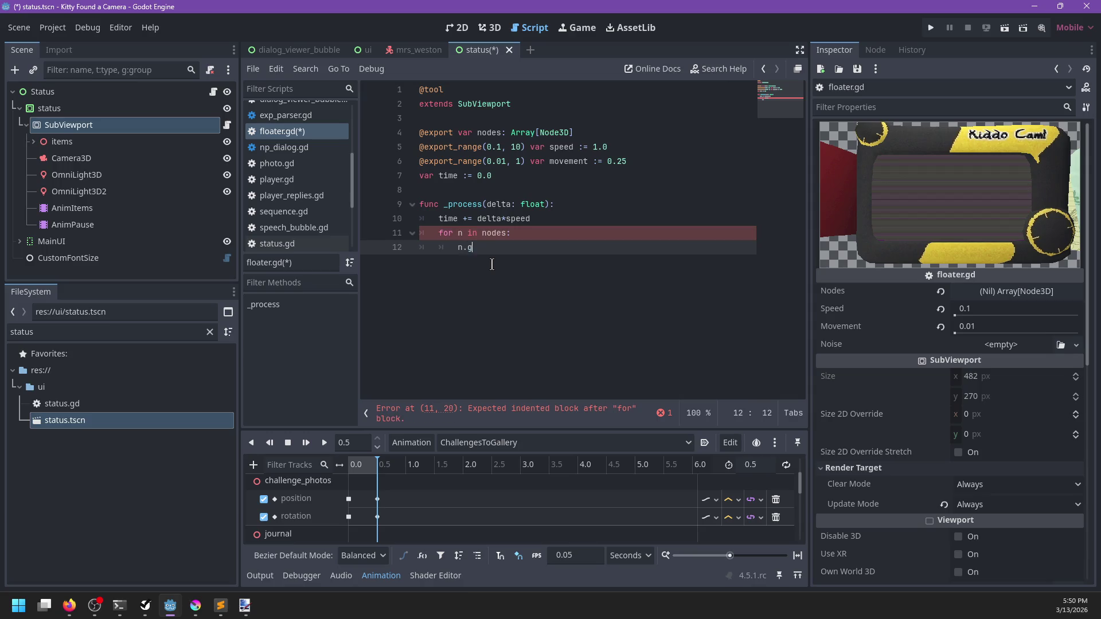
{"action": "type", "text": "nsform ="}
{"action": "key", "text": "Up"}
{"action": "key", "text": "Up"}
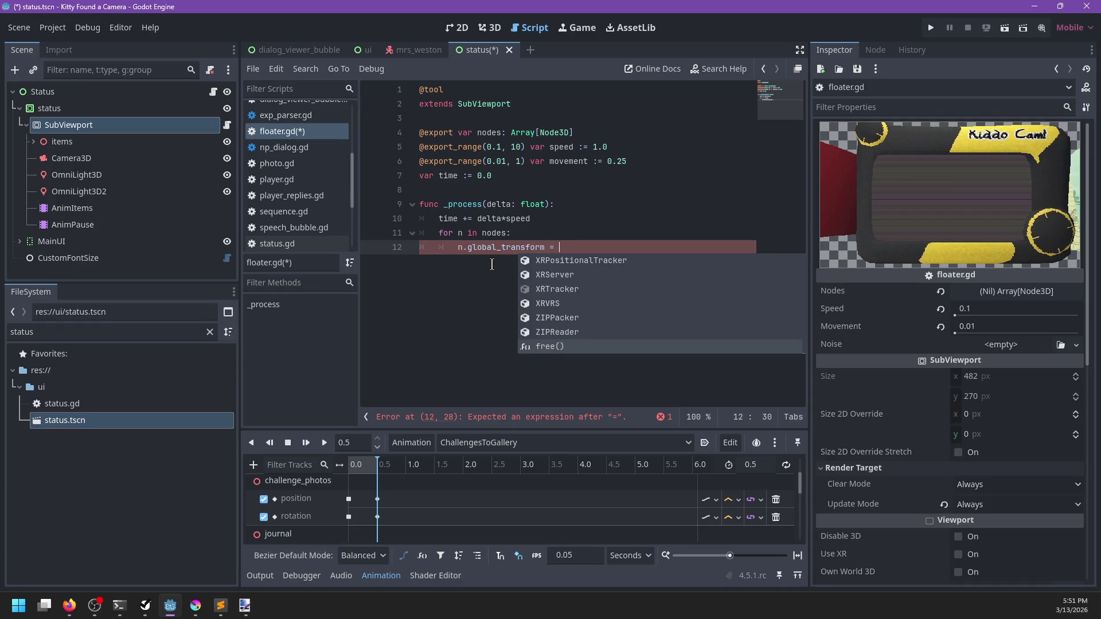
{"action": "key", "text": "Escape"}
{"action": "key", "text": "Up"}
{"action": "key", "text": "Up"}
{"action": "key", "text": "Down"}
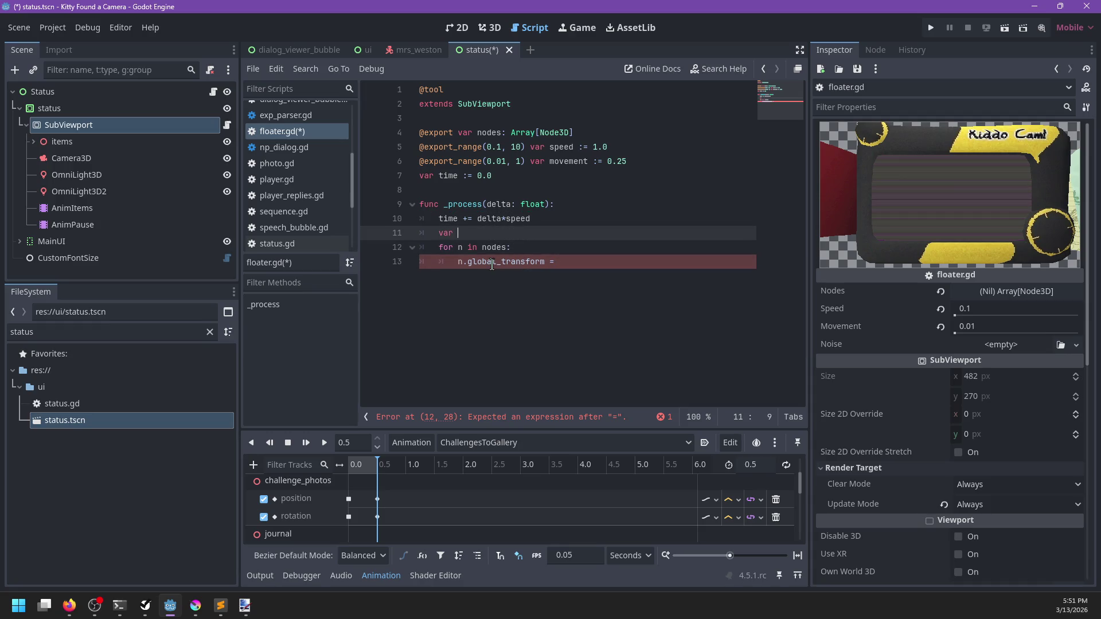
{"action": "key", "text": "Up"}
{"action": "key", "text": "Down"}
{"action": "key", "text": "Down"}
{"action": "key", "text": "End"}
{"action": "type", "text": "Vector2"}
{"action": "key", "text": "BackSpace"}
{"action": "type", "text": "3()"}
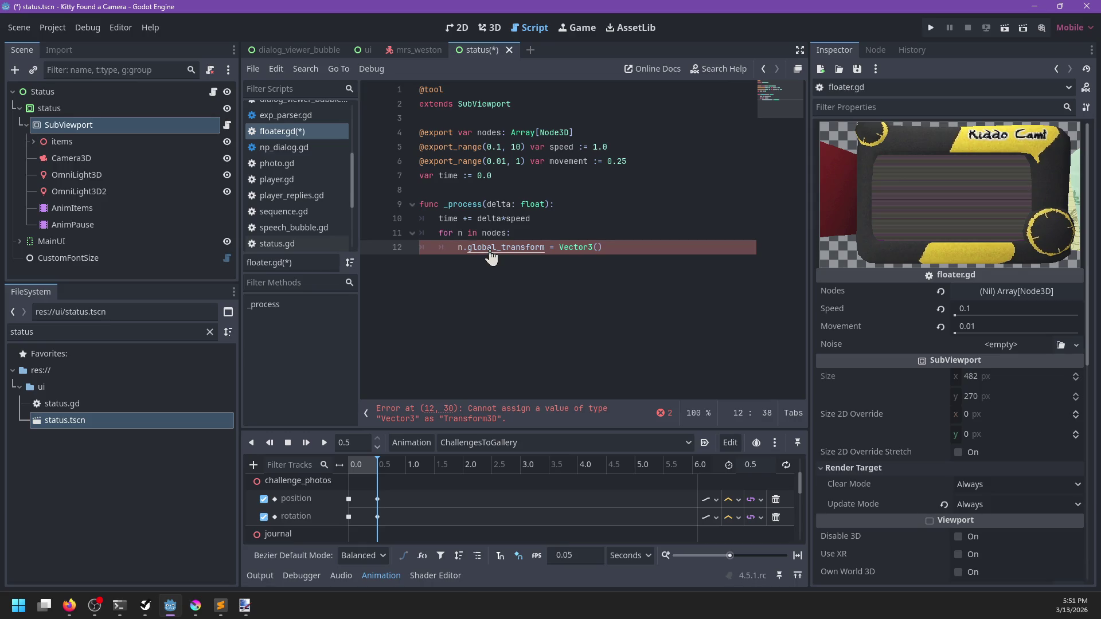
{"action": "left_click", "coordinate": [30, 140]}
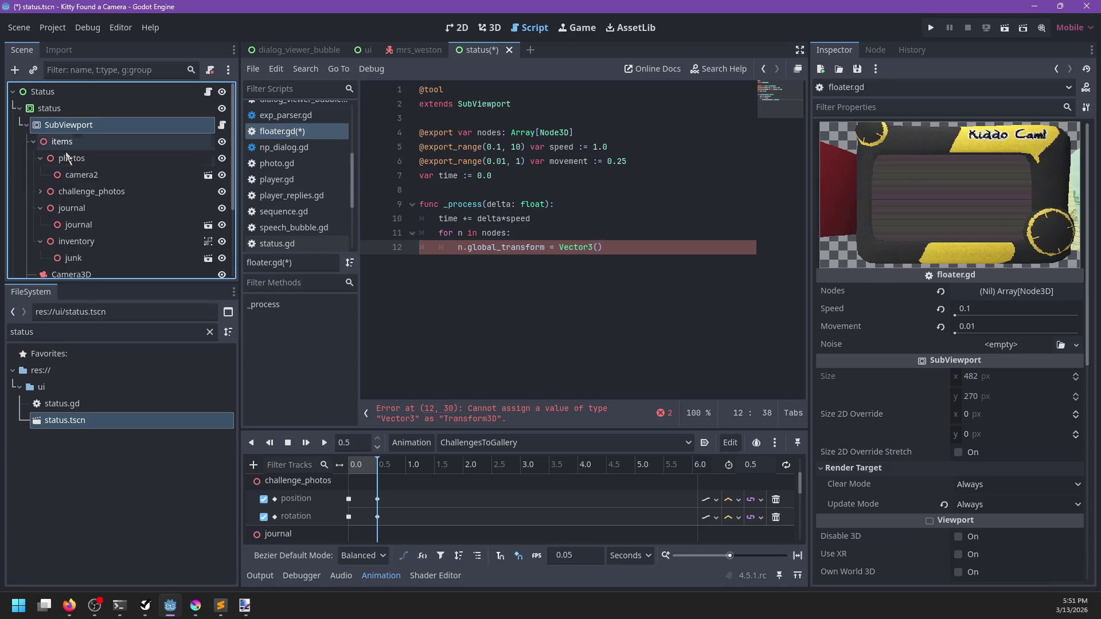
Expand the photos, challenge_photos and journal branches under items
{"action": "left_click", "coordinate": [67, 158]}
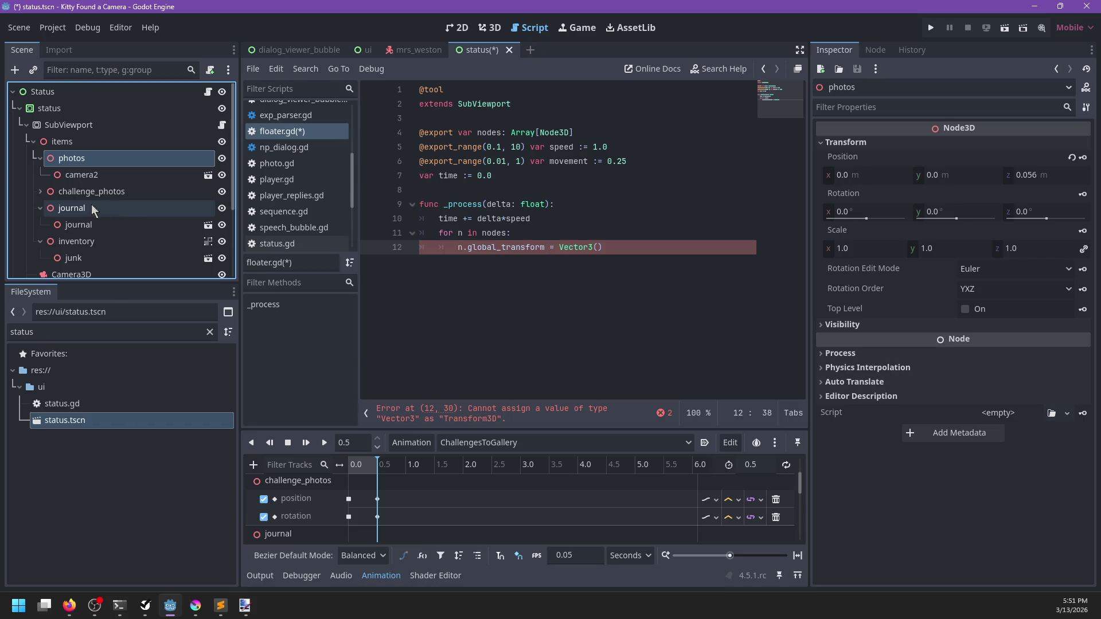
{"action": "left_click", "coordinate": [40, 159]}
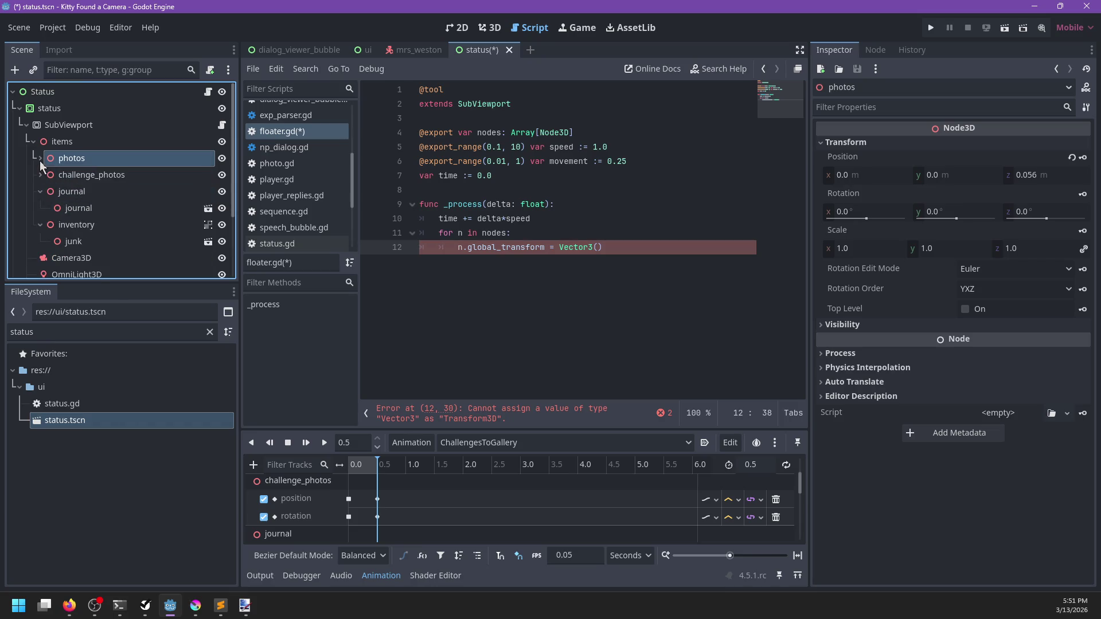
{"action": "left_click", "coordinate": [85, 177]}
{"action": "left_click", "coordinate": [40, 191]}
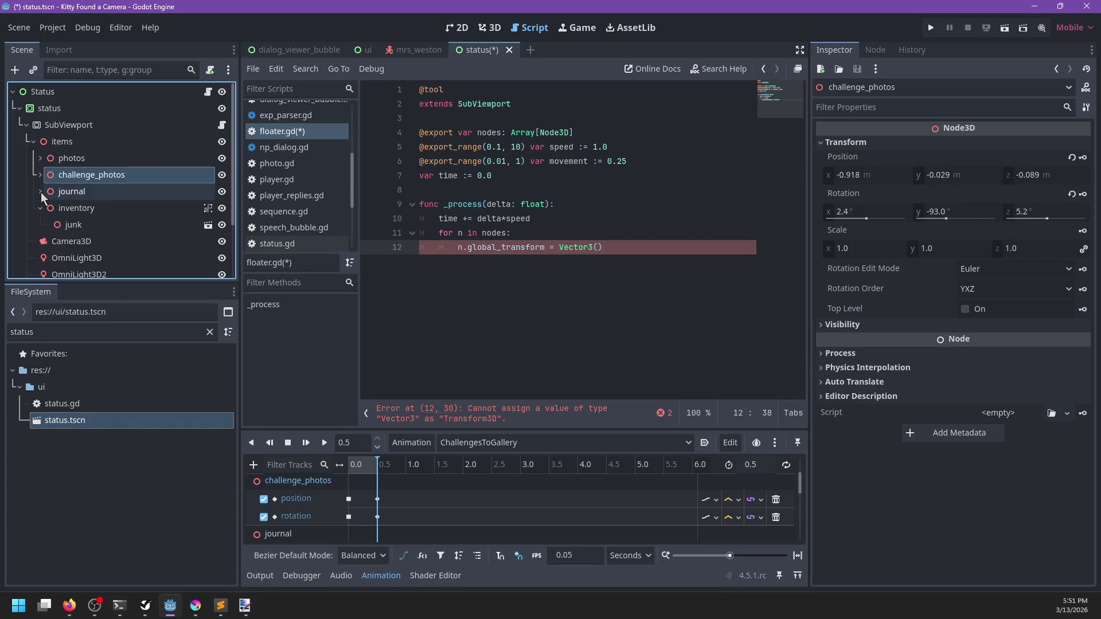
{"action": "left_click", "coordinate": [40, 191]}
{"action": "left_click", "coordinate": [40, 175]}
{"action": "left_click", "coordinate": [41, 159]}
Inspect the camera2, challenge_photos, journal and junk nodes' transforms
{"action": "left_click", "coordinate": [77, 178]}
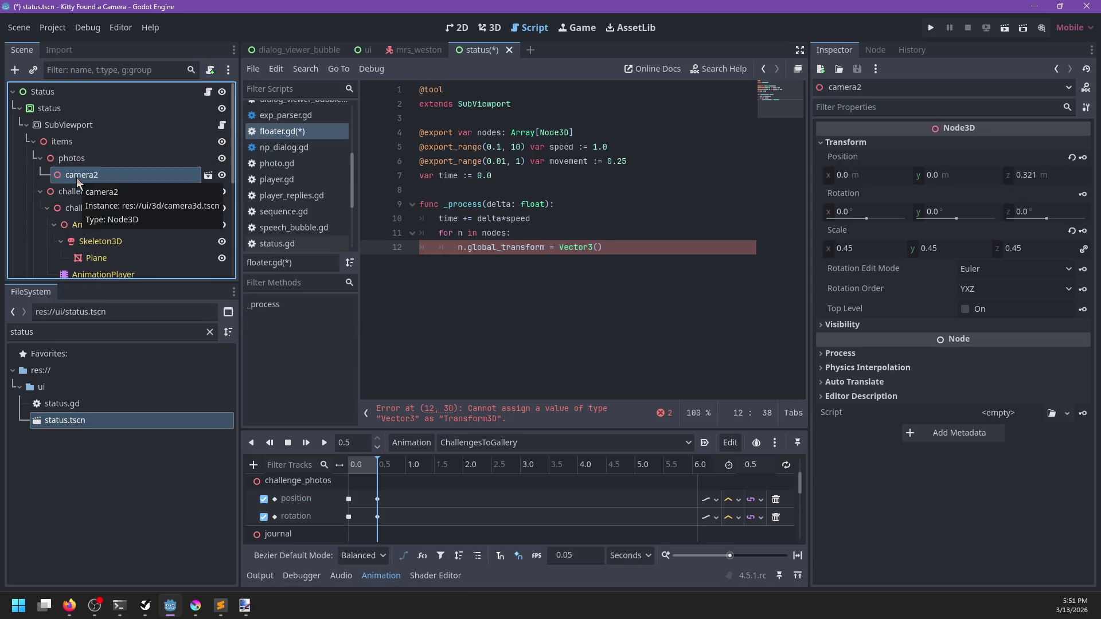
{"action": "left_click", "coordinate": [135, 211]}
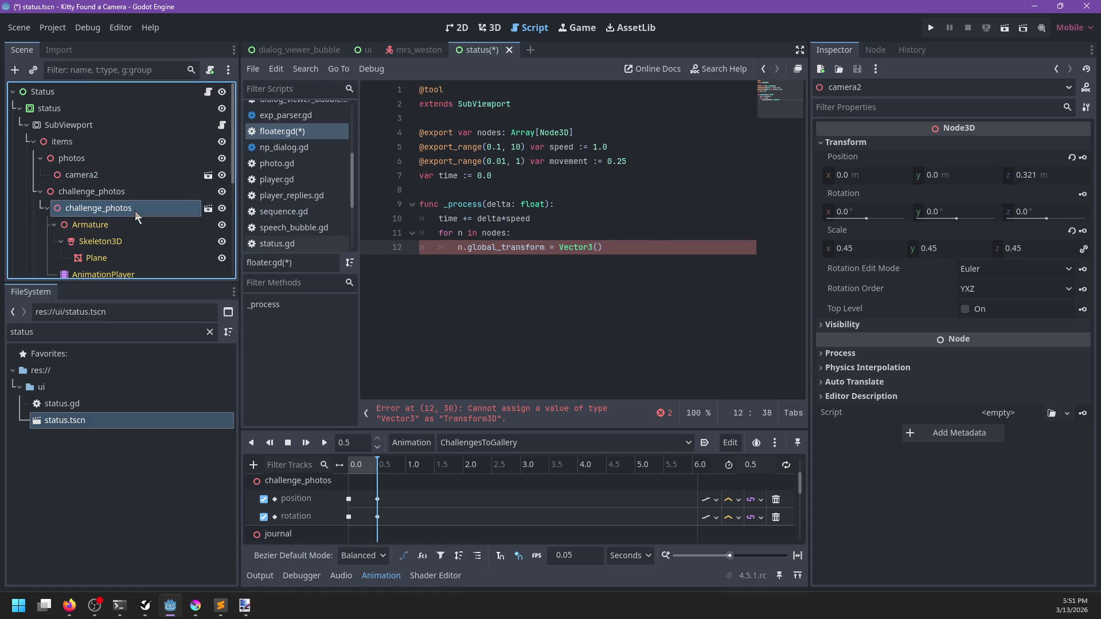
{"action": "scroll", "coordinate": [101, 202], "scroll_direction": "down", "scroll_amount": 3}
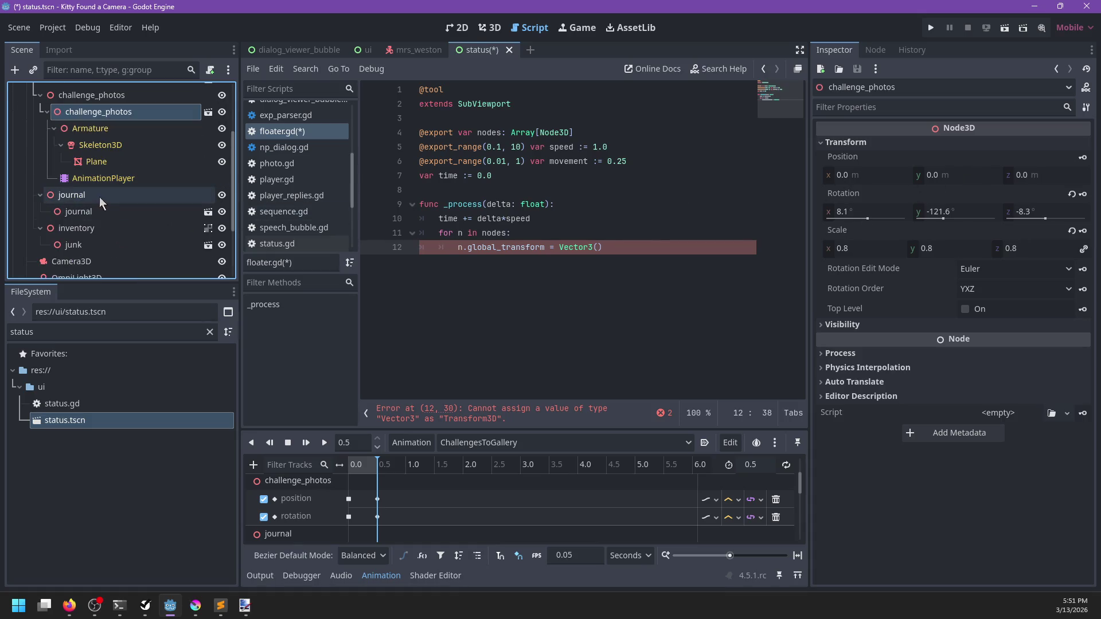
{"action": "left_click", "coordinate": [89, 211]}
{"action": "scroll", "coordinate": [93, 224], "scroll_direction": "down", "scroll_amount": 1}
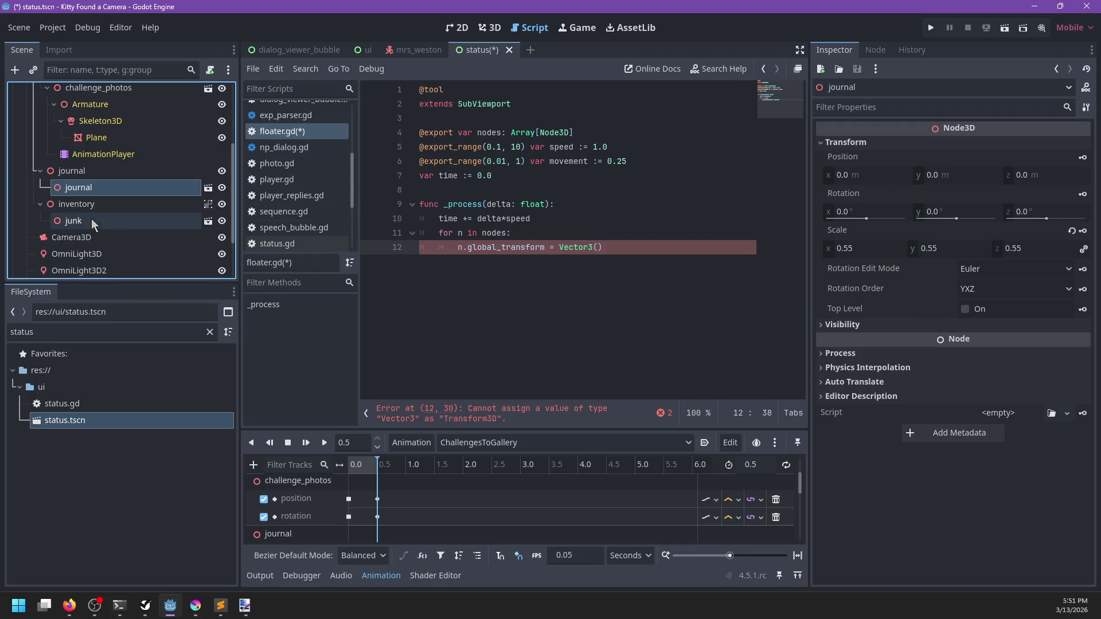
{"action": "left_click", "coordinate": [93, 222]}
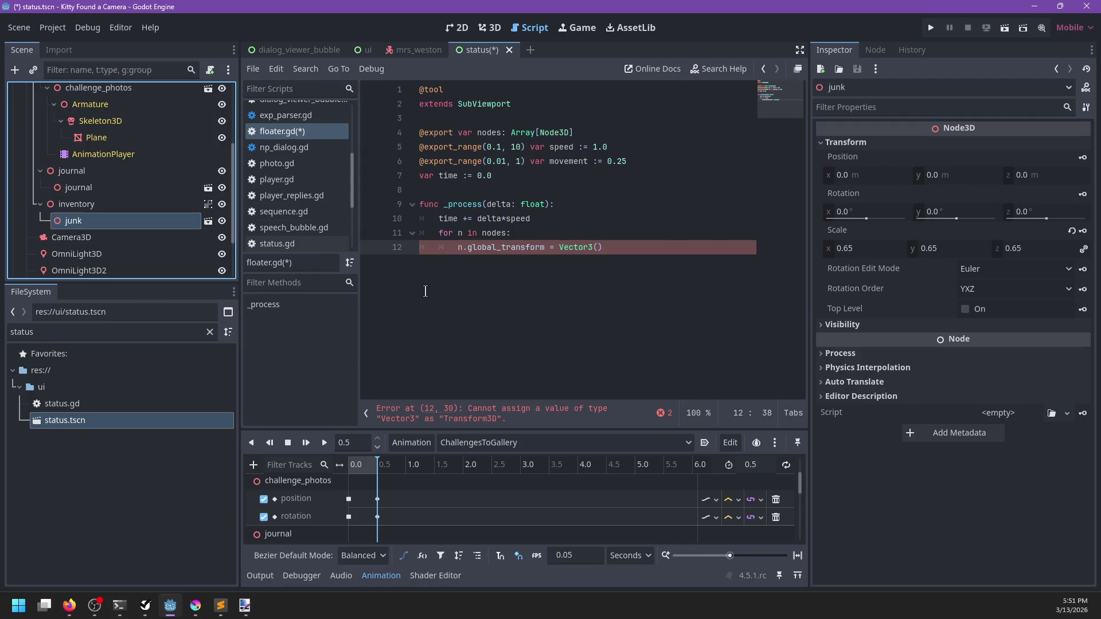
Declare 'var positions: Array[Vector3]' below the existing variables
{"action": "left_click", "coordinate": [588, 185]}
{"action": "key", "text": "Return"}
{"action": "key", "text": "Return"}
{"action": "key", "text": "Up"}
{"action": "type", "text": "var starting_nodes := []"}
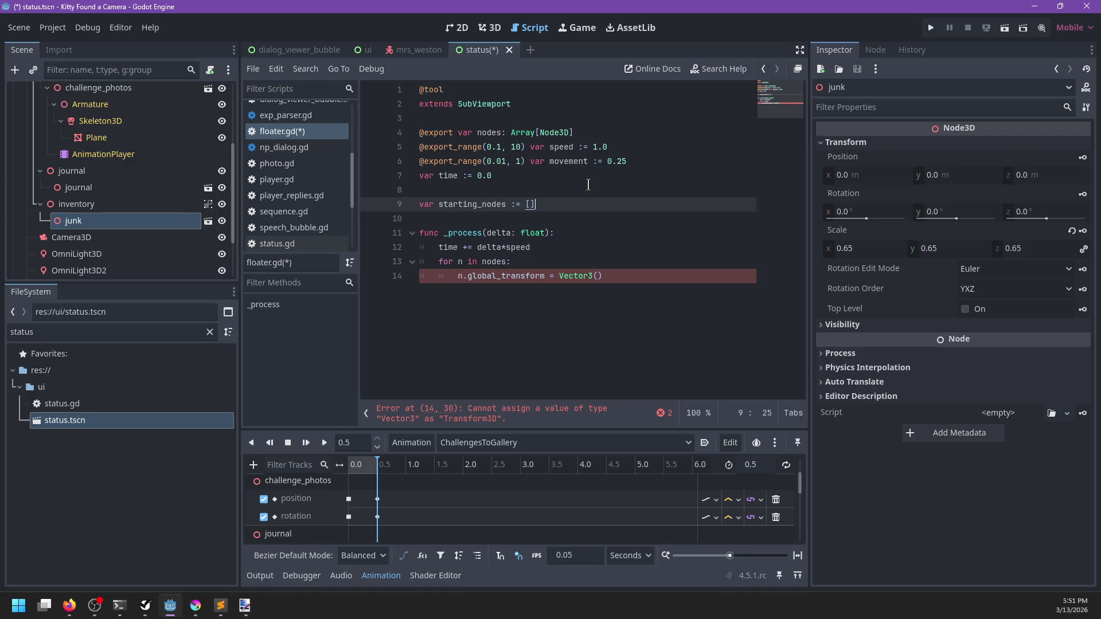
{"action": "key", "text": "ctrl+shift+Left"}
{"action": "key", "text": "ctrl+shift+Left"}
{"action": "key", "text": "ctrl+shift+Left"}
{"action": "key", "text": "BackSpace"}
{"action": "type", "text": "starting_transforms: Array_"}
{"action": "key", "text": "BackSpace"}
{"action": "type", "text": "[Vector3]"}
{"action": "key", "text": "ctrl+Left"}
{"action": "key", "text": "ctrl+Left"}
{"action": "key", "text": "ctrl+Left"}
{"action": "key", "text": "ctrl+BackSpace"}
{"action": "type", "text": "positions"}
Add a _ready() loop over nodes assigning positions = n.position, and remove global_transform on line 18
{"action": "left_click", "coordinate": [580, 207]}
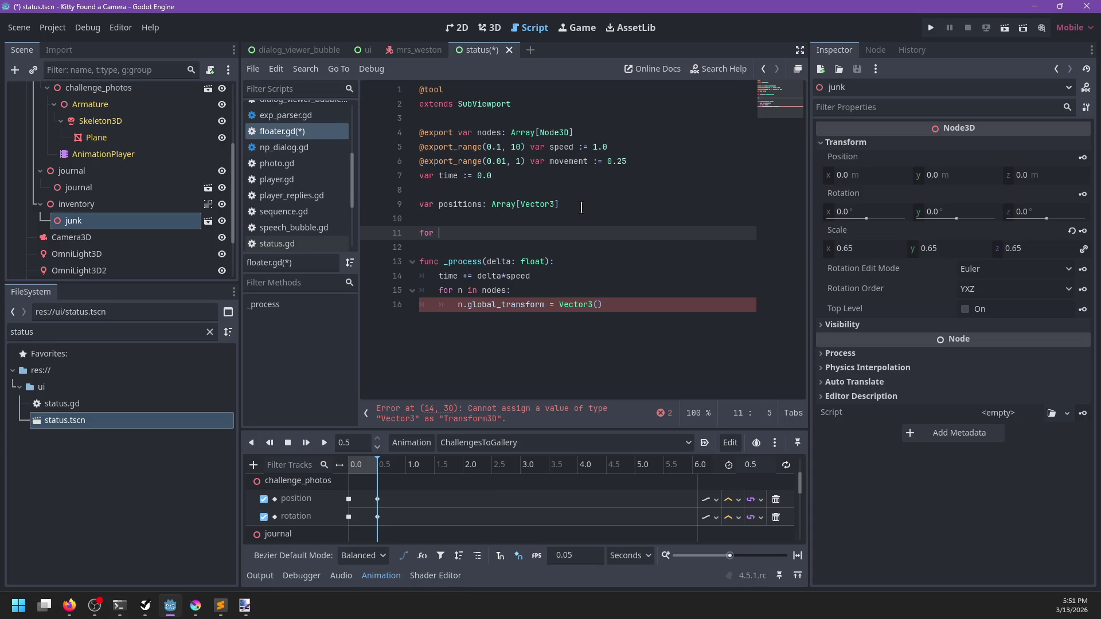
{"action": "key", "text": "BackSpace"}
{"action": "key", "text": "BackSpace"}
{"action": "key", "text": "BackSpace"}
{"action": "type", "text": "func _ready():"}
{"action": "key", "text": "Return"}
{"action": "type", "text": "for"}
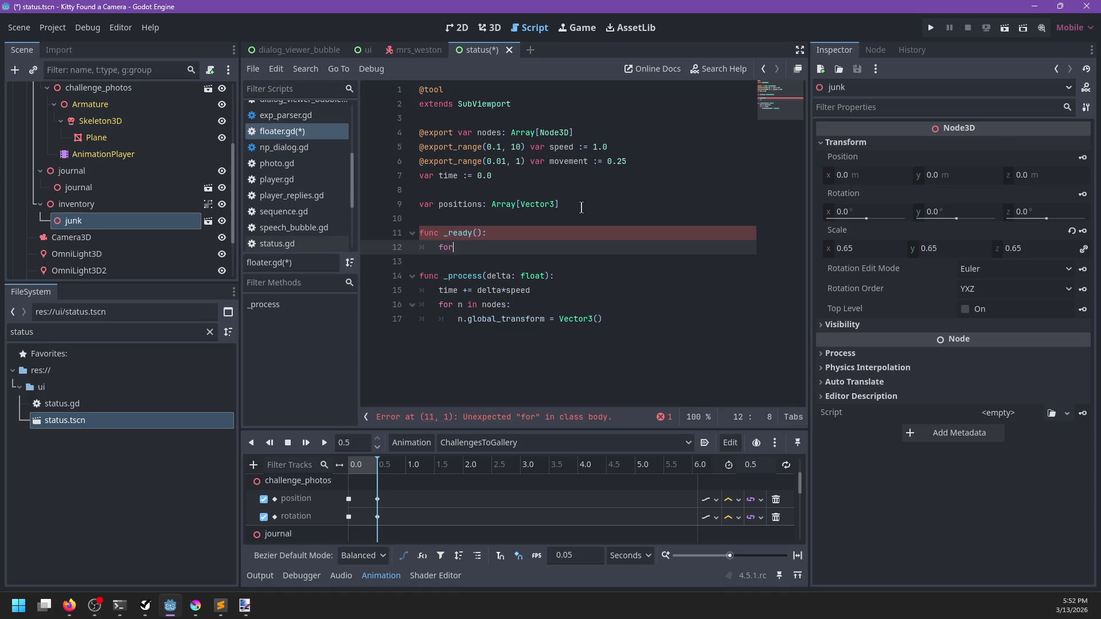
{"action": "type", "text": " n in nodes:"}
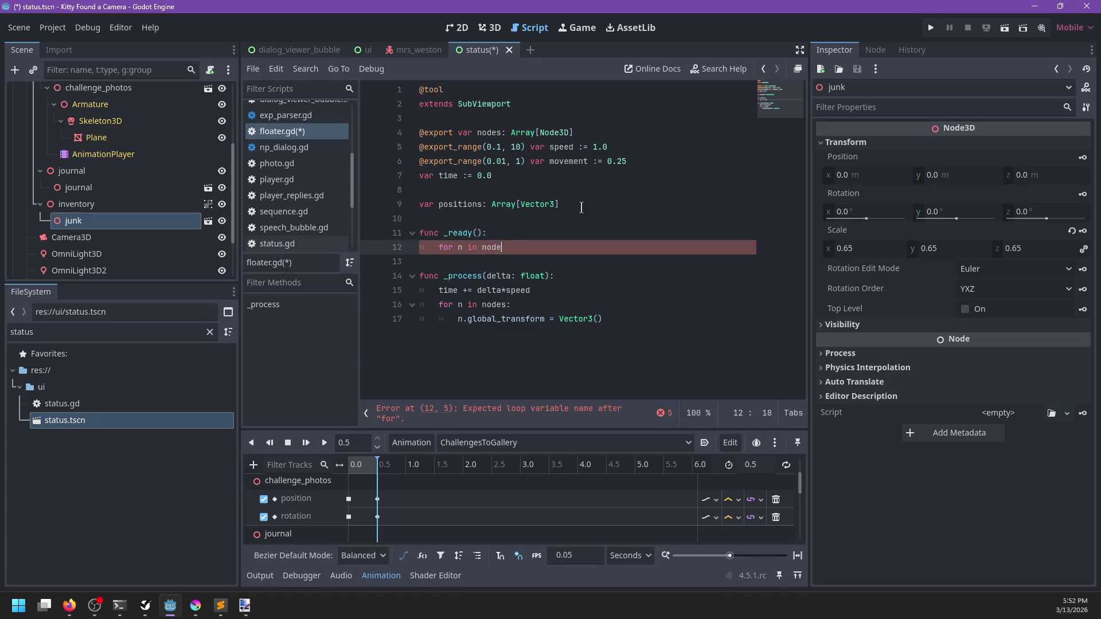
{"action": "key", "text": "Return"}
{"action": "type", "text": "positions = n."}
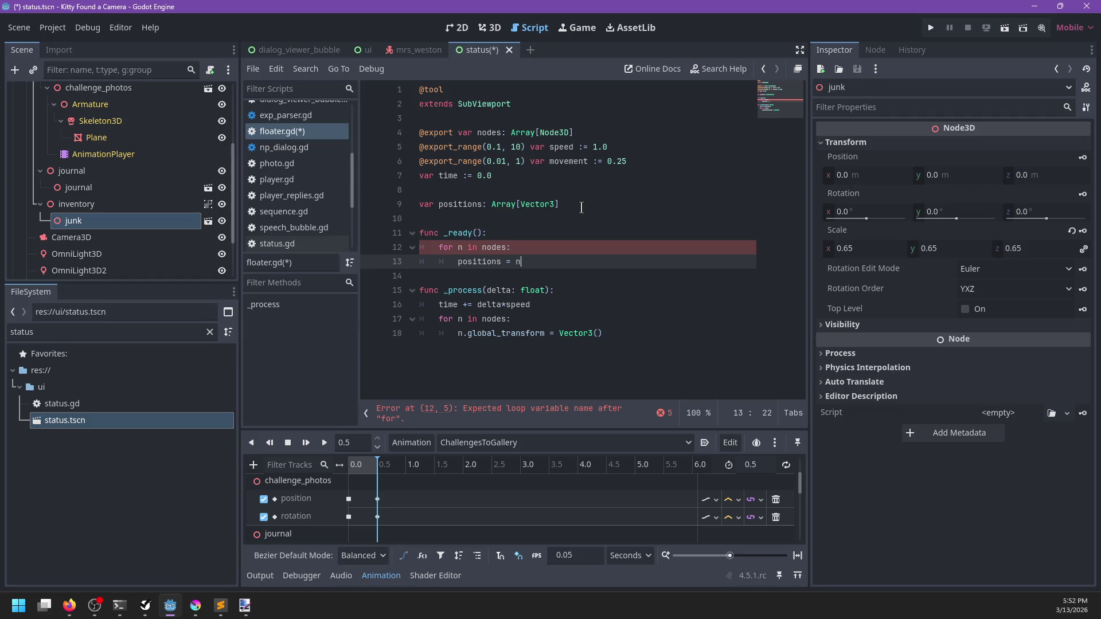
{"action": "type", "text": "posi"}
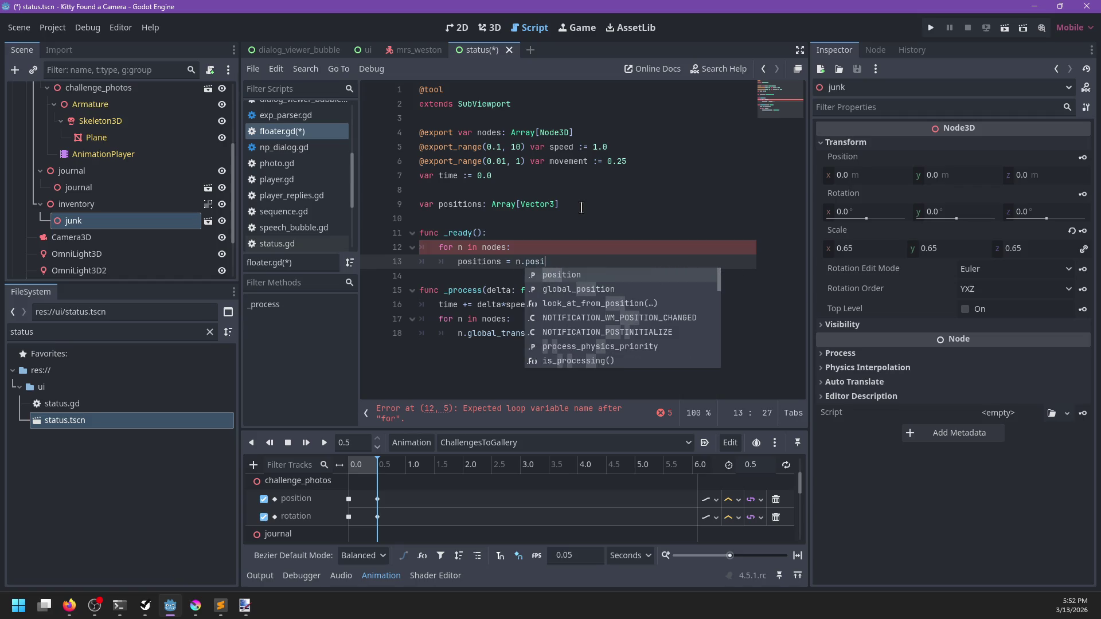
{"action": "key", "text": "Return"}
{"action": "double_click", "coordinate": [492, 332]}
{"action": "key", "text": "BackSpace"}
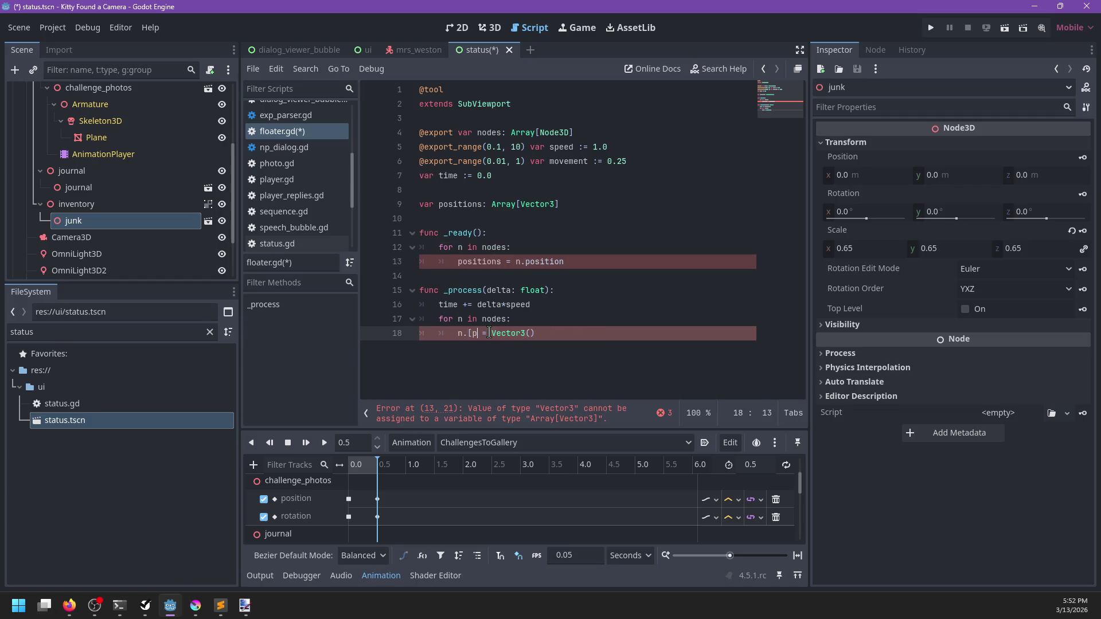
Loop over nodes.size() with 'var node = nodes[n]' and update node.position instead
{"action": "type", "text": "posi"}
{"action": "key", "text": "Return"}
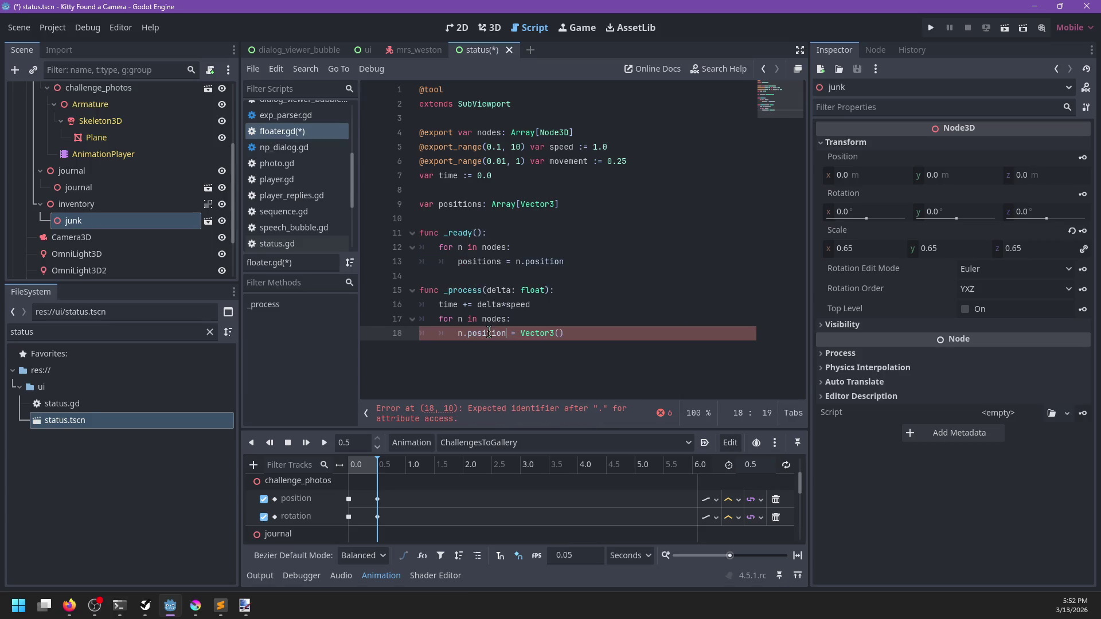
{"action": "key", "text": "Up"}
{"action": "type", "text": ".size()"}
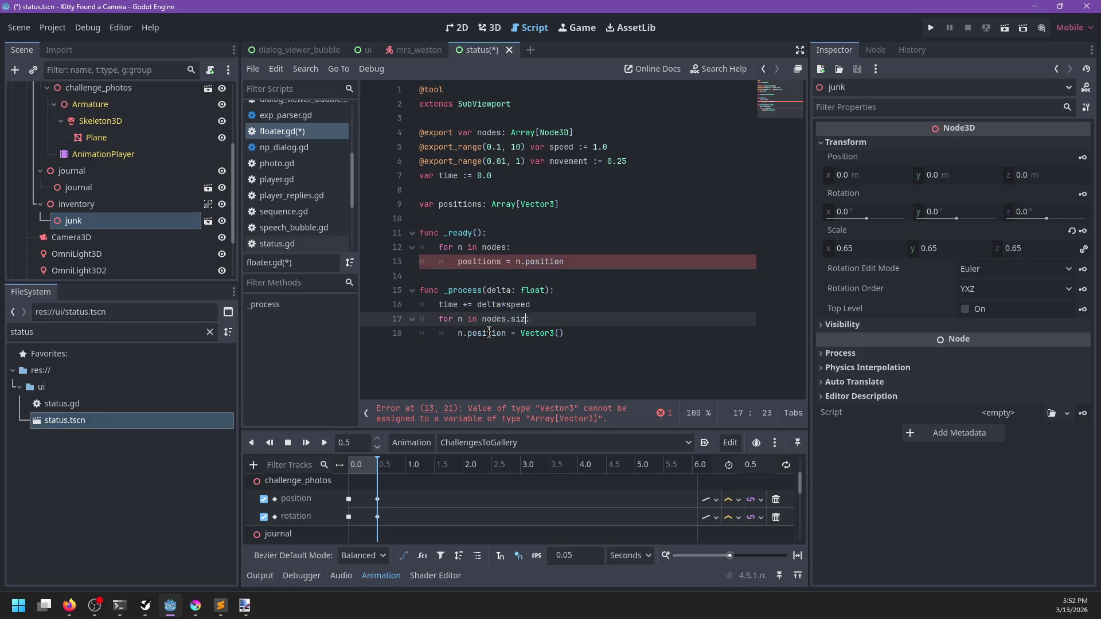
{"action": "key", "text": "ctrl+Left"}
{"action": "key", "text": "ctrl+Left"}
{"action": "key", "text": "ctrl+Left"}
{"action": "key", "text": "End"}
{"action": "key", "text": "Return"}
{"action": "type", "text": "var node = nodes[n"}
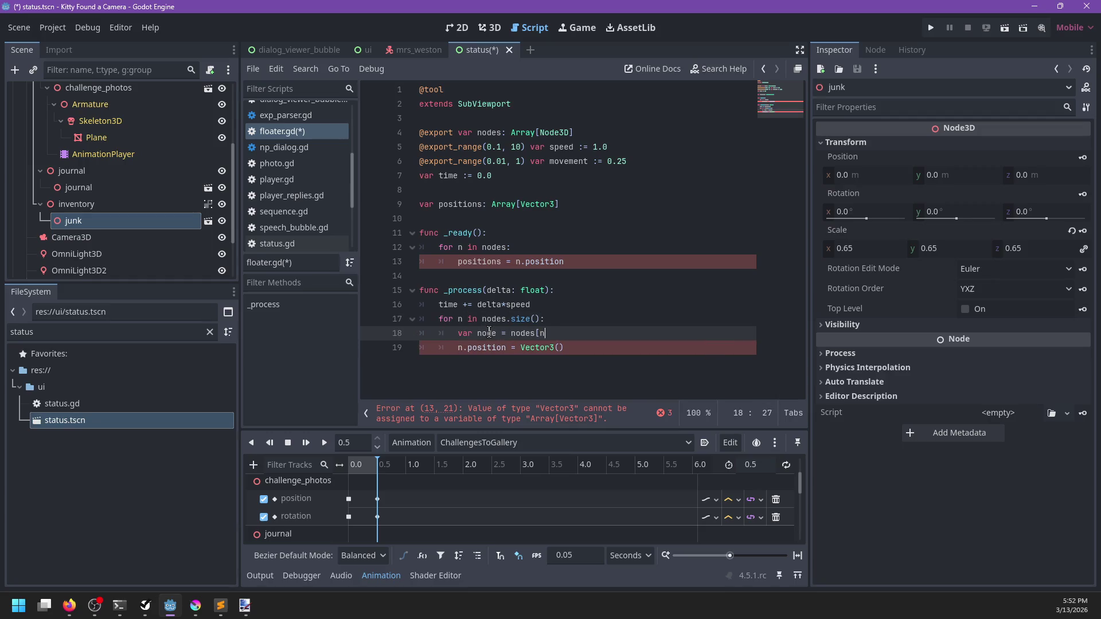
{"action": "type", "text": "]"}
{"action": "key", "text": "Down"}
{"action": "key", "text": "Home"}
{"action": "type", "text": "ode"}
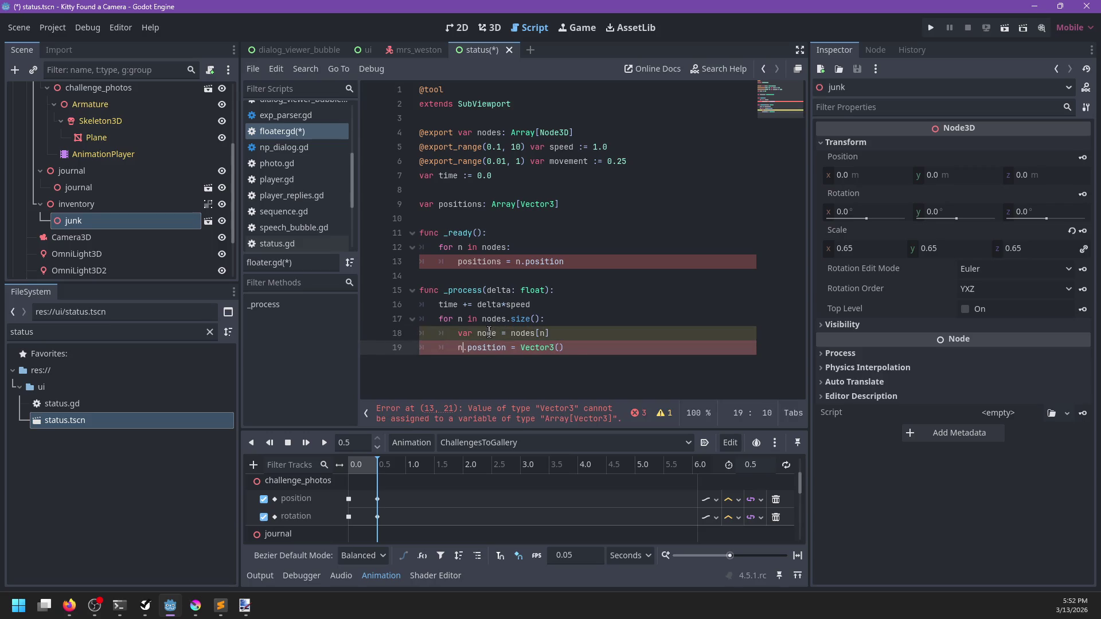
Add 'var p := positions[n]' and make the node declaration type-inferred with ':='
{"action": "key", "text": "Home"}
{"action": "key", "text": "Return"}
{"action": "key", "text": "Up"}
{"action": "type", "text": "var p :"}
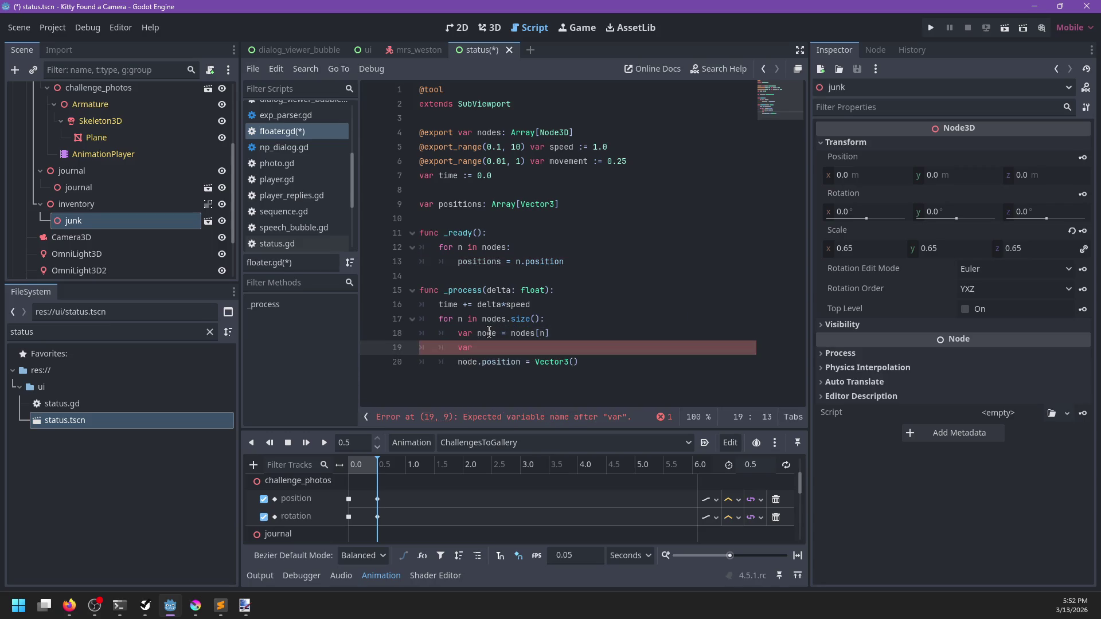
{"action": "type", "text": "="}
{"action": "key", "text": "Escape"}
{"action": "key", "text": "Up"}
{"action": "key", "text": "Right"}
{"action": "type", "text": ":"}
{"action": "key", "text": "Down"}
{"action": "type", "text": "positions[n"}
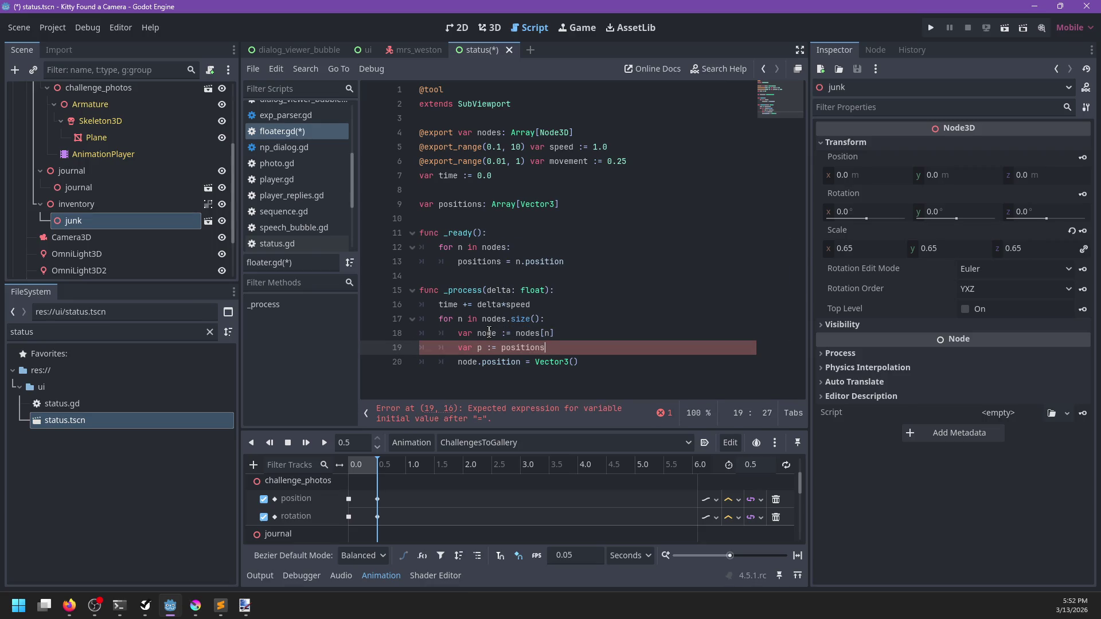
{"action": "type", "text": "]"}
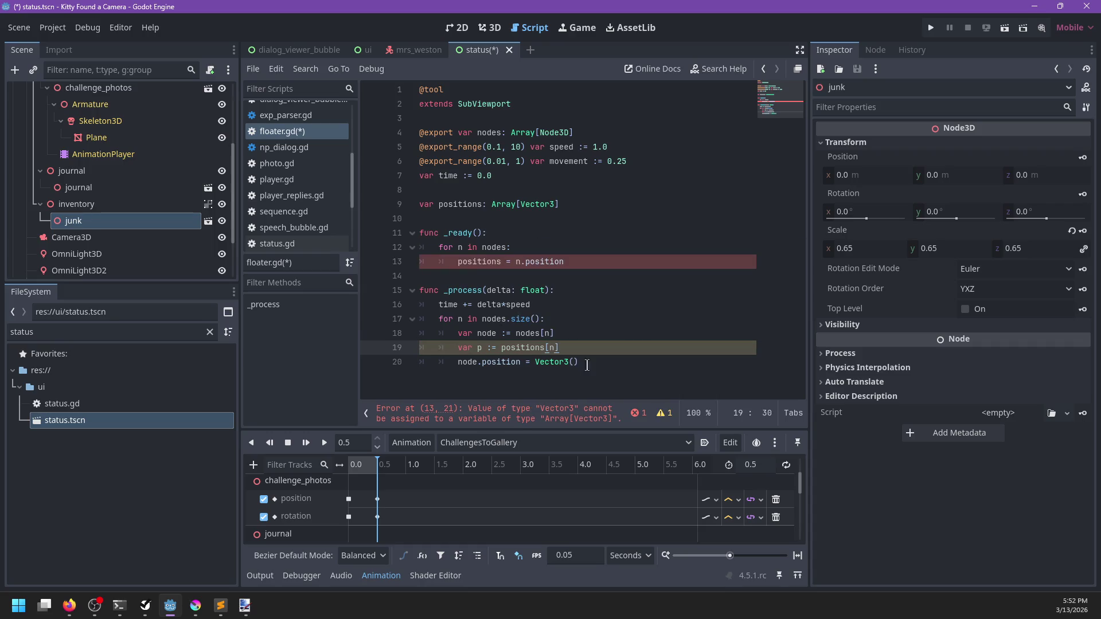
Set node.position = p + movement*Vector3(sin(time), sin(time + 1), sin(time + 2))
{"action": "left_click", "coordinate": [598, 366]}
{"action": "type", "text": "p +"}
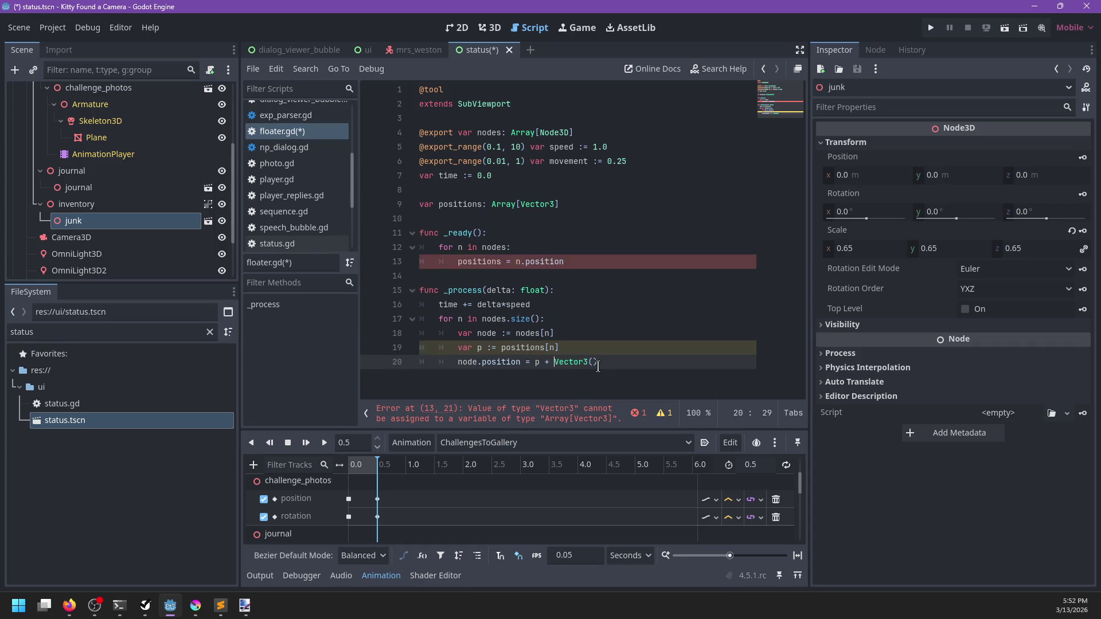
{"action": "left_click", "coordinate": [598, 366]}
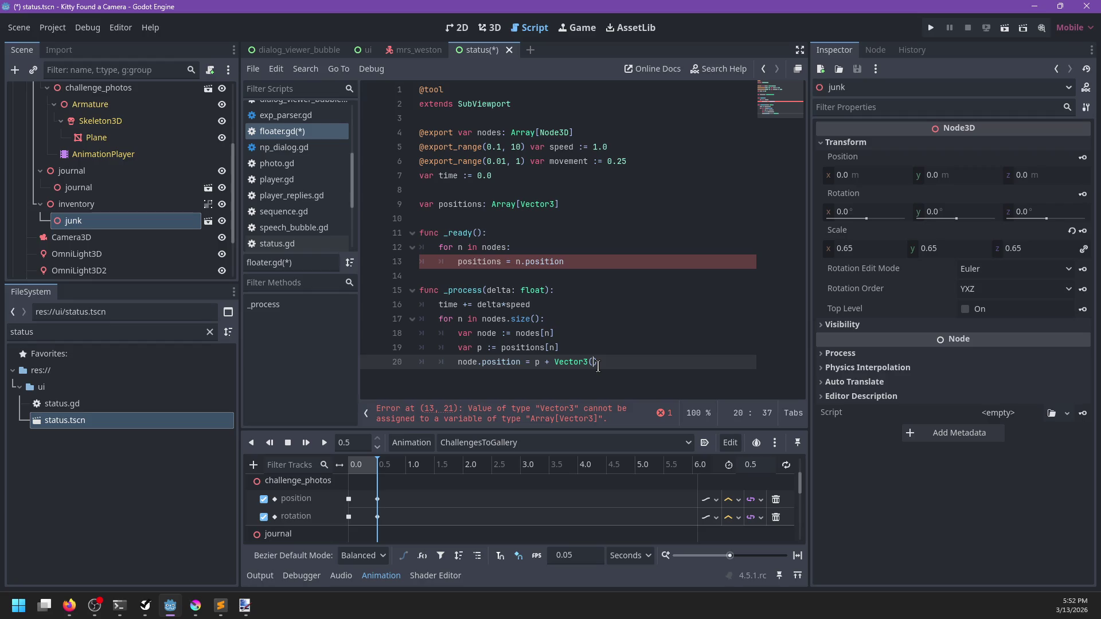
{"action": "type", "text": "in("}
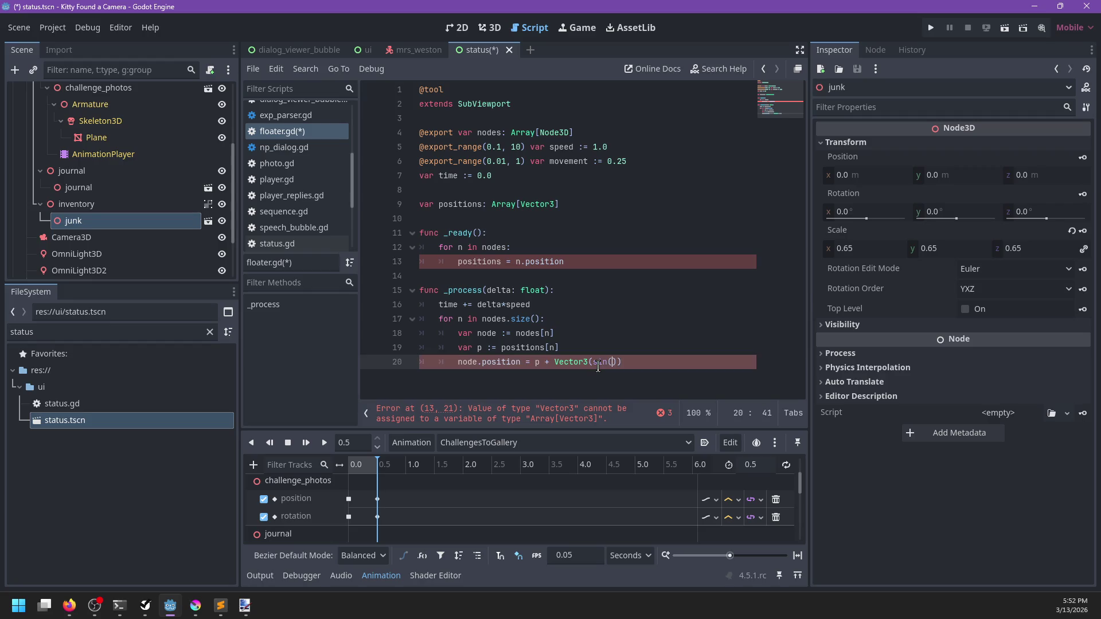
{"action": "type", "text": "3."}
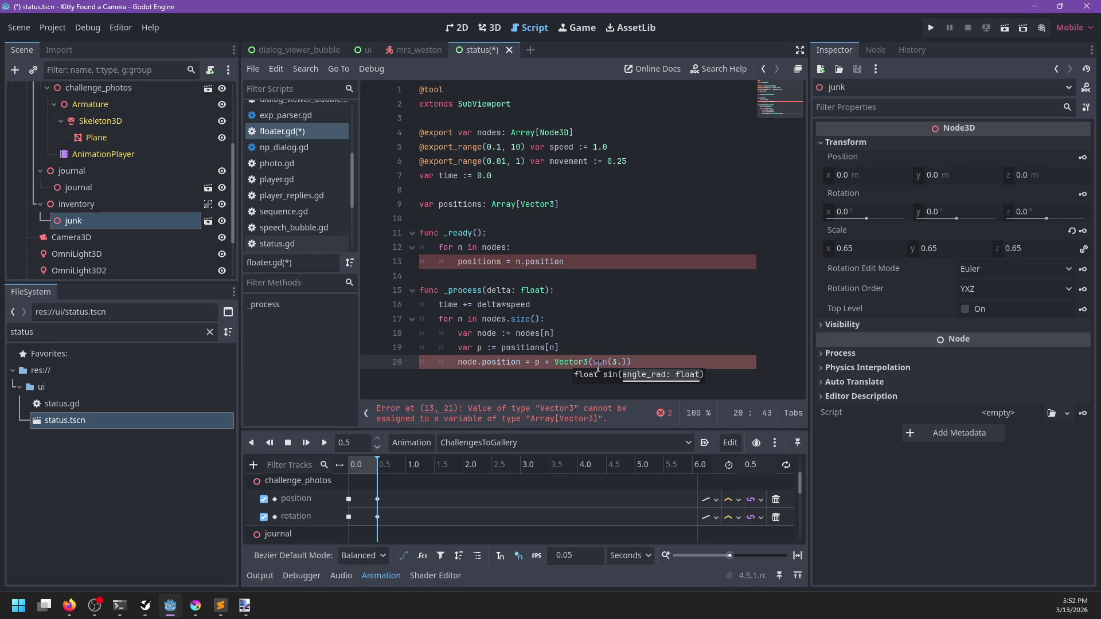
{"action": "type", "text": "movement*"}
{"action": "key", "text": "End"}
{"action": "key", "text": "Left"}
{"action": "key", "text": "Left"}
{"action": "key", "text": "Left"}
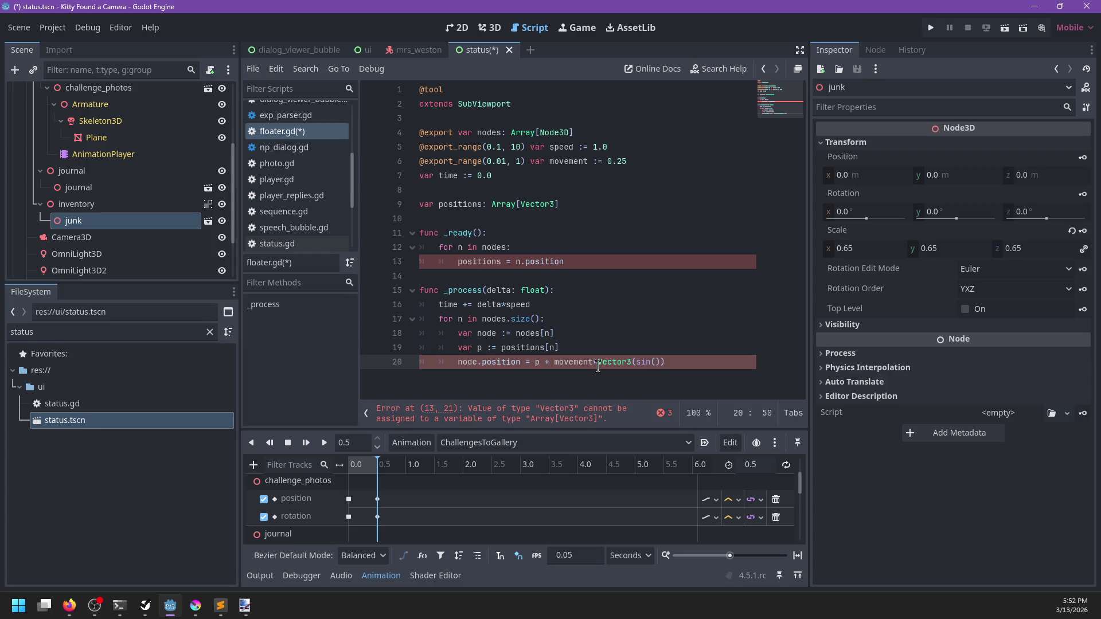
{"action": "type", "text": "me), "}
{"action": "type", "text": "sin(time"}
{"action": "type", "text": "), sin(time"}
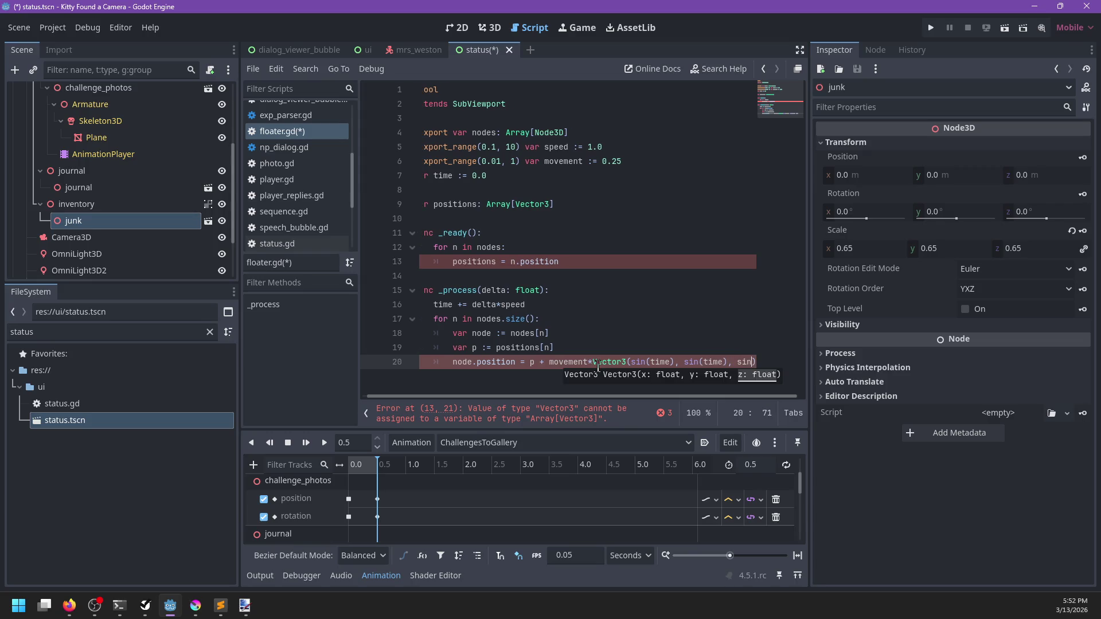
{"action": "key", "text": "Left"}
{"action": "key", "text": "Left"}
{"action": "key", "text": "Left"}
{"action": "type", "text": "+ 1"}
{"action": "key", "text": "Right"}
{"action": "key", "text": "Right"}
{"action": "key", "text": "Right"}
{"action": "type", "text": "+ 2"}
{"action": "key", "text": "Right"}
{"action": "key", "text": "Right"}
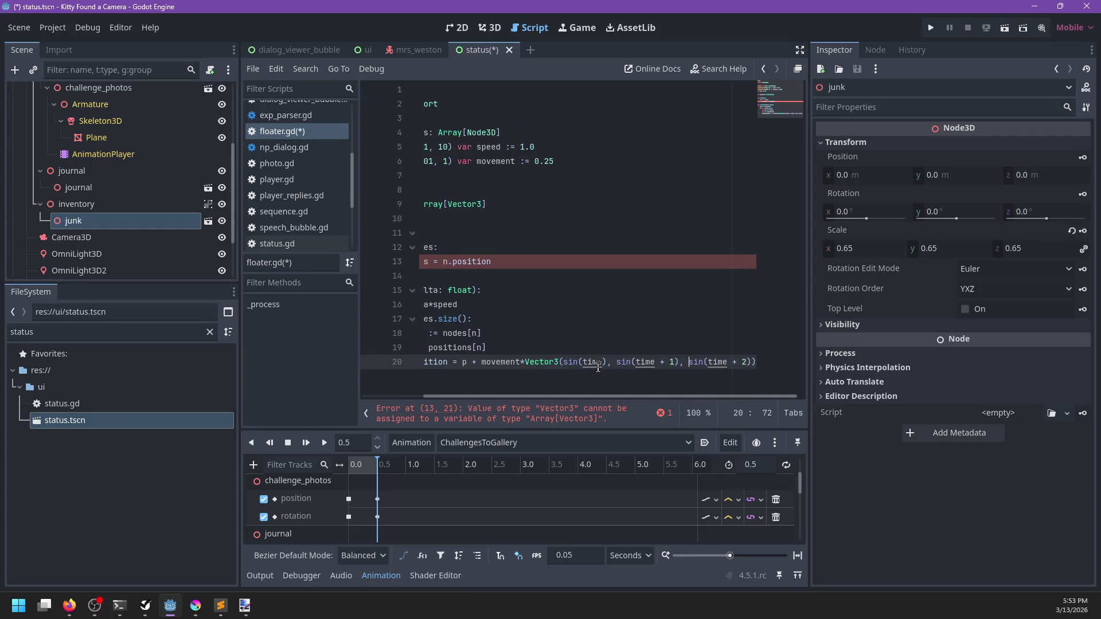
{"action": "key", "text": "Left"}
{"action": "key", "text": "Left"}
{"action": "key", "text": "Left"}
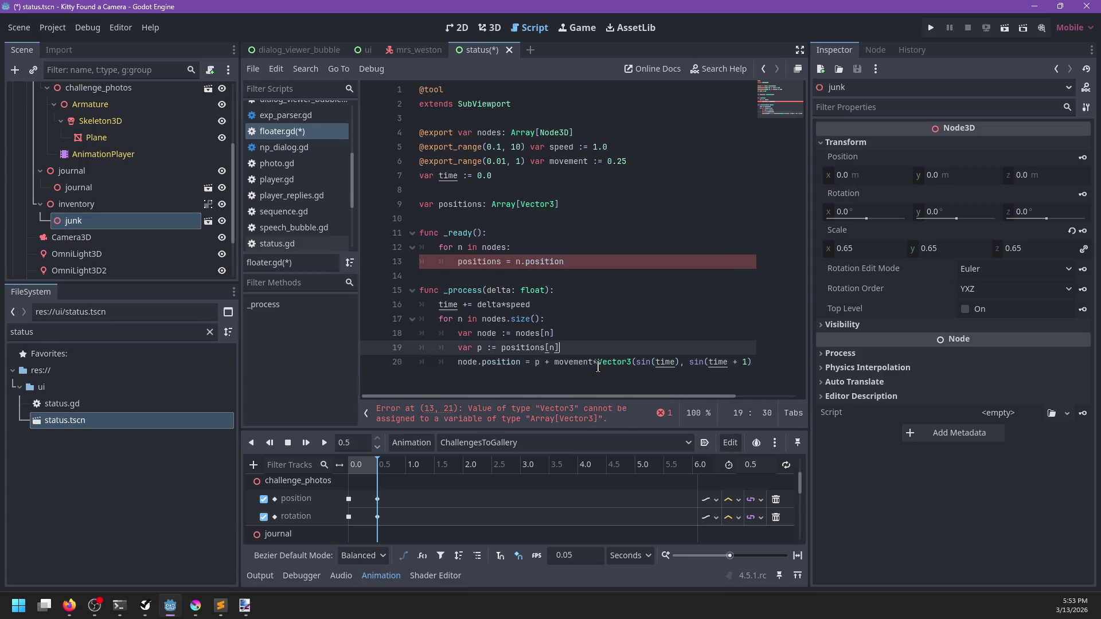
{"action": "key", "text": "Up"}
{"action": "key", "text": "Up"}
{"action": "key", "text": "Up"}
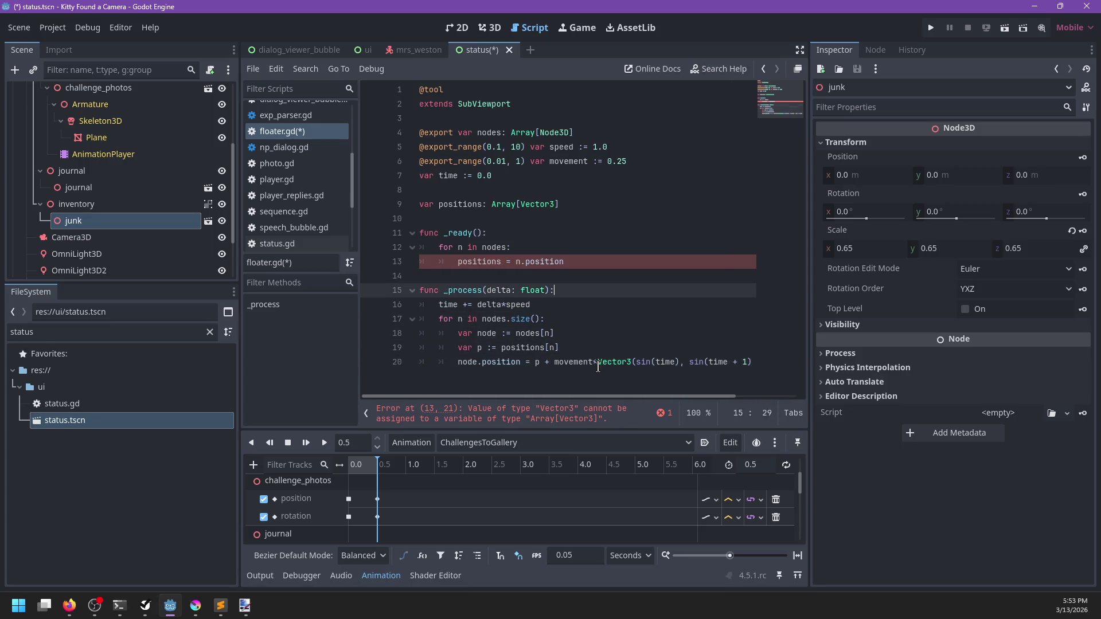
Add an offset Array[float] declaration below the positions declaration in floater.gd
{"action": "left_click", "coordinate": [608, 208]}
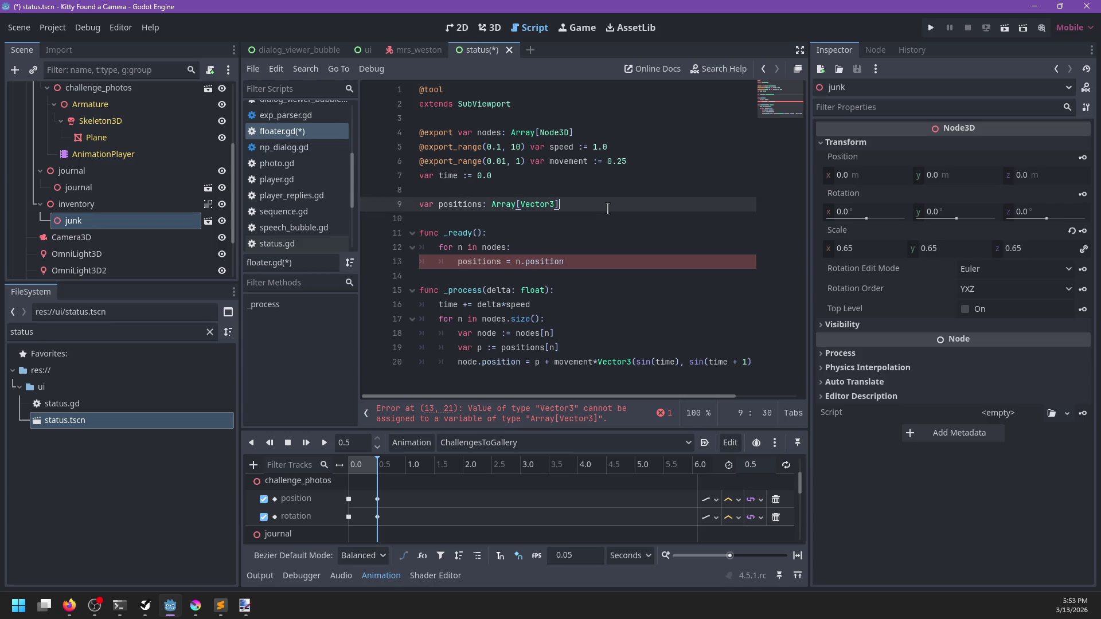
{"action": "key", "text": "Return"}
{"action": "type", "text": "v"}
{"action": "key", "text": "BackSpace"}
{"action": "key", "text": "BackSpace"}
{"action": "key", "text": "BackSpace"}
{"action": "type", "text": "offset"}
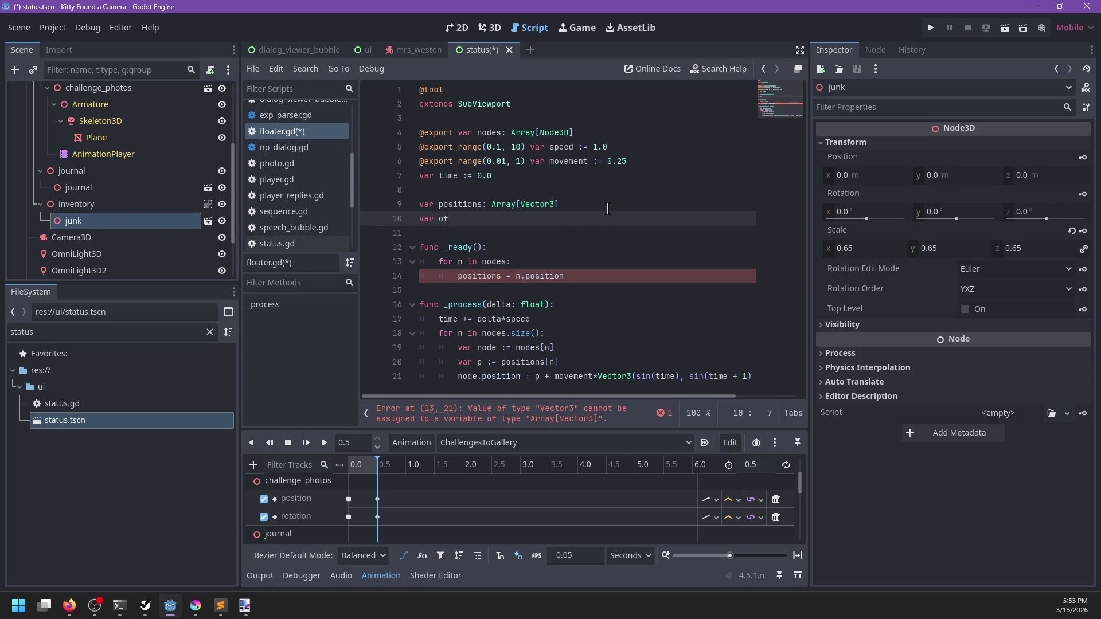
{"action": "type", "text": " := "}
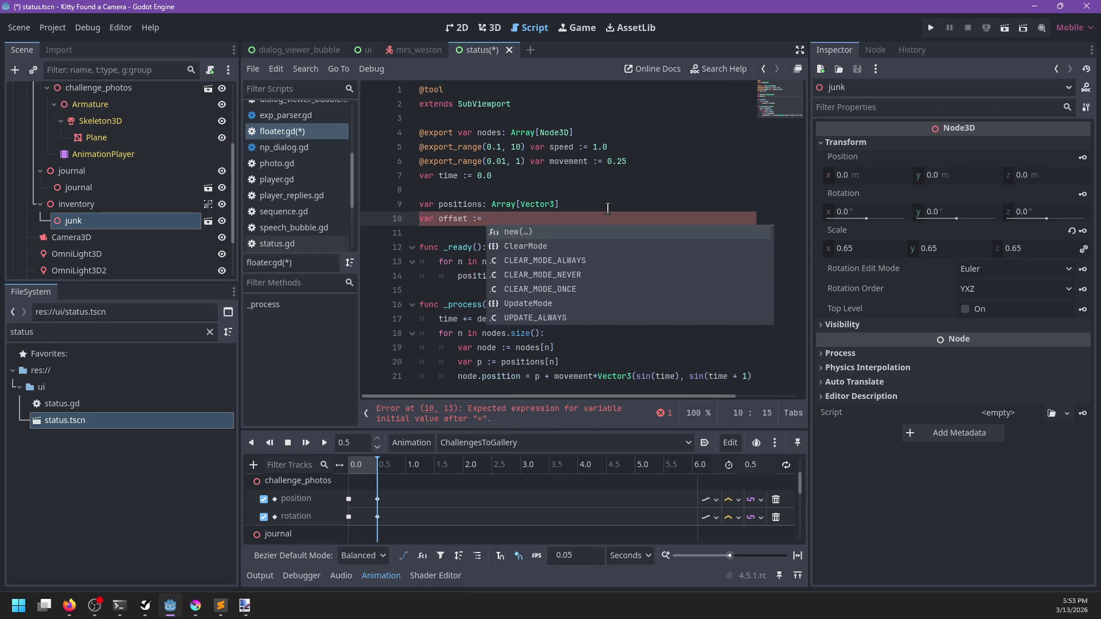
{"action": "type", "text": "A"}
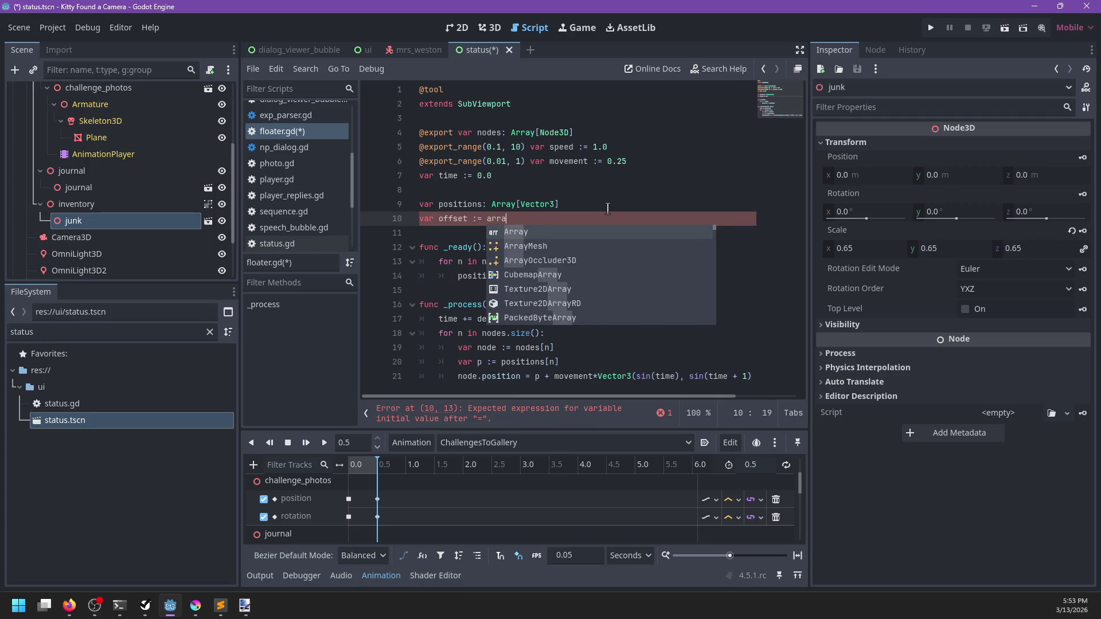
{"action": "type", "text": "rray[flo"}
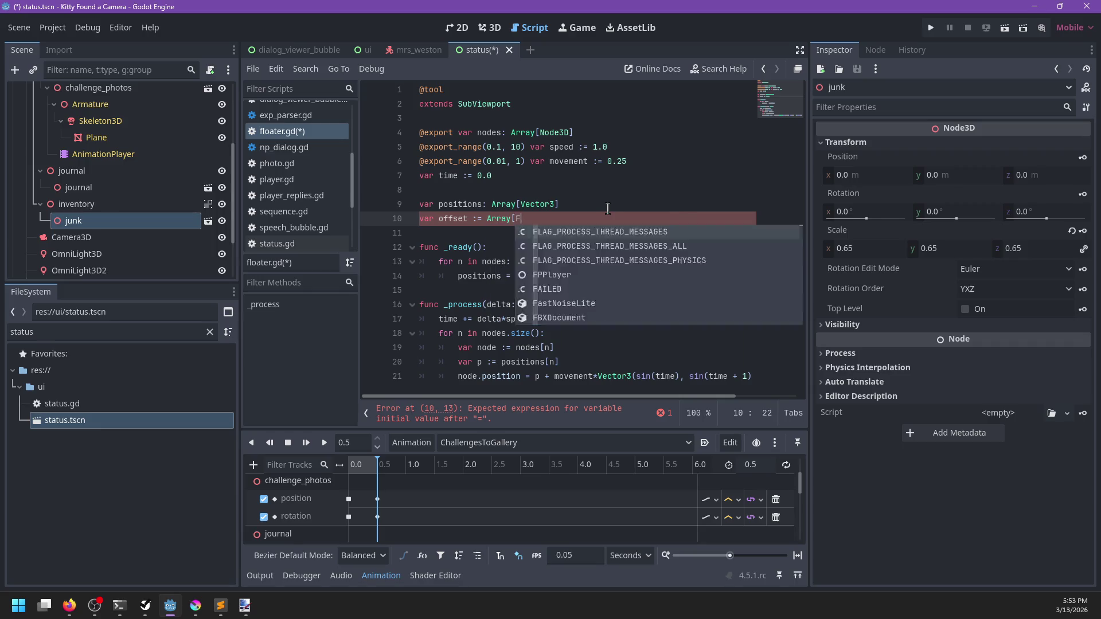
{"action": "type", "text": "at]"}
Replace the positions assignment in _ready with positions.push_back(n.position)
{"action": "left_click", "coordinate": [589, 277]}
{"action": "key", "text": "Return"}
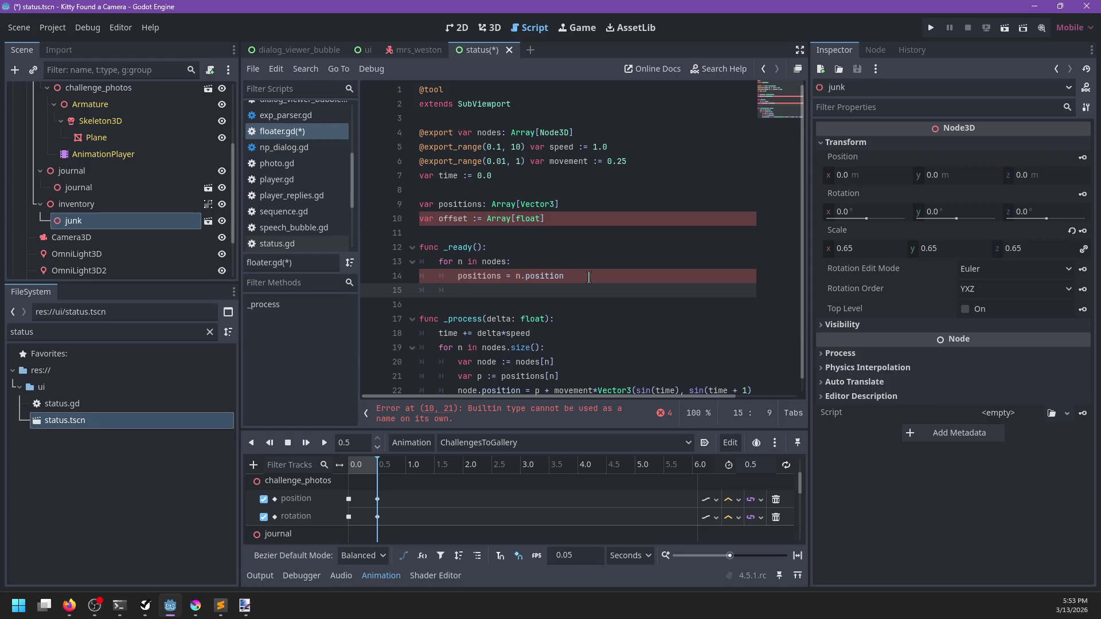
{"action": "key", "text": "Up"}
{"action": "key", "text": "ctrl+Right"}
{"action": "key", "text": "ctrl+Right"}
{"action": "key", "text": "ctrl+Right"}
{"action": "key", "text": "BackSpace"}
{"action": "key", "text": "BackSpace"}
{"action": "key", "text": "BackSpace"}
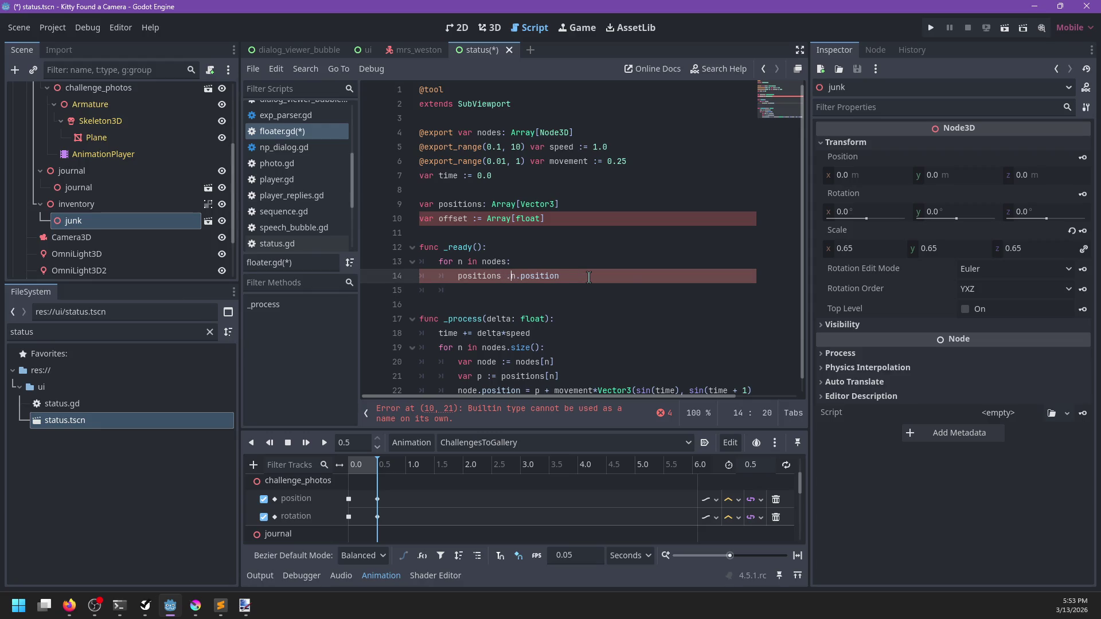
{"action": "type", "text": ".push"}
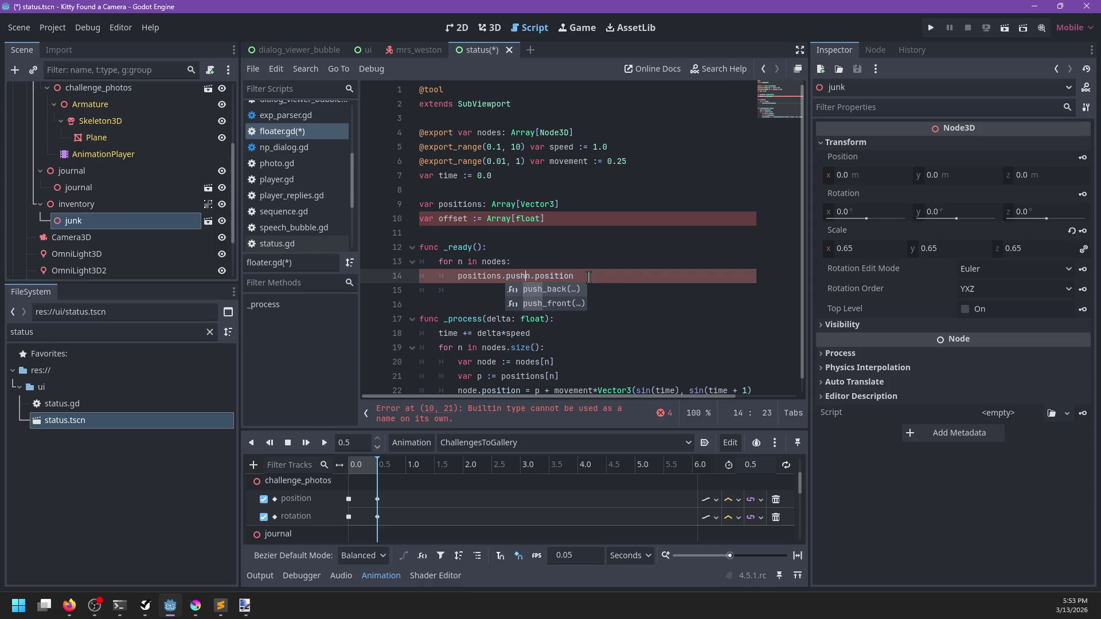
{"action": "key", "text": "Tab"}
{"action": "type", "text": "("}
{"action": "key", "text": "BackSpace"}
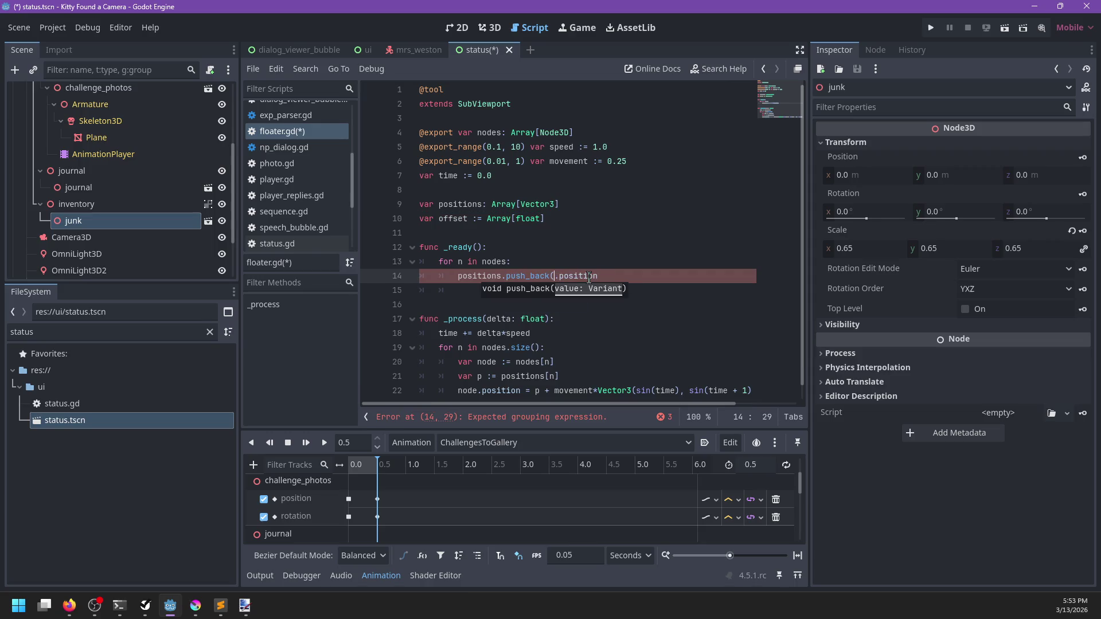
{"action": "type", "text": "n"}
{"action": "key", "text": "End"}
{"action": "type", "text": ")"}
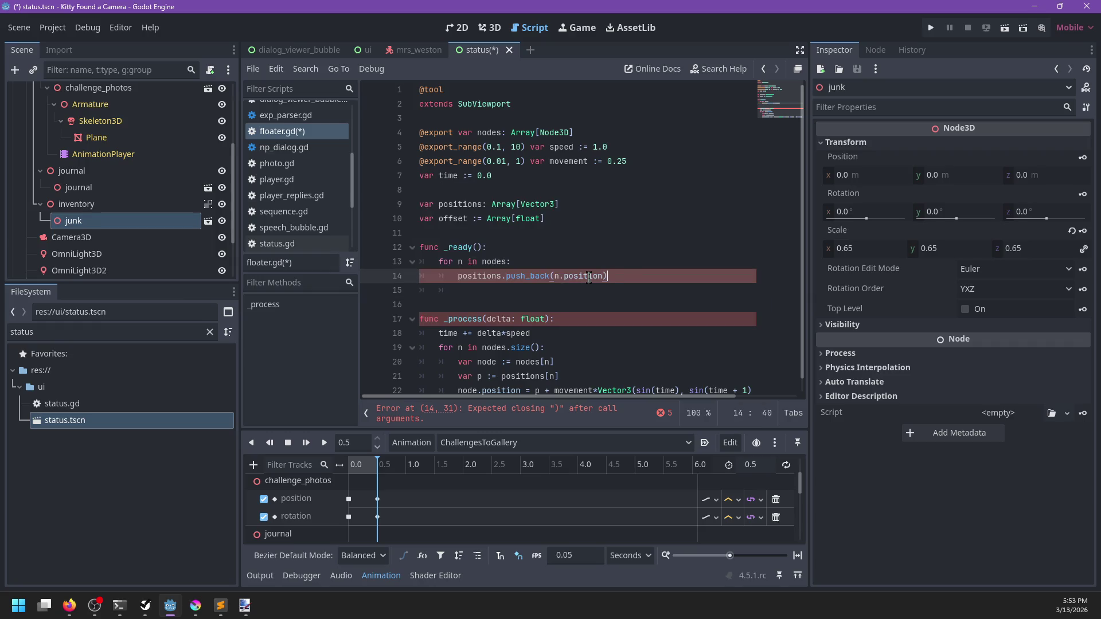
Add offsets.push_back(PI*randf()) in _ready and make offsets a typed Array[float] declaration
{"action": "key", "text": "Return"}
{"action": "type", "text": "offset.pu"}
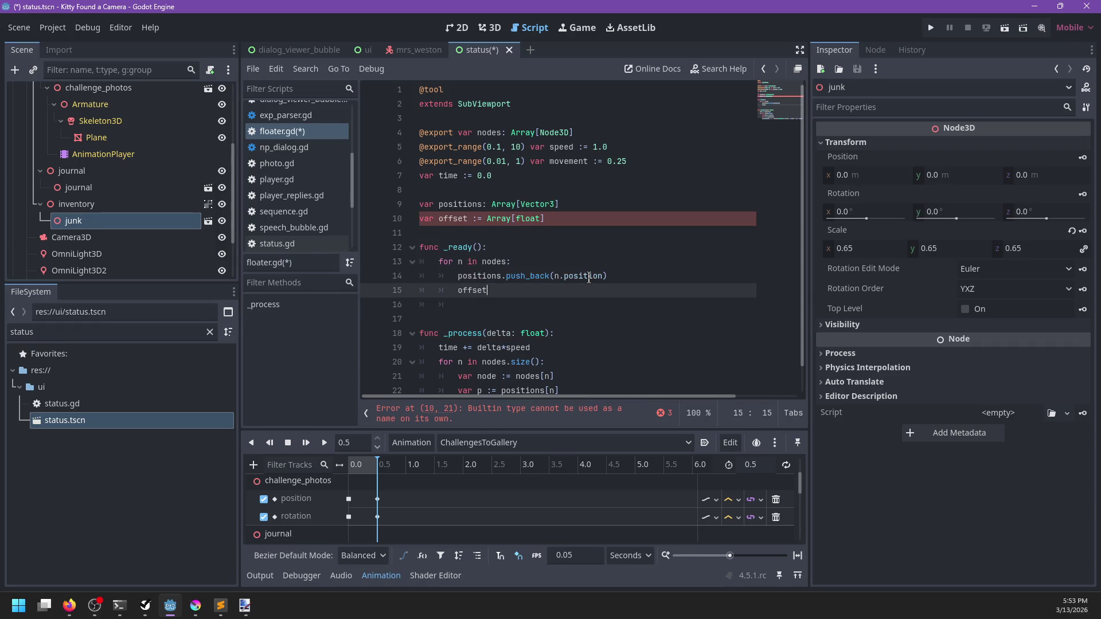
{"action": "left_click", "coordinate": [472, 218]}
{"action": "type", "text": "s"}
{"action": "left_click", "coordinate": [511, 290]}
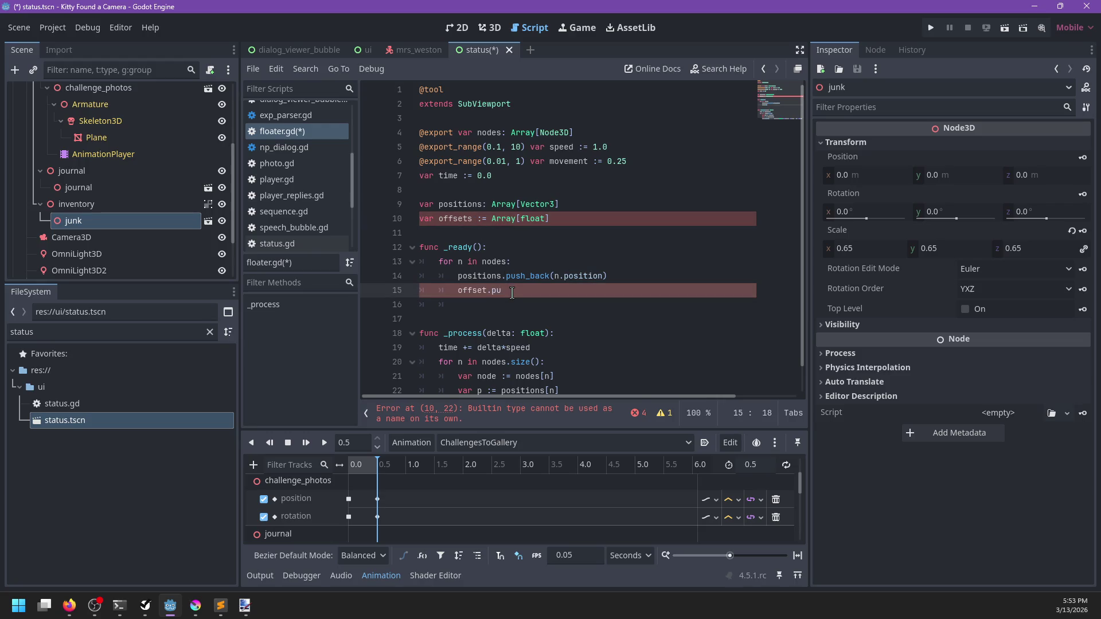
{"action": "type", "text": "push_"}
{"action": "left_click", "coordinate": [557, 222]}
{"action": "key", "text": "Left"}
{"action": "key", "text": "BackSpace"}
{"action": "left_click", "coordinate": [537, 294]}
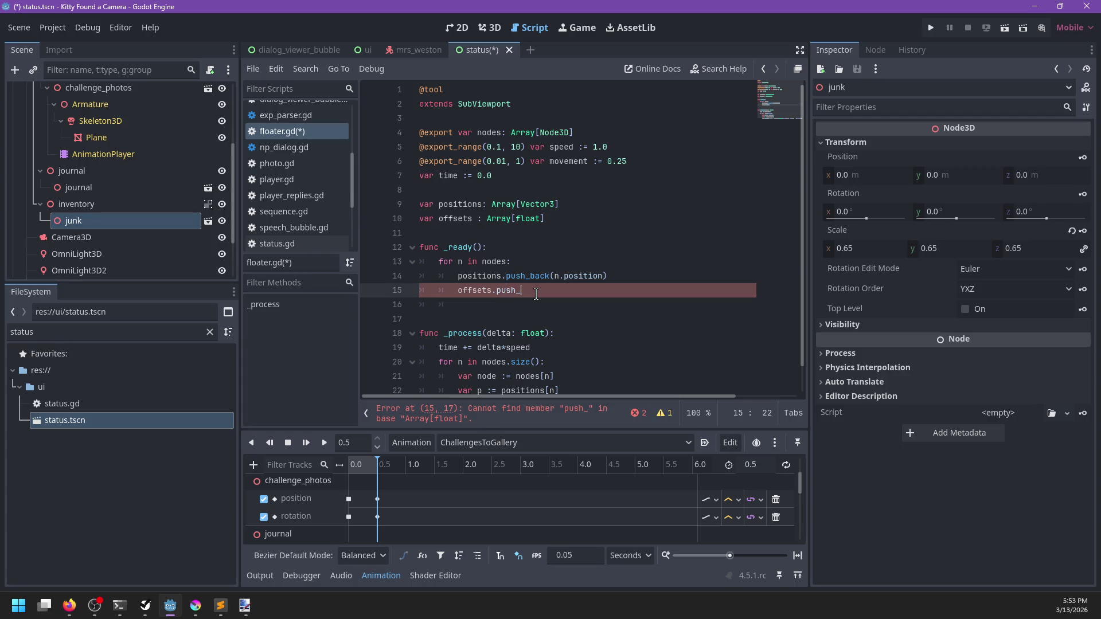
{"action": "type", "text": "k"}
{"action": "type", "text": "(PI*rand"}
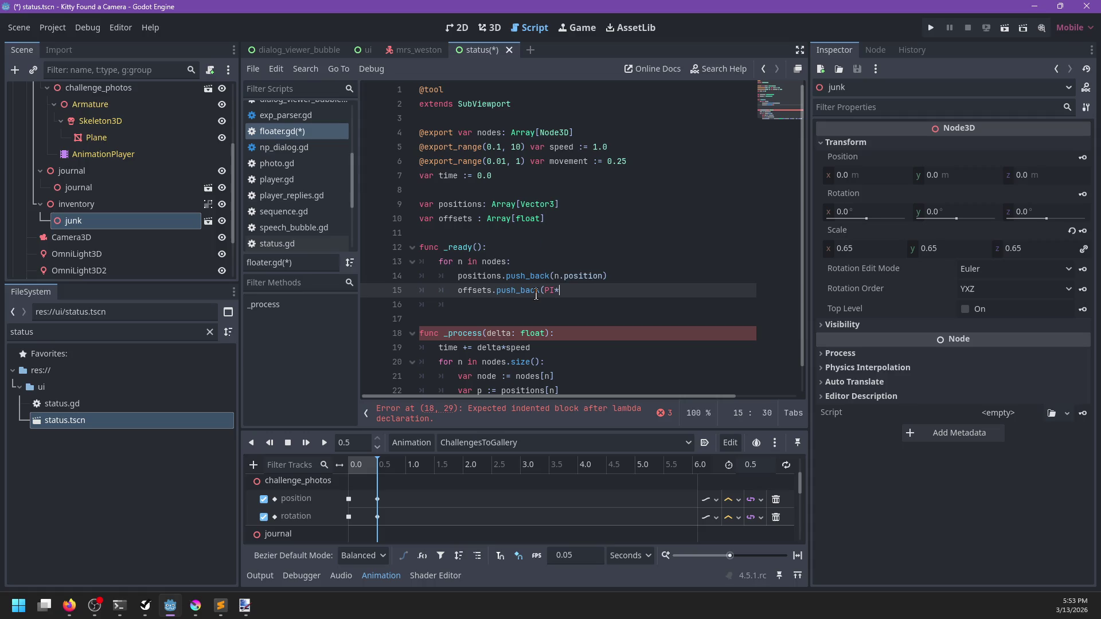
{"action": "type", "text": "f()"}
{"action": "scroll", "coordinate": [536, 294], "scroll_direction": "down", "scroll_amount": 1}
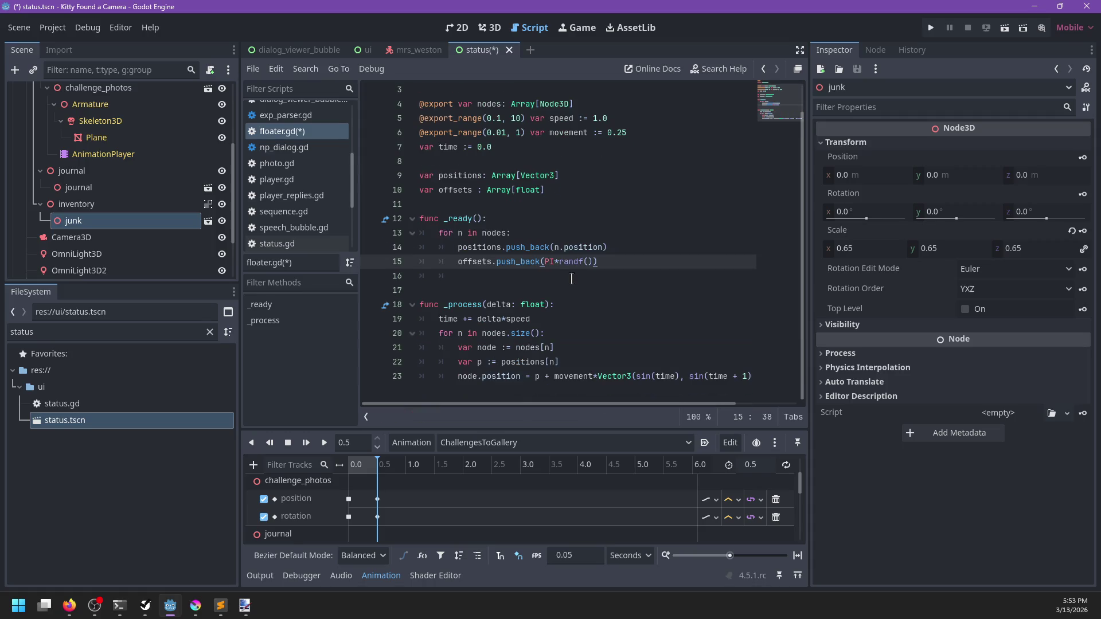
Insert var o := offsets[n] and add o to each sine's time argument
{"action": "left_click", "coordinate": [640, 388]}
{"action": "key", "text": "Right"}
{"action": "key", "text": "Right"}
{"action": "key", "text": "Right"}
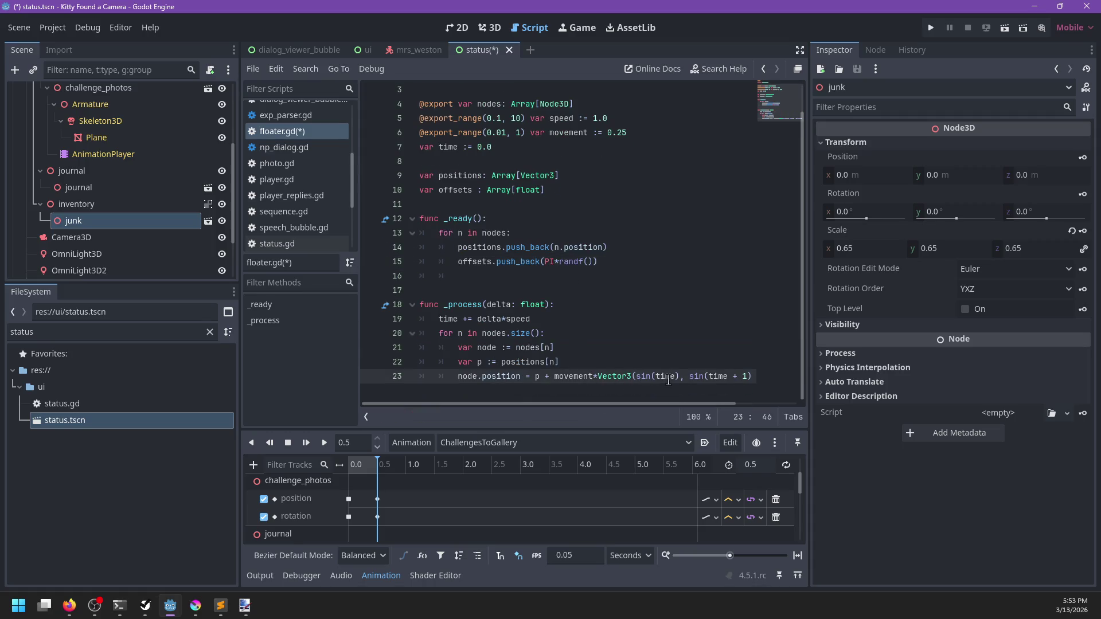
{"action": "key", "text": "BackSpace"}
{"action": "type", "text": "+"}
{"action": "key", "text": "BackSpace"}
{"action": "key", "text": "ctrl+shift+Return"}
{"action": "type", "text": "var o := offsets["}
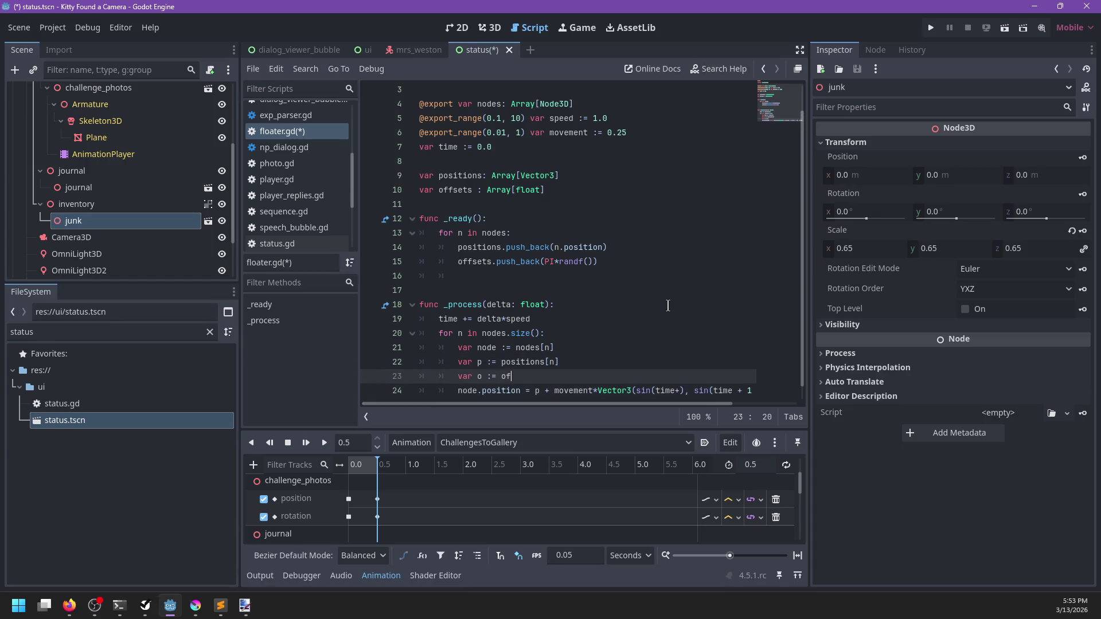
{"action": "type", "text": "n]"}
{"action": "scroll", "coordinate": [668, 321], "scroll_direction": "down", "scroll_amount": 1}
{"action": "left_click", "coordinate": [680, 378]}
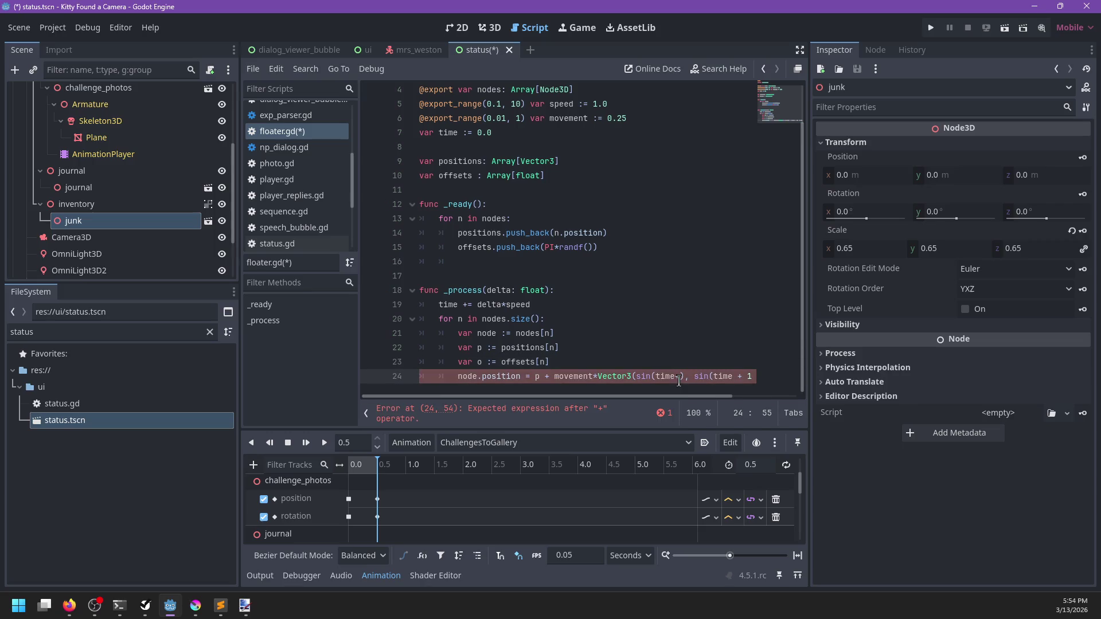
{"action": "type", "text": "o"}
{"action": "left_click", "coordinate": [667, 378]}
{"action": "type", "text": "o +"}
{"action": "key", "text": "ctrl+Right"}
{"action": "key", "text": "ctrl+Right"}
{"action": "type", "text": "+ o"}
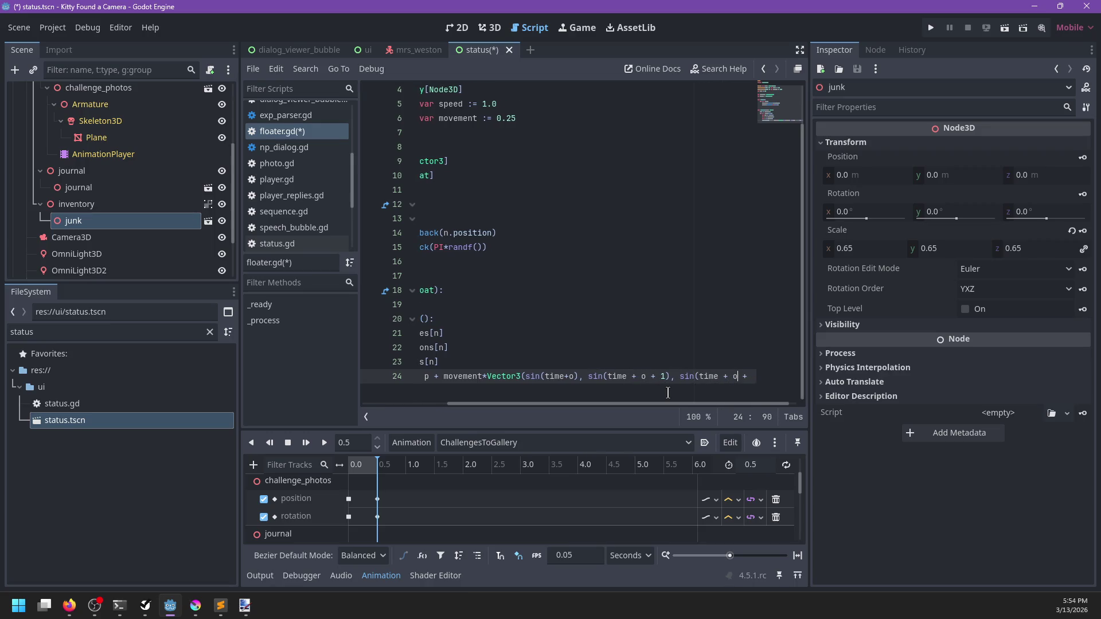
Prefix the x and z sine terms with .5* and save the scene
{"action": "scroll", "coordinate": [631, 383], "scroll_direction": "left", "scroll_amount": 2}
{"action": "left_click", "coordinate": [570, 376]}
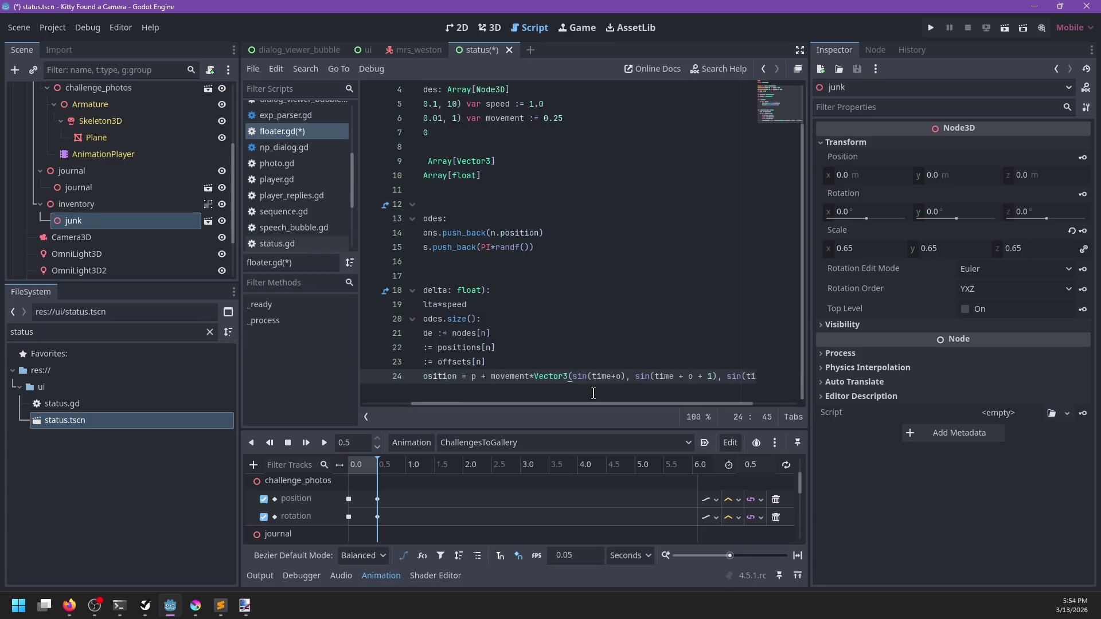
{"action": "type", "text": ".8*"}
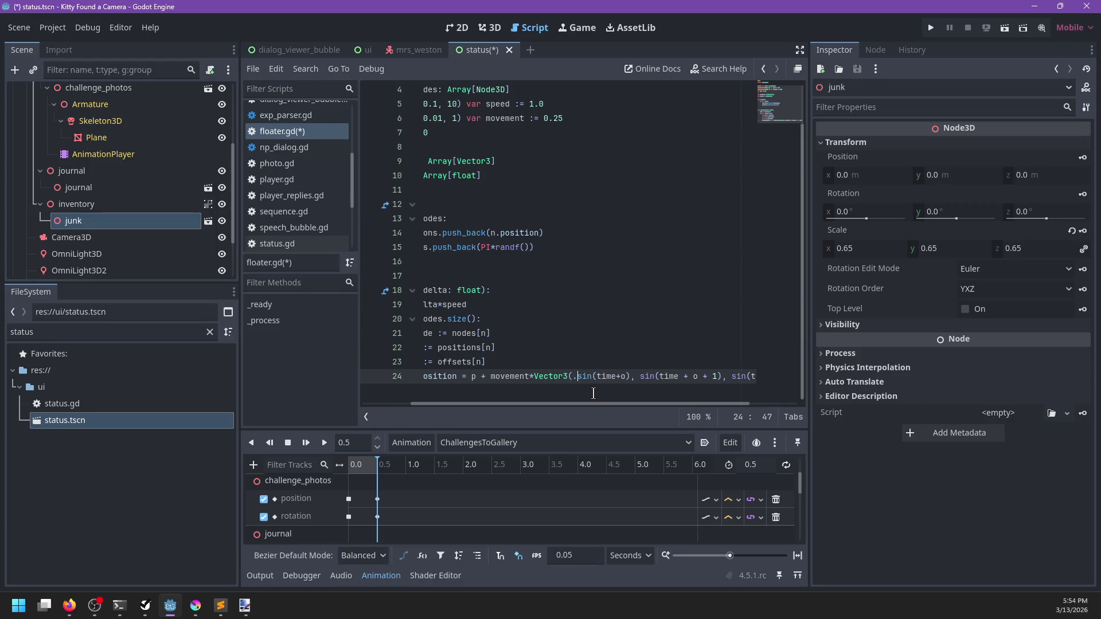
{"action": "scroll", "coordinate": [599, 367], "scroll_direction": "right", "scroll_amount": 2}
{"action": "left_click", "coordinate": [685, 377]}
{"action": "type", "text": ".7*"}
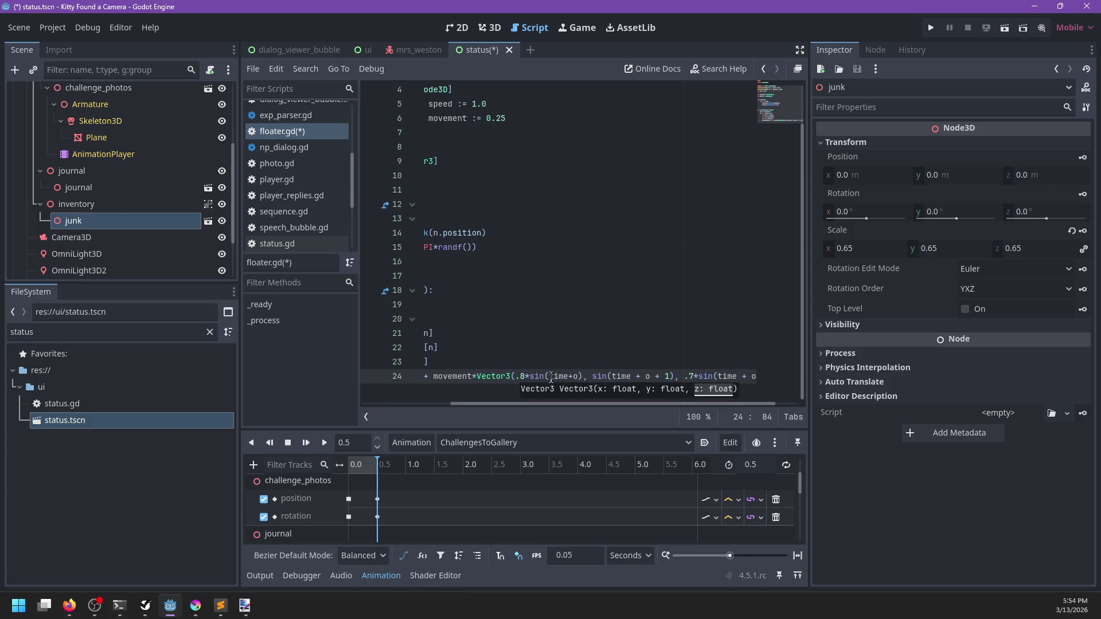
{"action": "left_click", "coordinate": [524, 377]}
{"action": "key", "text": "BackSpace"}
{"action": "type", "text": "5"}
{"action": "left_click", "coordinate": [692, 377]}
{"action": "key", "text": "BackSpace"}
{"action": "type", "text": "5"}
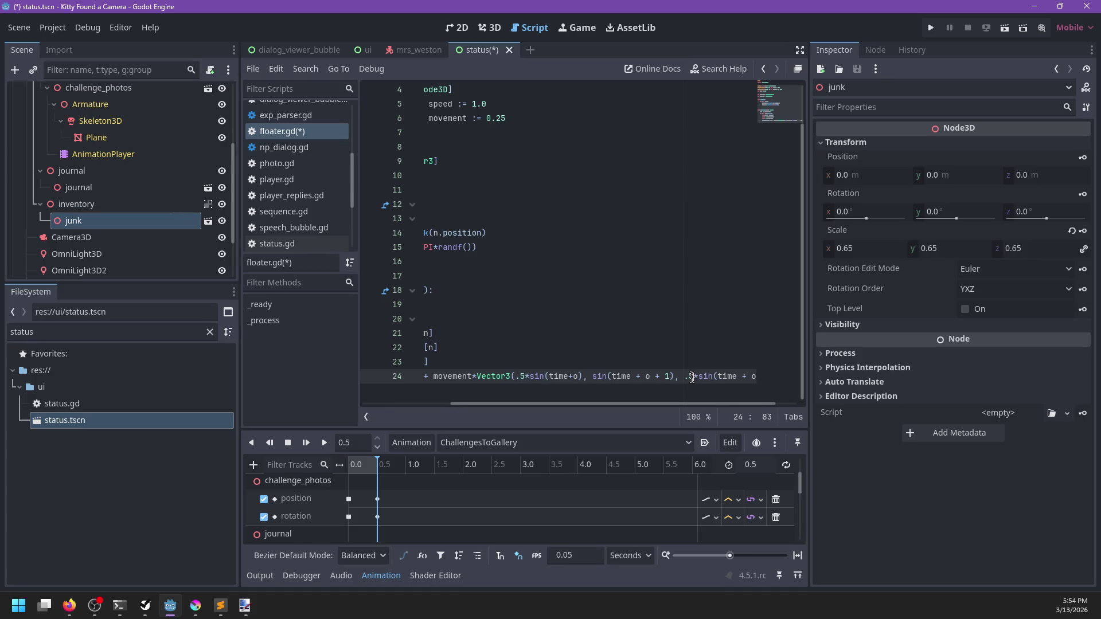
{"action": "key", "text": "ctrl+s"}
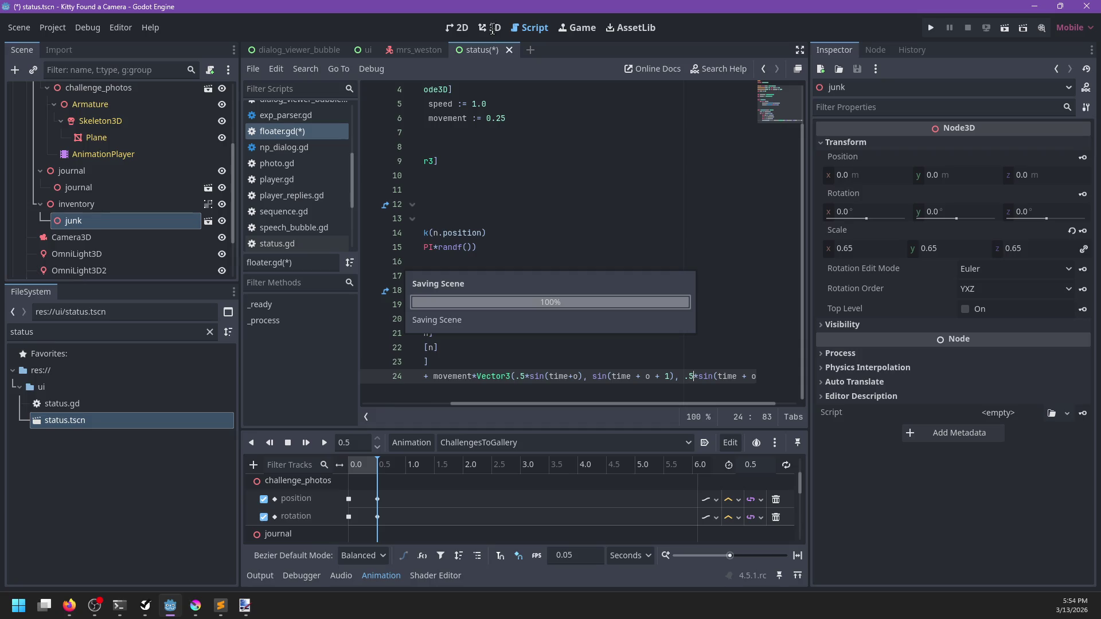
{"action": "left_click", "coordinate": [492, 28]}
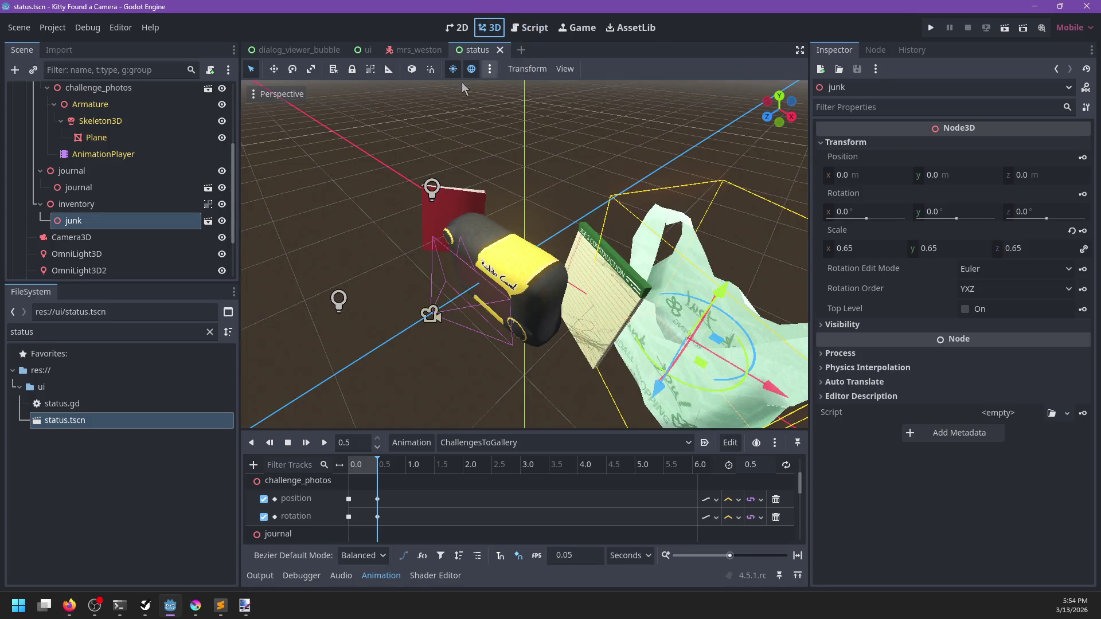
{"action": "scroll", "coordinate": [146, 195], "scroll_direction": "up", "scroll_amount": 5}
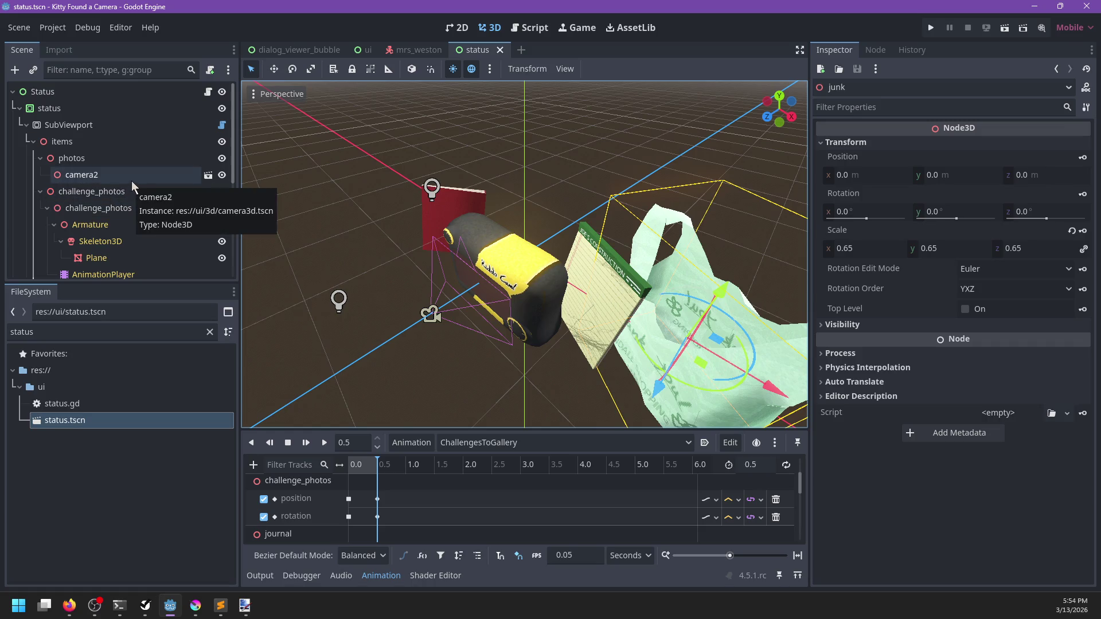
{"action": "left_click", "coordinate": [525, 27]}
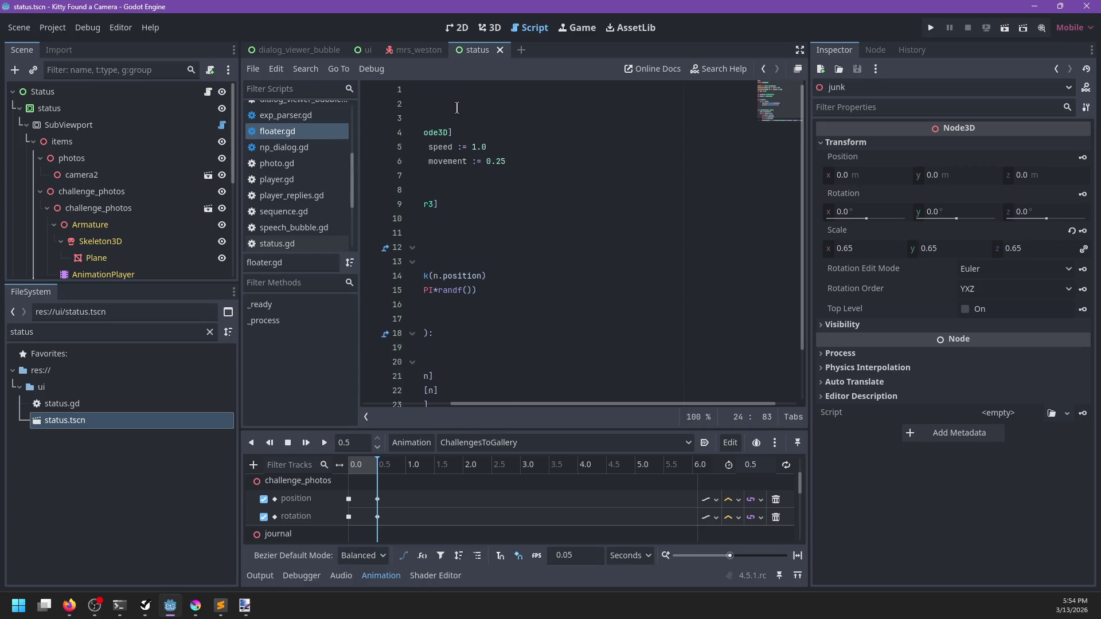
{"action": "left_click", "coordinate": [383, 87]}
{"action": "key", "text": "ctrl+shift+k"}
{"action": "key", "text": "ctrl+s"}
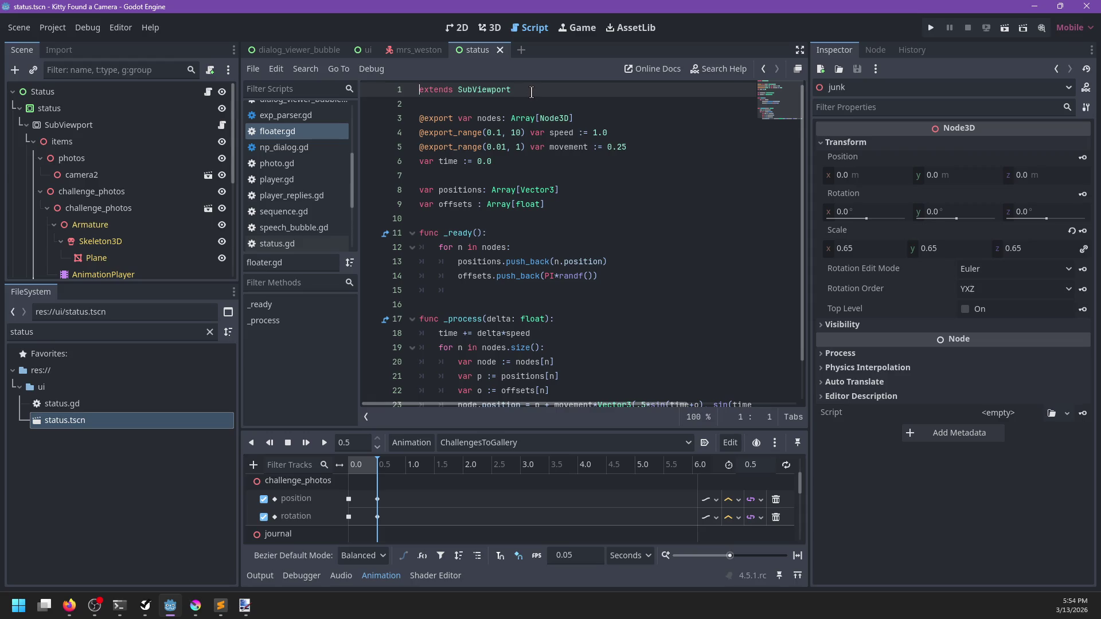
Change 'extends SubViewport' to 'extends Node', save, and run the game with F5
{"action": "key", "text": "ctrl+BackSpace"}
{"action": "type", "text": "Node"}
{"action": "key", "text": "ctrl+s"}
{"action": "left_click", "coordinate": [517, 170]}
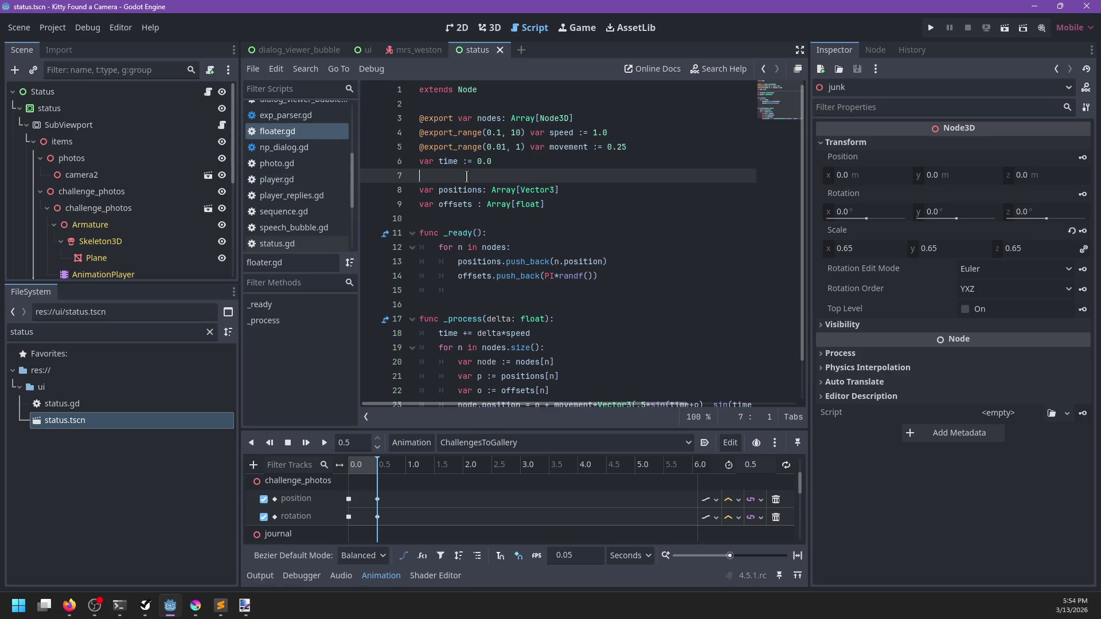
{"action": "key", "text": "F5"}
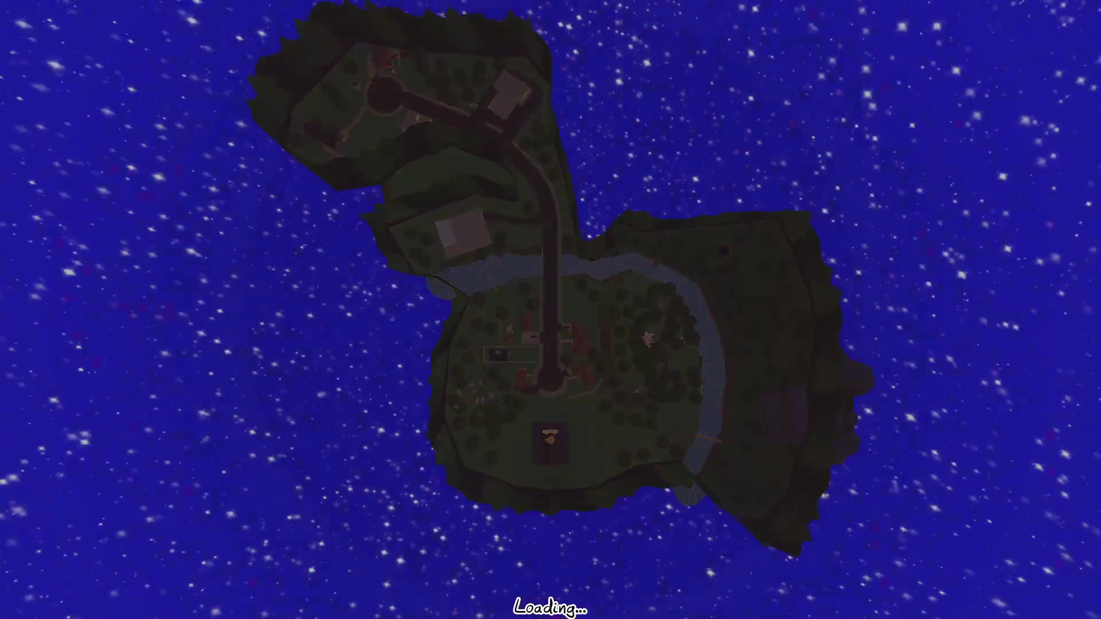
Open the gallery in the running game, continue past the breakpoint, and stop the run
{"action": "key", "text": "Tab"}
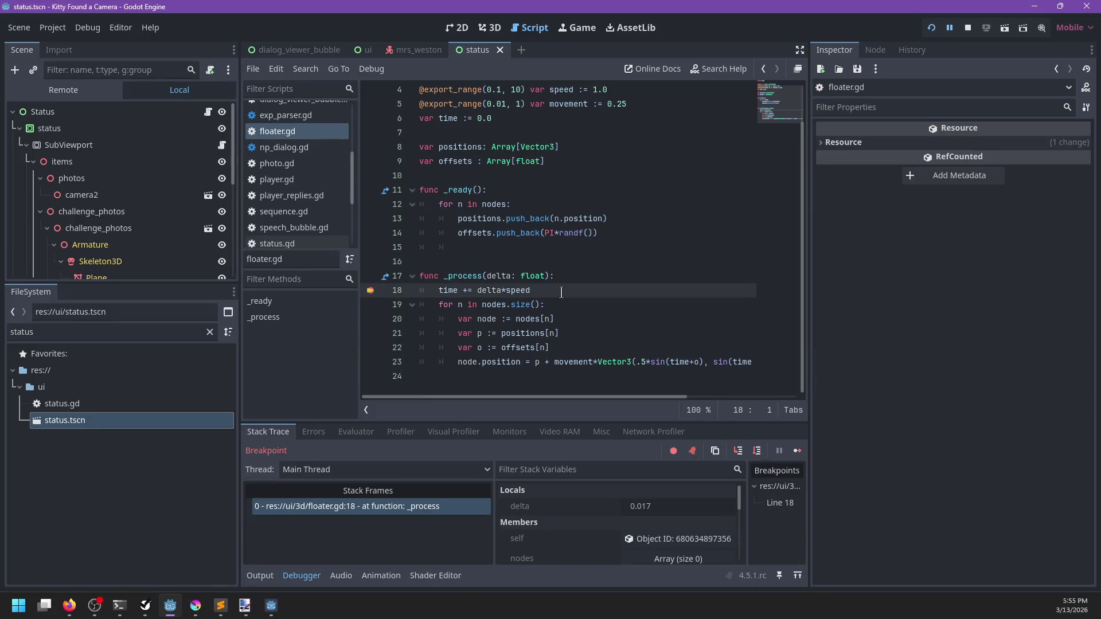
{"action": "key", "text": "F12"}
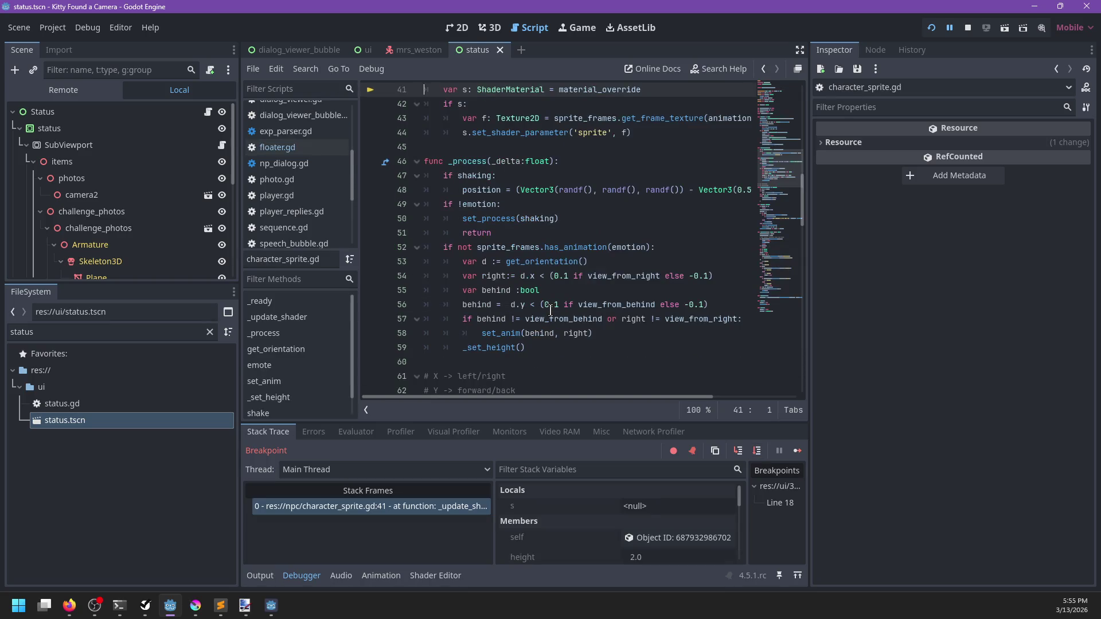
{"action": "left_click", "coordinate": [969, 27]}
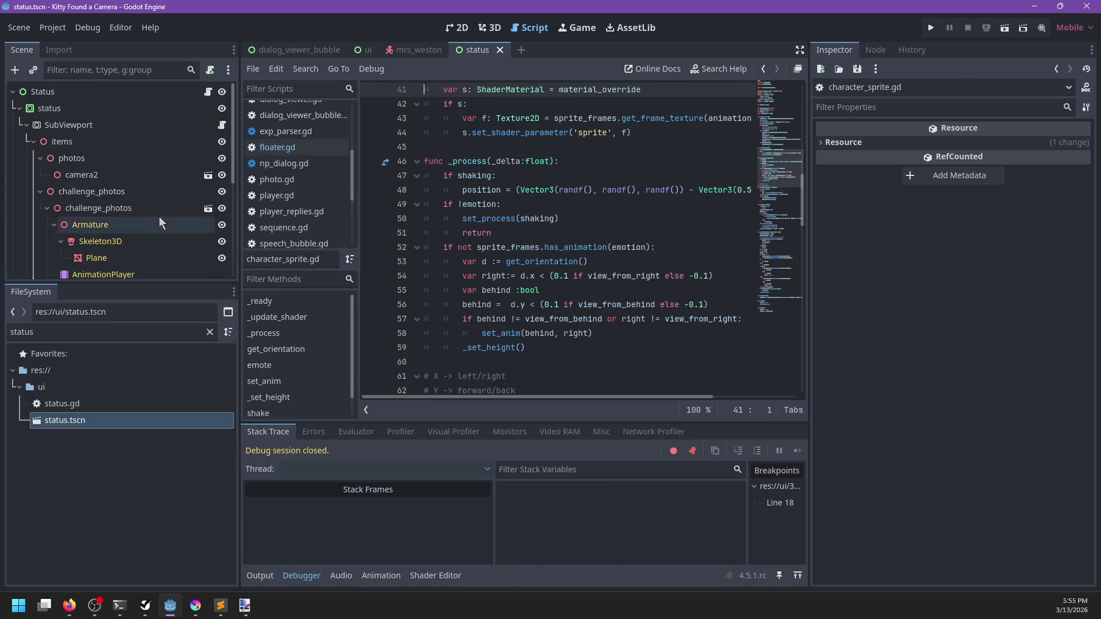
Add camera2, challenge_photos, journal and junk to the SubViewport's Nodes array, then save
{"action": "left_click", "coordinate": [50, 126]}
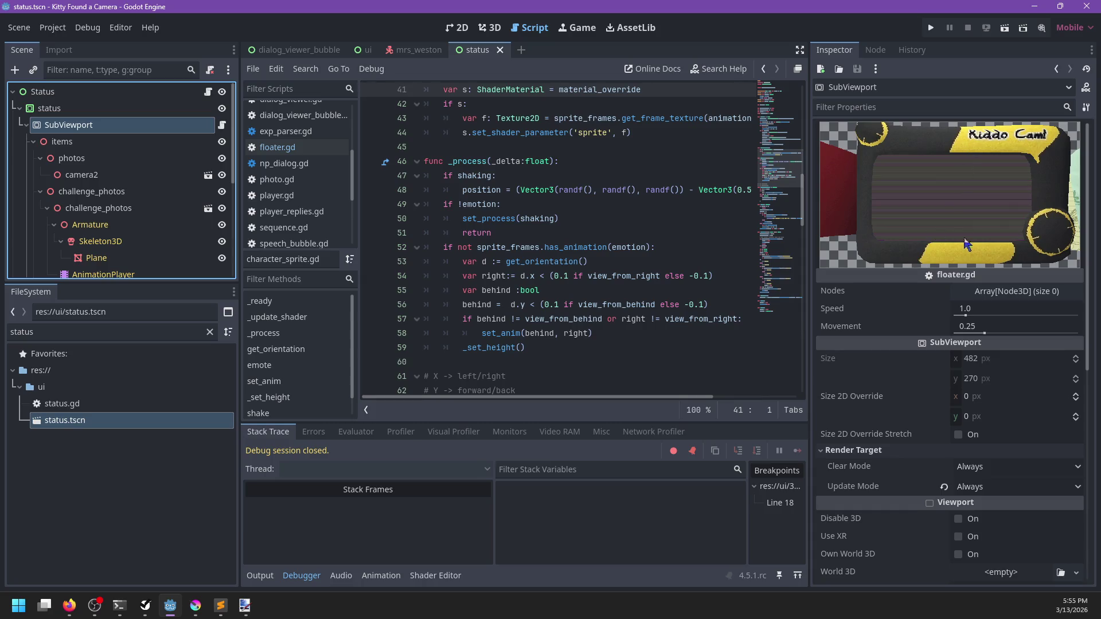
{"action": "left_click_drag", "start_coordinate": [137, 175], "coordinate": [1017, 292]}
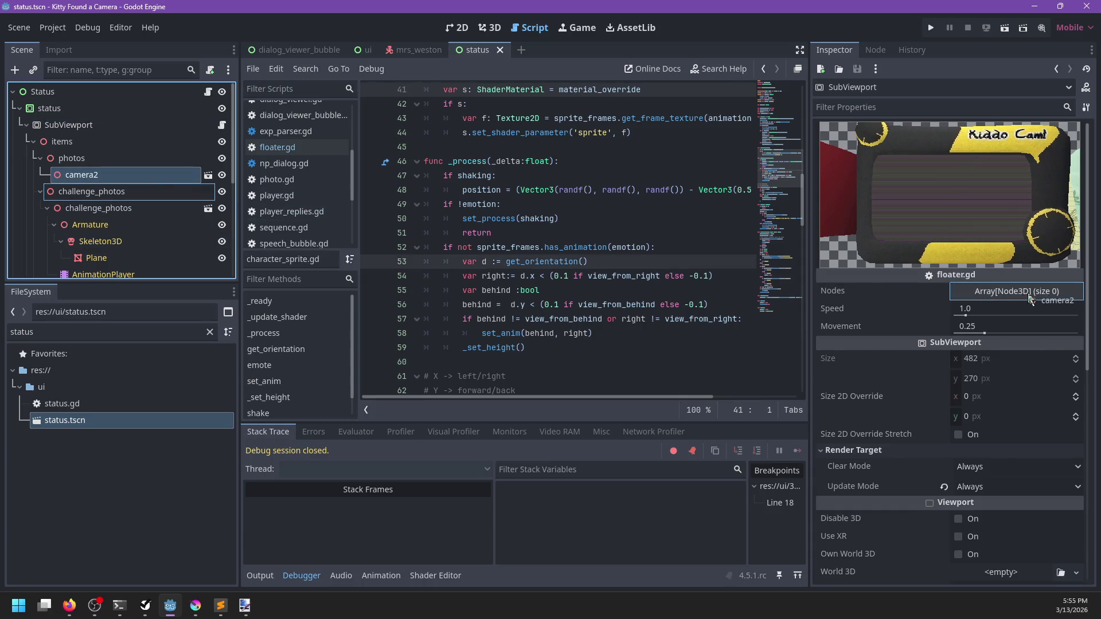
{"action": "scroll", "coordinate": [144, 179], "scroll_direction": "down", "scroll_amount": 2}
{"action": "mouse_move", "coordinate": [115, 160]}
{"action": "left_mouse_down"}
{"action": "mouse_move", "coordinate": [964, 276]}
{"action": "mouse_move", "coordinate": [998, 295]}
{"action": "left_mouse_up"}
{"action": "scroll", "coordinate": [135, 200], "scroll_direction": "down", "scroll_amount": 3}
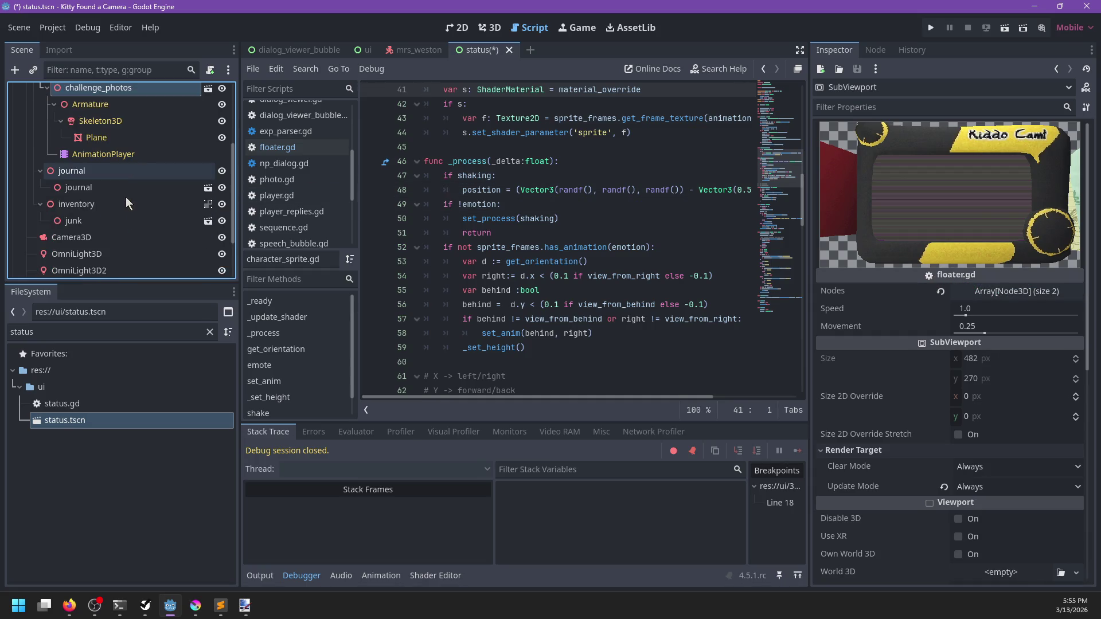
{"action": "left_click", "coordinate": [91, 189]}
{"action": "left_click_drag", "start_coordinate": [91, 190], "coordinate": [1010, 293]}
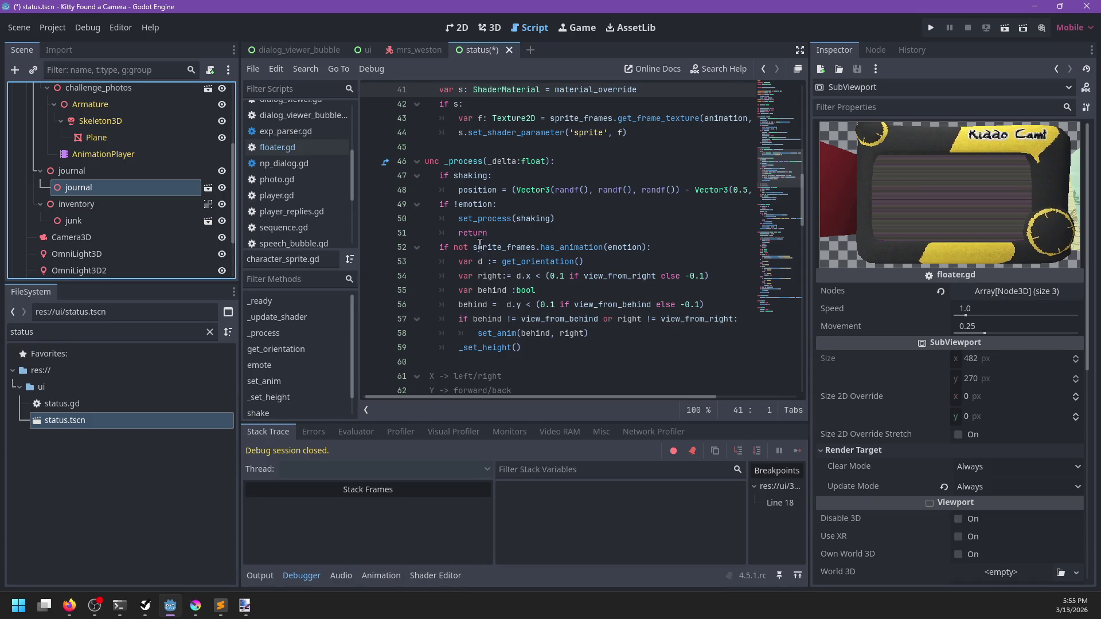
{"action": "mouse_move", "coordinate": [78, 225]}
{"action": "left_mouse_down"}
{"action": "mouse_move", "coordinate": [574, 279]}
{"action": "mouse_move", "coordinate": [1010, 293]}
{"action": "left_mouse_up"}
{"action": "key", "text": "ctrl+s"}
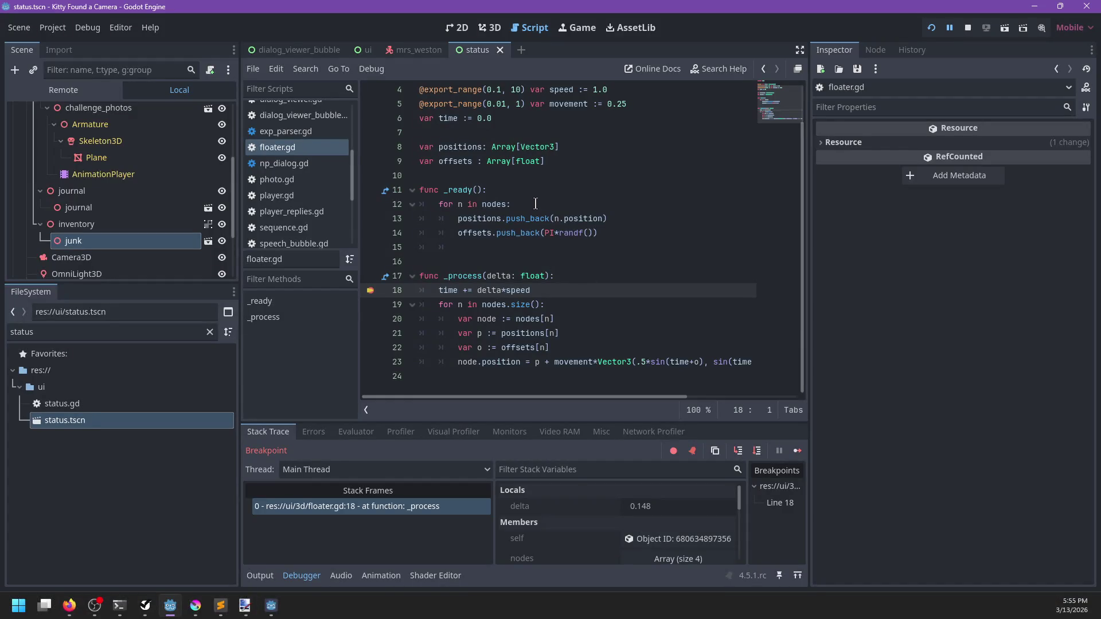
Remove the empty line above func _process in floater.gd
{"action": "left_click", "coordinate": [565, 280]}
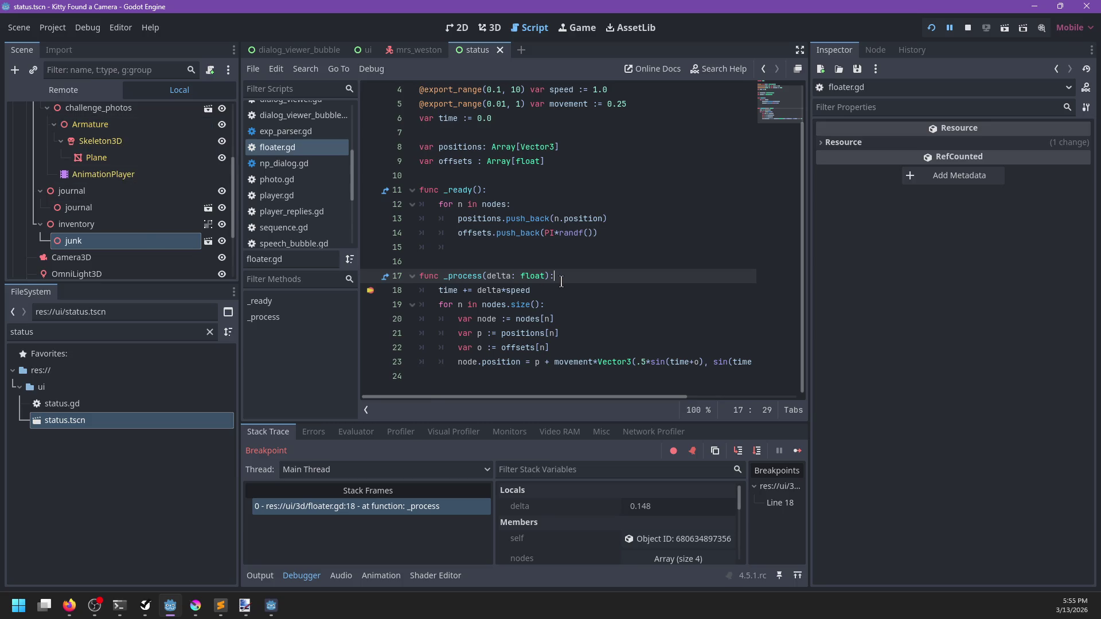
{"action": "key", "text": "Up"}
{"action": "key", "text": "Up"}
{"action": "key", "text": "Up"}
{"action": "key", "text": "Down"}
{"action": "key", "text": "Down"}
{"action": "key", "text": "Down"}
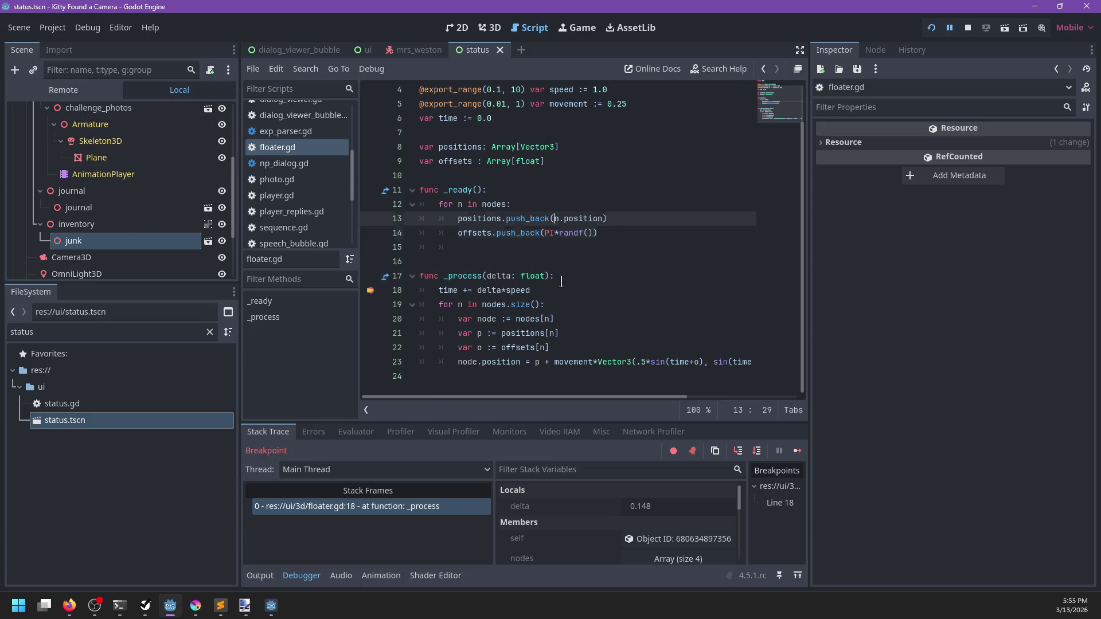
{"action": "key", "text": "BackSpace"}
{"action": "key", "text": "Up"}
{"action": "key", "text": "Down"}
{"action": "key", "text": "Down"}
{"action": "key", "text": "Down"}
{"action": "key", "text": "Up"}
{"action": "key", "text": "Return"}
{"action": "type", "text": "vis"}
{"action": "key", "text": "ctrl+BackSpace"}
{"action": "key", "text": "ctrl+BackSpace"}
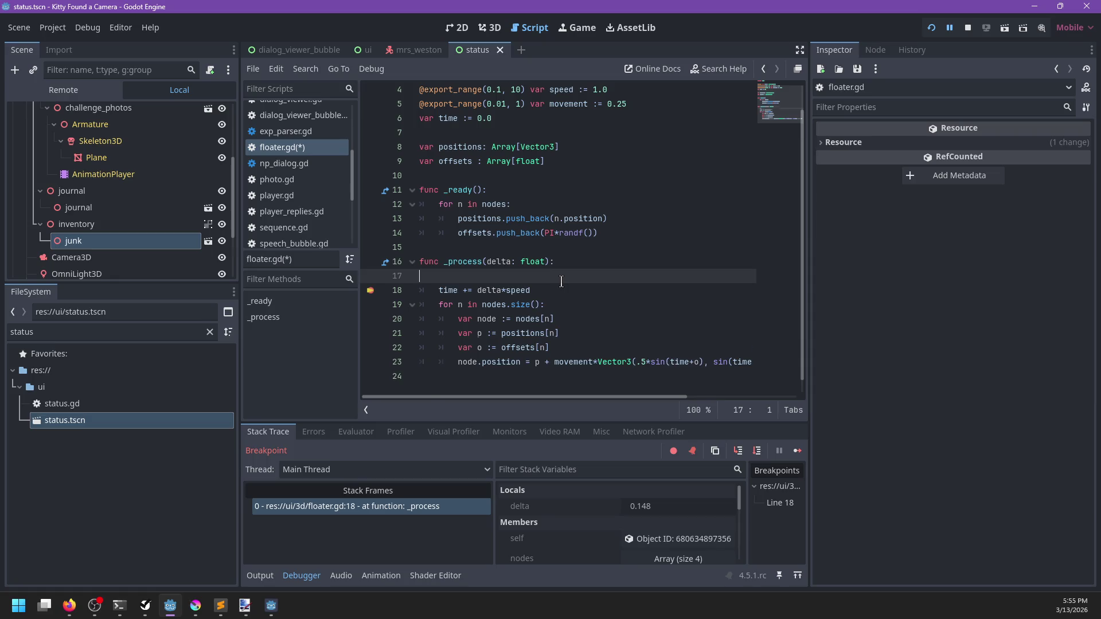
{"action": "key", "text": "BackSpace"}
Select SubViewport, review its Inspector properties, and restart the game with F5
{"action": "scroll", "coordinate": [115, 190], "scroll_direction": "up", "scroll_amount": 5}
{"action": "left_click", "coordinate": [71, 145]}
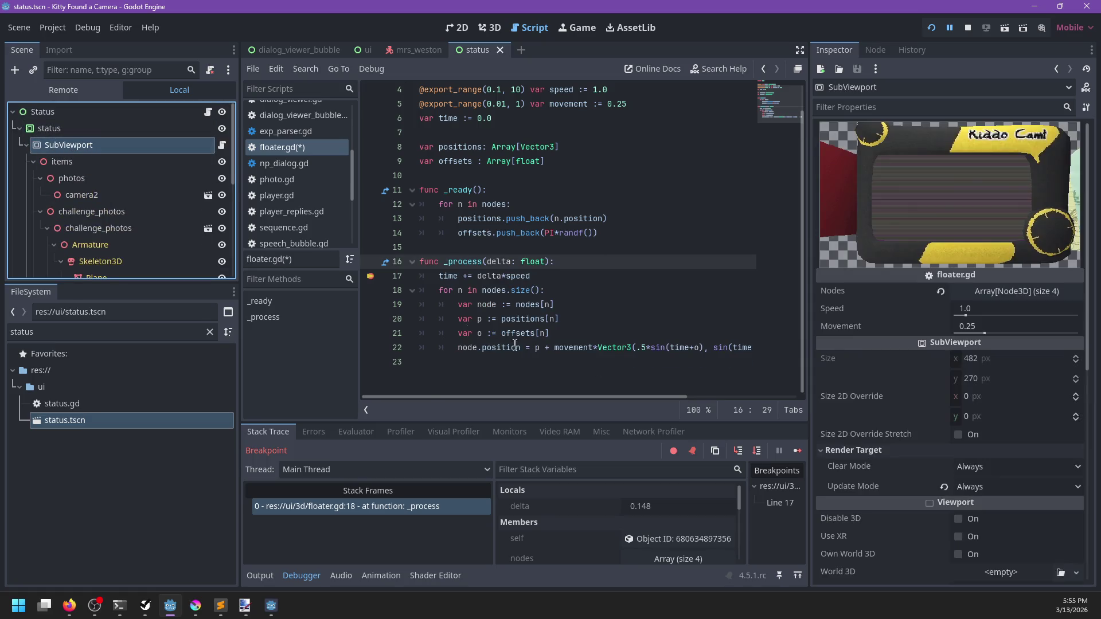
{"action": "scroll", "coordinate": [851, 411], "scroll_direction": "down", "scroll_amount": 7}
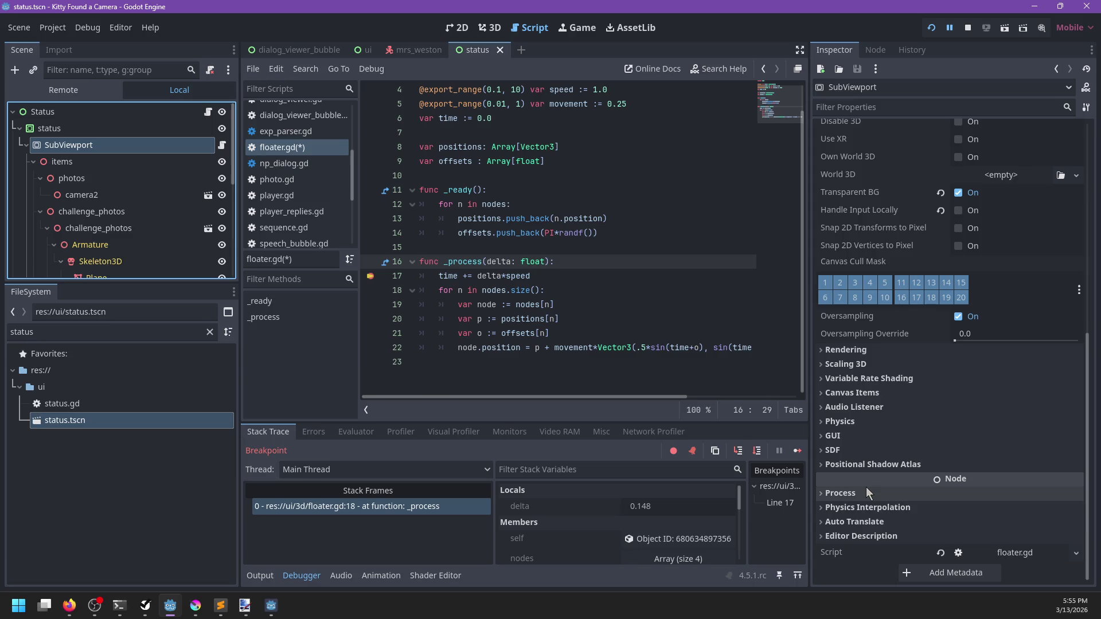
{"action": "scroll", "coordinate": [887, 463], "scroll_direction": "up", "scroll_amount": 7}
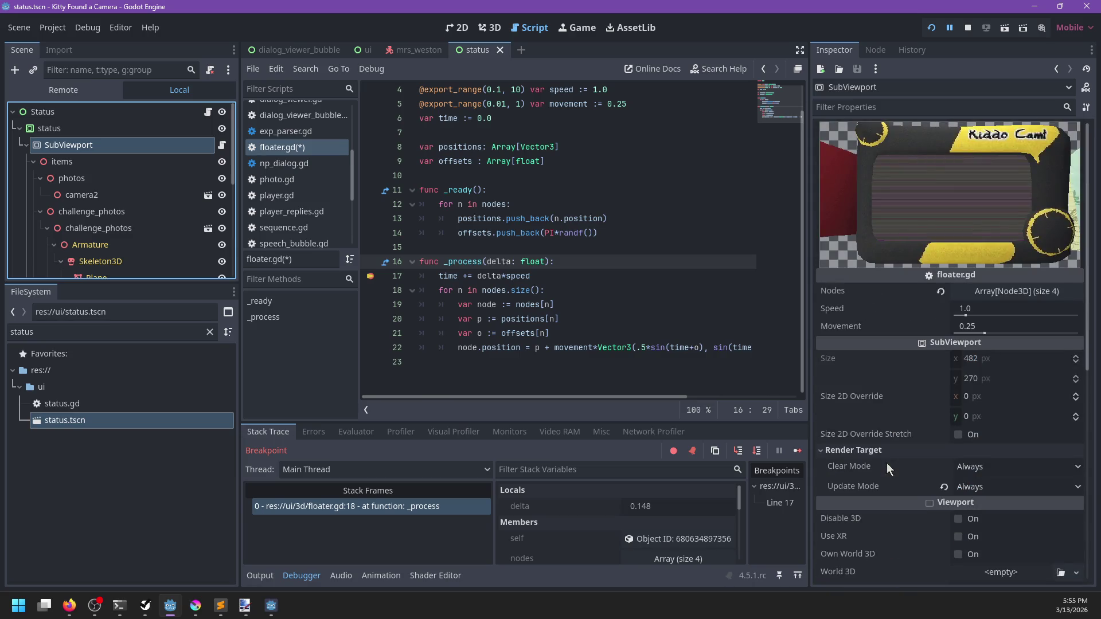
{"action": "scroll", "coordinate": [887, 463], "scroll_direction": "down", "scroll_amount": 3}
{"action": "key", "text": "F5"}
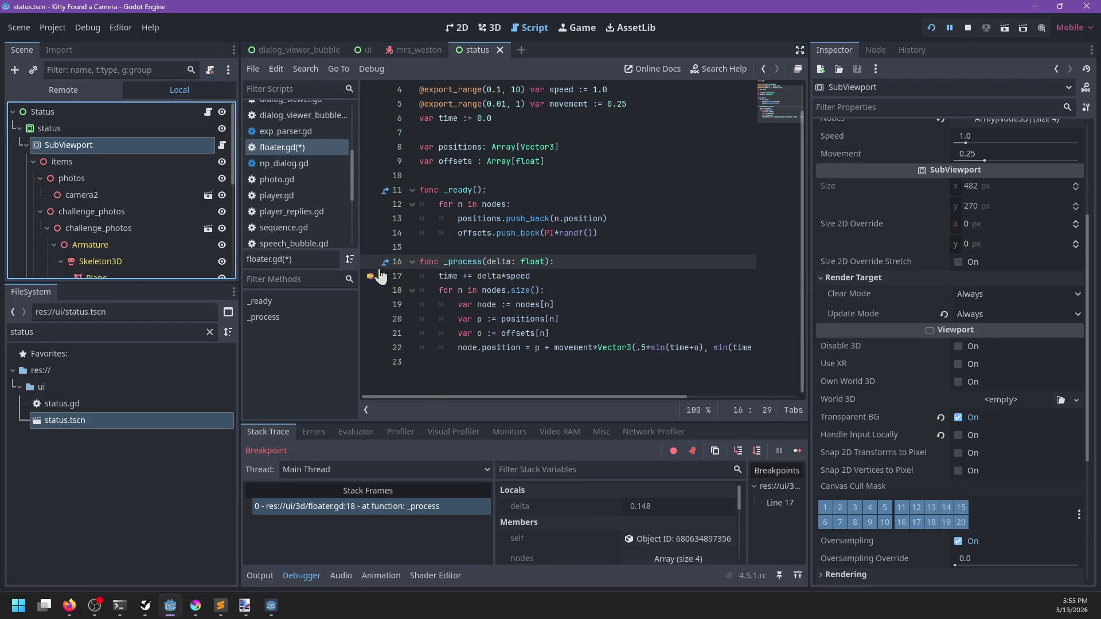
Resume the game past the breakpoint and open its photo gallery
{"action": "left_click", "coordinate": [380, 276]}
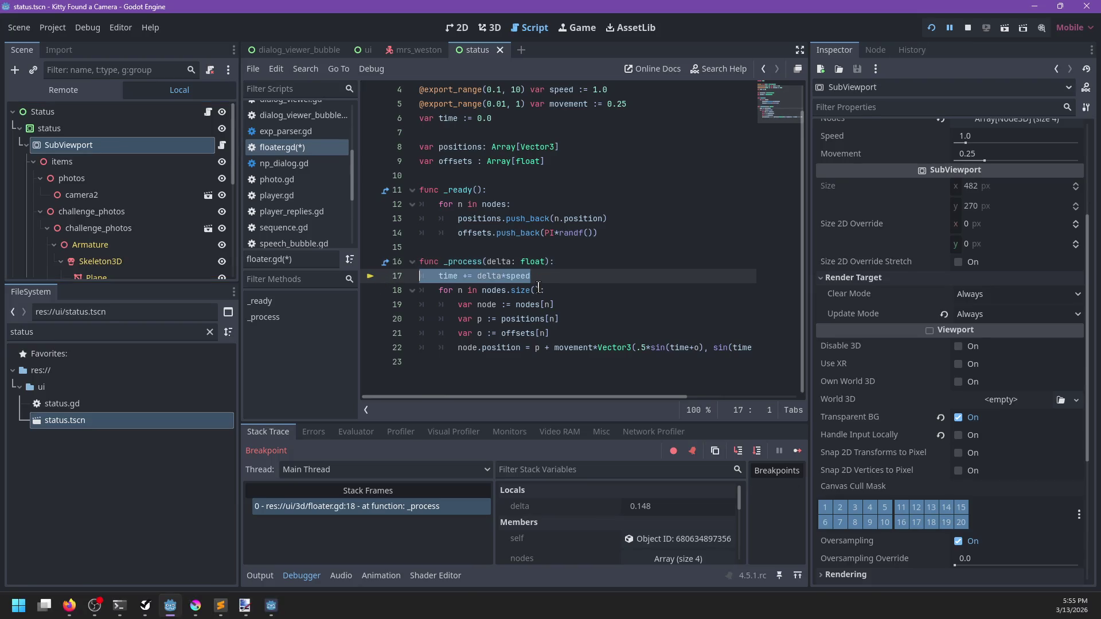
{"action": "key", "text": "F12"}
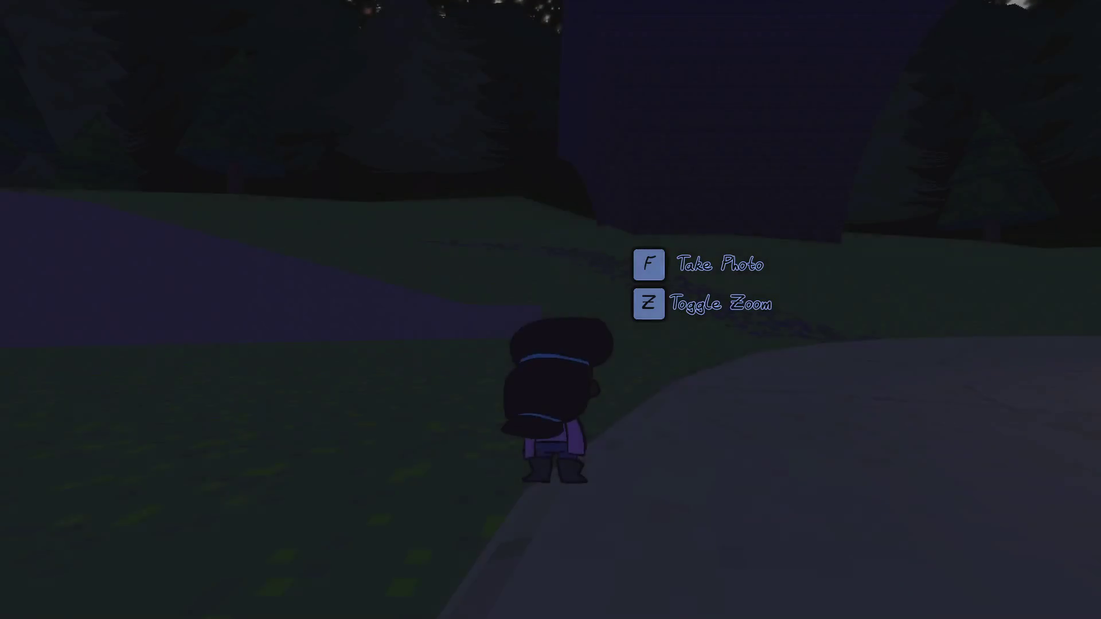
{"action": "key", "text": "Tab"}
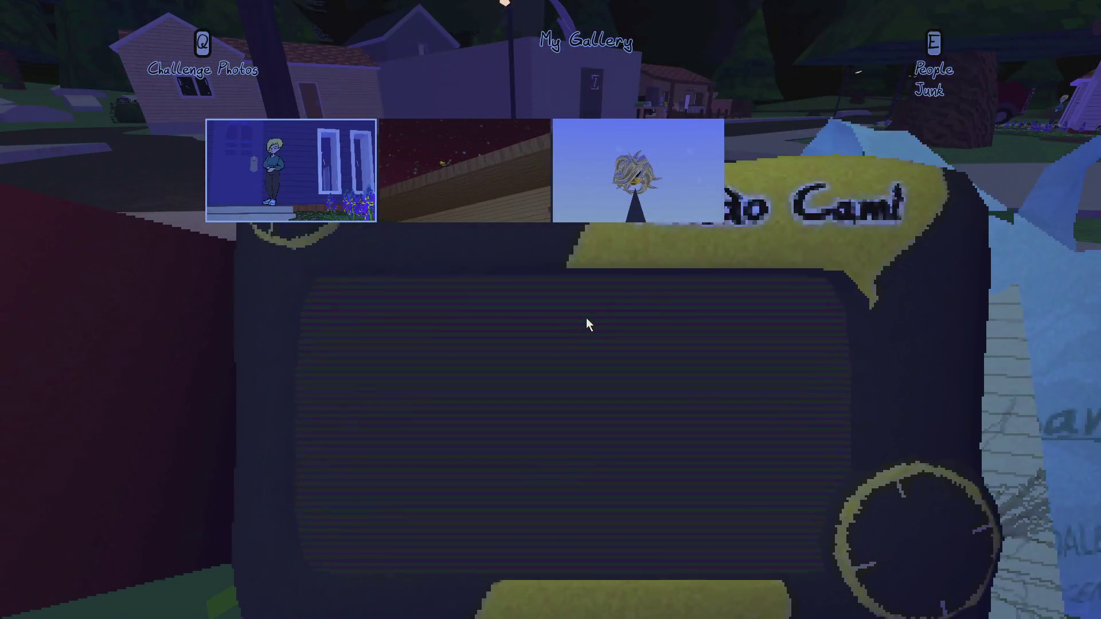
{"action": "key", "text": "alt+Tab"}
Change the floater's Movement from 0.25 to 0.02 and check it in the game
{"action": "scroll", "coordinate": [981, 230], "scroll_direction": "up", "scroll_amount": 3}
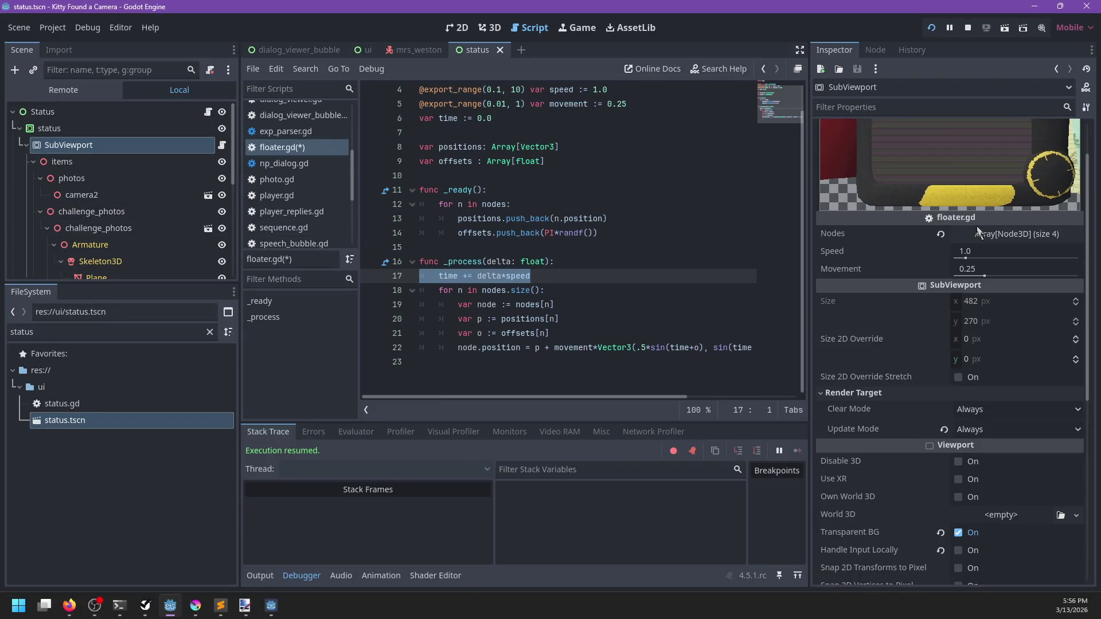
{"action": "left_click", "coordinate": [977, 271]}
{"action": "type", "text": "."}
{"action": "type", "text": "5"}
{"action": "key", "text": "Return"}
{"action": "key", "text": "alt+Tab"}
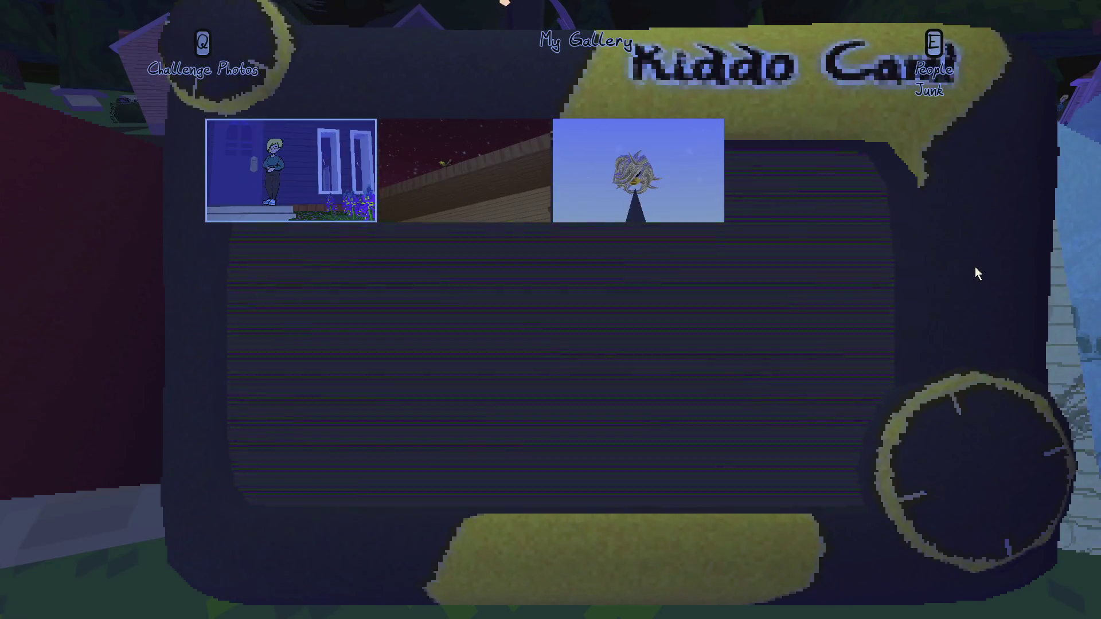
{"action": "key", "text": "alt+Tab"}
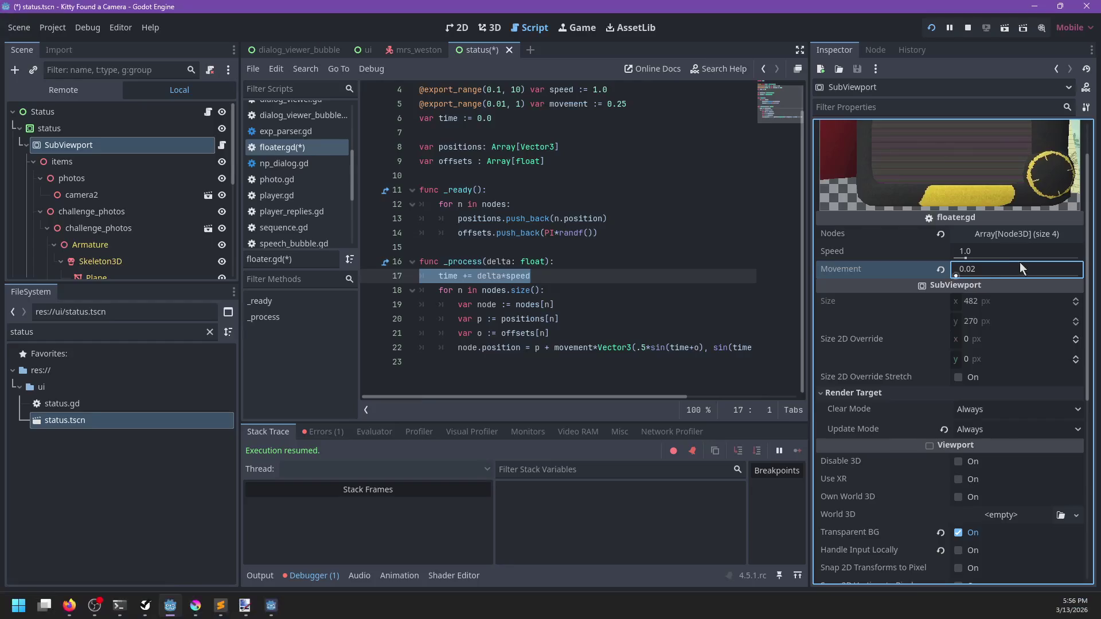
Set the floater's Movement value to 0.01 in the Inspector
{"action": "type", "text": "."}
{"action": "key", "text": "Return"}
{"action": "left_click", "coordinate": [1003, 268]}
{"action": "type", "text": "0.02"}
{"action": "key", "text": "BackSpace"}
{"action": "type", "text": "1"}
{"action": "key", "text": "Return"}
Insert 0.01* before movement on line 22 of floater.gd and save
{"action": "scroll", "coordinate": [590, 227], "scroll_direction": "up", "scroll_amount": 1}
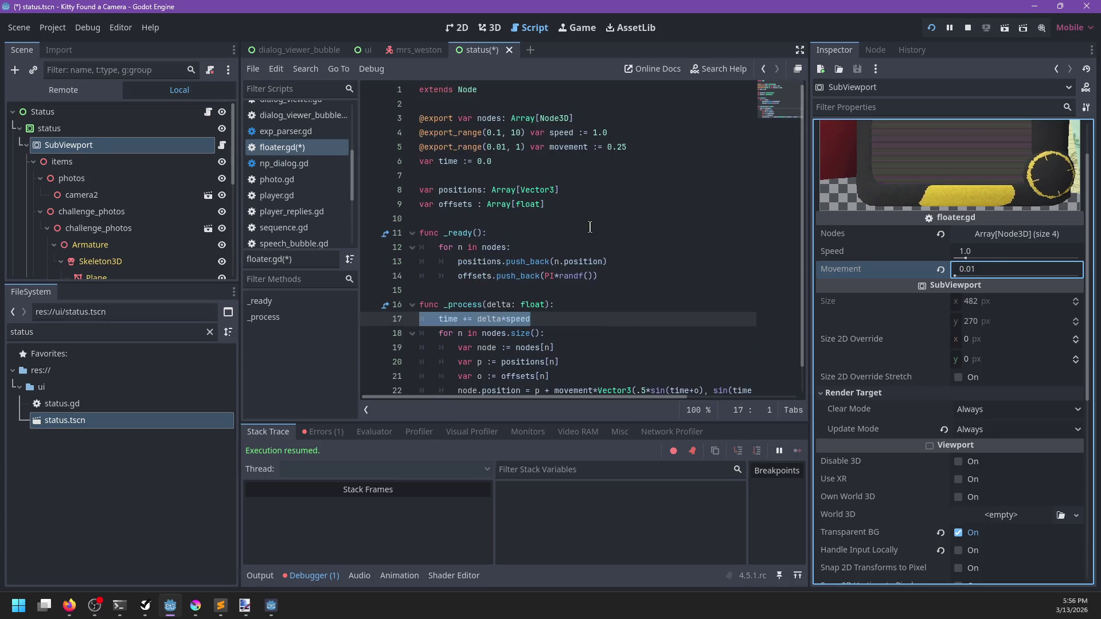
{"action": "left_click", "coordinate": [502, 148]}
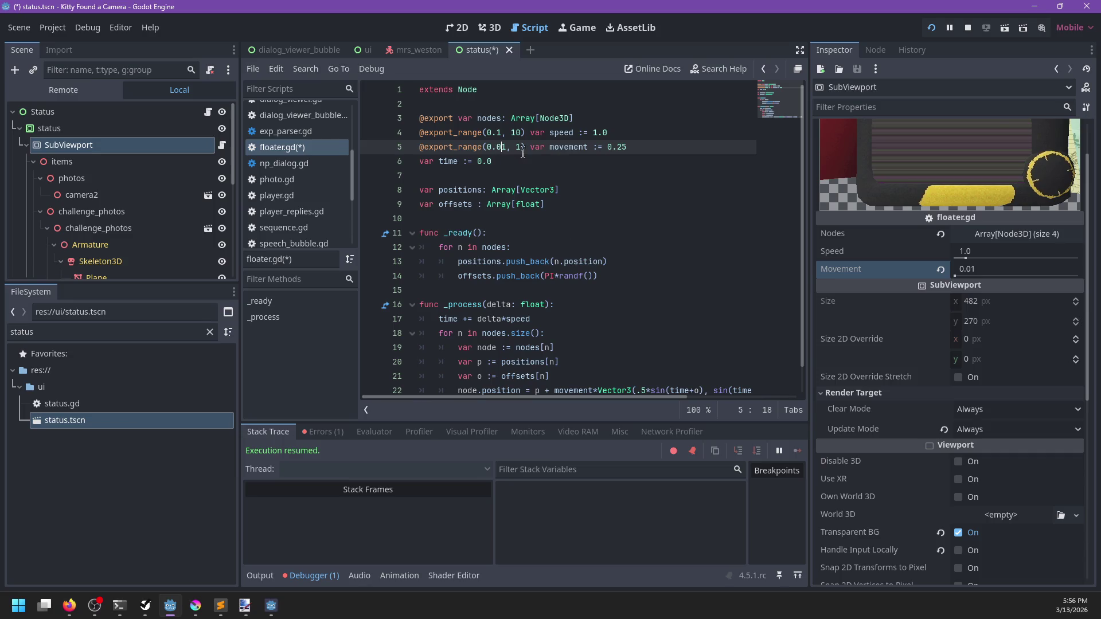
{"action": "scroll", "coordinate": [546, 225], "scroll_direction": "down", "scroll_amount": 1}
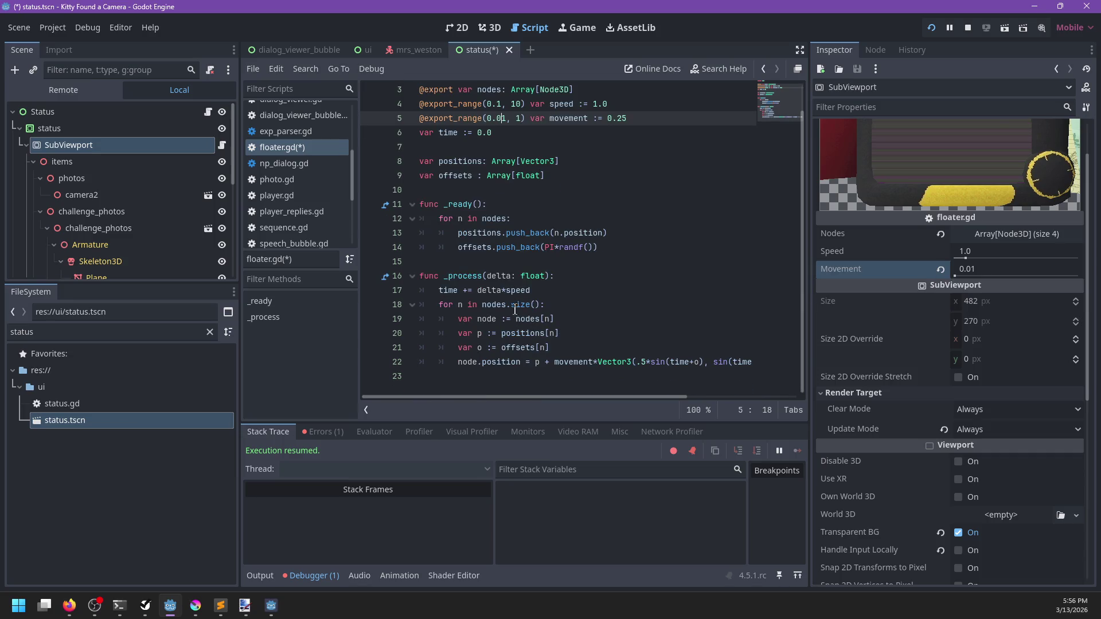
{"action": "left_click", "coordinate": [544, 292]}
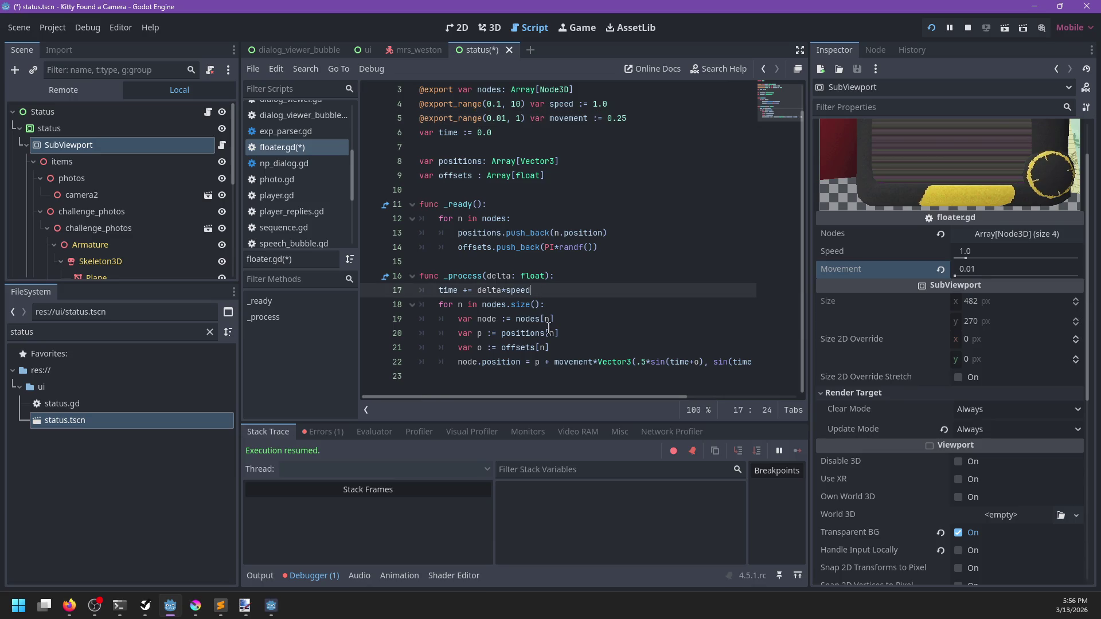
{"action": "left_click", "coordinate": [553, 362]}
{"action": "type", "text": "0.01*"}
{"action": "key", "text": "ctrl+s"}
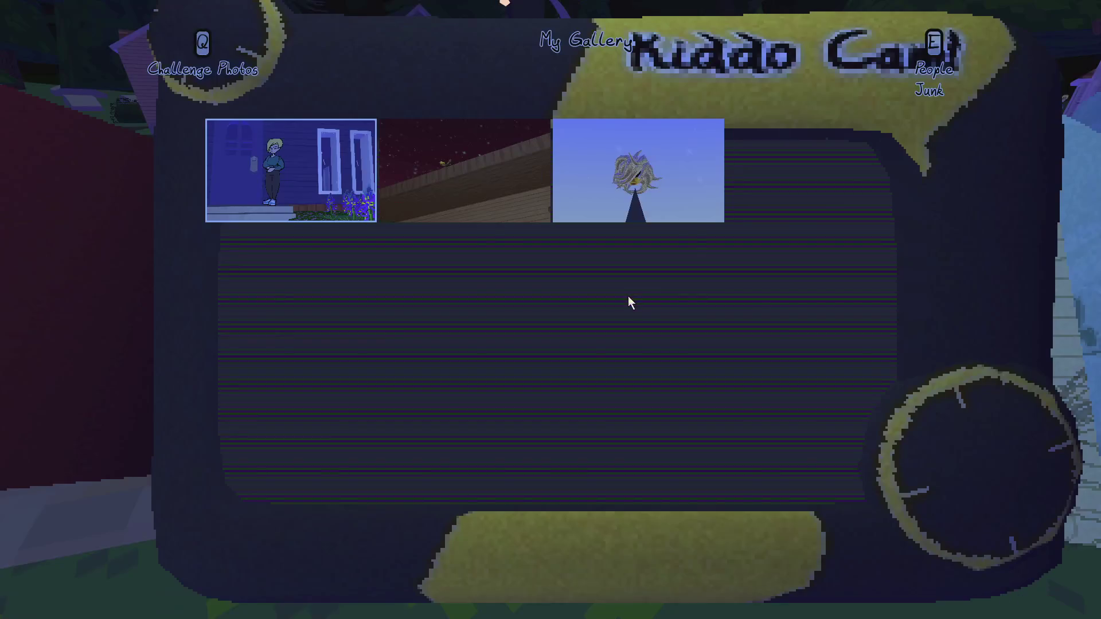
Tune the floater's Movement to 0.197 and Speed to 0.589, checking each in the running game
{"action": "key", "text": "alt+Tab"}
{"action": "left_click_drag", "start_coordinate": [970, 269], "coordinate": [1001, 277]}
{"action": "key", "text": "alt+Tab"}
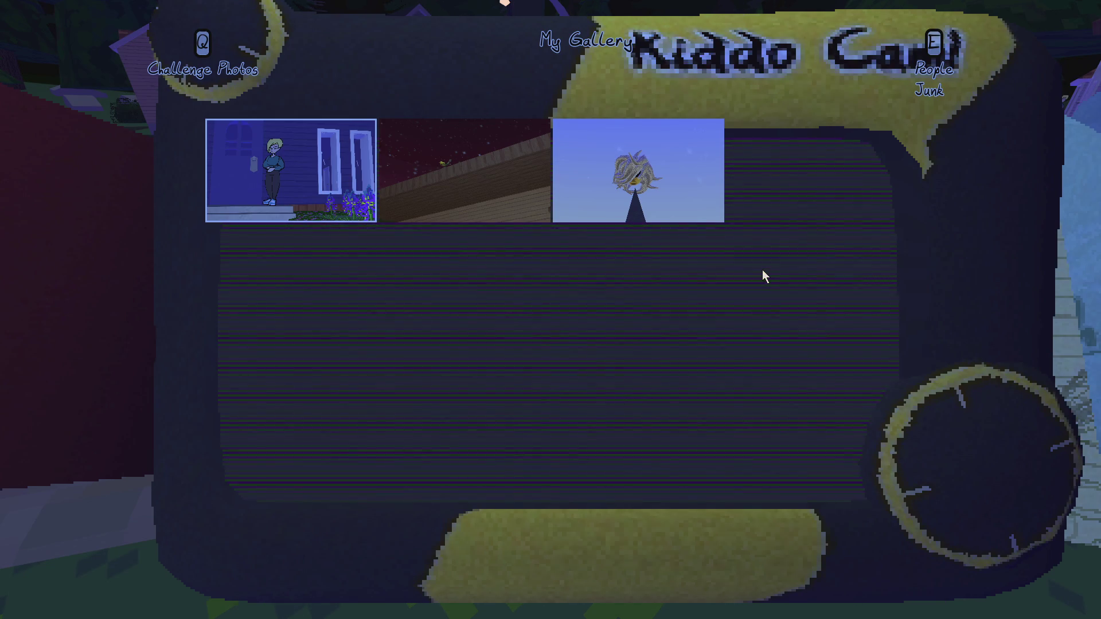
{"action": "key", "text": "alt+Tab"}
{"action": "left_click_drag", "start_coordinate": [963, 253], "coordinate": [961, 258]}
{"action": "key", "text": "alt+Tab"}
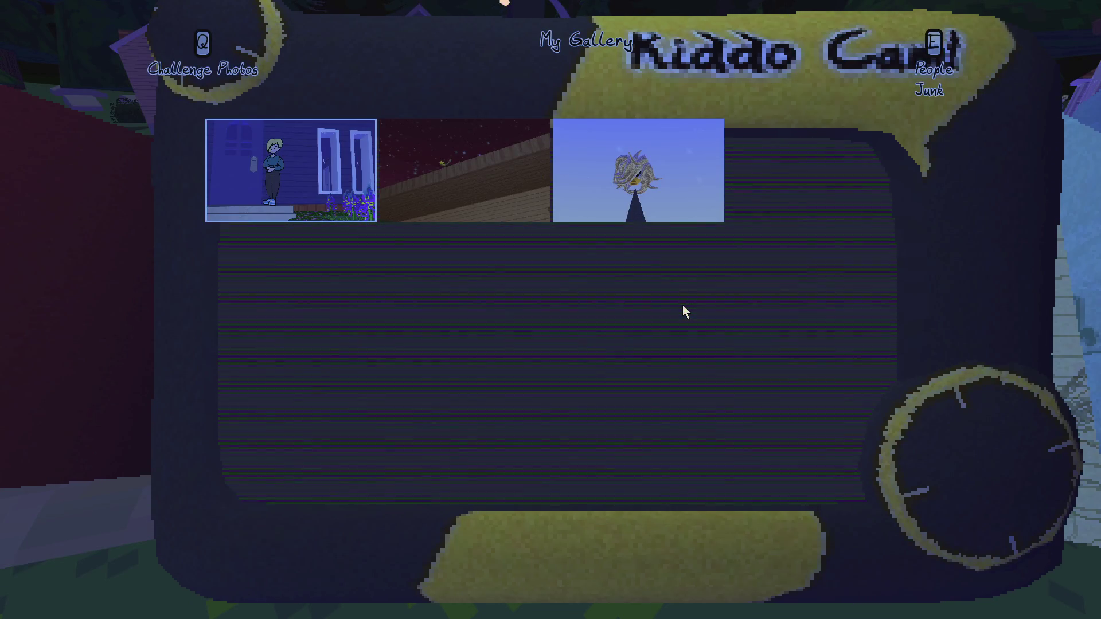
{"action": "key", "text": "alt+Tab"}
{"action": "scroll", "coordinate": [95, 204], "scroll_direction": "down", "scroll_amount": 5}
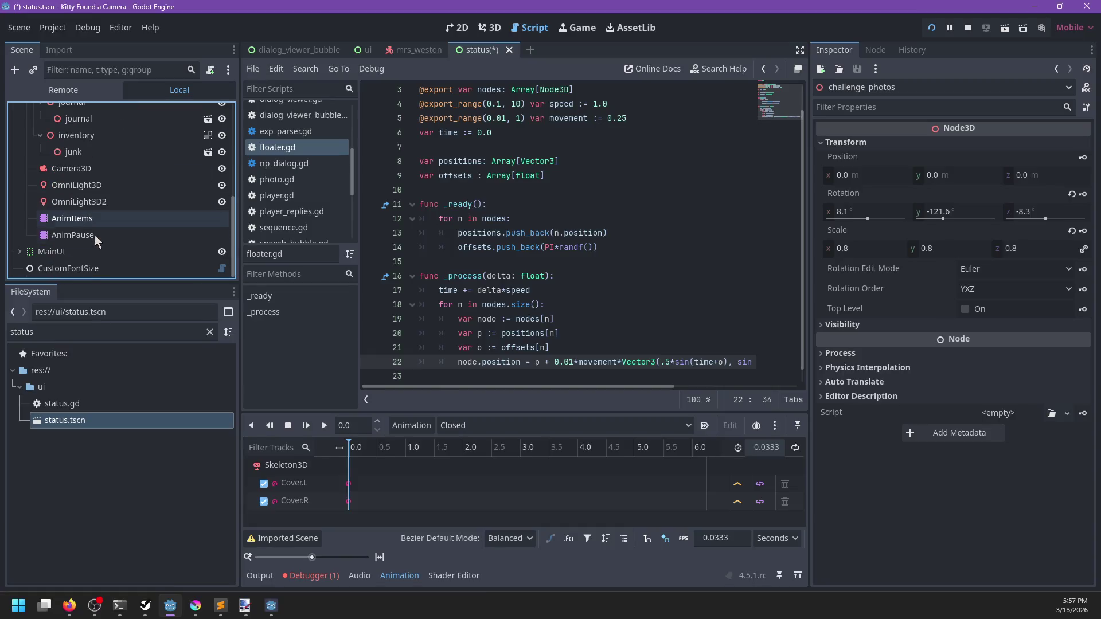
Select the AnimItems animation player and enlarge the script area above the animation panel
{"action": "left_click", "coordinate": [95, 219]}
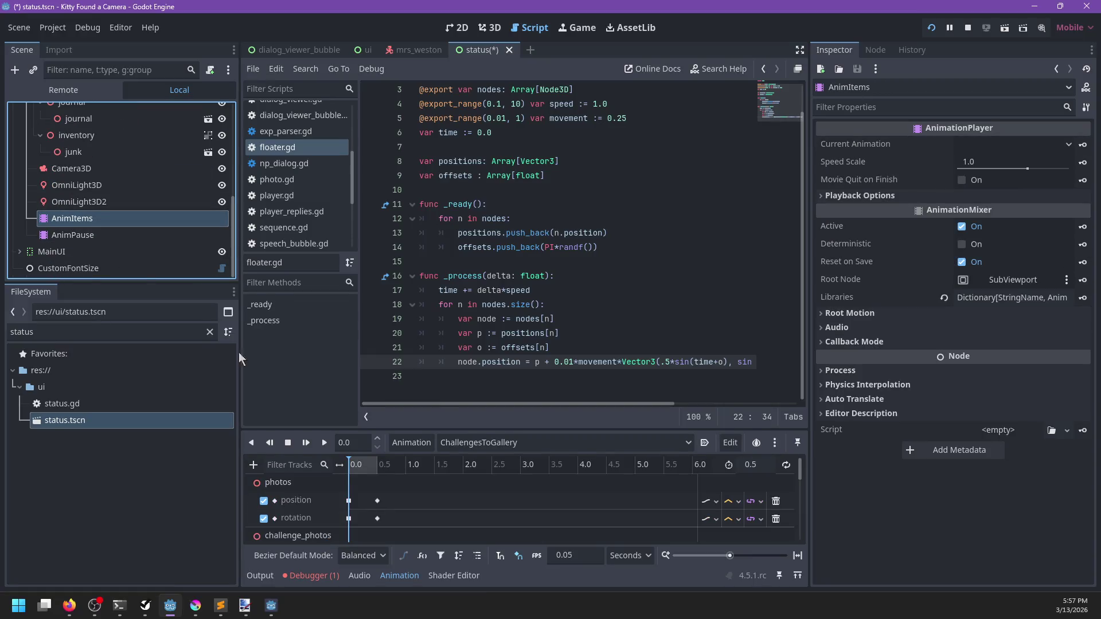
{"action": "scroll", "coordinate": [374, 485], "scroll_direction": "down", "scroll_amount": 3}
{"action": "left_click_drag", "start_coordinate": [380, 426], "coordinate": [380, 219]}
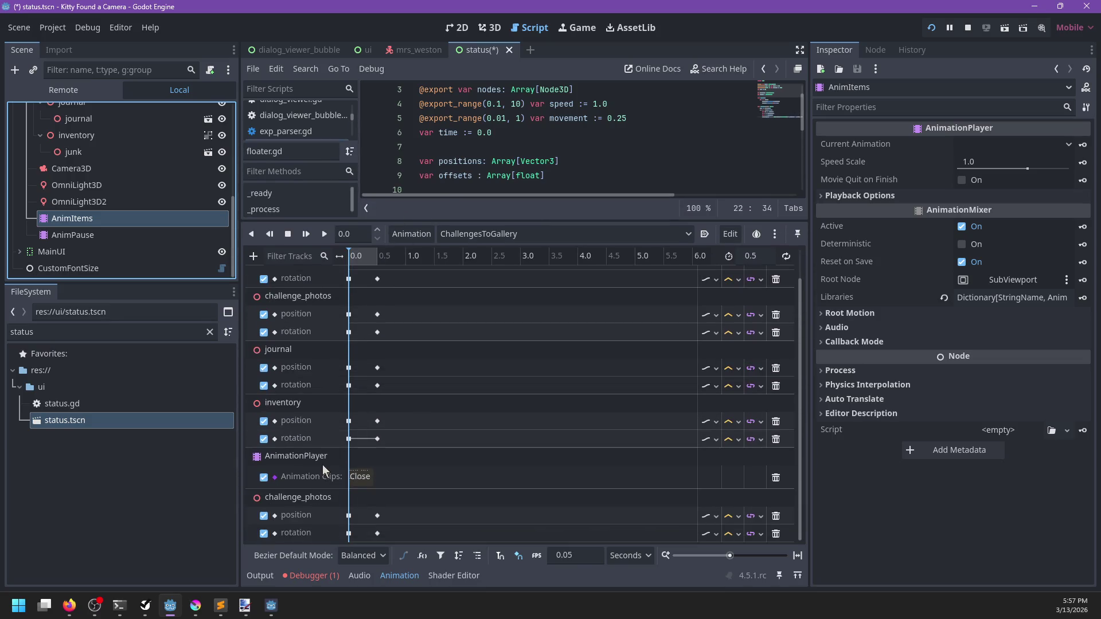
{"action": "left_click_drag", "start_coordinate": [407, 221], "coordinate": [375, 406]}
{"action": "scroll", "coordinate": [171, 198], "scroll_direction": "up", "scroll_amount": 4}
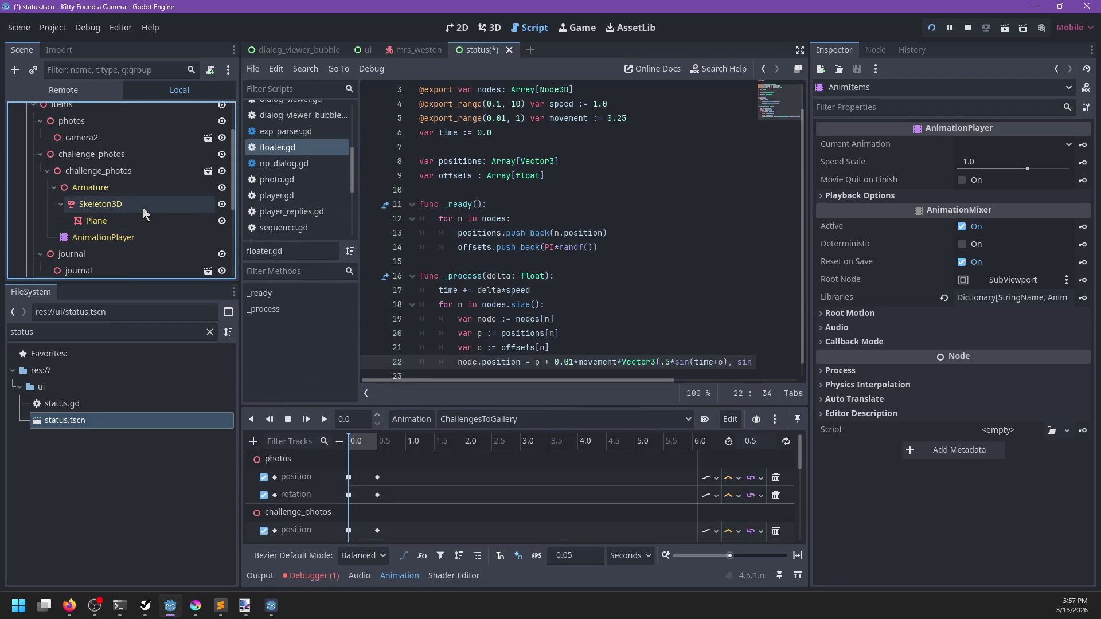
Inspect the challenge_photos node and the Armature's transform values in the 3D view
{"action": "left_click", "coordinate": [108, 172]}
{"action": "left_click", "coordinate": [490, 29]}
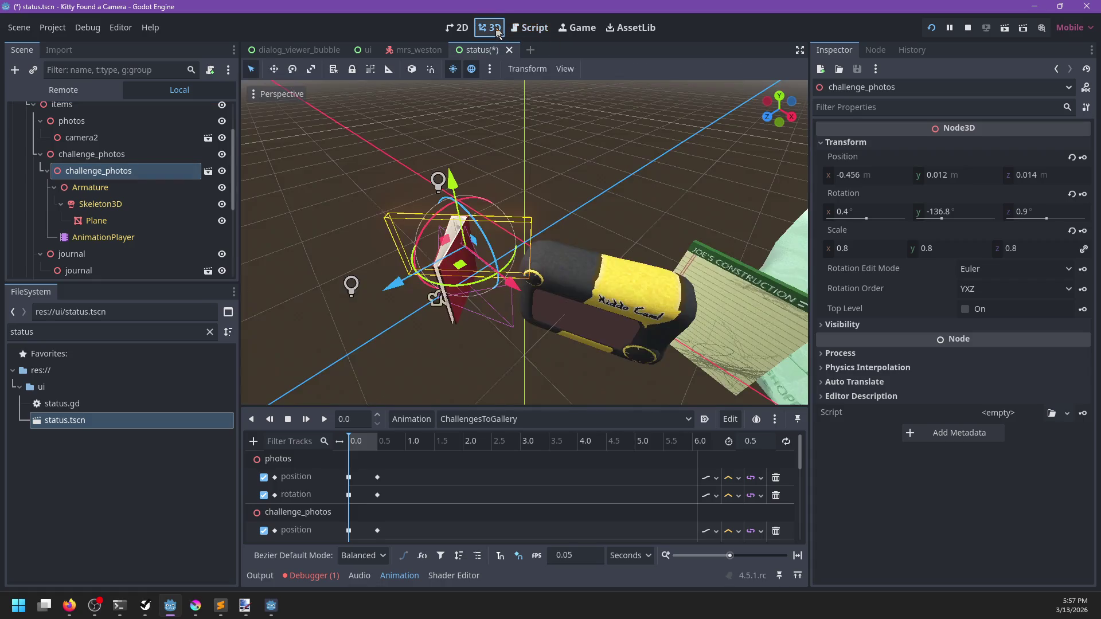
{"action": "left_click", "coordinate": [99, 188]}
{"action": "scroll", "coordinate": [101, 188], "scroll_direction": "up", "scroll_amount": 2}
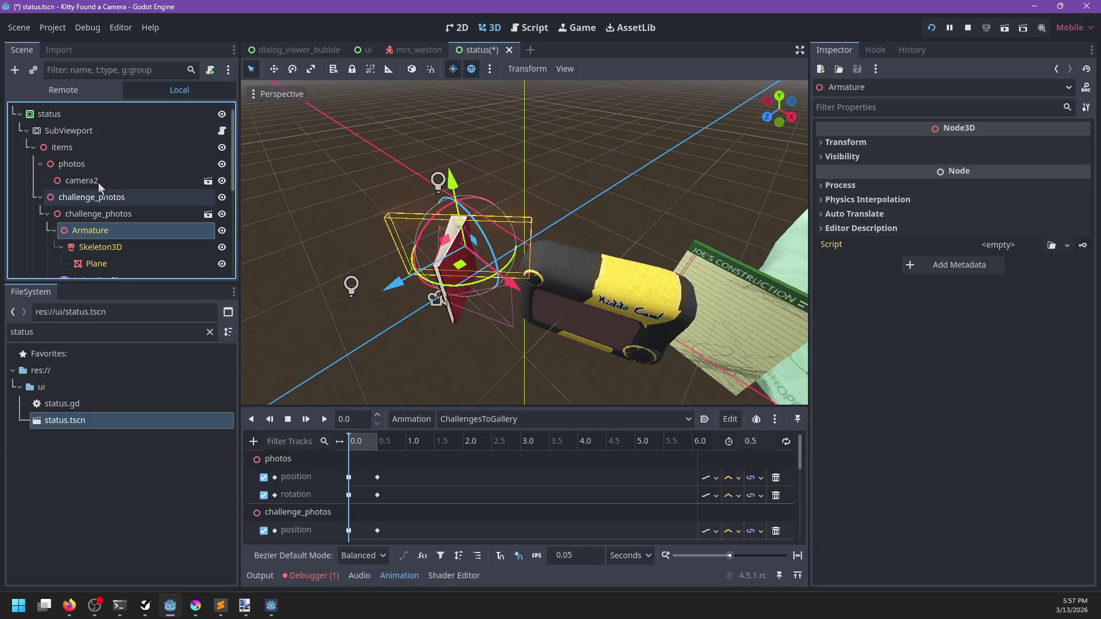
{"action": "left_click", "coordinate": [843, 142]}
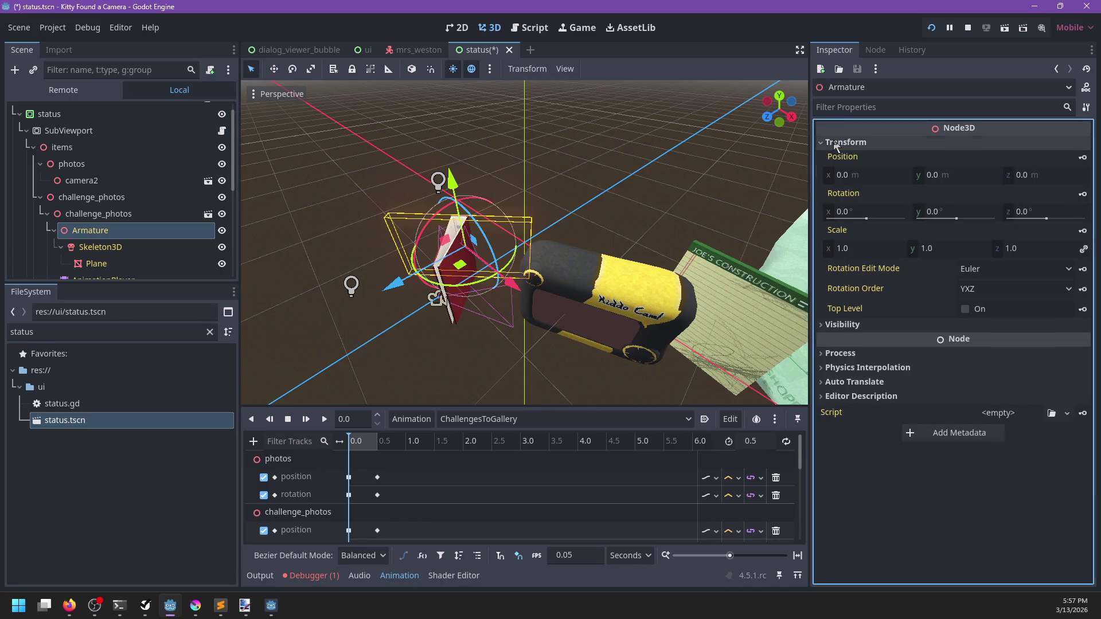
{"action": "left_click", "coordinate": [843, 142]}
{"action": "scroll", "coordinate": [120, 182], "scroll_direction": "down", "scroll_amount": 4}
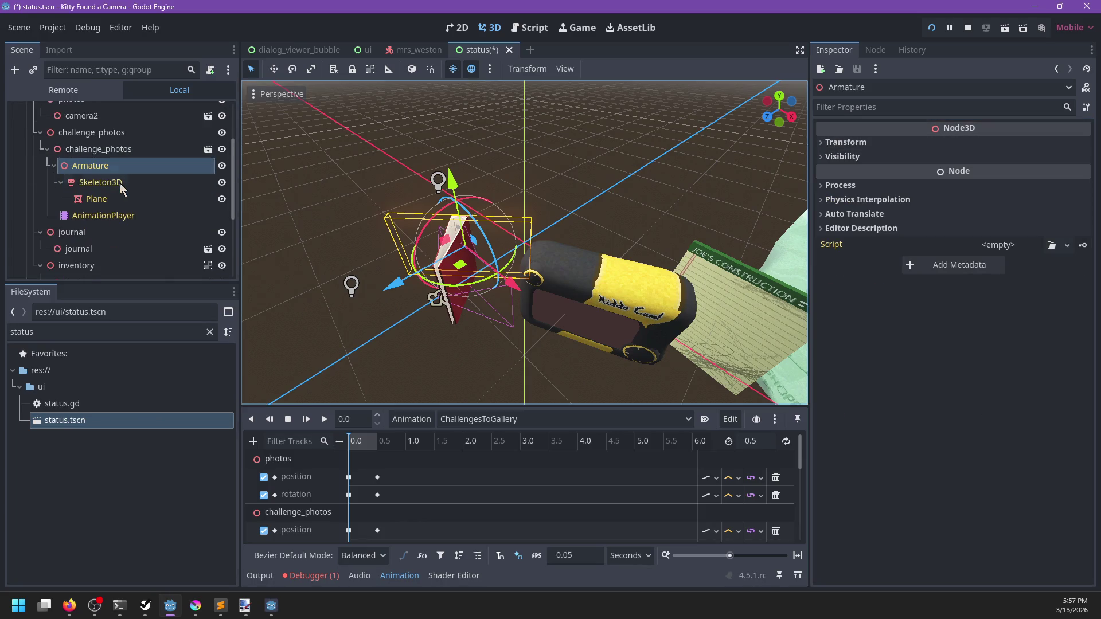
{"action": "scroll", "coordinate": [115, 184], "scroll_direction": "up", "scroll_amount": 4}
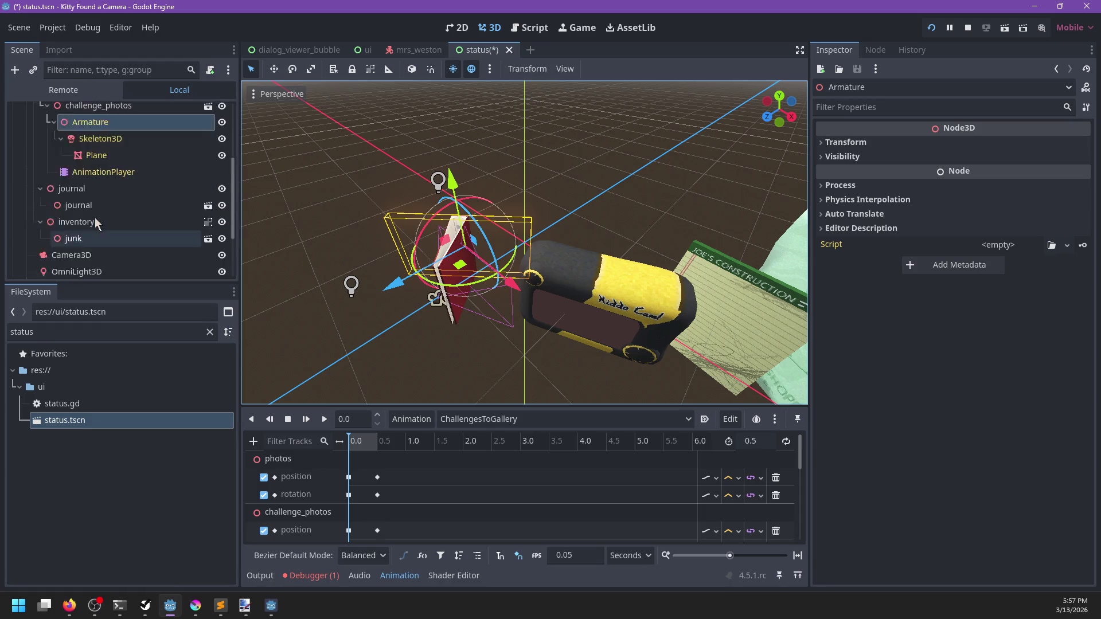
Replace challenge_photos with Armature in SubViewport's floater Nodes list, save, and launch a test run
{"action": "left_click", "coordinate": [83, 132]}
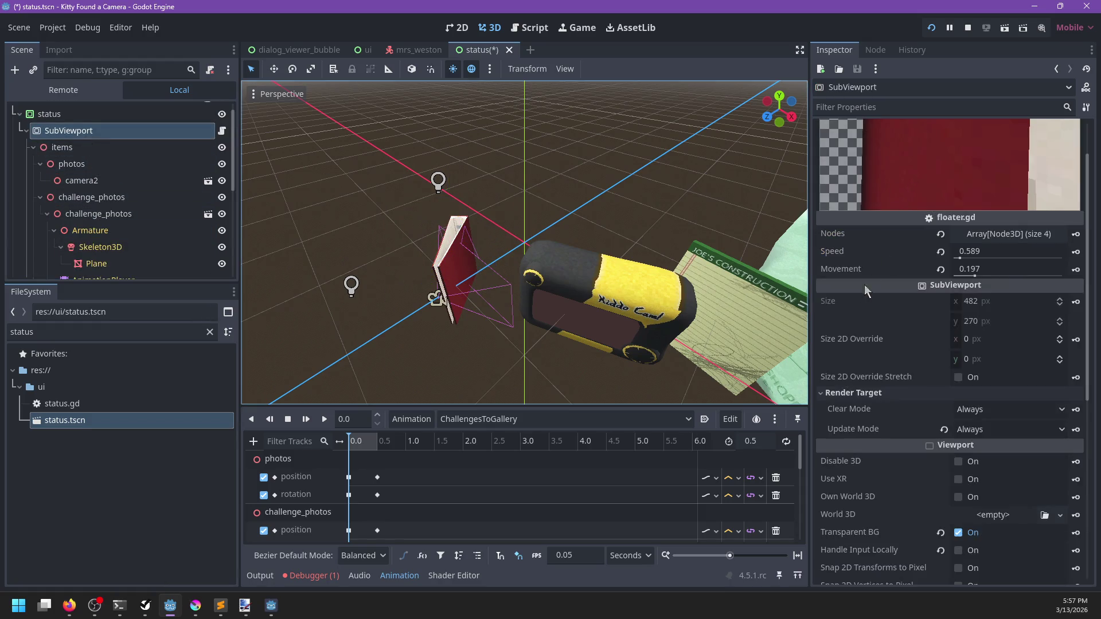
{"action": "left_click", "coordinate": [989, 291]}
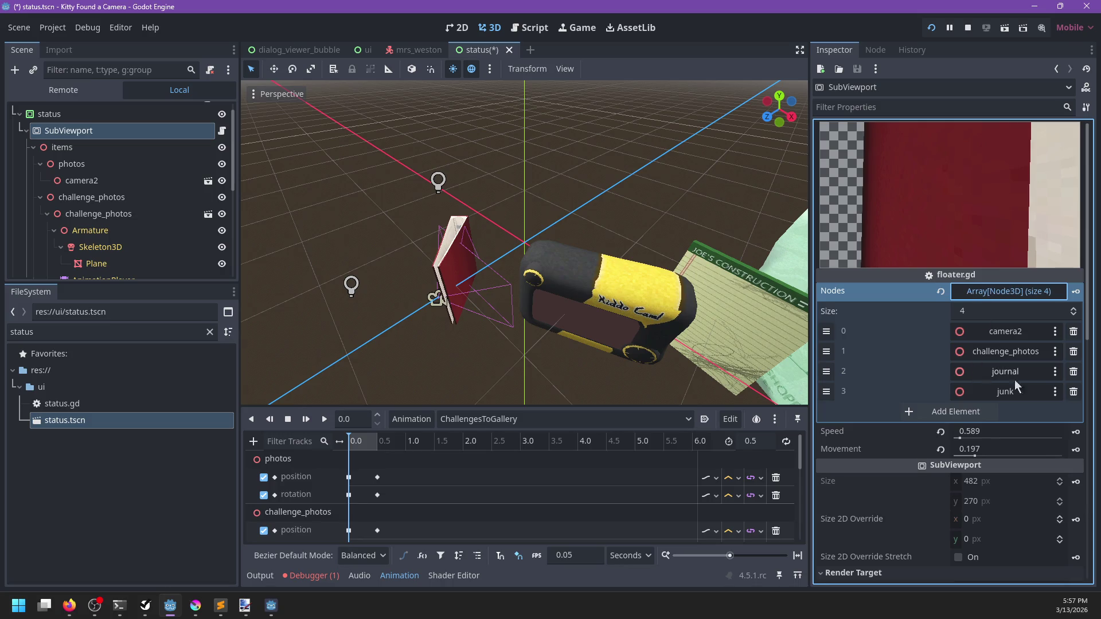
{"action": "left_click", "coordinate": [1074, 352]}
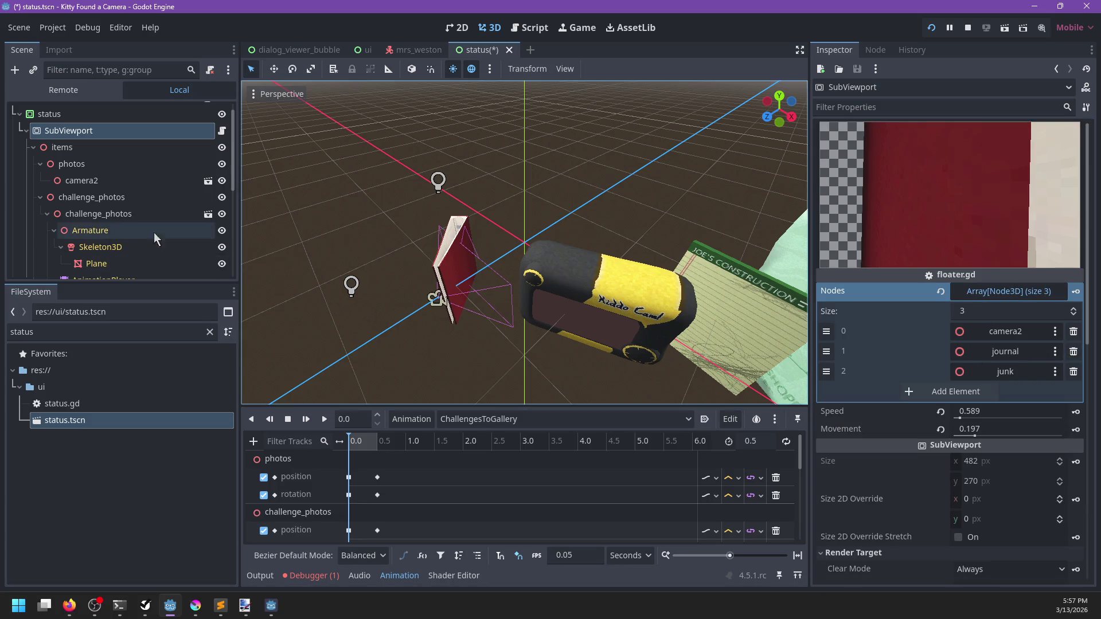
{"action": "mouse_move", "coordinate": [154, 238]}
{"action": "left_mouse_down"}
{"action": "mouse_move", "coordinate": [986, 293]}
{"action": "mouse_move", "coordinate": [1009, 310]}
{"action": "mouse_move", "coordinate": [963, 301]}
{"action": "left_mouse_up"}
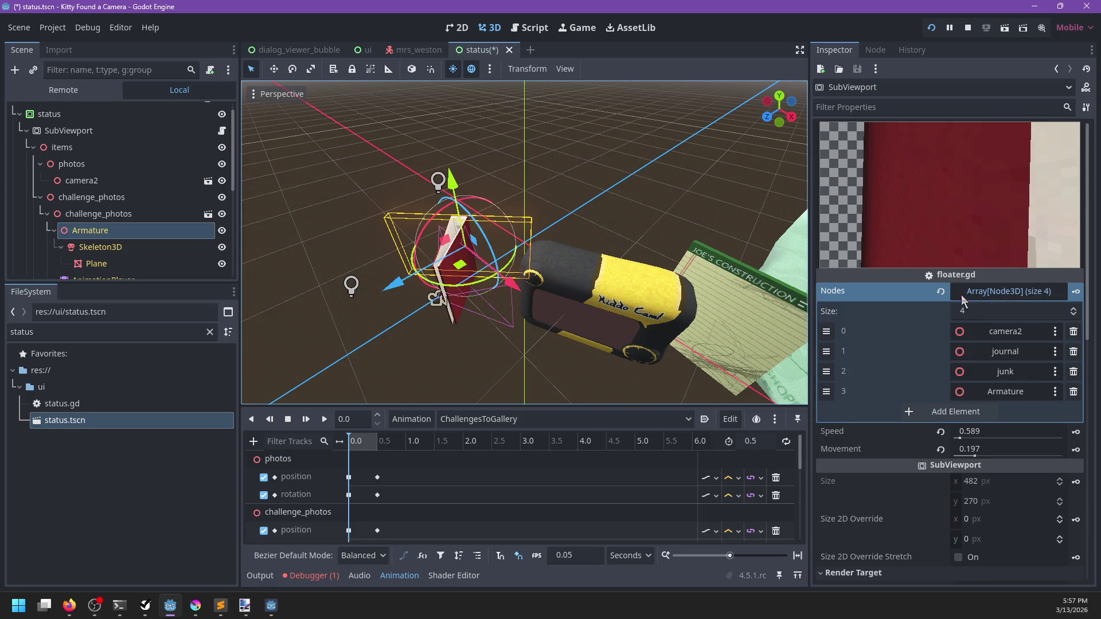
{"action": "key", "text": "ctrl+s"}
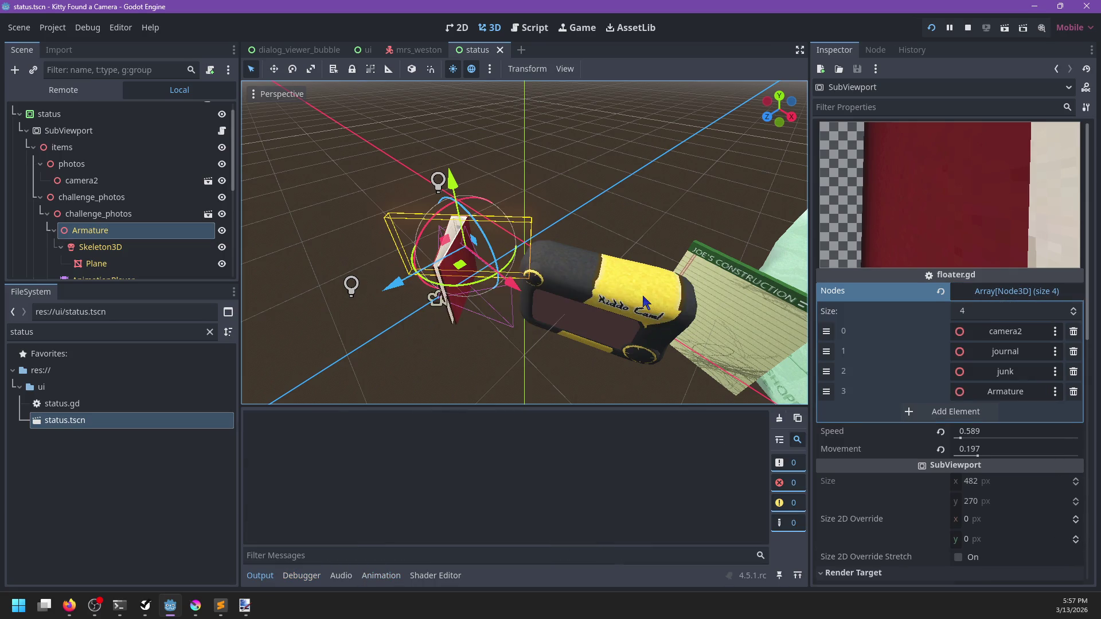
{"action": "key", "text": "F5"}
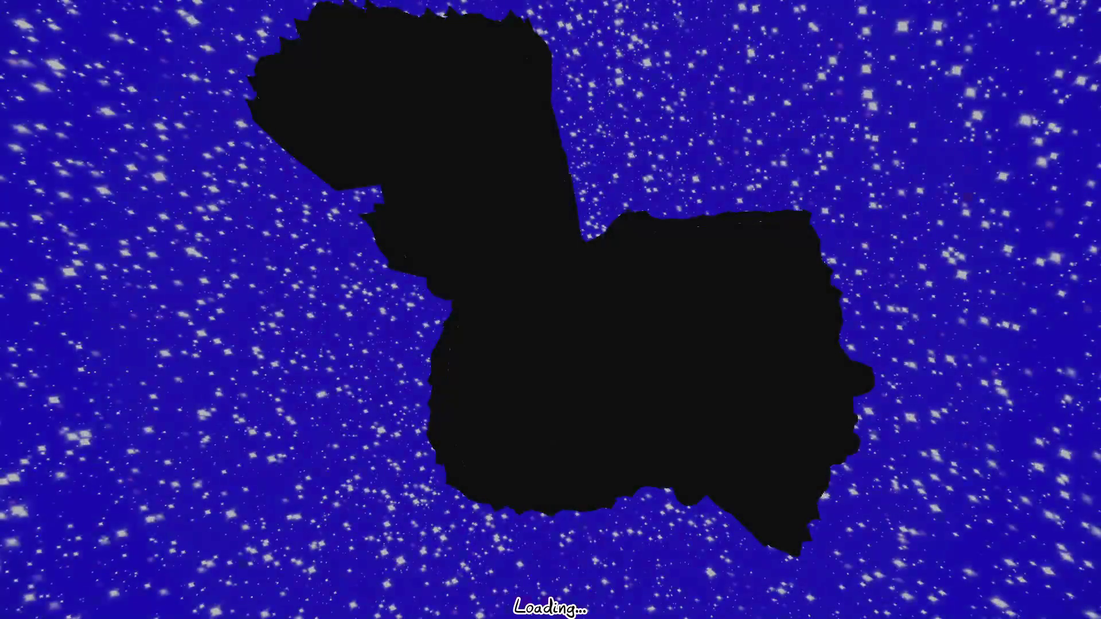
In the running game, open the photo gallery and flip through People, Challenge Photos and My Gallery
{"action": "key", "text": "z"}
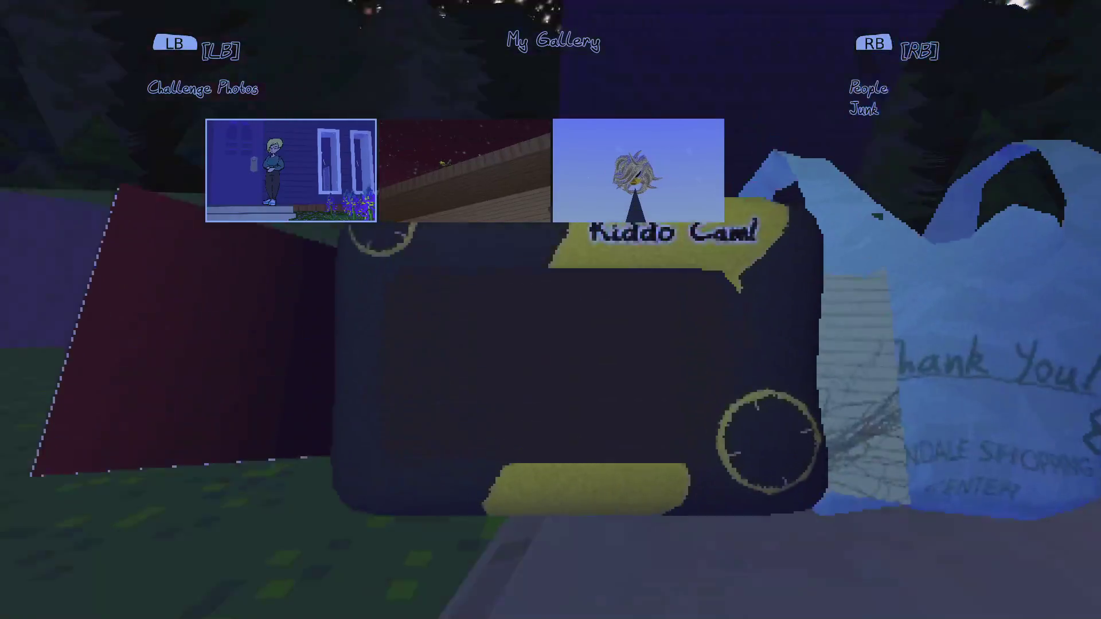
{"action": "key", "text": "e"}
{"action": "key", "text": "q"}
{"action": "key", "text": "q"}
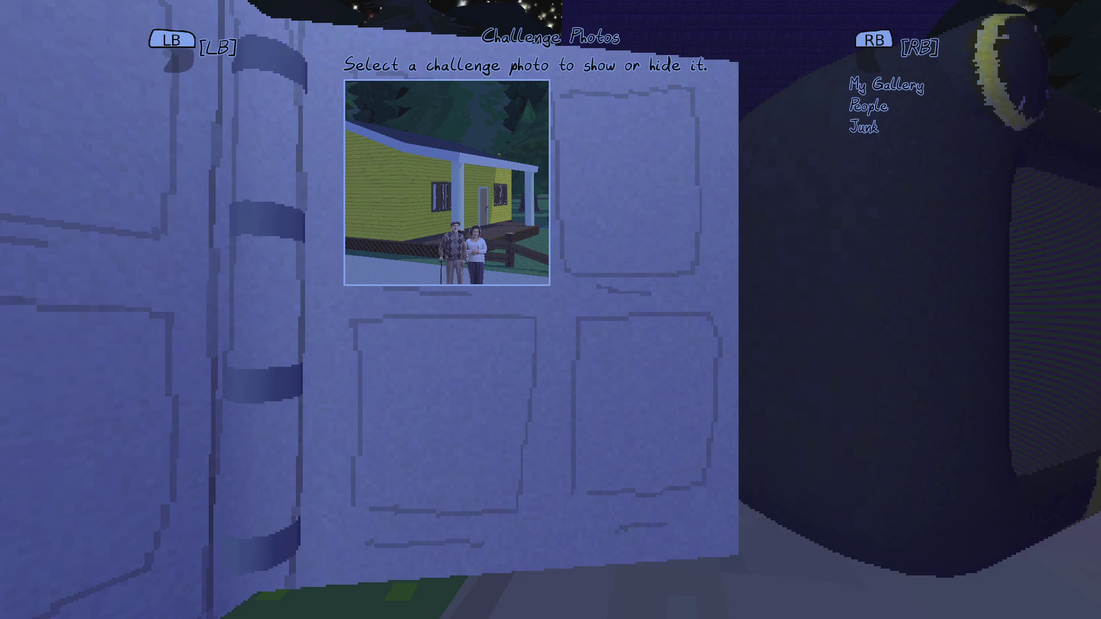
{"action": "key", "text": "e"}
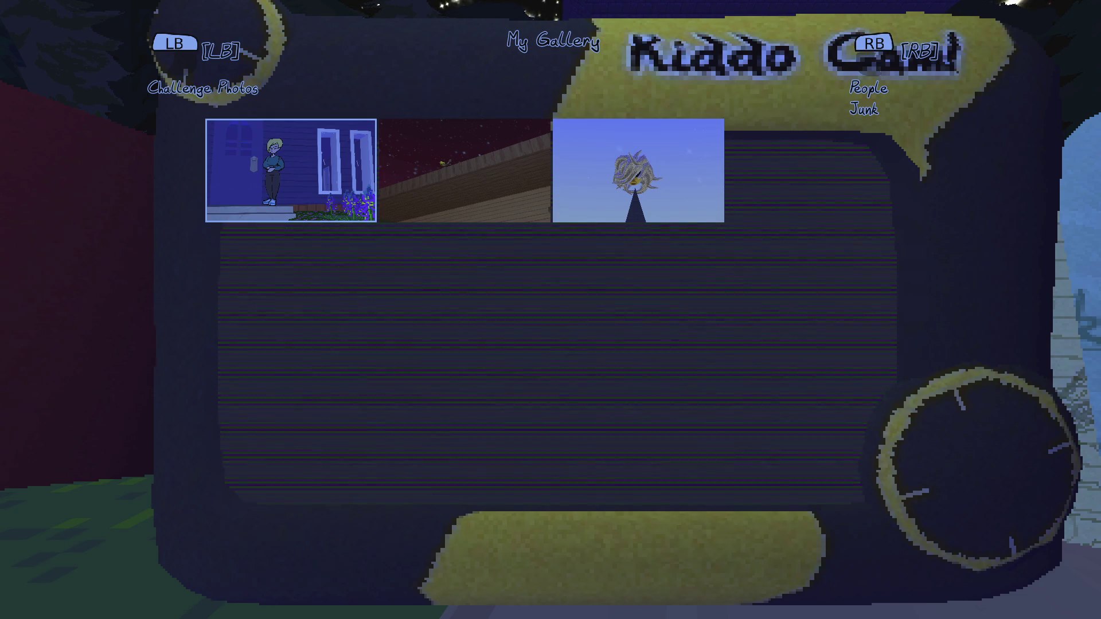
{"action": "key", "text": "e"}
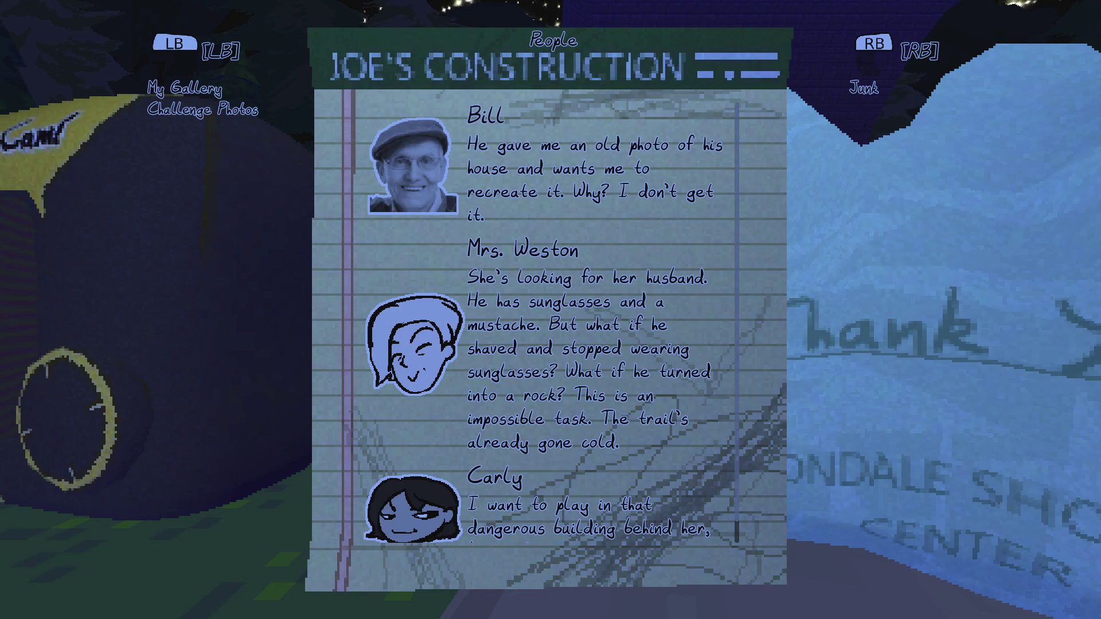
Switch the journal to the Junk page, close it, and end the test run
{"action": "scroll", "coordinate": [550, 330], "scroll_direction": "down", "scroll_amount": 1}
{"action": "scroll", "coordinate": [551, 330], "scroll_direction": "up", "scroll_amount": 1}
{"action": "scroll", "coordinate": [551, 330], "scroll_direction": "down", "scroll_amount": 1}
{"action": "scroll", "coordinate": [551, 331], "scroll_direction": "up", "scroll_amount": 1}
{"action": "scroll", "coordinate": [551, 331], "scroll_direction": "down", "scroll_amount": 1}
{"action": "scroll", "coordinate": [550, 330], "scroll_direction": "up", "scroll_amount": 1}
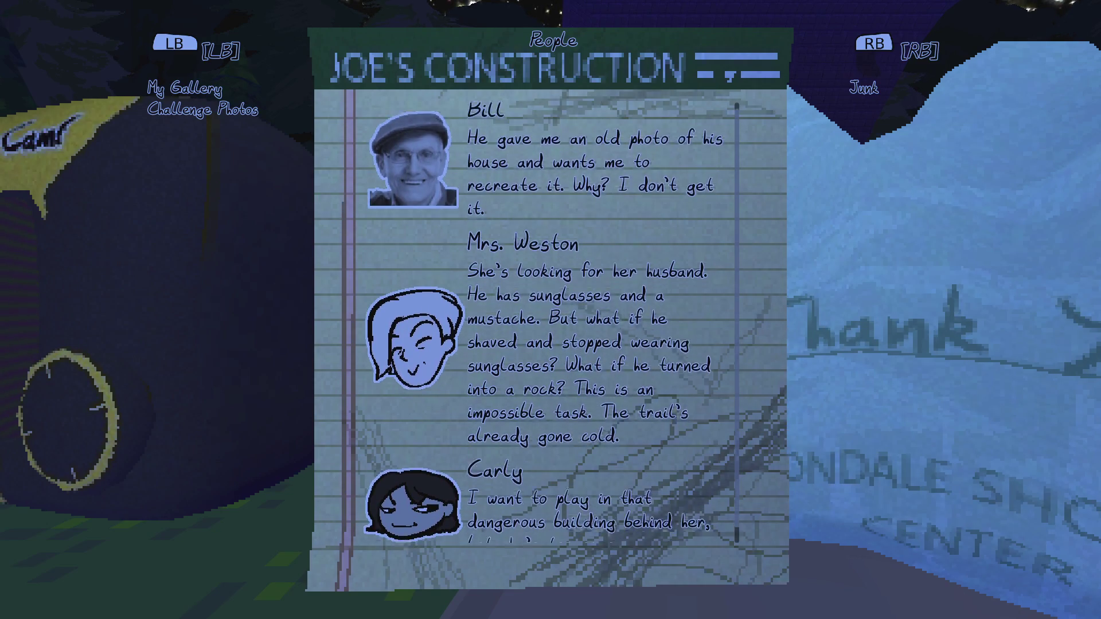
{"action": "key", "text": "e"}
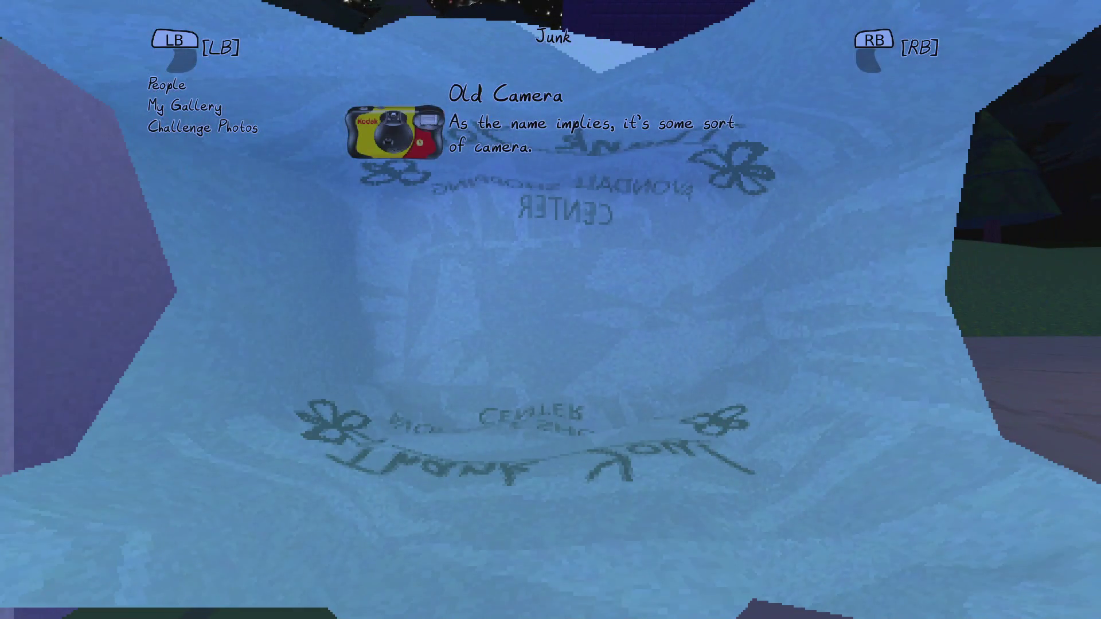
{"action": "key", "text": "Escape"}
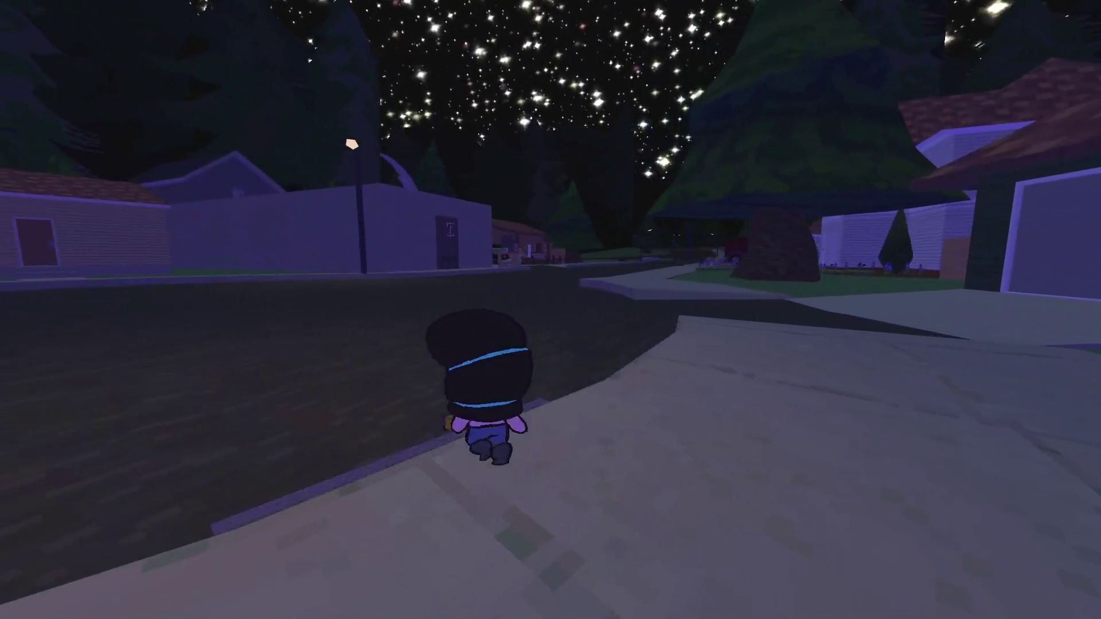
{"action": "key", "text": "alt+F4"}
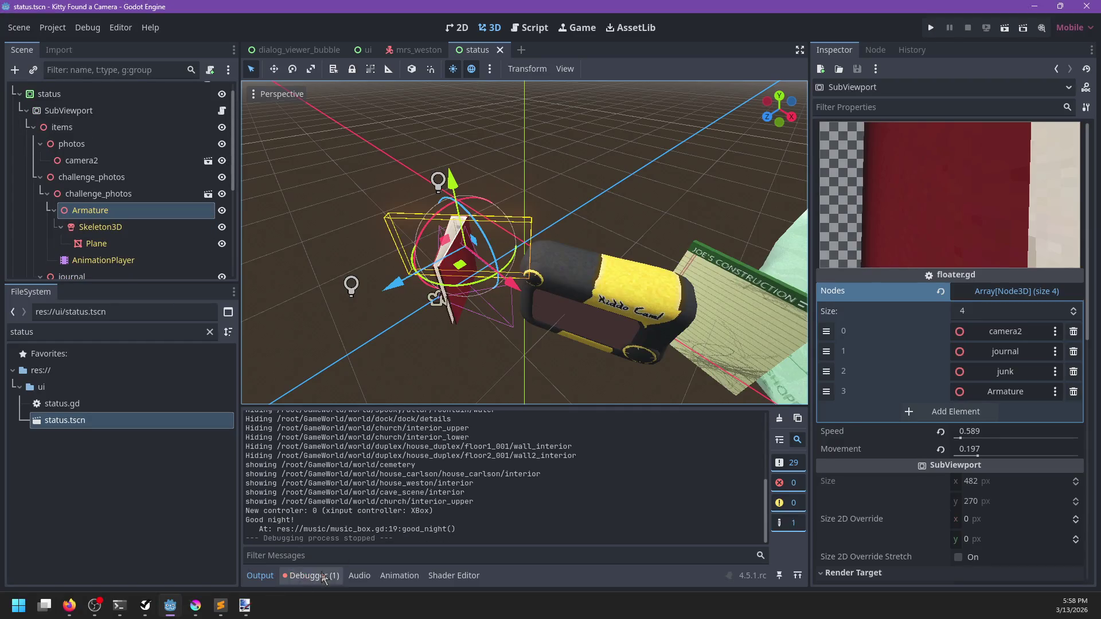
{"action": "left_click", "coordinate": [152, 606]}
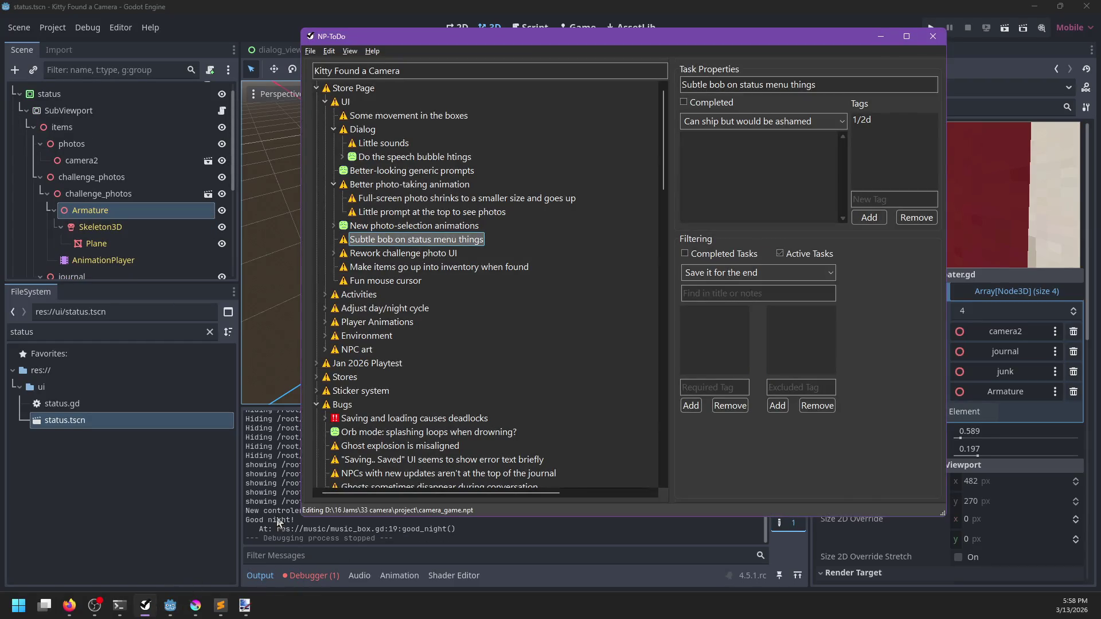
Mark 'Subtle bob on status menu things' completed and expand 'Rework challenge photo UI'
{"action": "right_click", "coordinate": [425, 238]}
{"action": "left_click", "coordinate": [431, 242]}
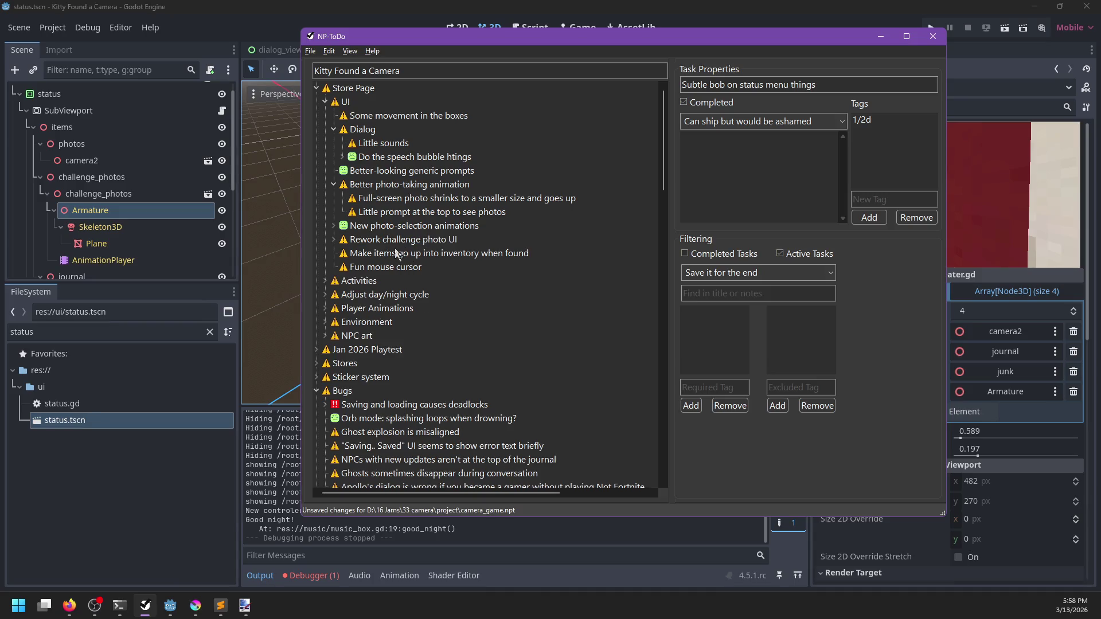
{"action": "left_click", "coordinate": [333, 240]}
{"action": "left_click", "coordinate": [381, 241]}
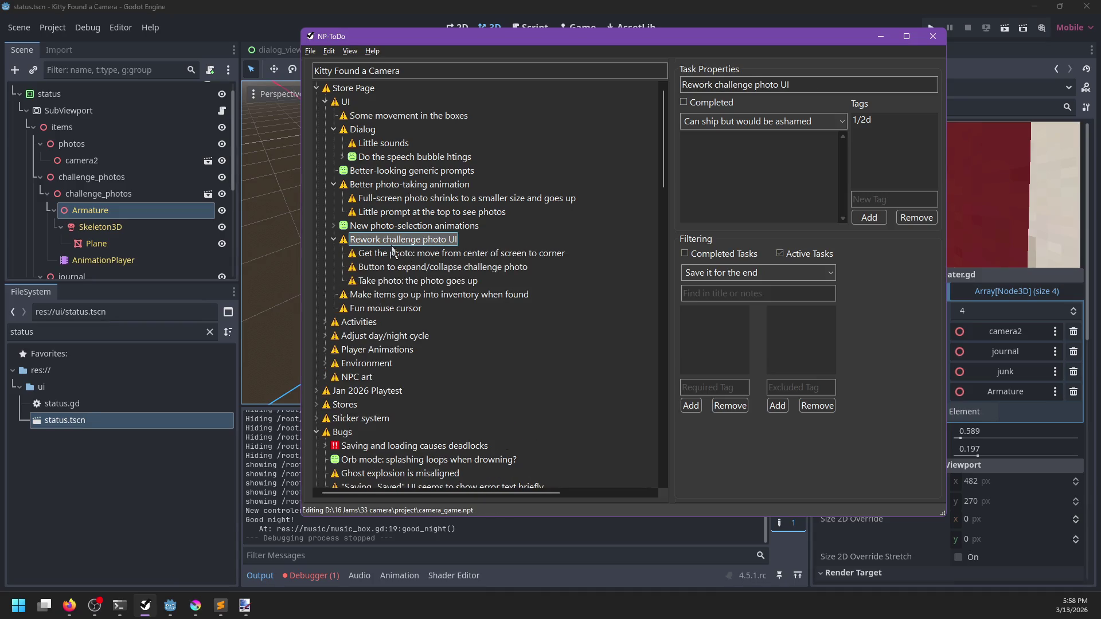
{"action": "left_click", "coordinate": [396, 253]}
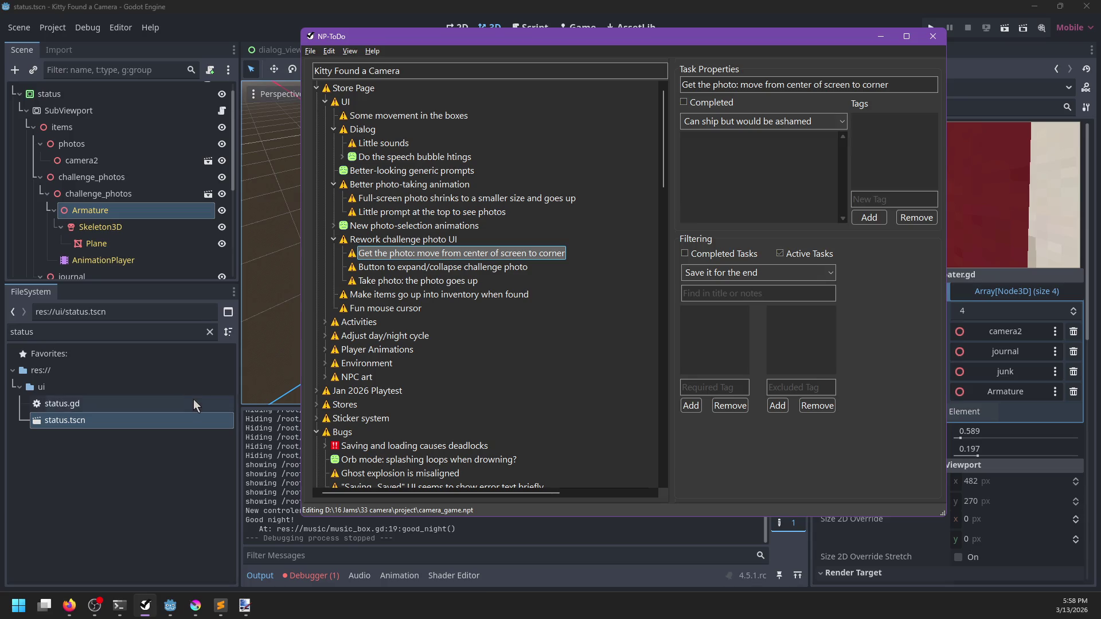
Review the 'Take photo: the photo goes up' subtask and 'Better photo-taking animation' task
{"action": "left_click", "coordinate": [69, 606]}
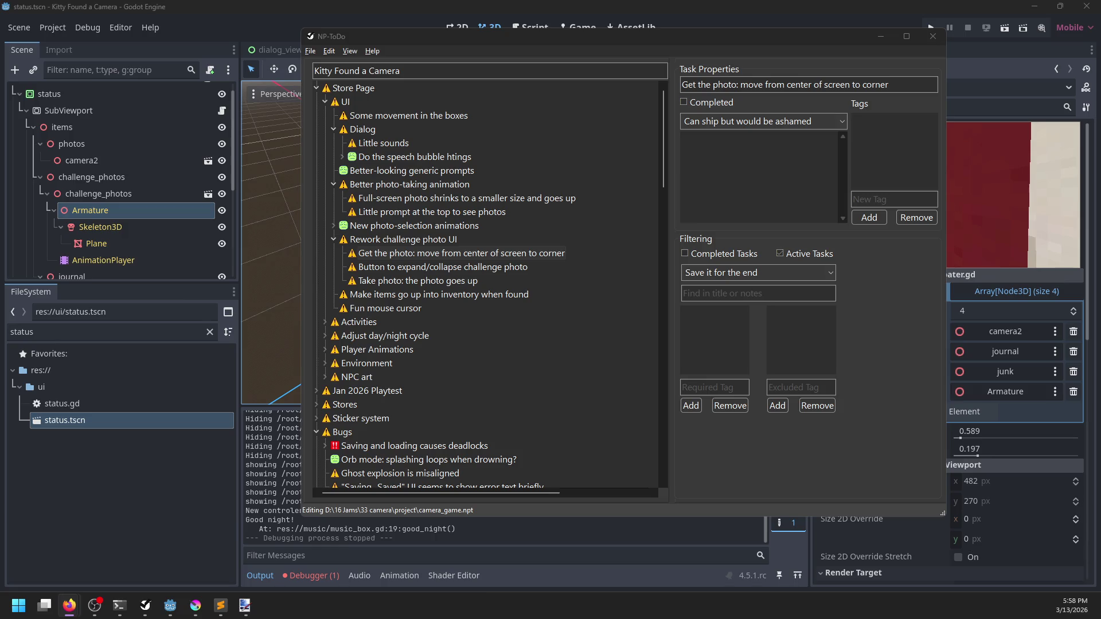
{"action": "left_click", "coordinate": [145, 606]}
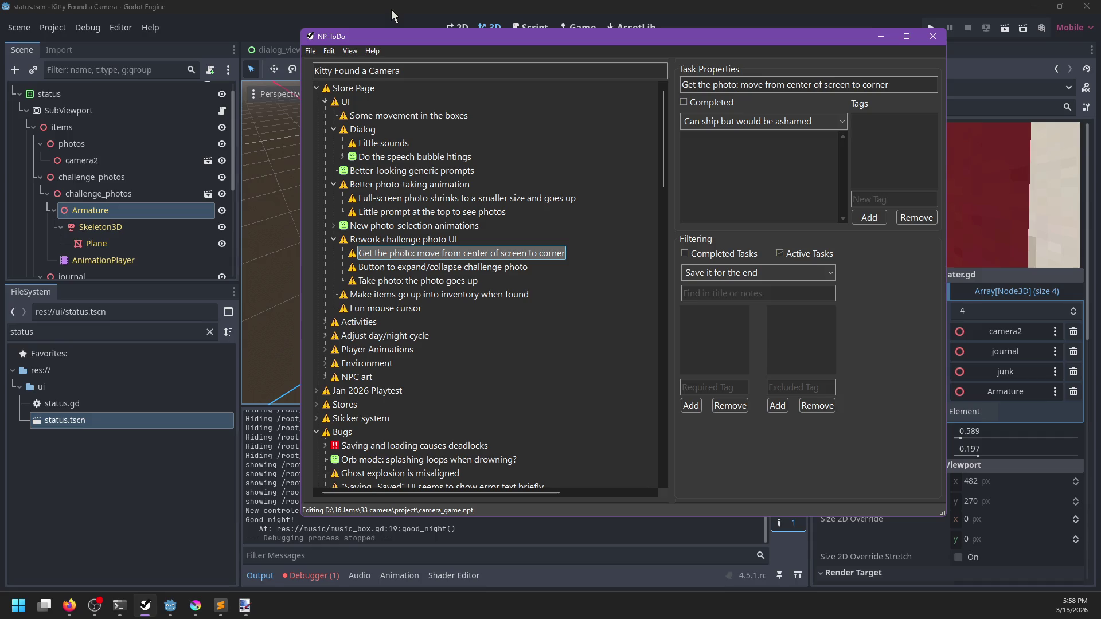
{"action": "left_click", "coordinate": [386, 281]}
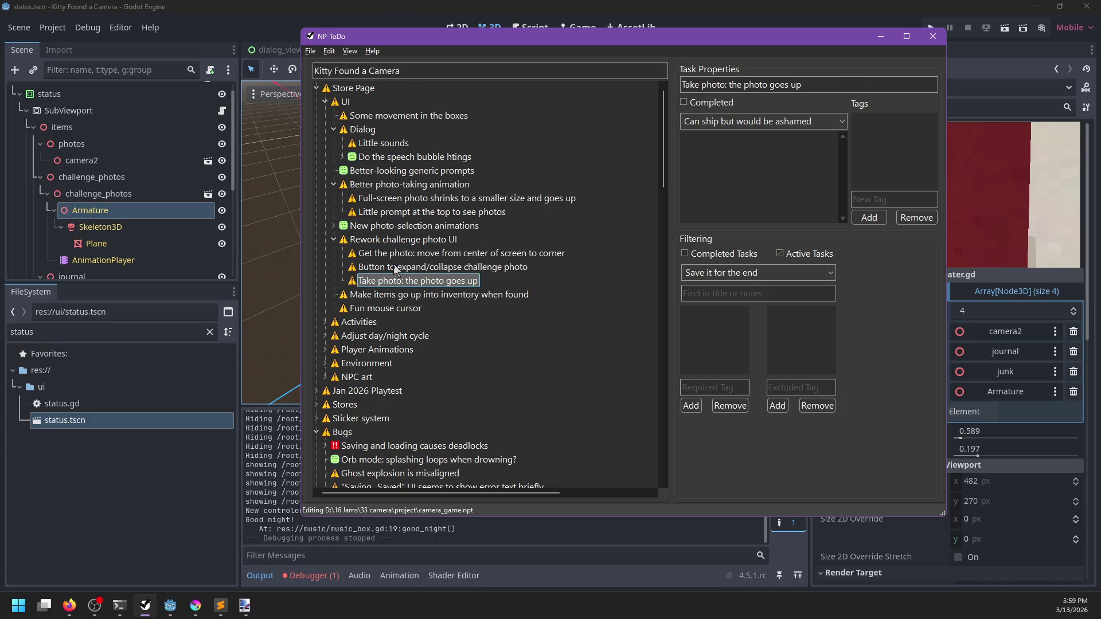
{"action": "left_click", "coordinate": [399, 187]}
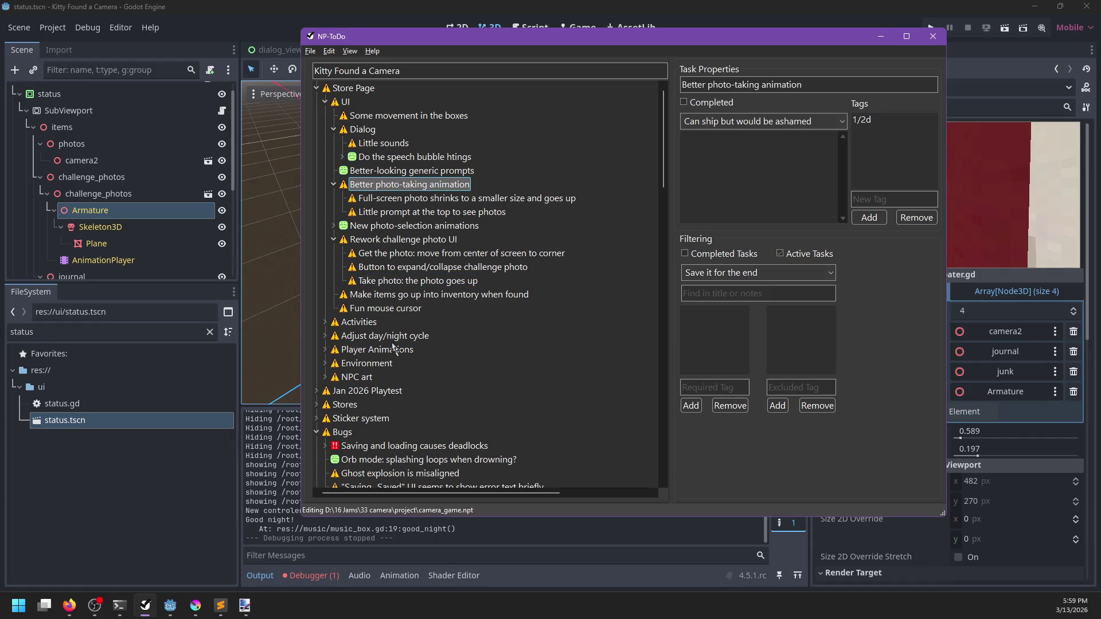
{"action": "left_click", "coordinate": [130, 604]}
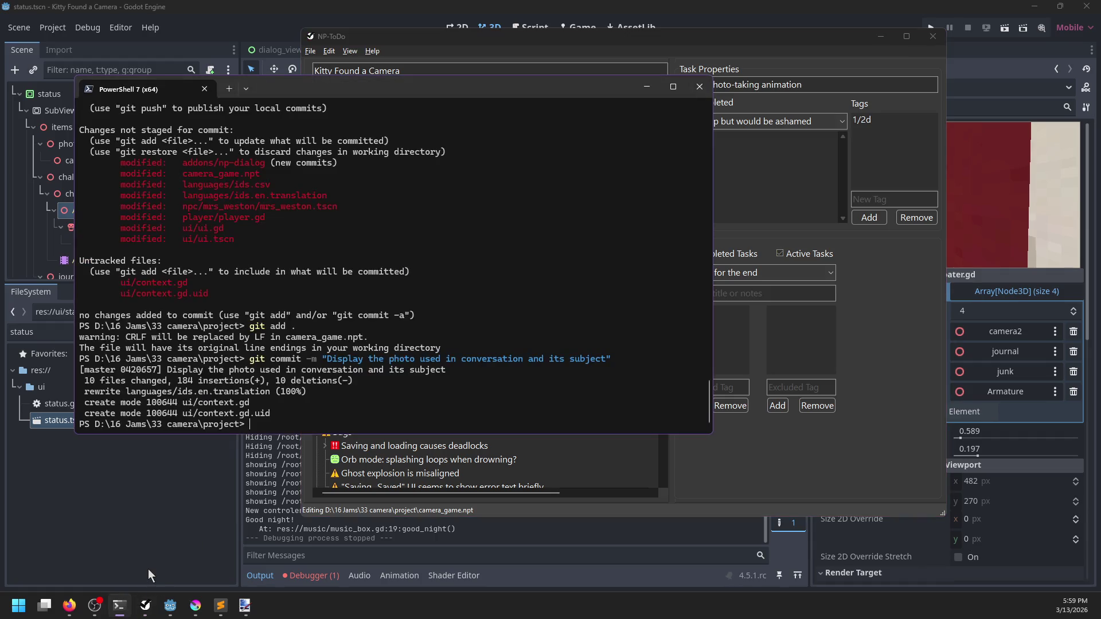
Run git status, stage all changes, commit as 'Subtle status menu bob', and git push
{"action": "type", "text": "git status"}
{"action": "key", "text": "Return"}
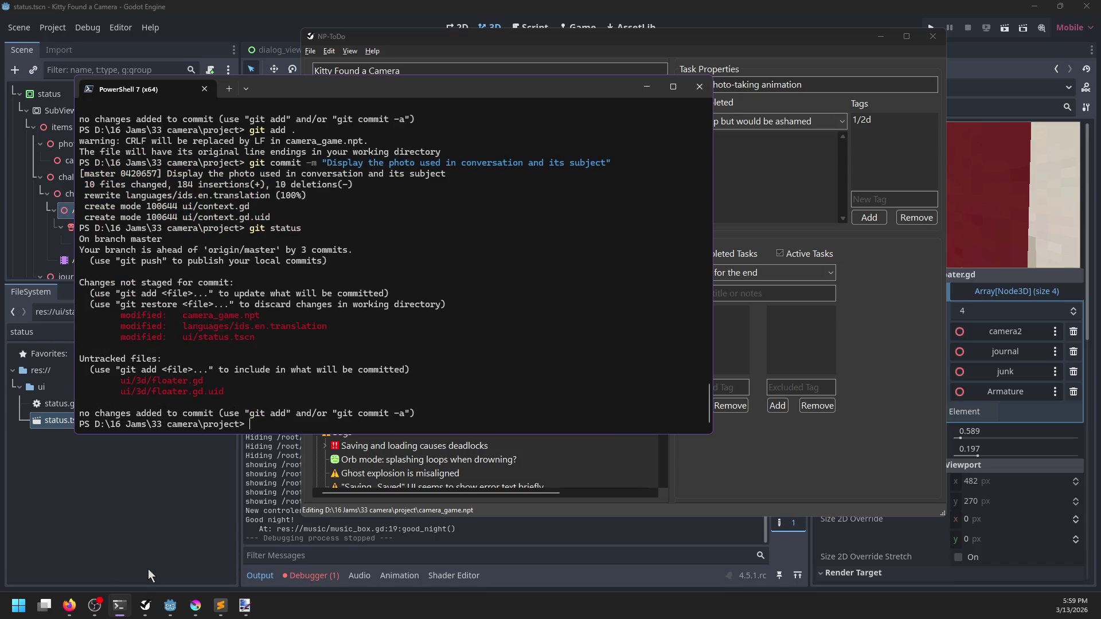
{"action": "type", "text": "git add ."}
{"action": "key", "text": "Return"}
{"action": "type", "text": "git commit -m \"Subtle status menu"}
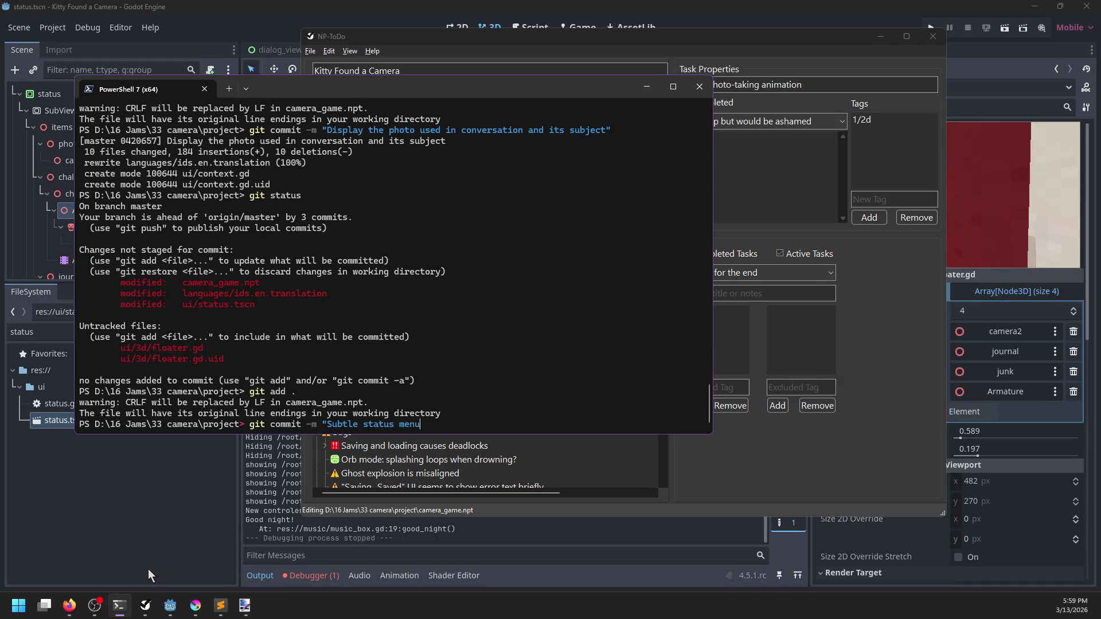
{"action": "type", "text": "b\""}
{"action": "key", "text": "Return"}
{"action": "type", "text": "git push"}
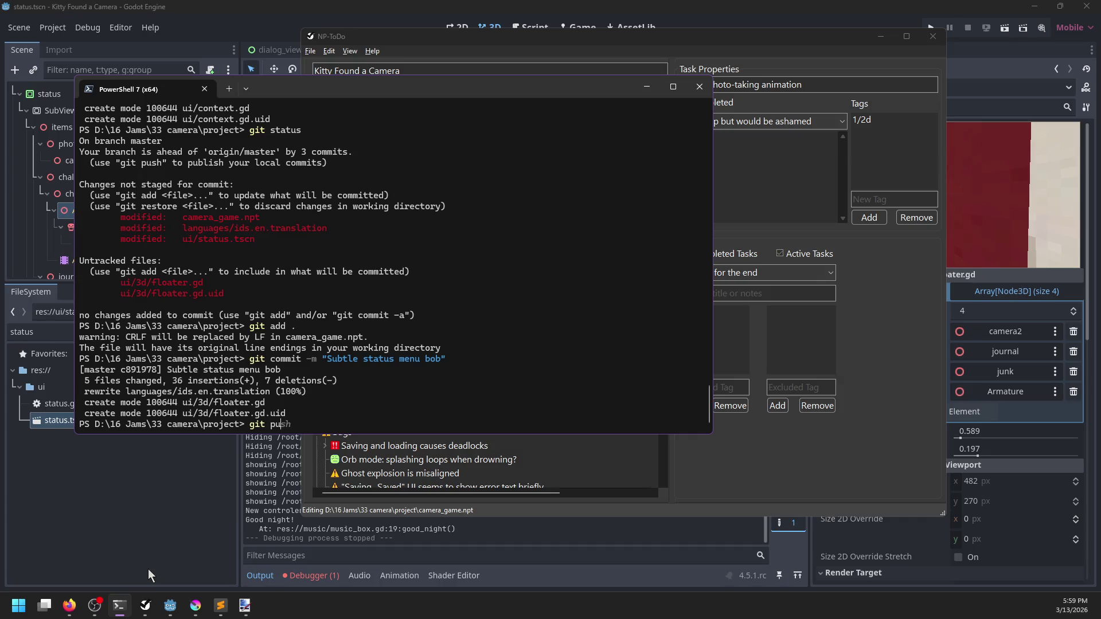
{"action": "key", "text": "Return"}
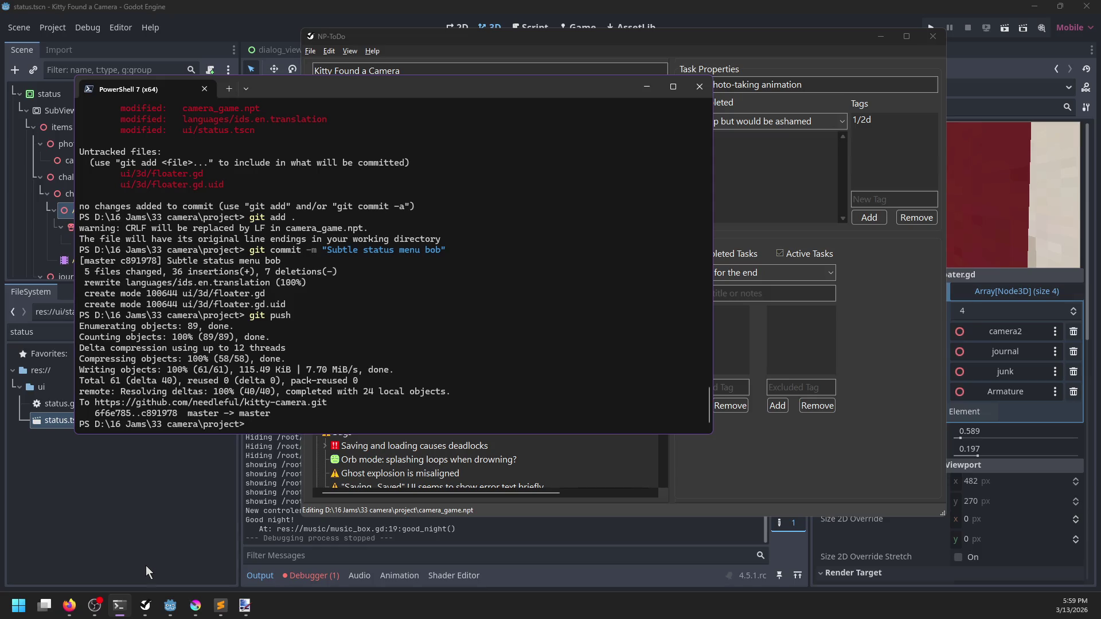
{"action": "left_click", "coordinate": [147, 552]}
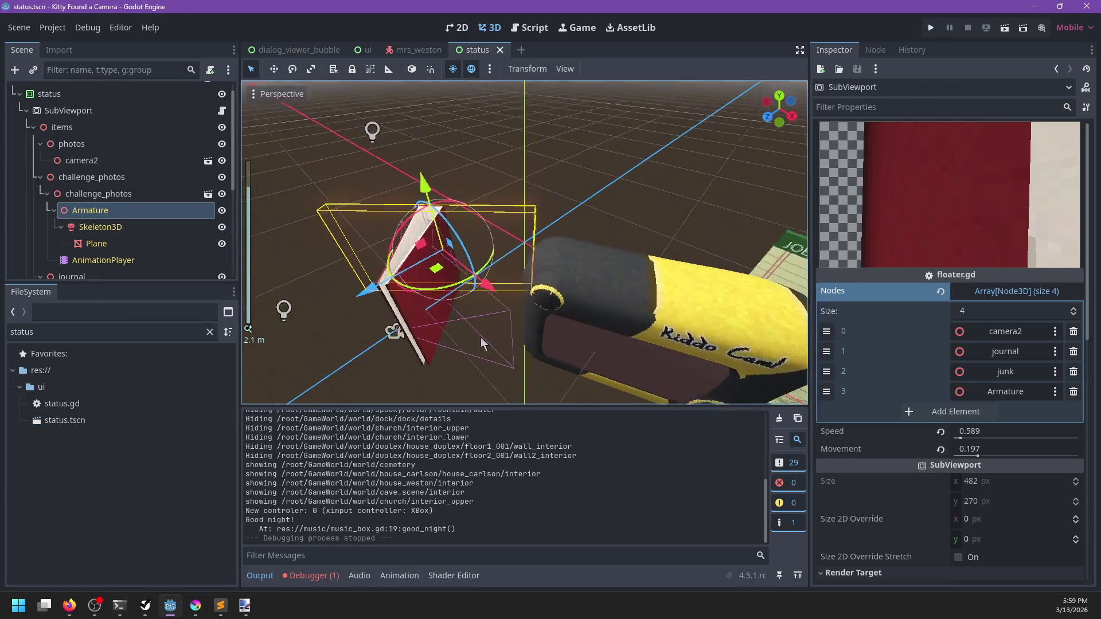
Close the status and mrs_weston tabs and hide AspectRatioContainer2 and Status in the ui scene
{"action": "left_click", "coordinate": [500, 49]}
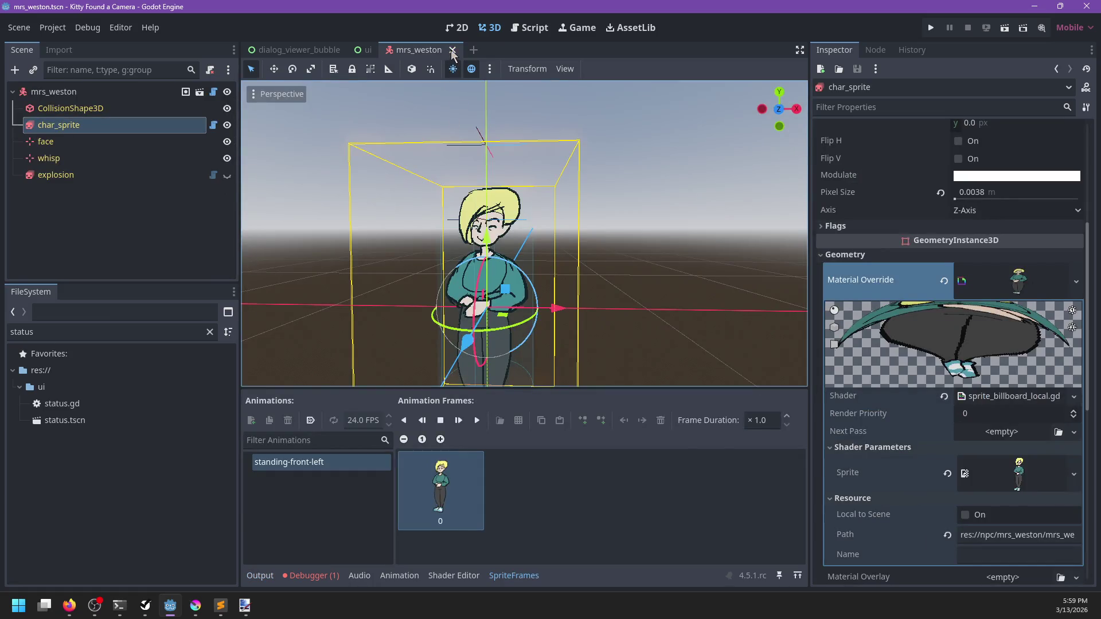
{"action": "left_click", "coordinate": [453, 51]}
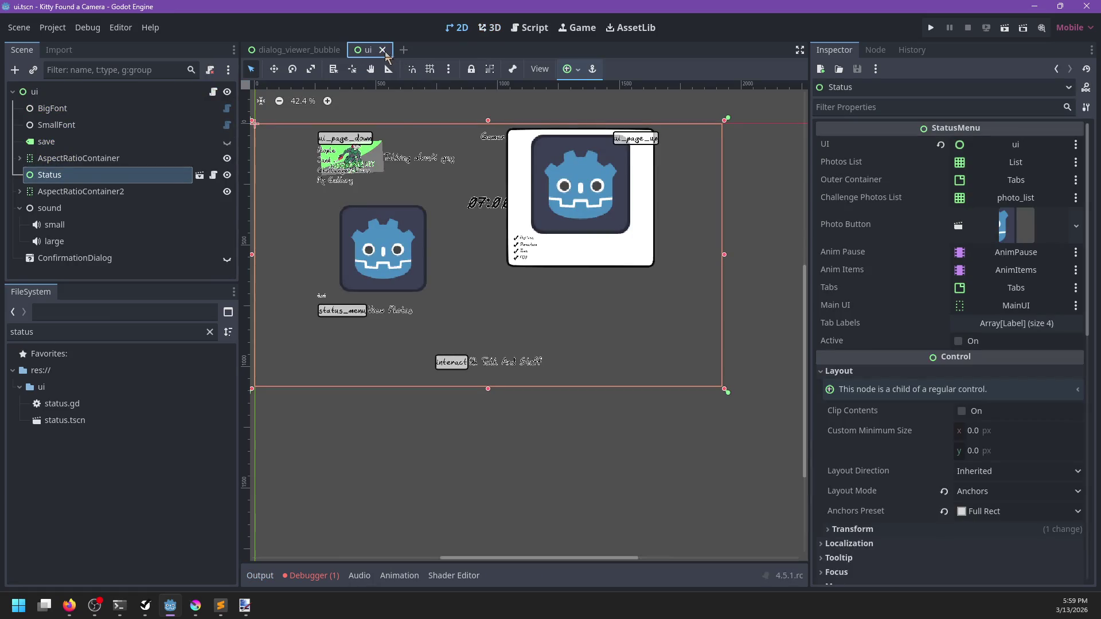
{"action": "scroll", "coordinate": [559, 220], "scroll_direction": "up", "scroll_amount": 2}
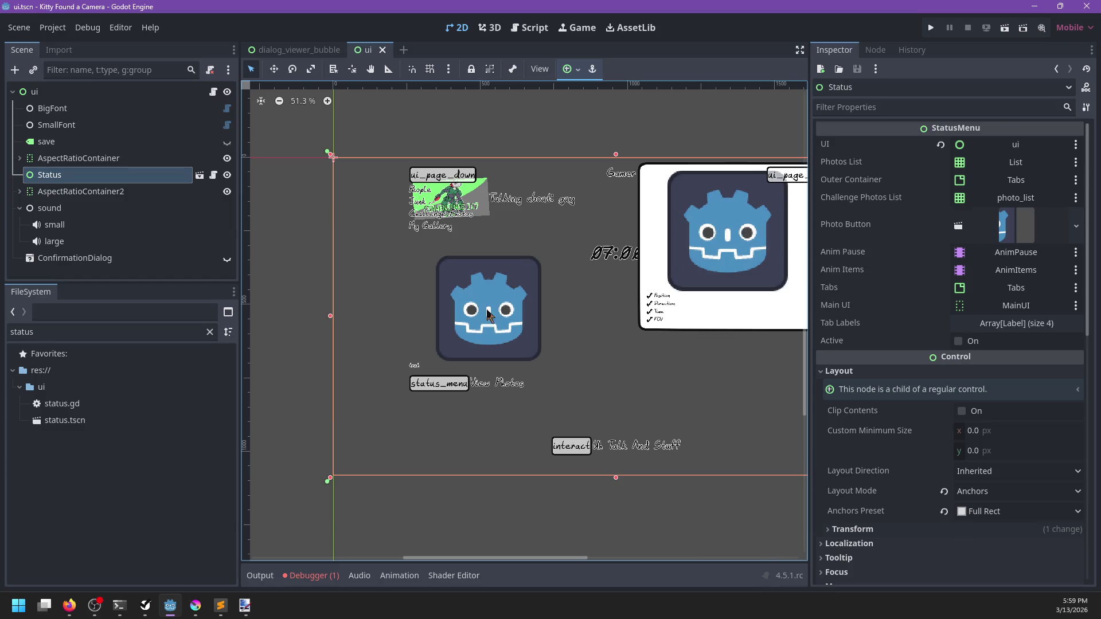
{"action": "left_click", "coordinate": [69, 191]}
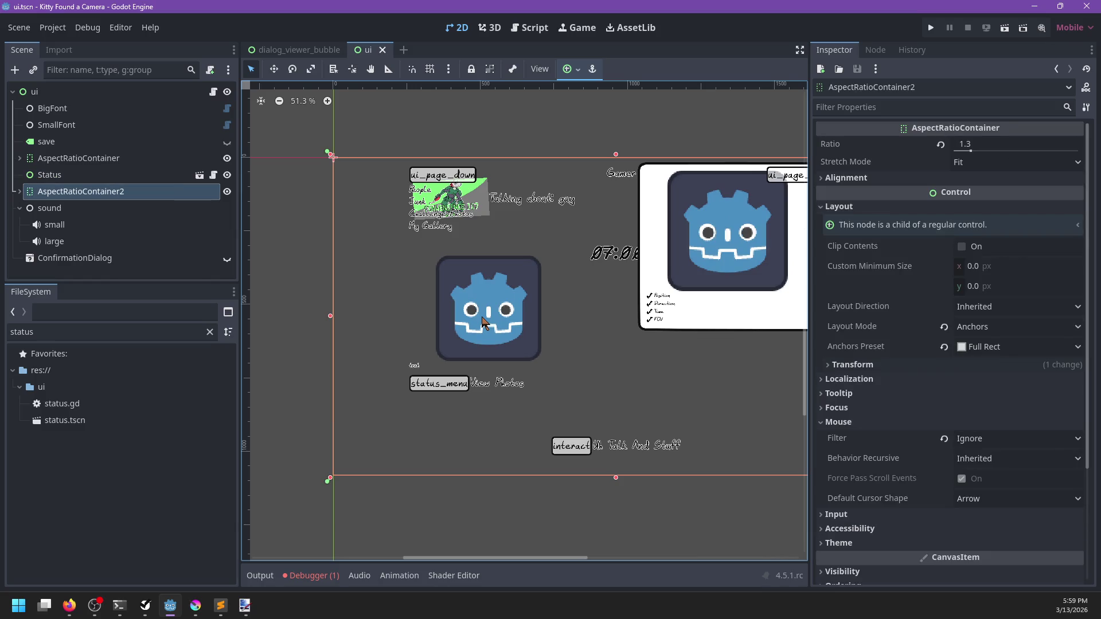
{"action": "left_click", "coordinate": [20, 209]}
{"action": "left_click", "coordinate": [227, 191]}
{"action": "left_click", "coordinate": [98, 175]}
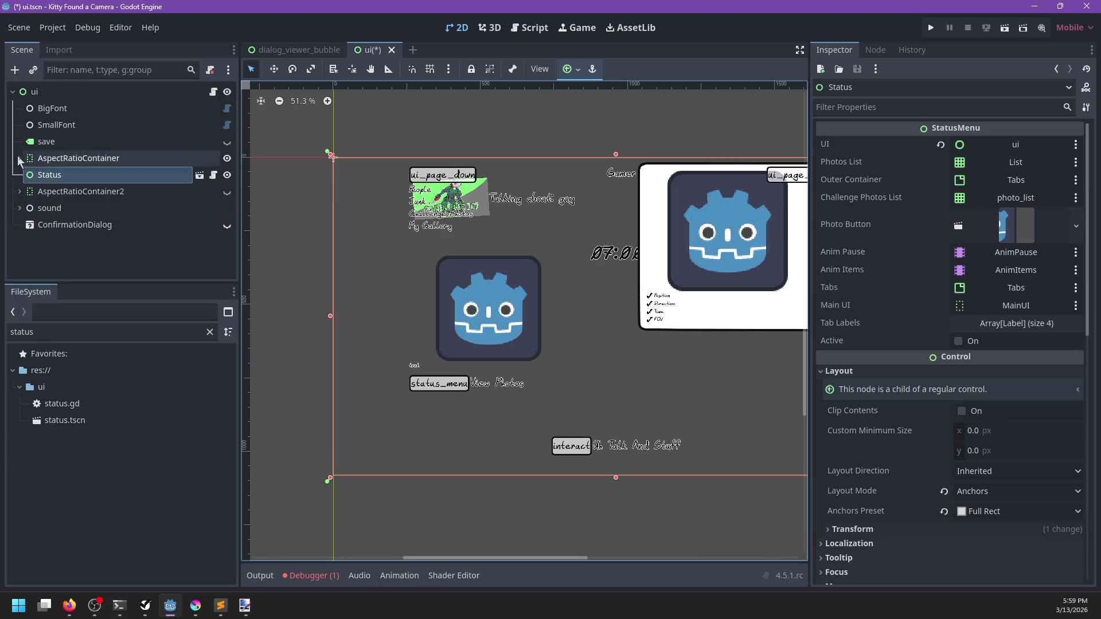
{"action": "left_click", "coordinate": [227, 174]}
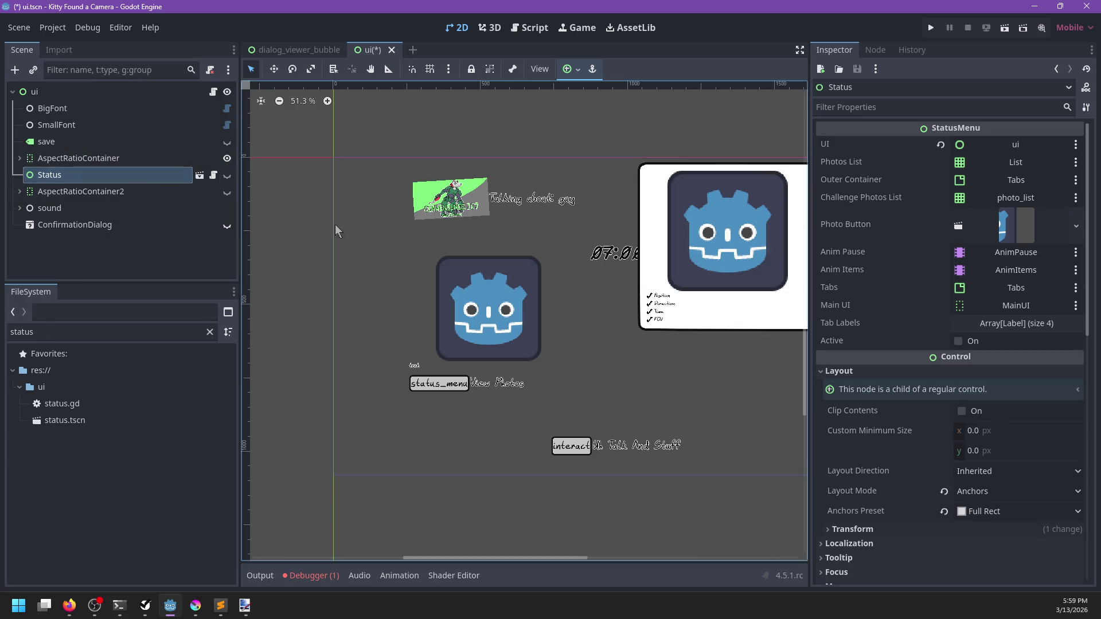
{"action": "left_click", "coordinate": [485, 299]}
{"action": "scroll", "coordinate": [173, 218], "scroll_direction": "down", "scroll_amount": 3}
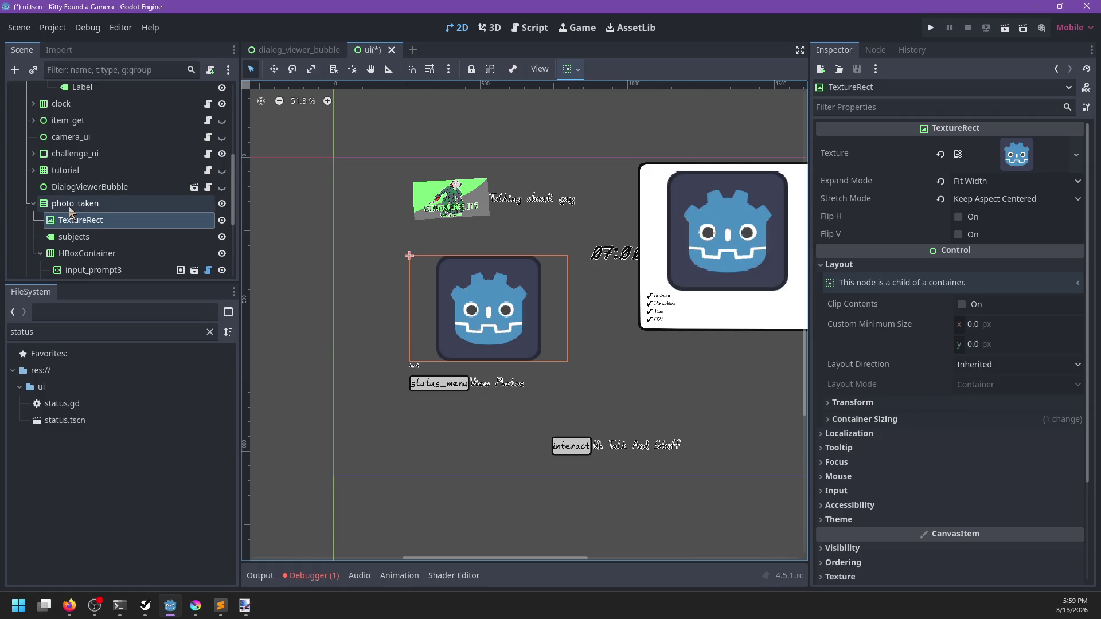
Move the TextureRect out of photo_taken up to the same level in the scene tree
{"action": "left_click", "coordinate": [74, 179]}
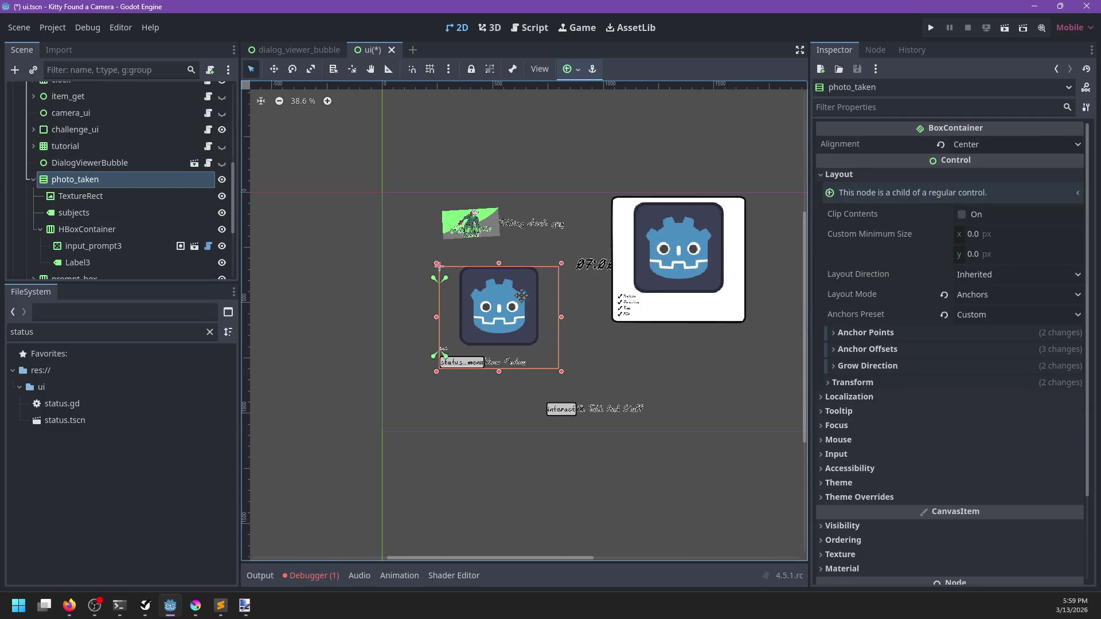
{"action": "scroll", "coordinate": [436, 297], "scroll_direction": "down", "scroll_amount": 2}
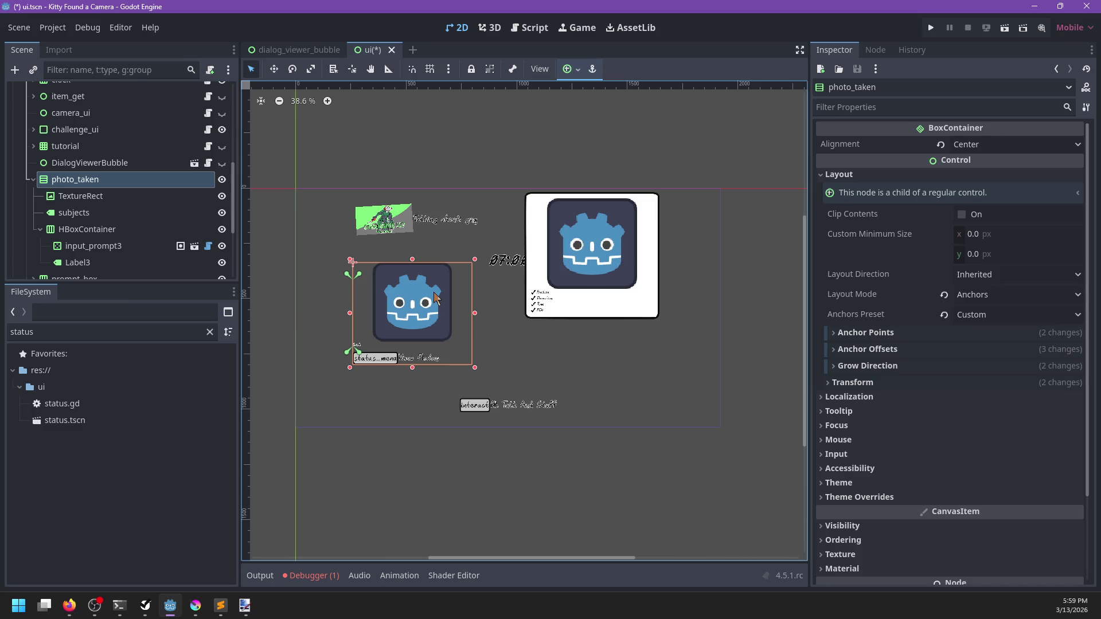
{"action": "left_click", "coordinate": [74, 196]}
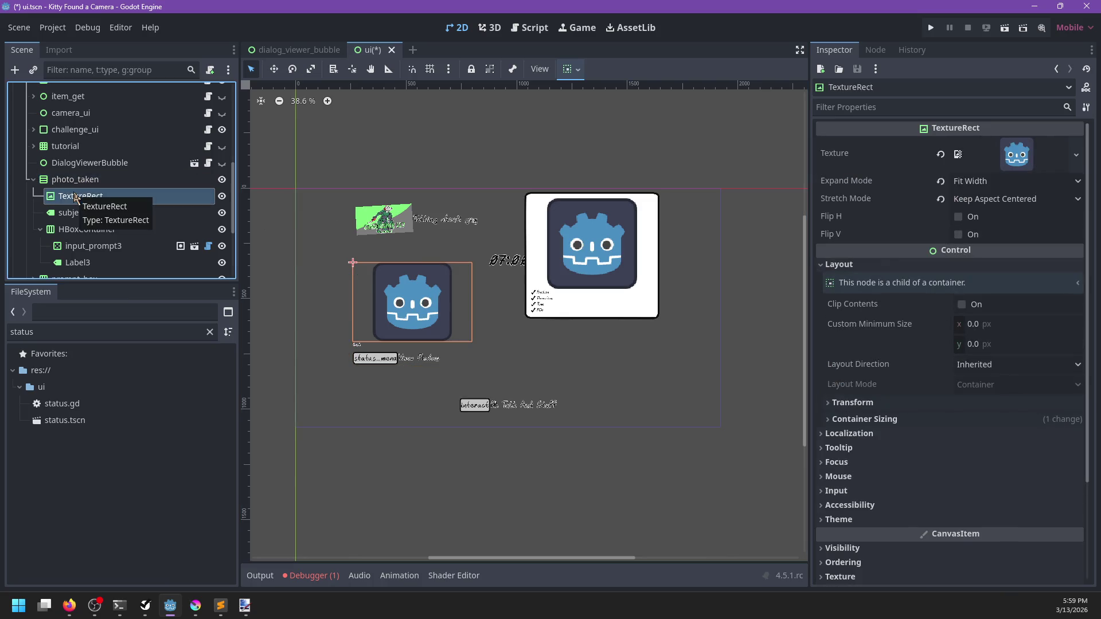
{"action": "left_click_drag", "start_coordinate": [75, 196], "coordinate": [38, 179]}
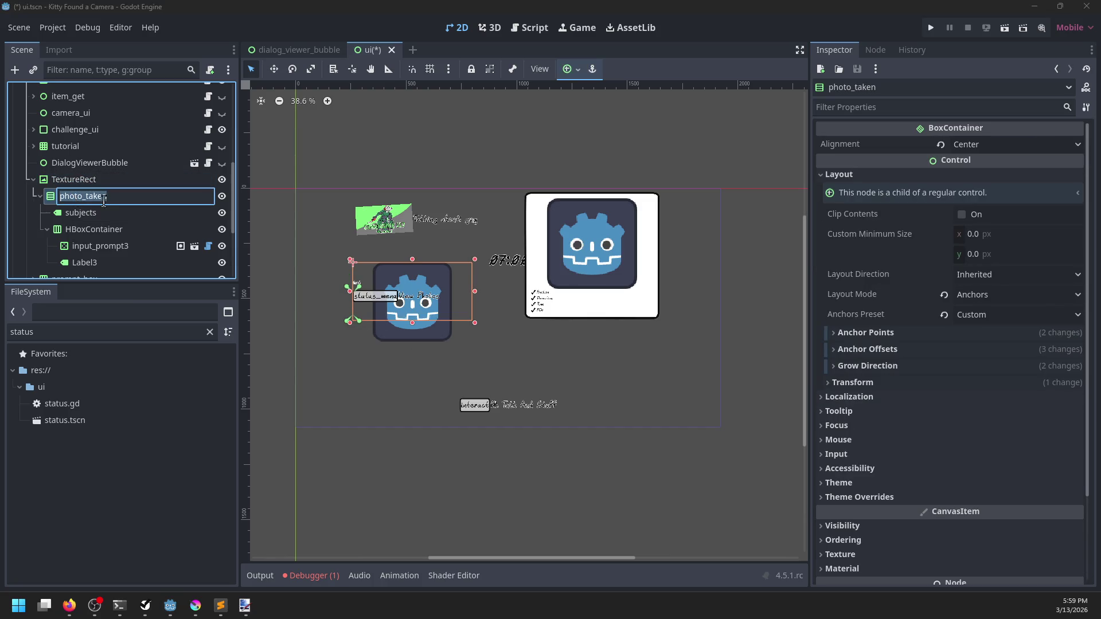
Anchor photo_taken Bottom Wide, resize its box below the picture, and reset alignment to Begin
{"action": "left_click", "coordinate": [861, 176]}
{"action": "left_click", "coordinate": [859, 178]}
{"action": "left_click", "coordinate": [572, 69]}
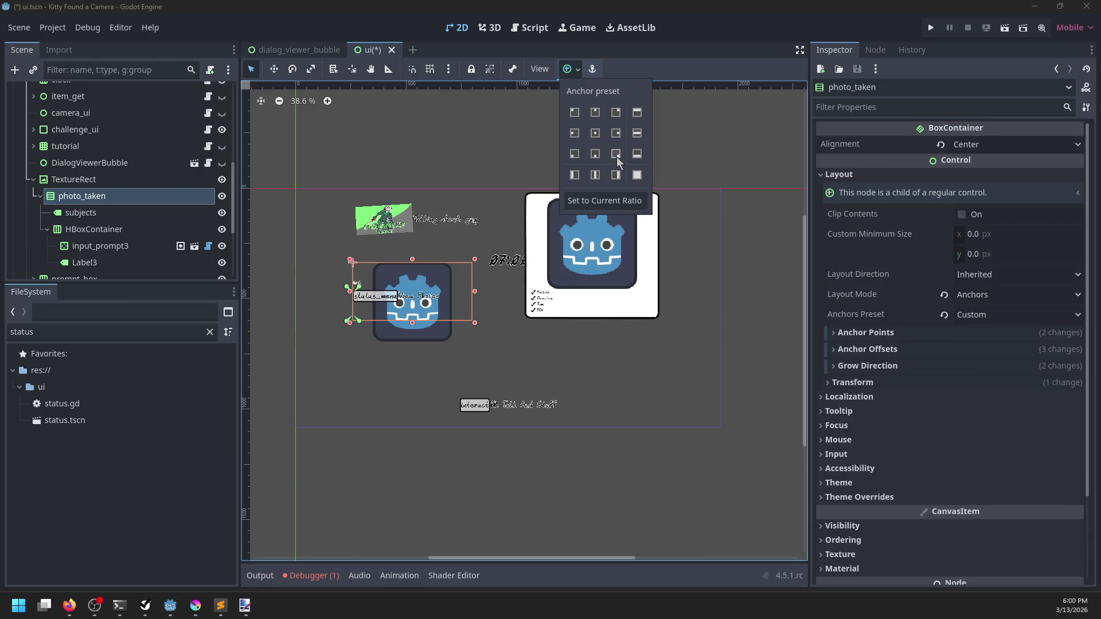
{"action": "left_click", "coordinate": [638, 154]}
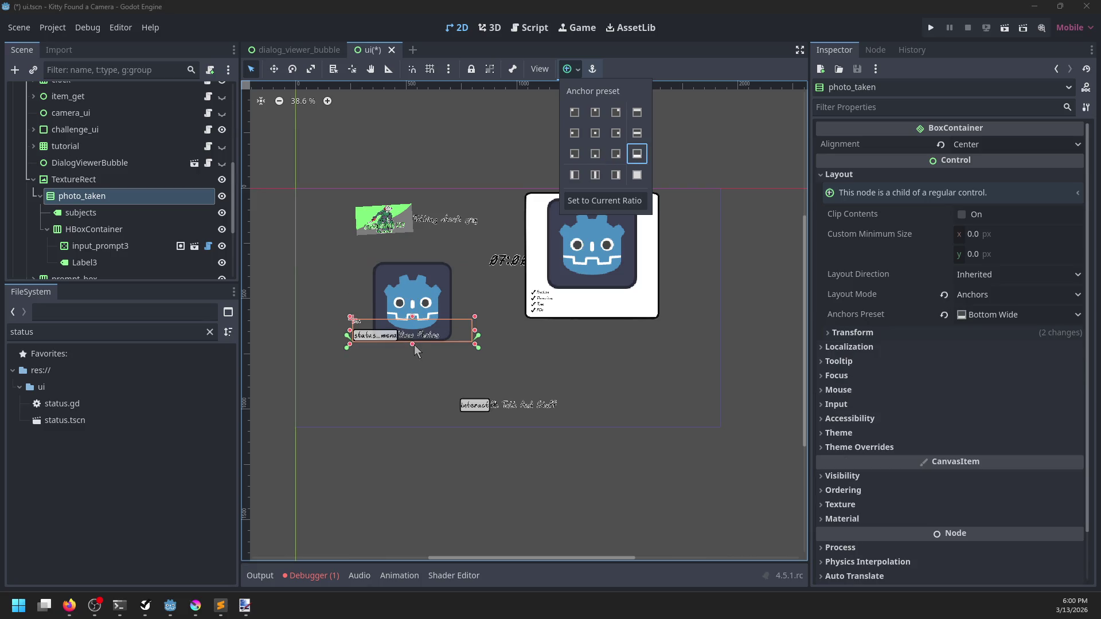
{"action": "left_click", "coordinate": [413, 350]}
{"action": "left_click_drag", "start_coordinate": [412, 347], "coordinate": [416, 396]}
{"action": "left_click_drag", "start_coordinate": [412, 317], "coordinate": [415, 339]}
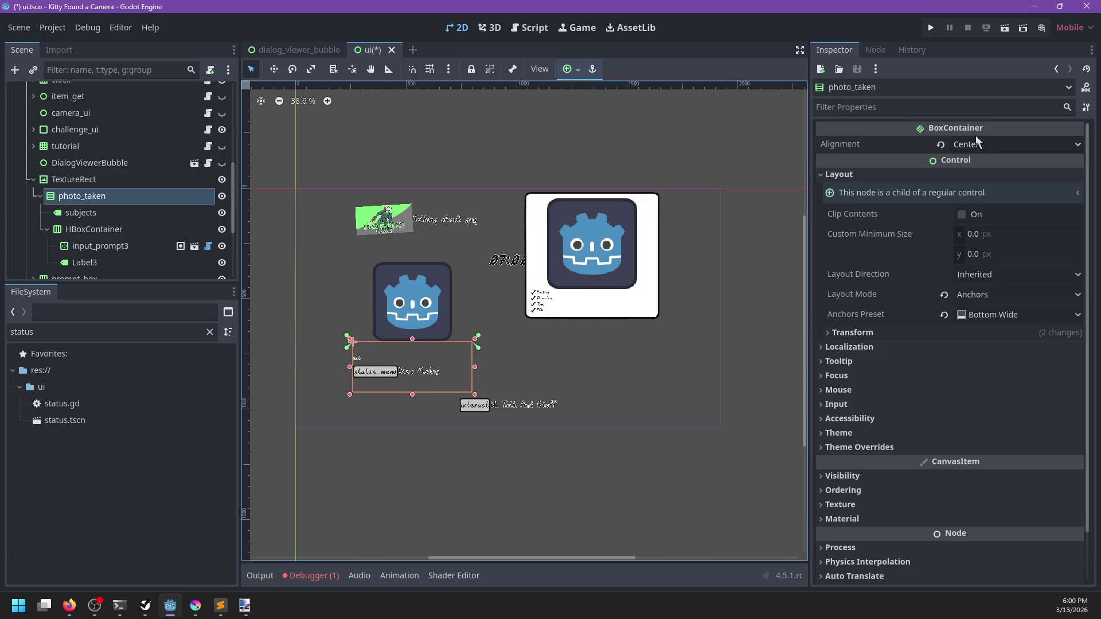
{"action": "left_click", "coordinate": [945, 146]}
Check the subjects label and TextureRect layout, then open ui.gd and start a search
{"action": "scroll", "coordinate": [467, 401], "scroll_direction": "up", "scroll_amount": 3}
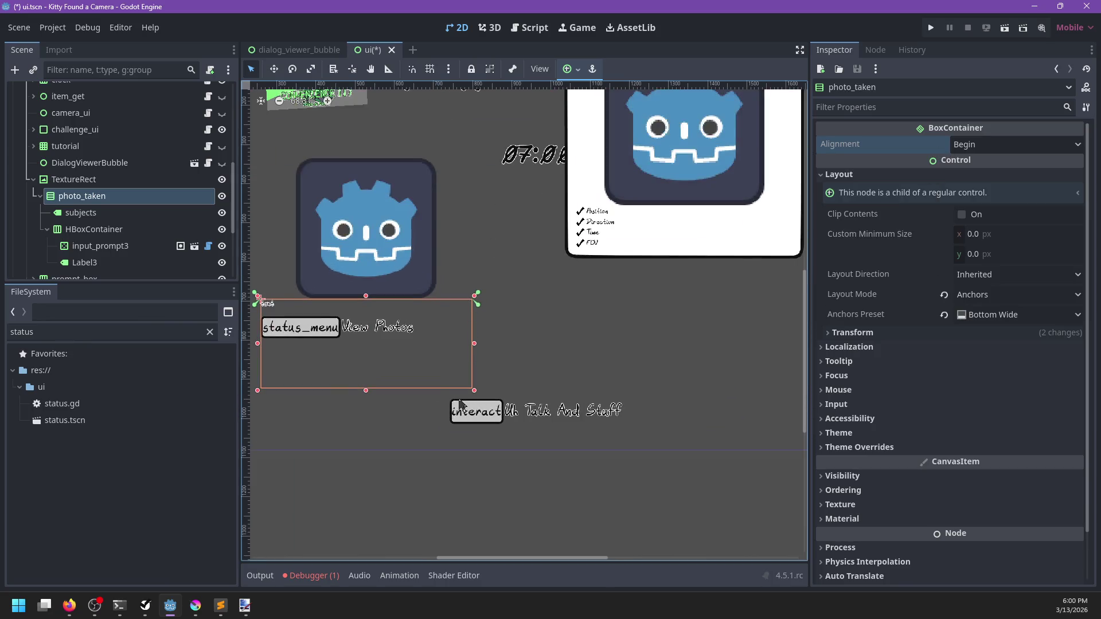
{"action": "scroll", "coordinate": [386, 359], "scroll_direction": "left", "scroll_amount": 2}
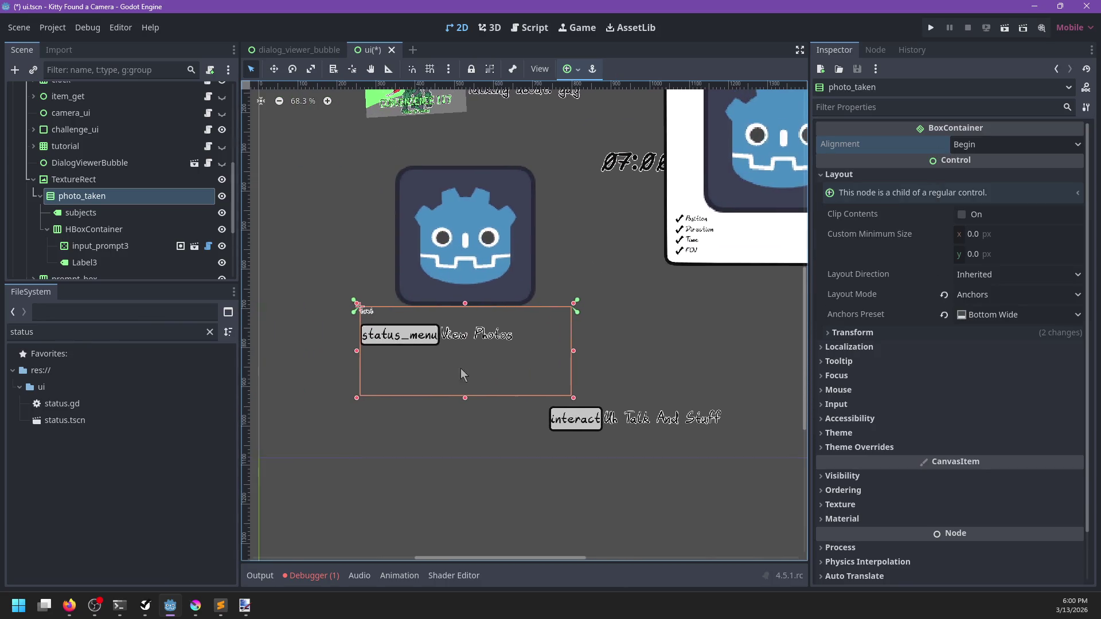
{"action": "left_click", "coordinate": [97, 212]}
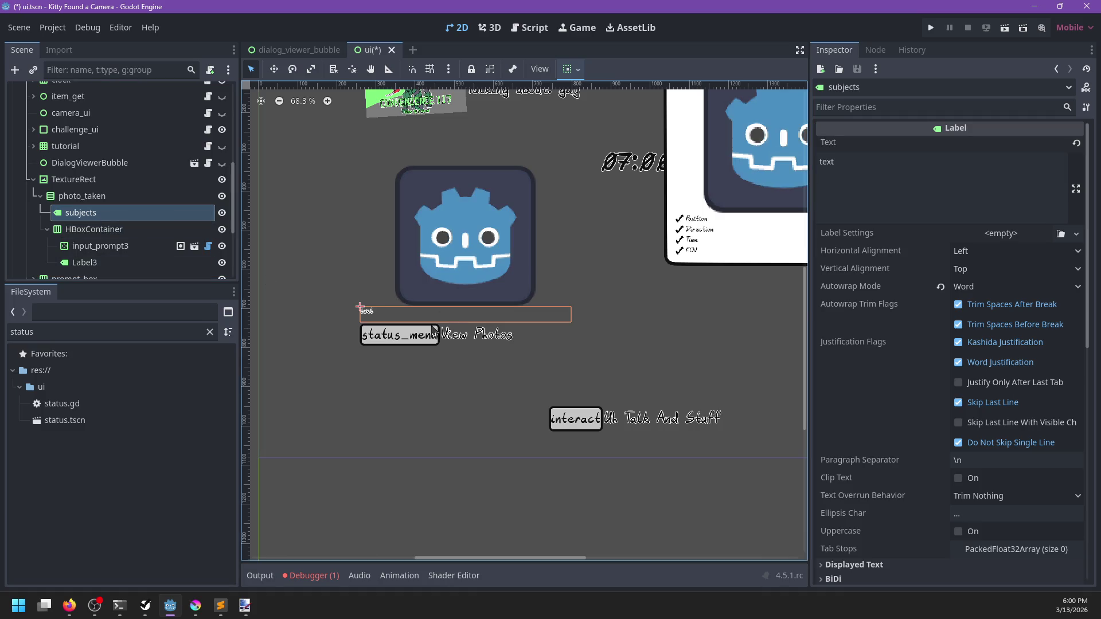
{"action": "left_click", "coordinate": [96, 179]}
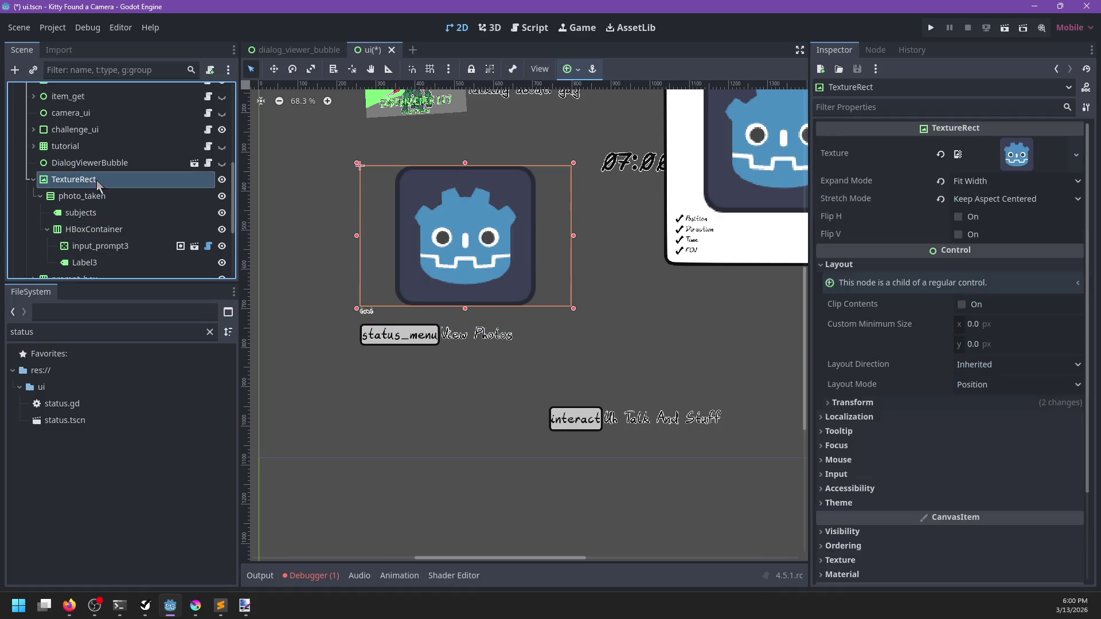
{"action": "scroll", "coordinate": [487, 314], "scroll_direction": "down", "scroll_amount": 4}
{"action": "left_click_drag", "start_coordinate": [488, 313], "coordinate": [479, 327]}
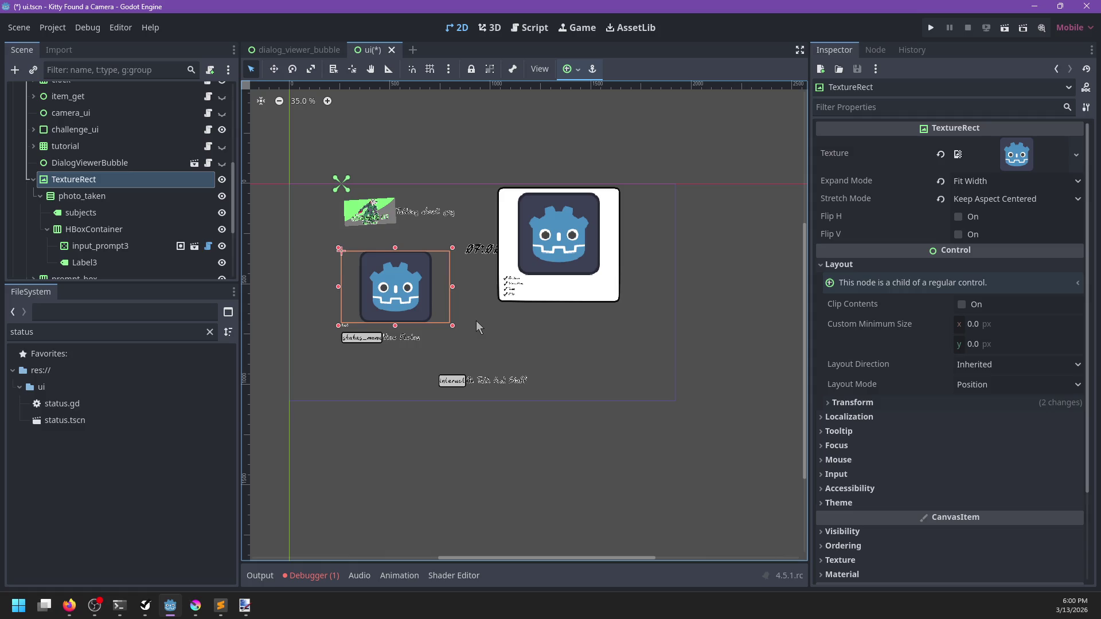
{"action": "scroll", "coordinate": [153, 212], "scroll_direction": "down", "scroll_amount": 2}
{"action": "scroll", "coordinate": [157, 218], "scroll_direction": "up", "scroll_amount": 1}
{"action": "scroll", "coordinate": [157, 218], "scroll_direction": "up", "scroll_amount": 10}
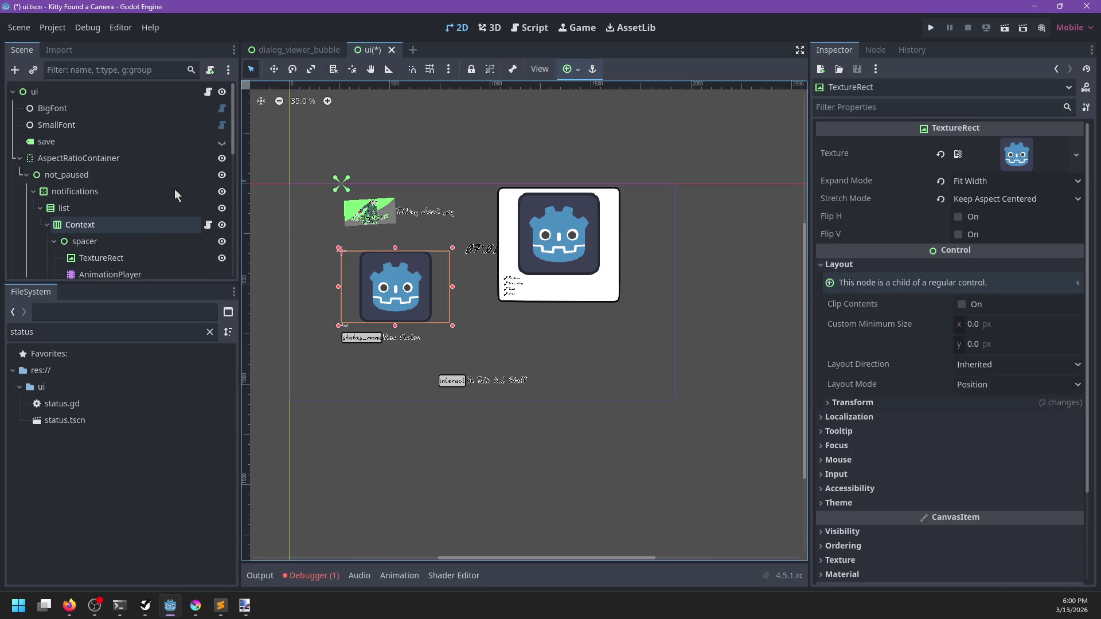
{"action": "left_click", "coordinate": [210, 91]}
{"action": "key", "text": "ctrl+f"}
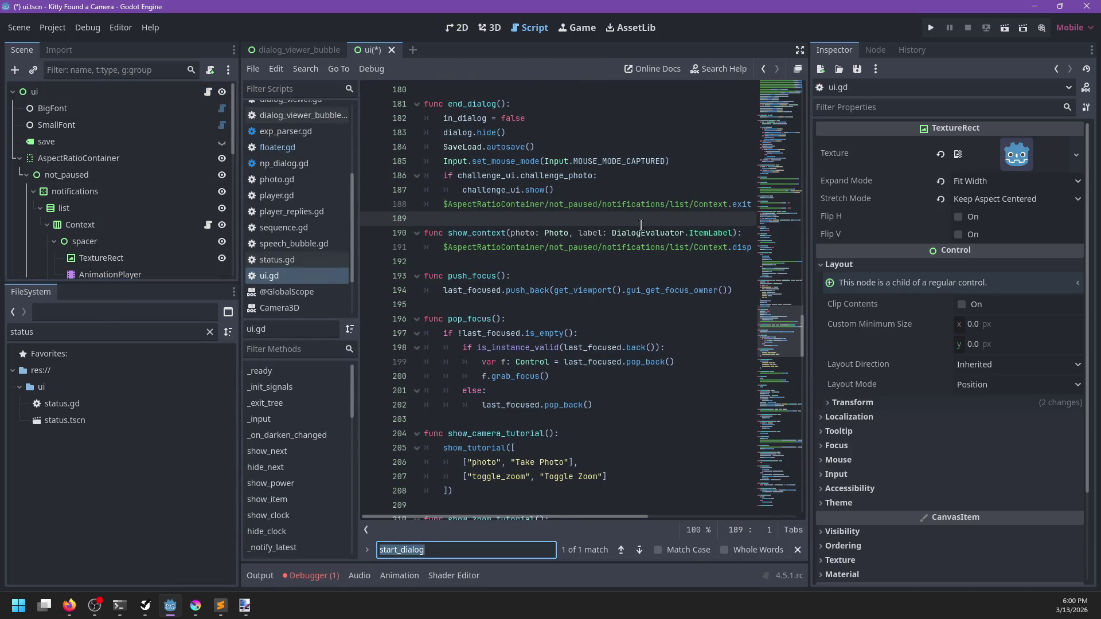
Search ui.gd for photo_taken; rename the TextureRect to photo_taken and its container to list
{"action": "type", "text": "photo_taken"}
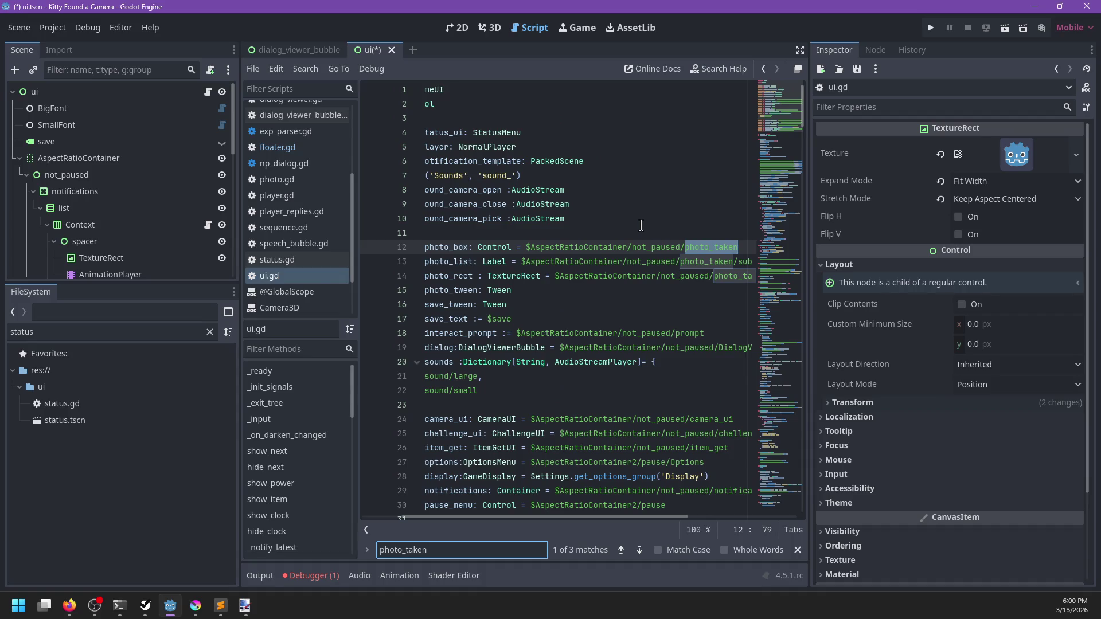
{"action": "scroll", "coordinate": [575, 232], "scroll_direction": "right", "scroll_amount": 3}
{"action": "scroll", "coordinate": [576, 233], "scroll_direction": "left", "scroll_amount": 3}
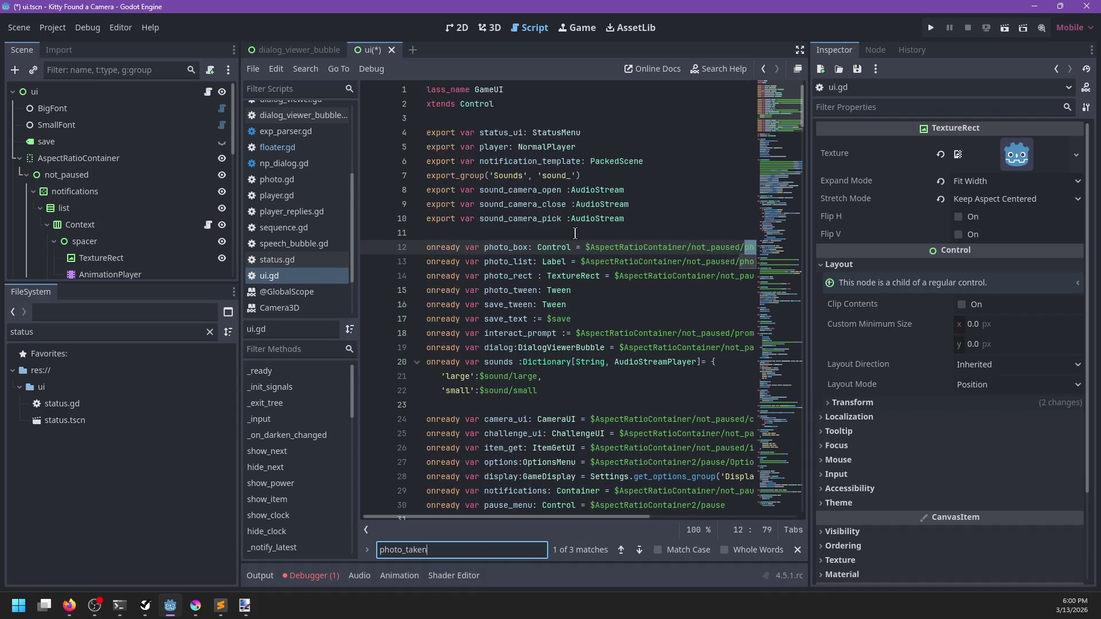
{"action": "scroll", "coordinate": [119, 184], "scroll_direction": "down", "scroll_amount": 5}
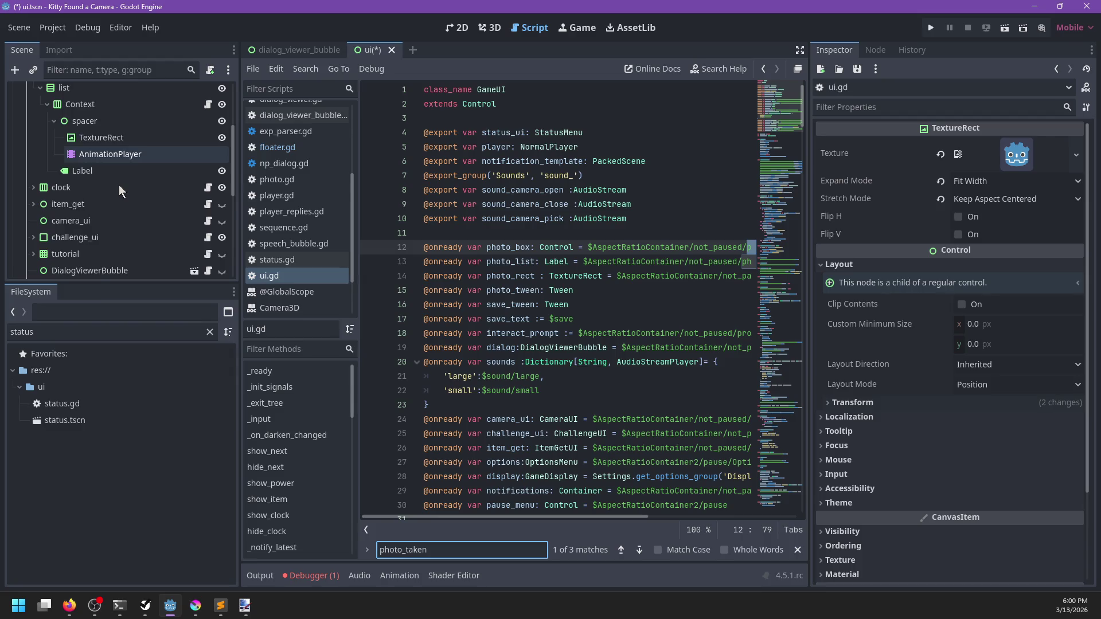
{"action": "left_click", "coordinate": [92, 242]}
{"action": "left_click", "coordinate": [88, 238]}
{"action": "type", "text": "photo"}
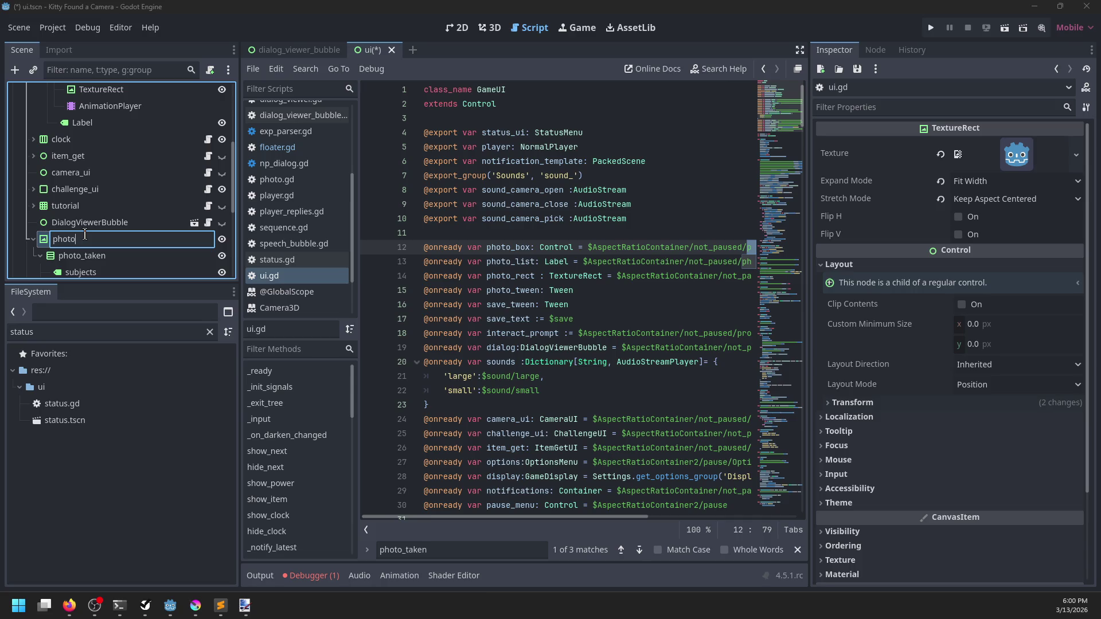
{"action": "type", "text": "en"}
{"action": "key", "text": "Return"}
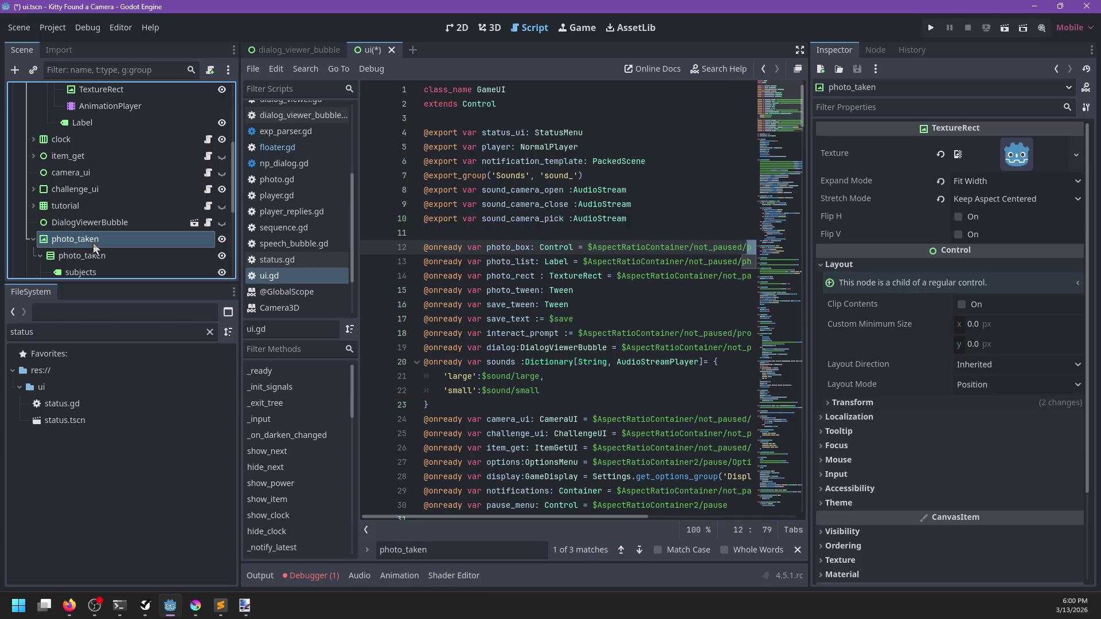
{"action": "left_click", "coordinate": [100, 255]}
{"action": "left_click", "coordinate": [100, 255]}
{"action": "type", "text": "list"}
{"action": "key", "text": "Return"}
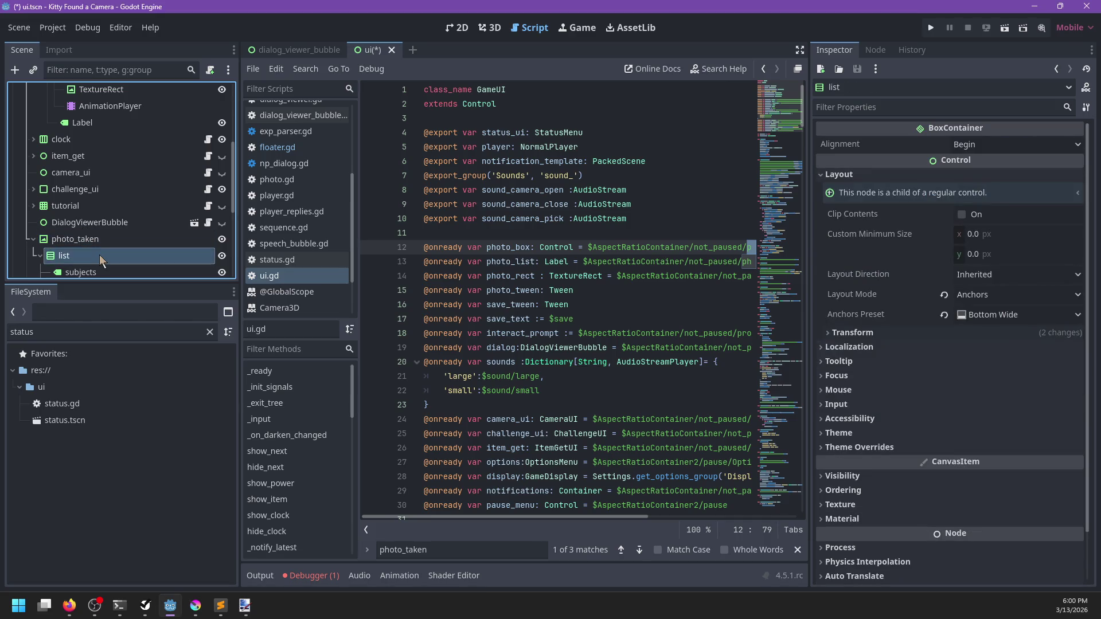
Insert list/ into the subjects node path and trim /TextureRect from photo_rect's path
{"action": "scroll", "coordinate": [575, 237], "scroll_direction": "right", "scroll_amount": 3}
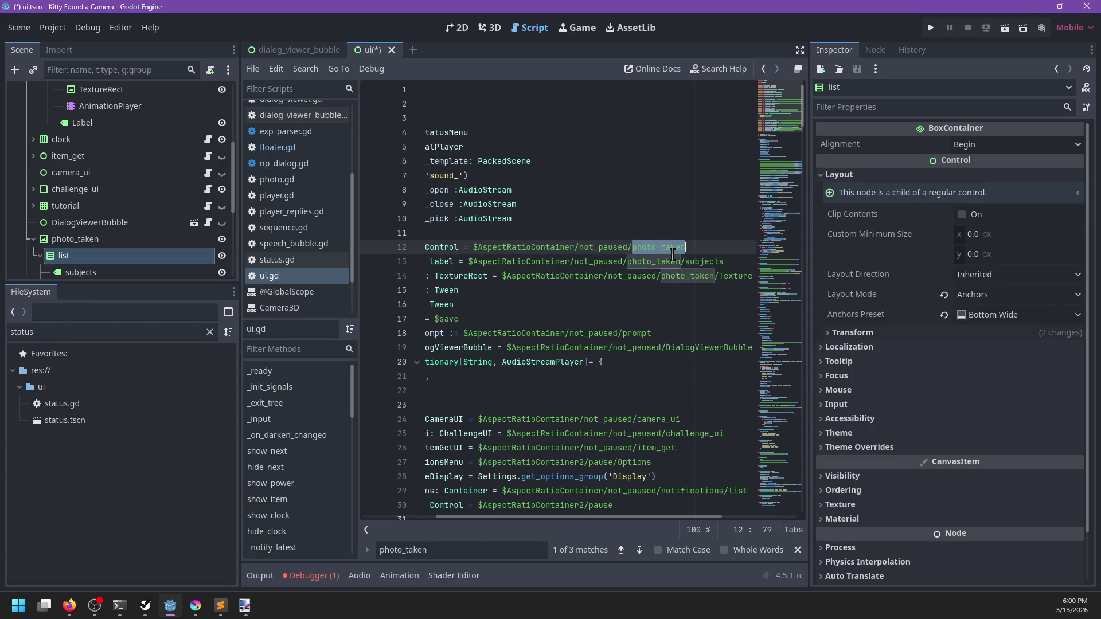
{"action": "double_click", "coordinate": [696, 263]}
{"action": "key", "text": "Left"}
{"action": "type", "text": "list/"}
{"action": "key", "text": "Escape"}
{"action": "key", "text": "Down"}
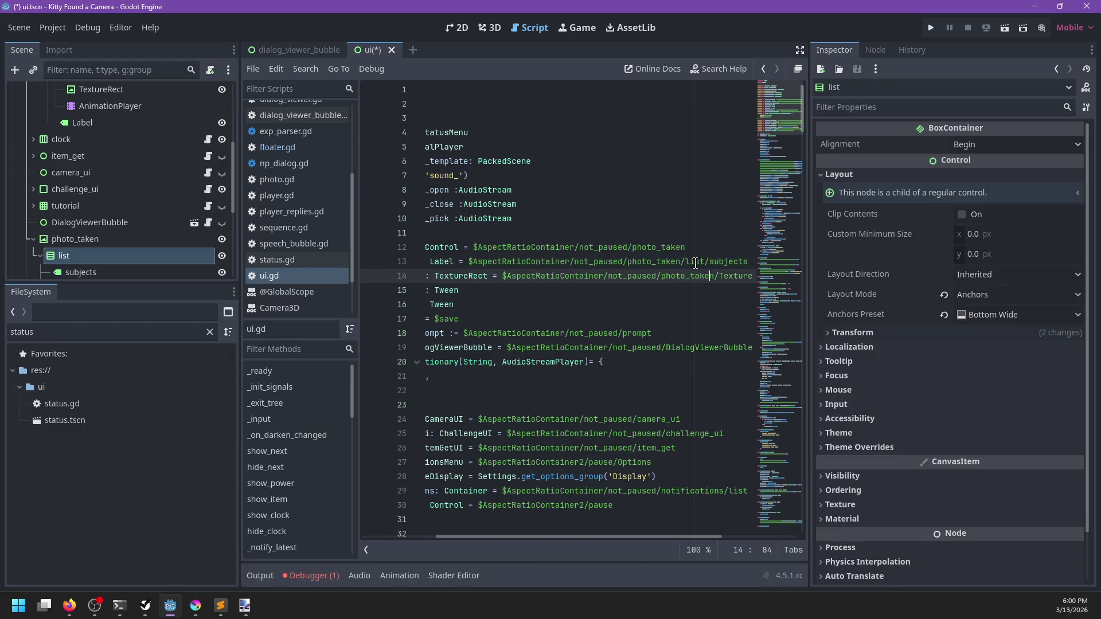
{"action": "key", "text": "shift+End"}
{"action": "key", "text": "Delete"}
Remove the stray trailing slash from the photo_box path and save the scene and script
{"action": "scroll", "coordinate": [695, 268], "scroll_direction": "left", "scroll_amount": 10}
{"action": "scroll", "coordinate": [536, 257], "scroll_direction": "right", "scroll_amount": 12}
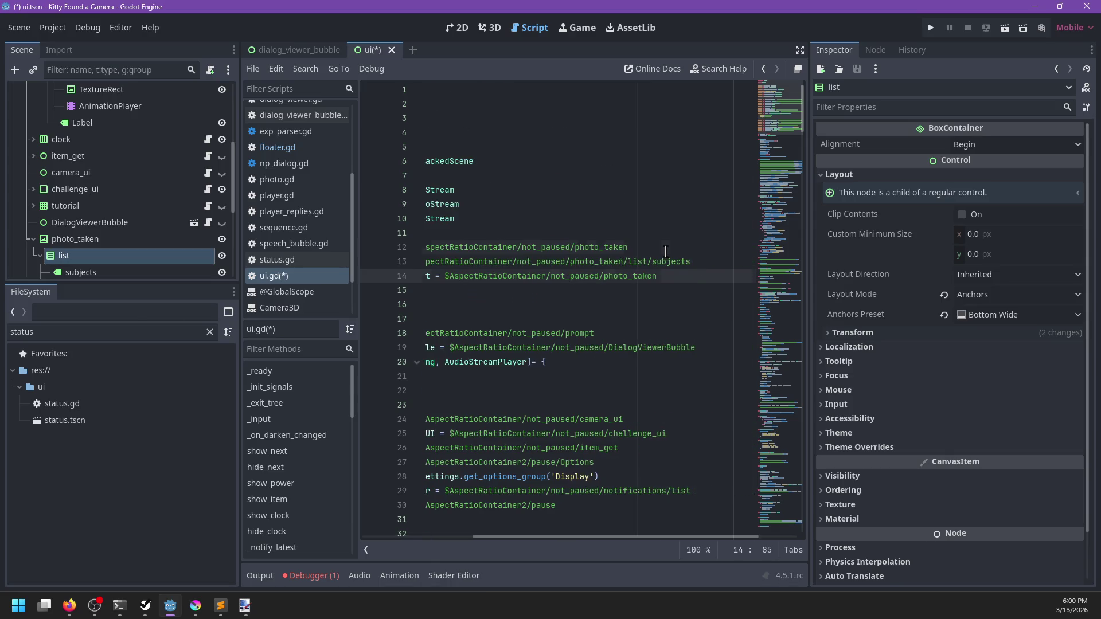
{"action": "left_click", "coordinate": [666, 251]}
{"action": "key", "text": "BackSpace"}
{"action": "scroll", "coordinate": [637, 228], "scroll_direction": "left", "scroll_amount": 4}
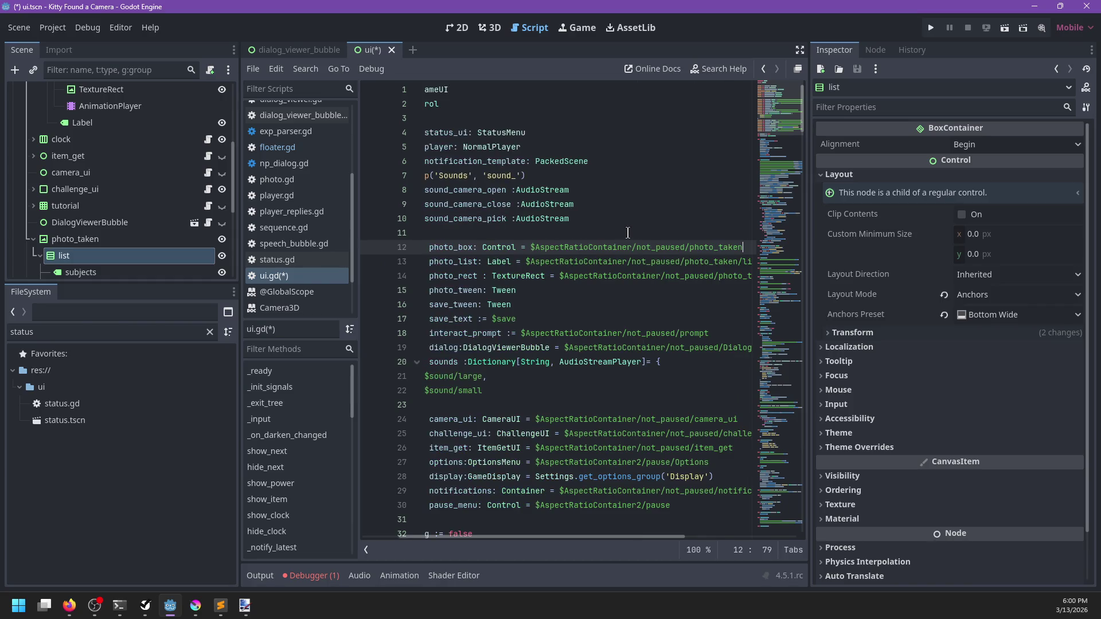
{"action": "scroll", "coordinate": [625, 235], "scroll_direction": "right", "scroll_amount": 4}
{"action": "double_click", "coordinate": [619, 274]}
{"action": "scroll", "coordinate": [603, 281], "scroll_direction": "left", "scroll_amount": 4}
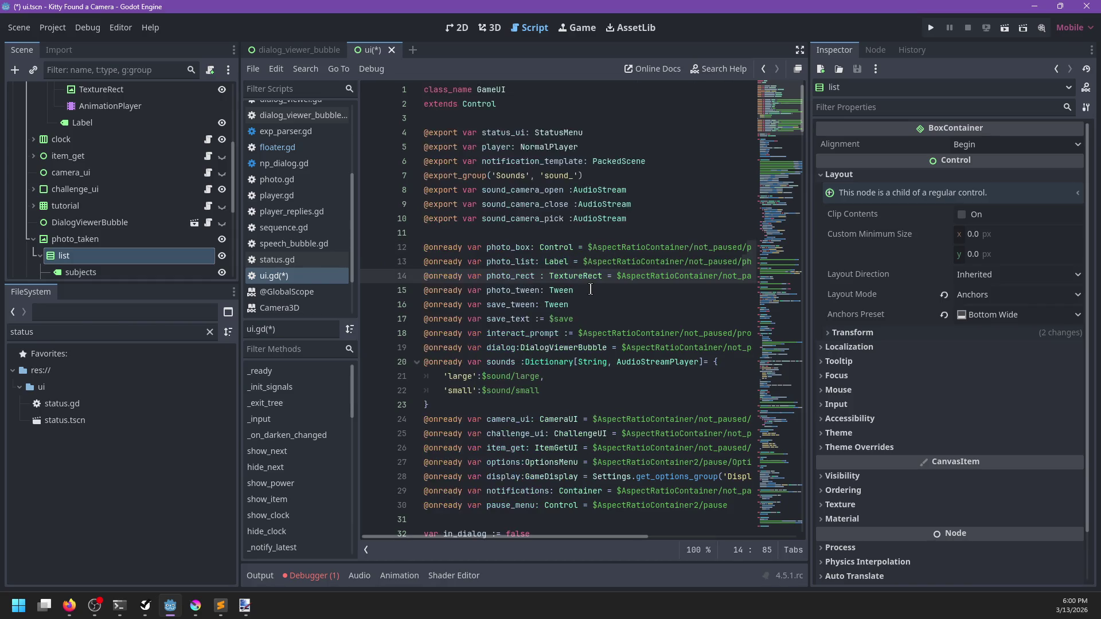
{"action": "key", "text": "ctrl+s"}
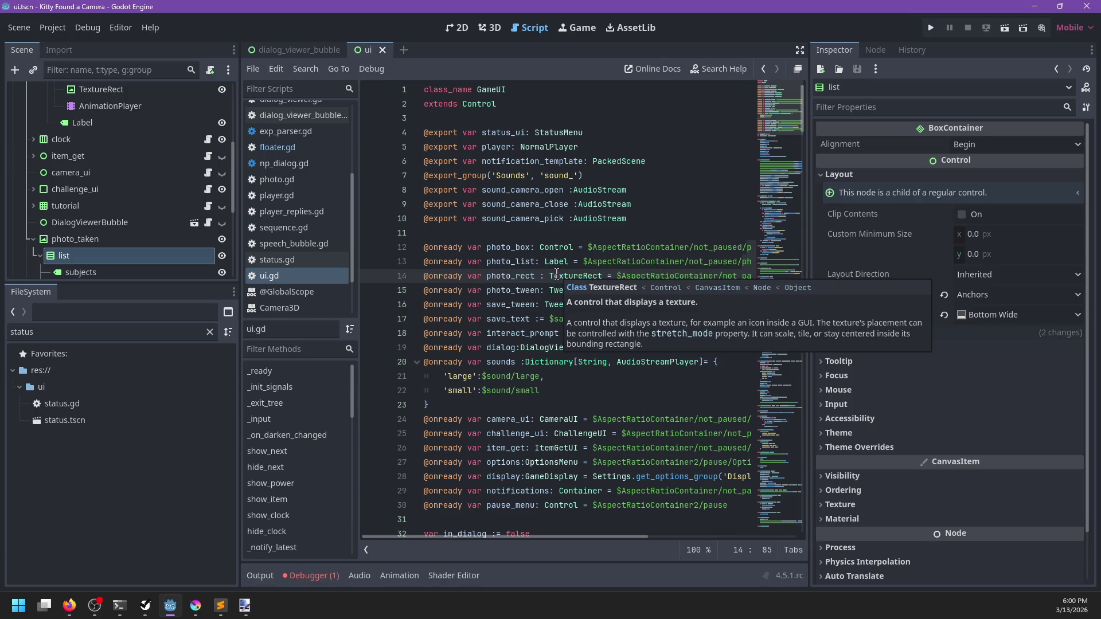
Delete the photo_box declaration and change its use in the hide call to photo_rect
{"action": "triple_click", "coordinate": [578, 249]}
{"action": "key", "text": "Delete"}
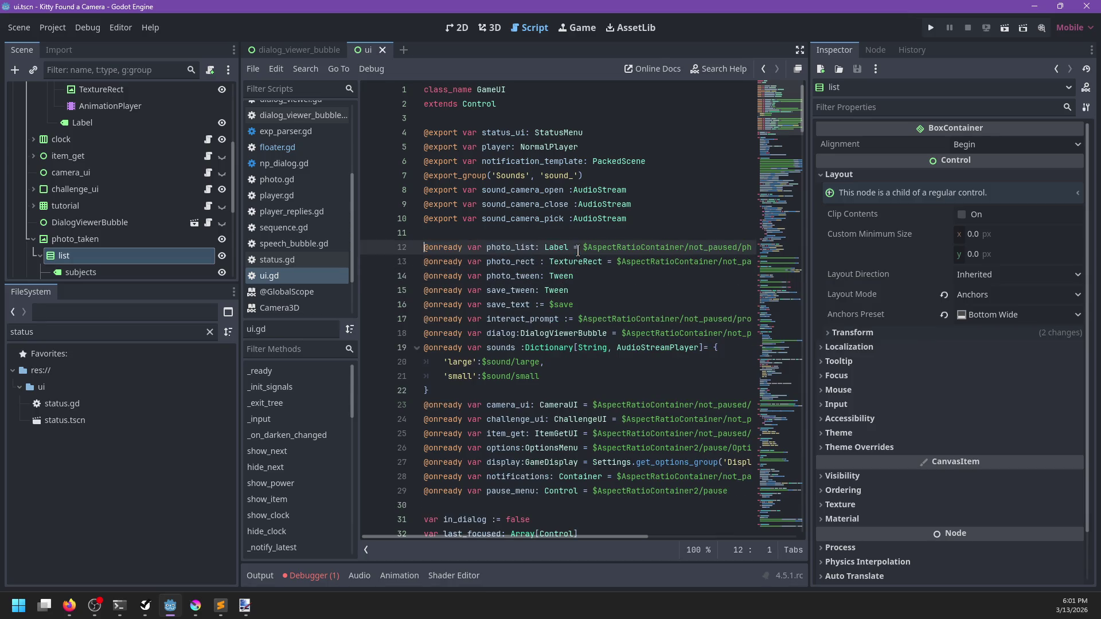
{"action": "key", "text": "ctrl+f"}
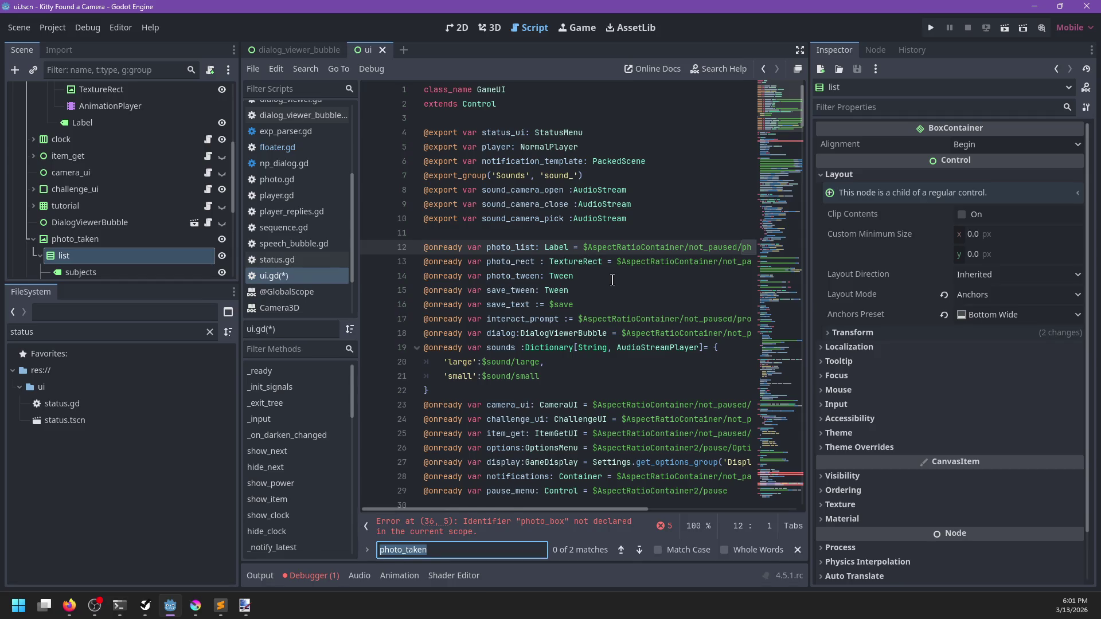
{"action": "key", "text": "Escape"}
{"action": "left_click", "coordinate": [578, 545]}
{"action": "left_click", "coordinate": [487, 304]}
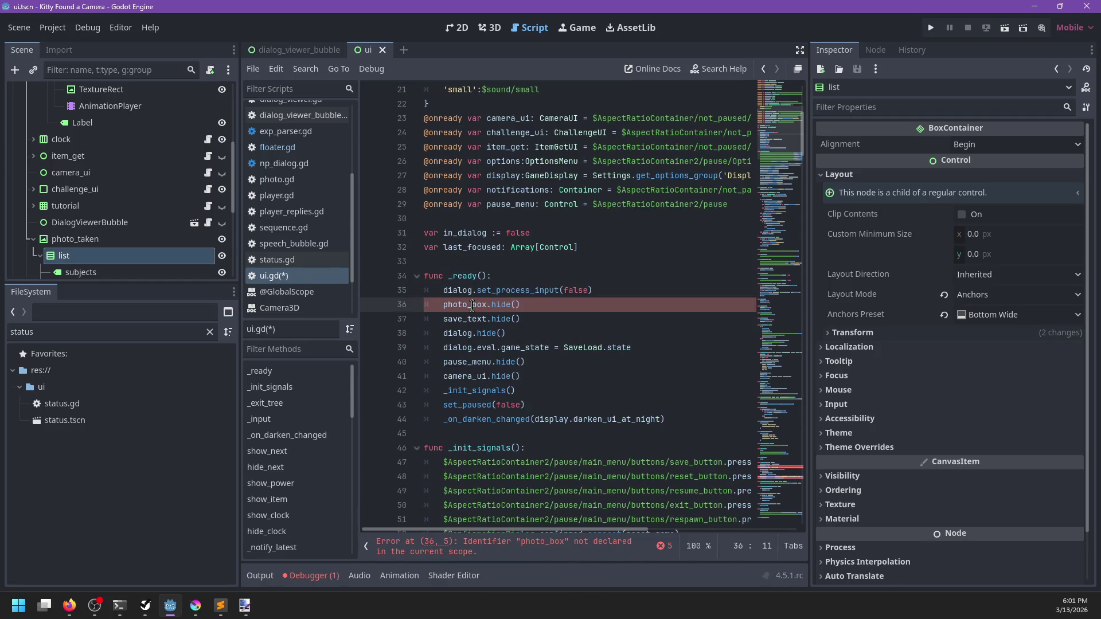
{"action": "double_click", "coordinate": [471, 306]}
{"action": "type", "text": "photo_rec"}
{"action": "type", "text": "t"}
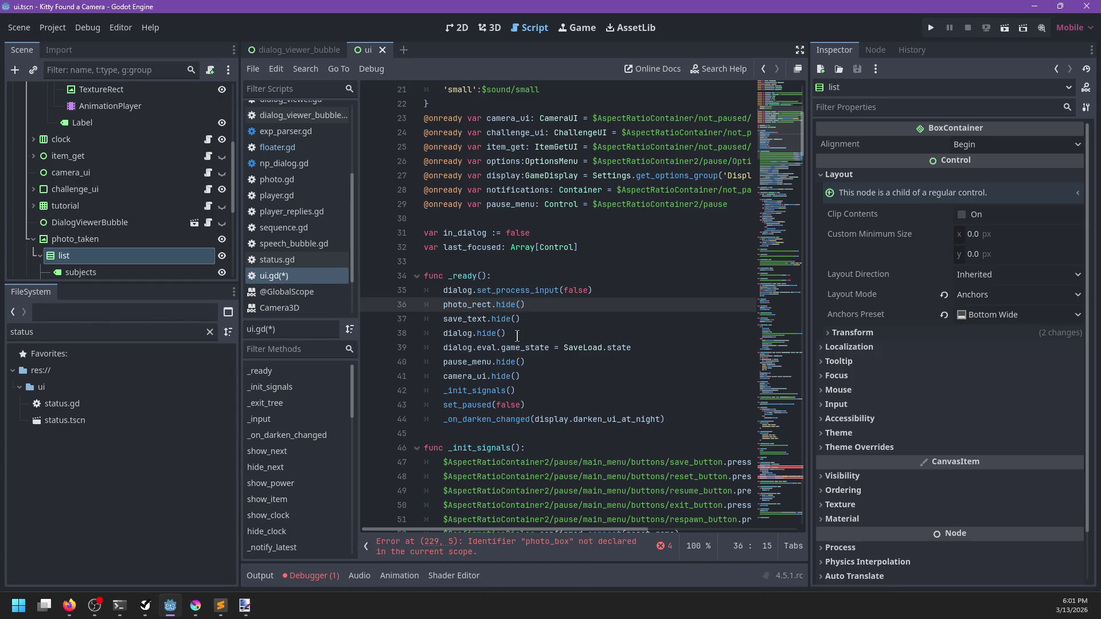
Replace the remaining photo_box references in show_photo with photo_rect and save
{"action": "left_click", "coordinate": [514, 545]}
{"action": "left_click", "coordinate": [643, 318]}
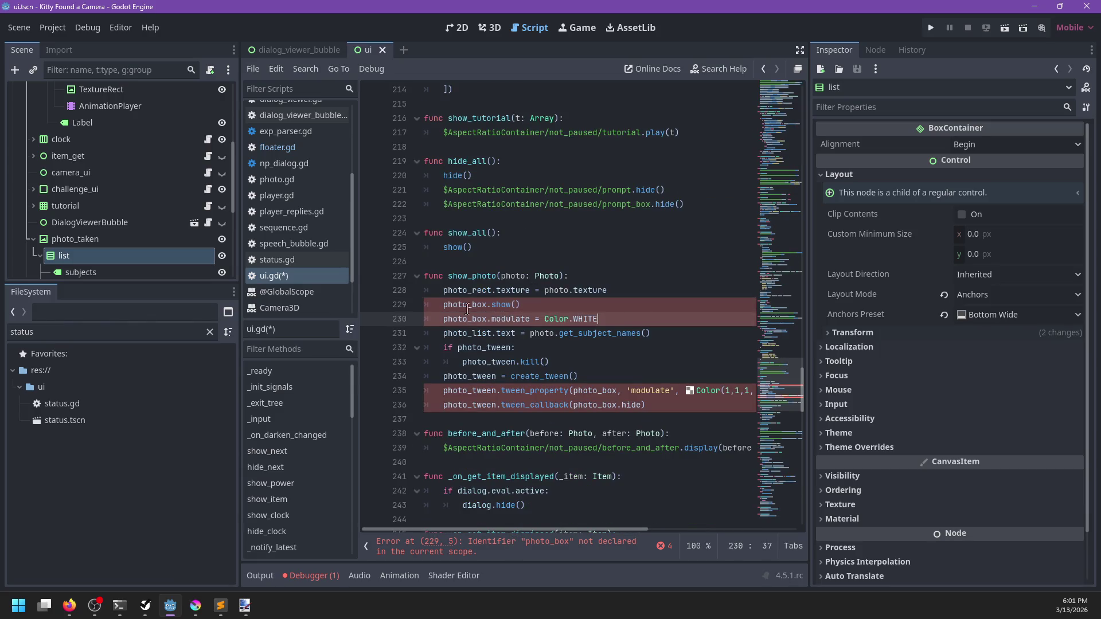
{"action": "left_click", "coordinate": [460, 308]}
{"action": "double_click", "coordinate": [485, 308]}
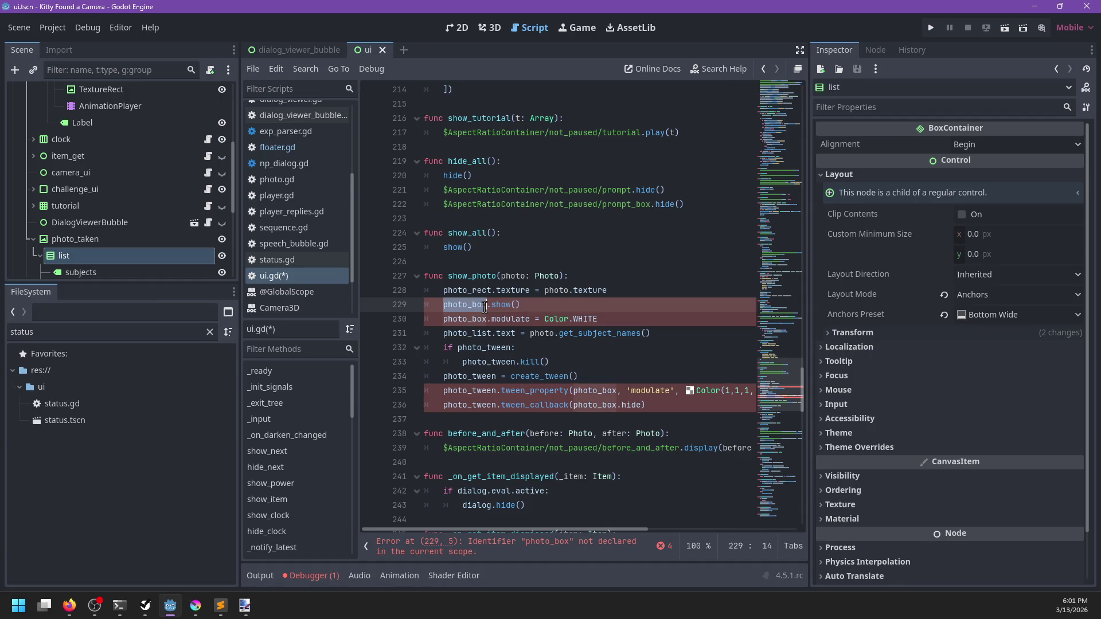
{"action": "type", "text": "photo_rect"}
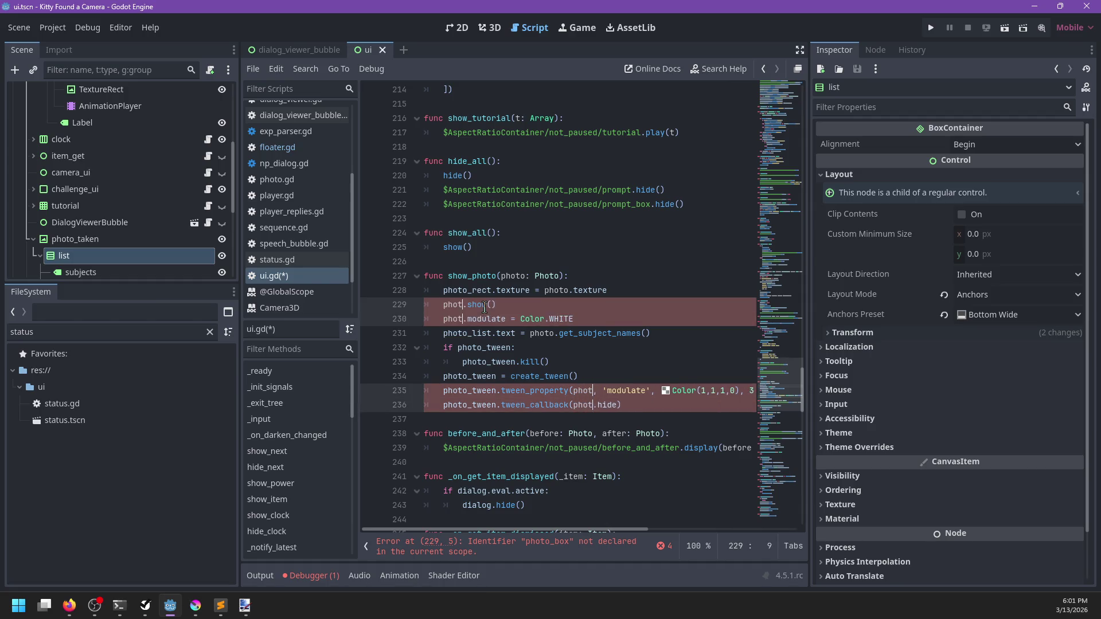
{"action": "key", "text": "Escape"}
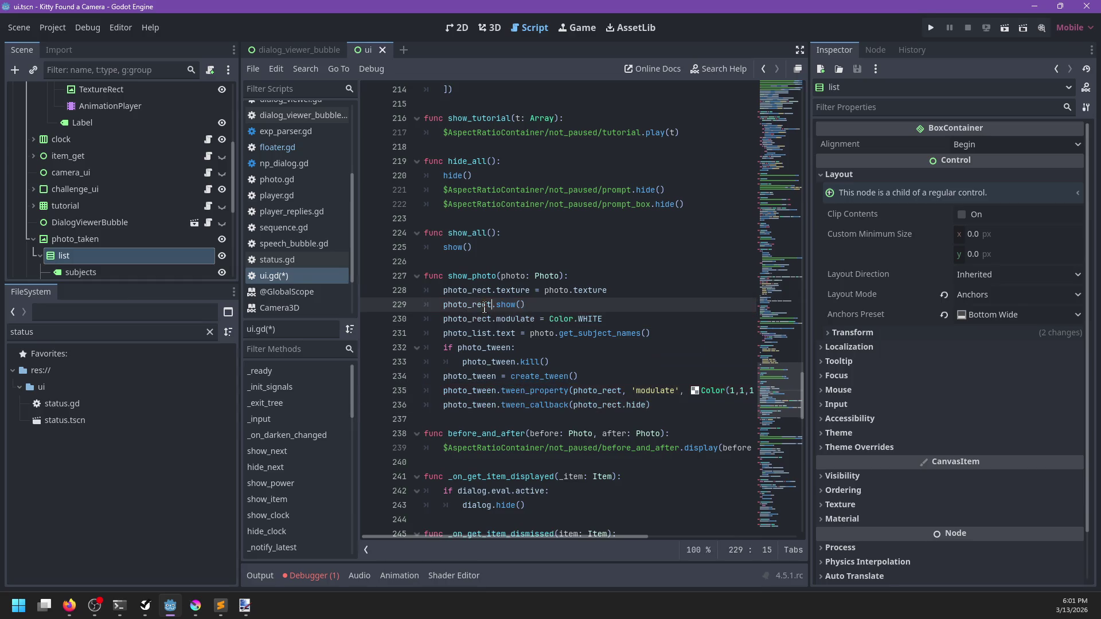
{"action": "left_click", "coordinate": [657, 308]}
{"action": "key", "text": "ctrl+s"}
Replace show_photo's body with photo_anim.play('ShowPhoto')
{"action": "left_click", "coordinate": [74, 240]}
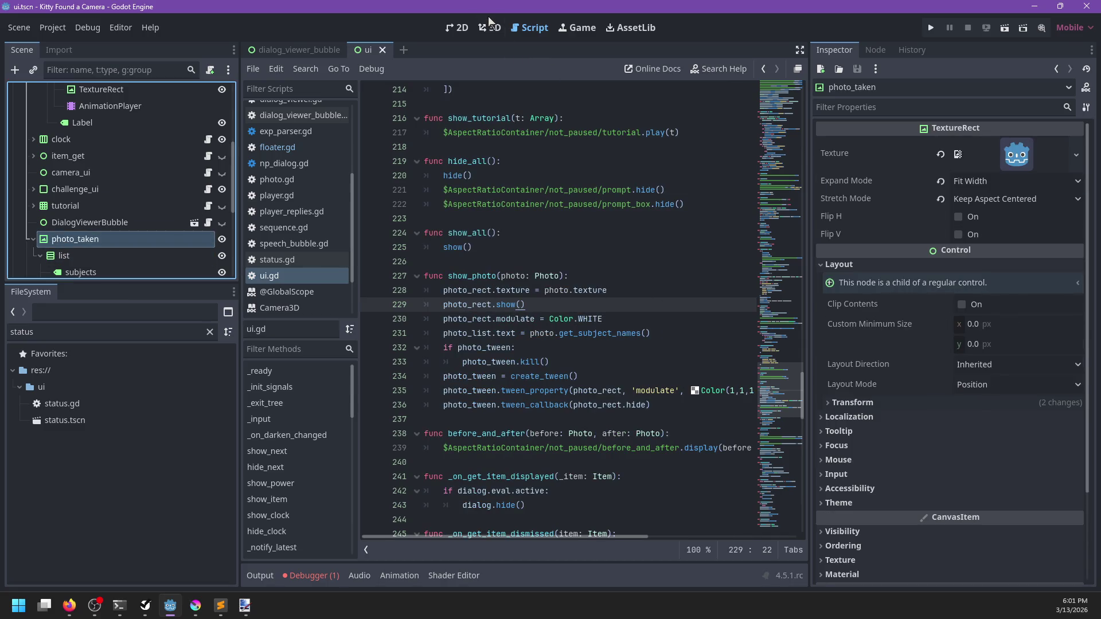
{"action": "mouse_move", "coordinate": [678, 406]}
{"action": "left_mouse_down"}
{"action": "mouse_move", "coordinate": [441, 276]}
{"action": "mouse_move", "coordinate": [444, 290]}
{"action": "left_mouse_up"}
{"action": "key", "text": "BackSpace"}
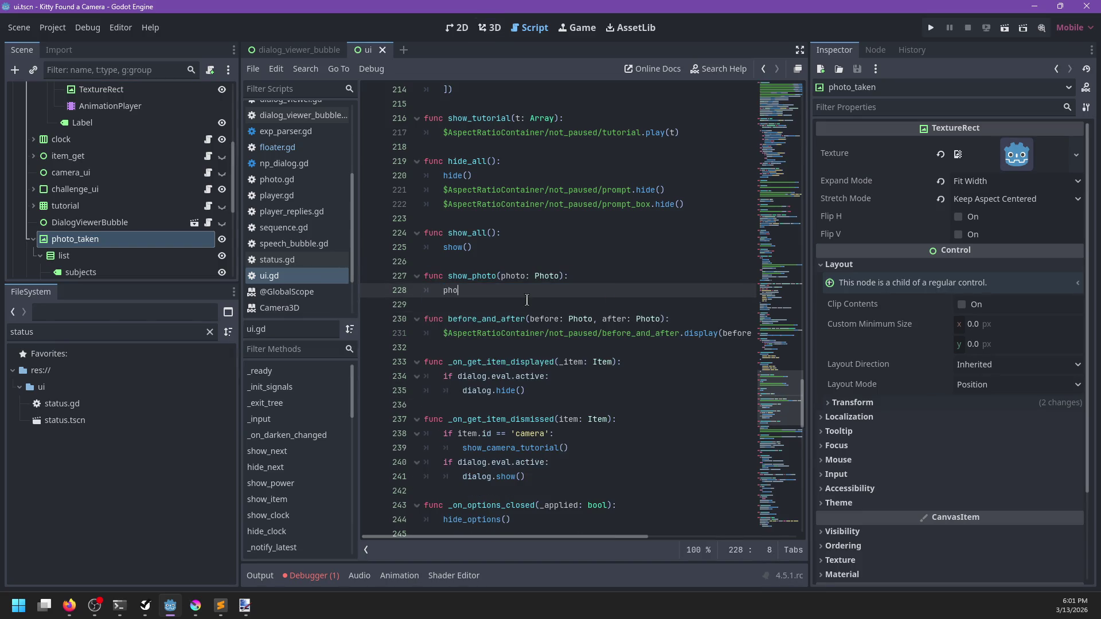
{"action": "type", "text": "y('show_pho"}
{"action": "key", "text": "ctrl+BackSpace"}
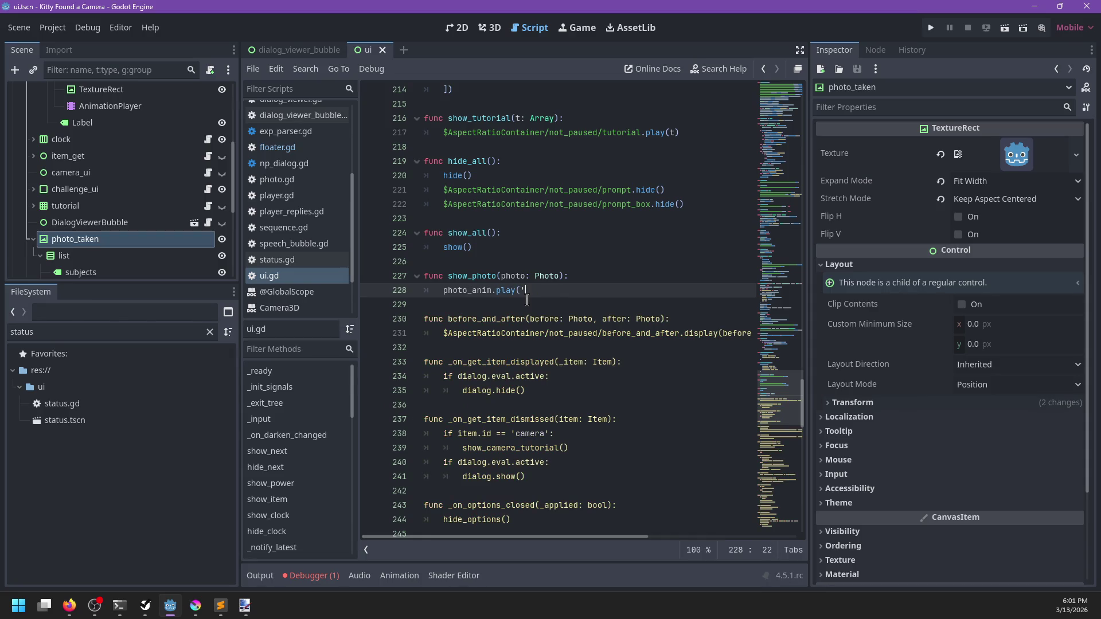
{"action": "type", "text": "hoto'"}
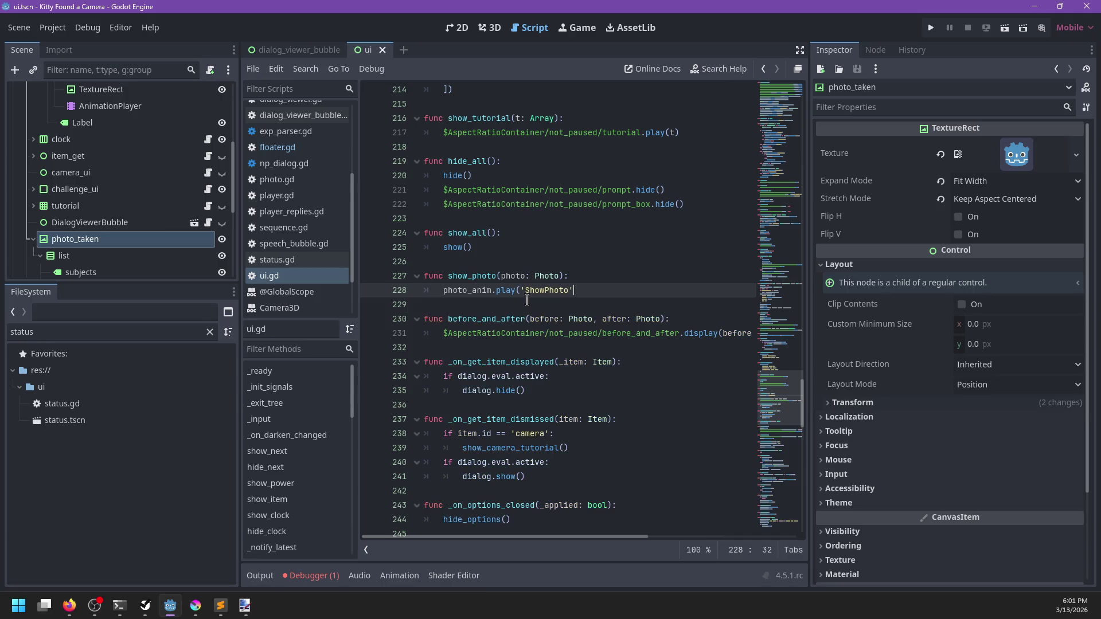
Add an AnimationPlayer child node under photo_taken and collapse the other tree branches
{"action": "left_click", "coordinate": [103, 239]}
{"action": "key", "text": "ctrl+a"}
{"action": "type", "text": "Animatiom"}
{"action": "key", "text": "BackSpace"}
{"action": "key", "text": "BackSpace"}
{"action": "key", "text": "BackSpace"}
{"action": "type", "text": "imationP"}
{"action": "key", "text": "Return"}
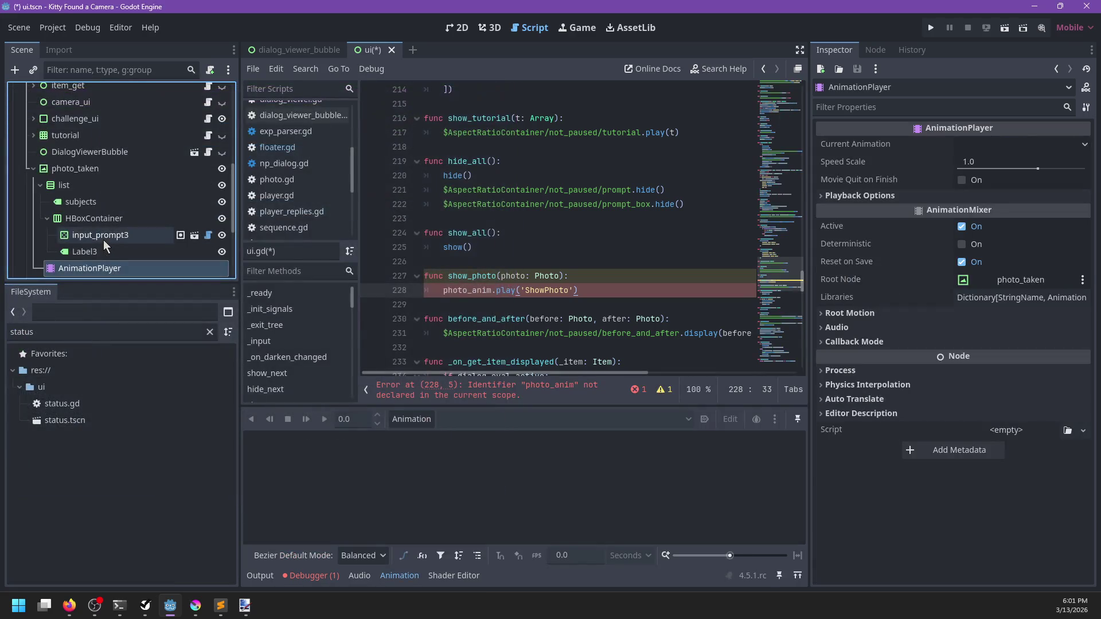
{"action": "left_click", "coordinate": [47, 219]}
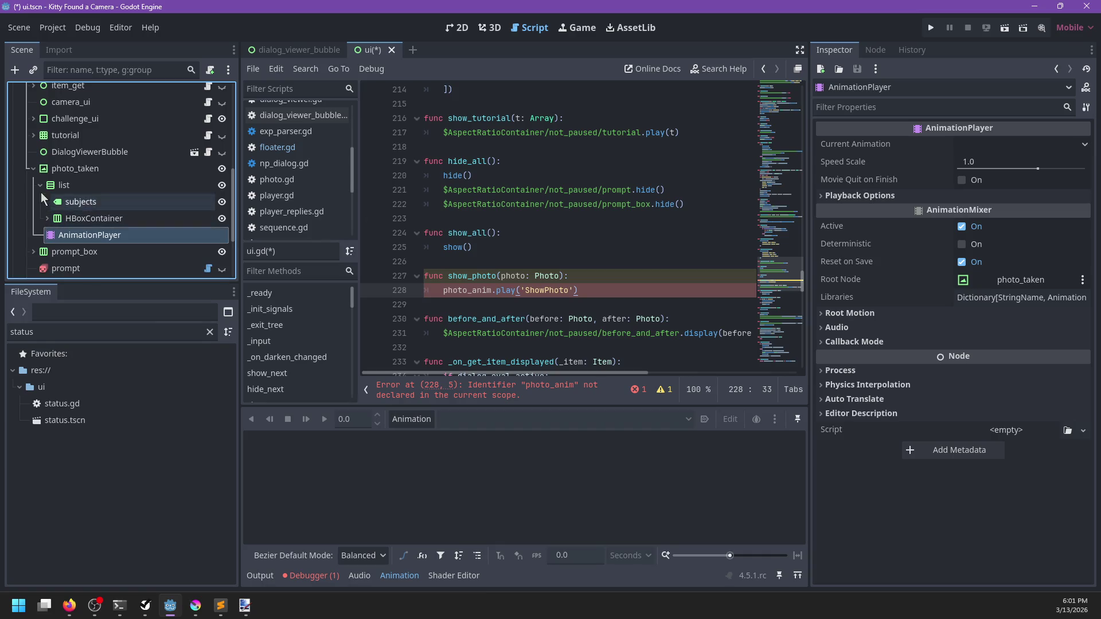
{"action": "left_click", "coordinate": [40, 186]}
Create a new empty animation named ShowPhoto in the AnimationPlayer
{"action": "left_click", "coordinate": [417, 422]}
{"action": "left_click", "coordinate": [438, 439]}
{"action": "type", "text": "ShowPhoto"}
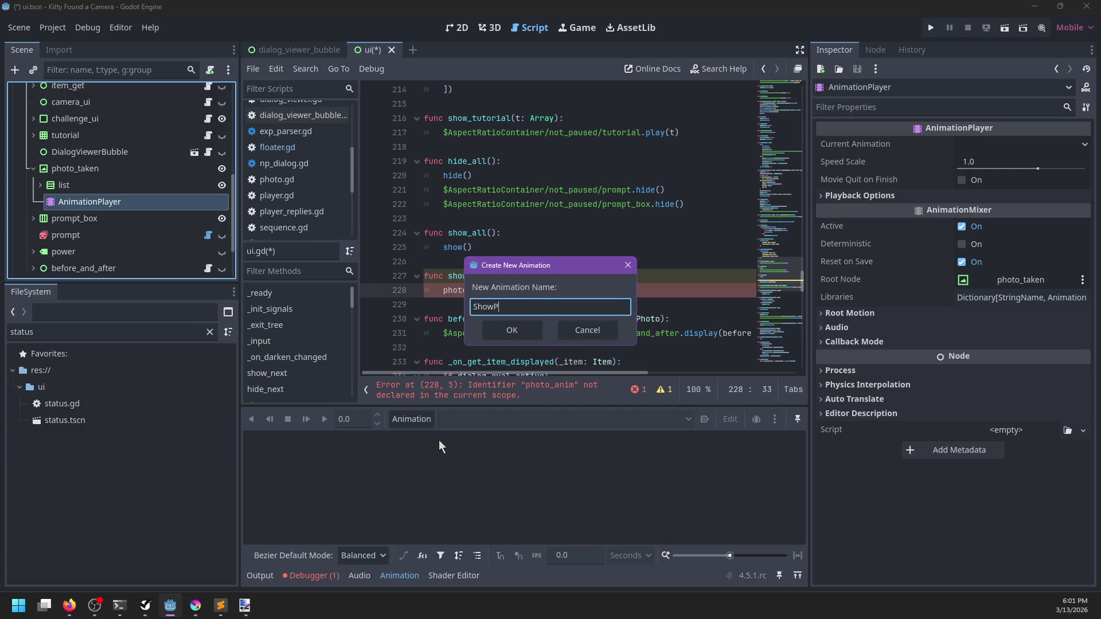
{"action": "key", "text": "Return"}
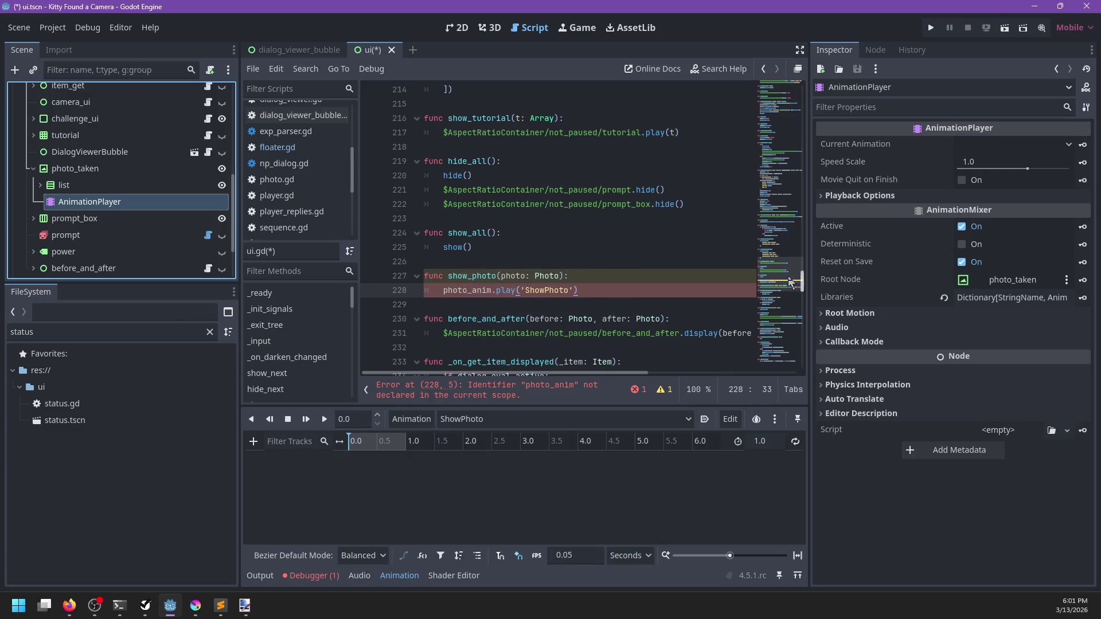
{"action": "scroll", "coordinate": [666, 252], "scroll_direction": "up", "scroll_amount": 20}
{"action": "scroll", "coordinate": [600, 245], "scroll_direction": "down", "scroll_amount": 1}
Duplicate the photo_rect declaration as photo_anim : AnimationPlayer pointing to photo_taken/AnimationPlayer
{"action": "left_click", "coordinate": [518, 219]}
{"action": "key", "text": "ctrl+shift+d"}
{"action": "key", "text": "ctrl+shift+Right"}
{"action": "type", "text": "anim"}
{"action": "key", "text": "ctrl+shift+Right"}
{"action": "key", "text": "BackSpace"}
{"action": "type", "text": "Animatio"}
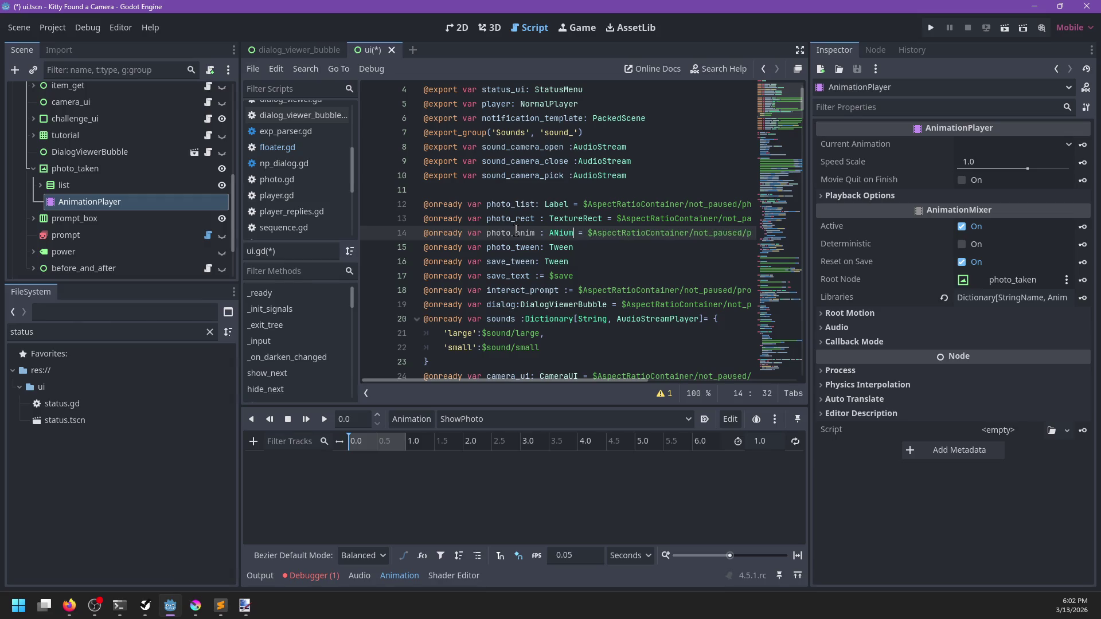
{"action": "type", "text": "nP"}
{"action": "type", "text": "layer"}
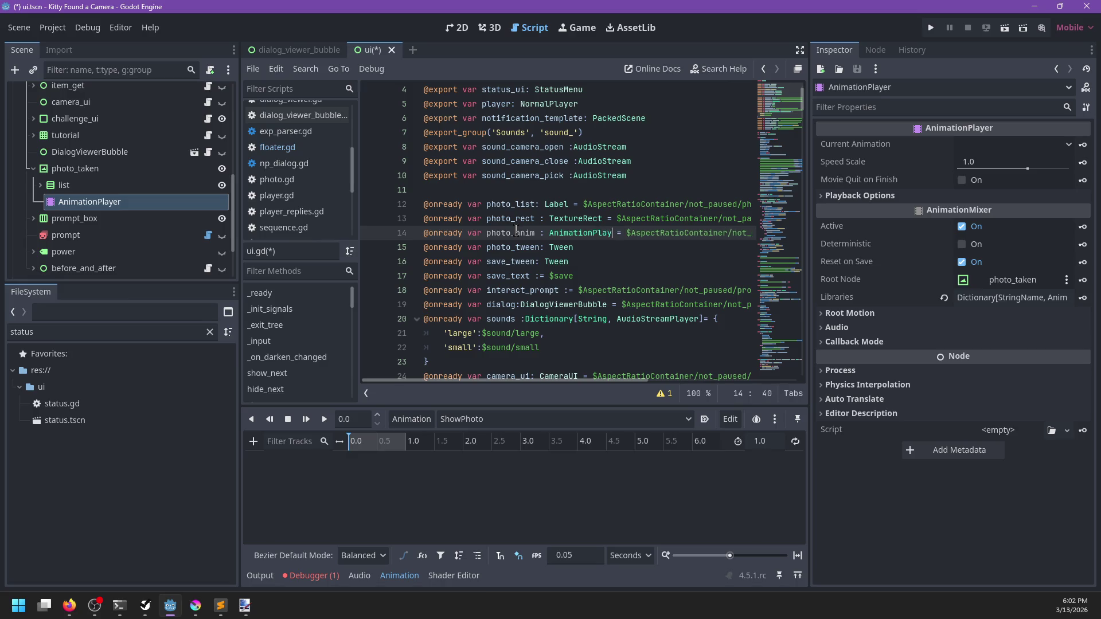
{"action": "key", "text": "End"}
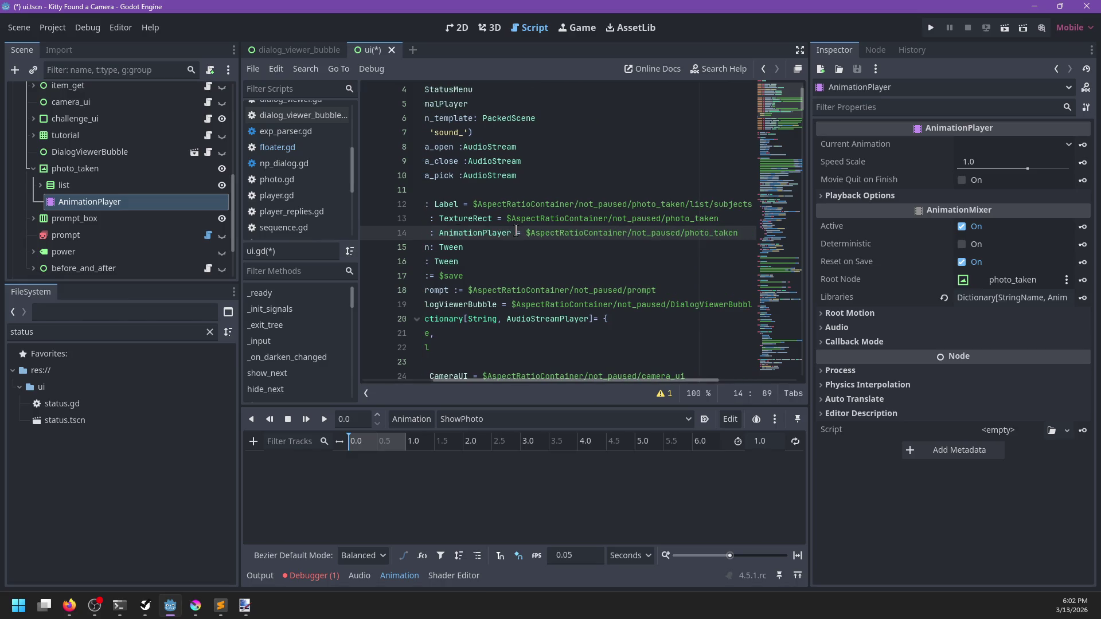
{"action": "type", "text": "/"}
{"action": "type", "text": "AnimationPlayer"}
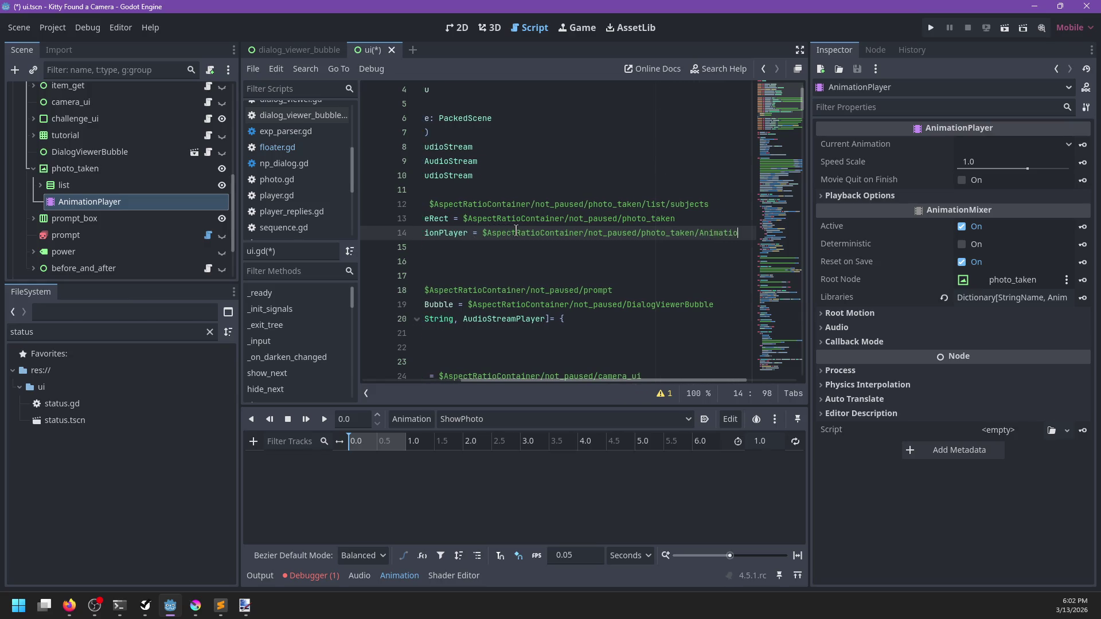
Jump to show_photo through the script warning on line 228
{"action": "scroll", "coordinate": [517, 230], "scroll_direction": "down", "scroll_amount": 20}
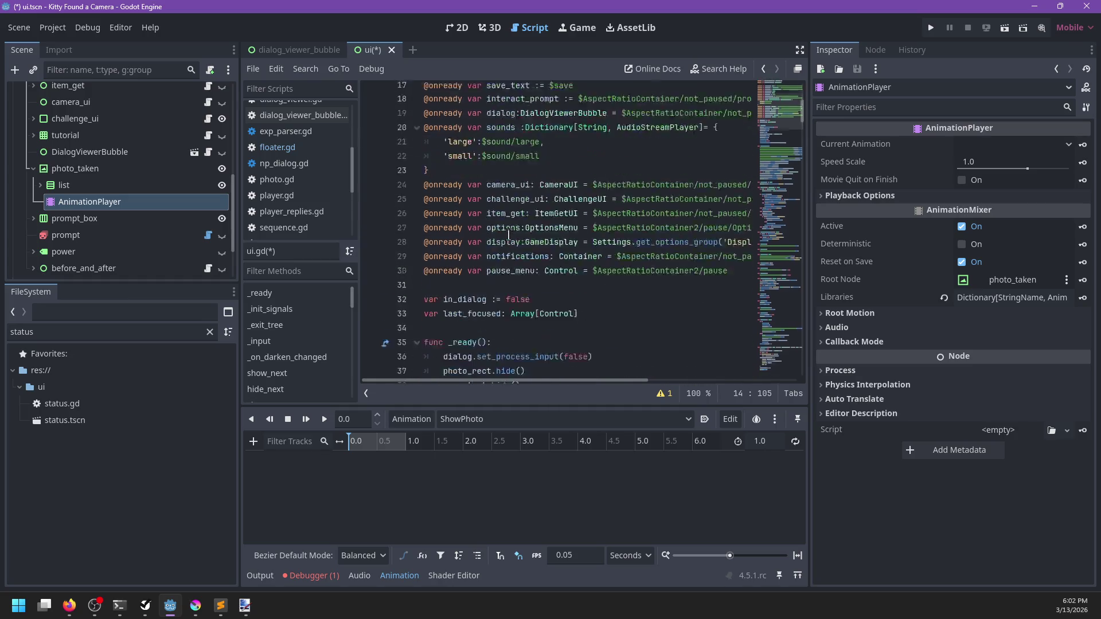
{"action": "scroll", "coordinate": [511, 235], "scroll_direction": "down", "scroll_amount": 15}
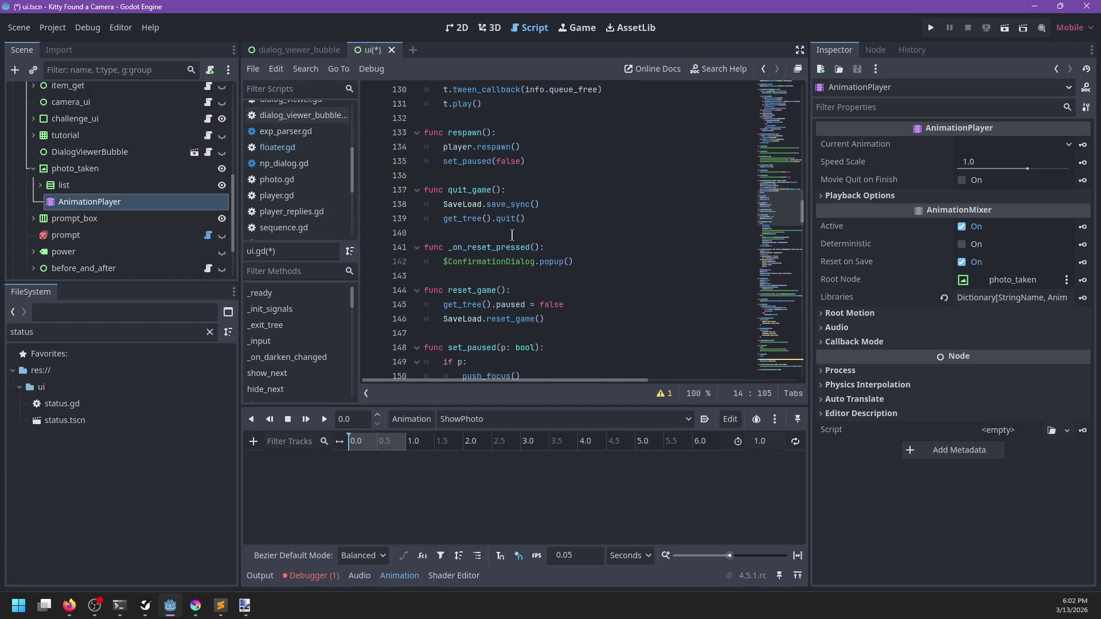
{"action": "left_click", "coordinate": [550, 238]}
{"action": "key", "text": "ctrl+f"}
{"action": "key", "text": "Escape"}
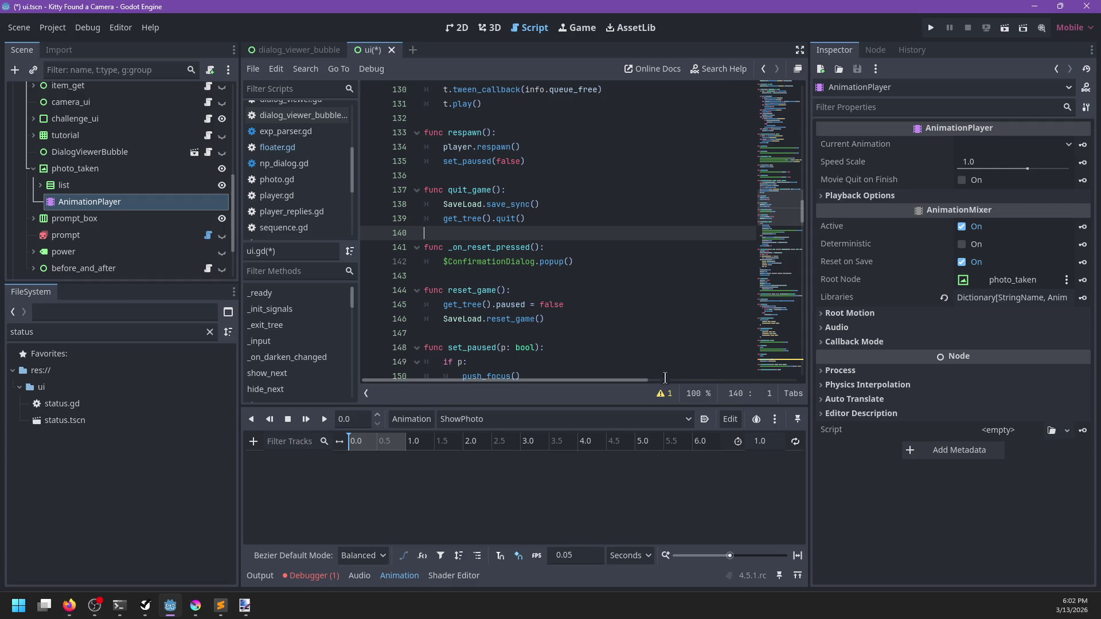
{"action": "left_click", "coordinate": [665, 393]}
{"action": "left_click", "coordinate": [502, 353]}
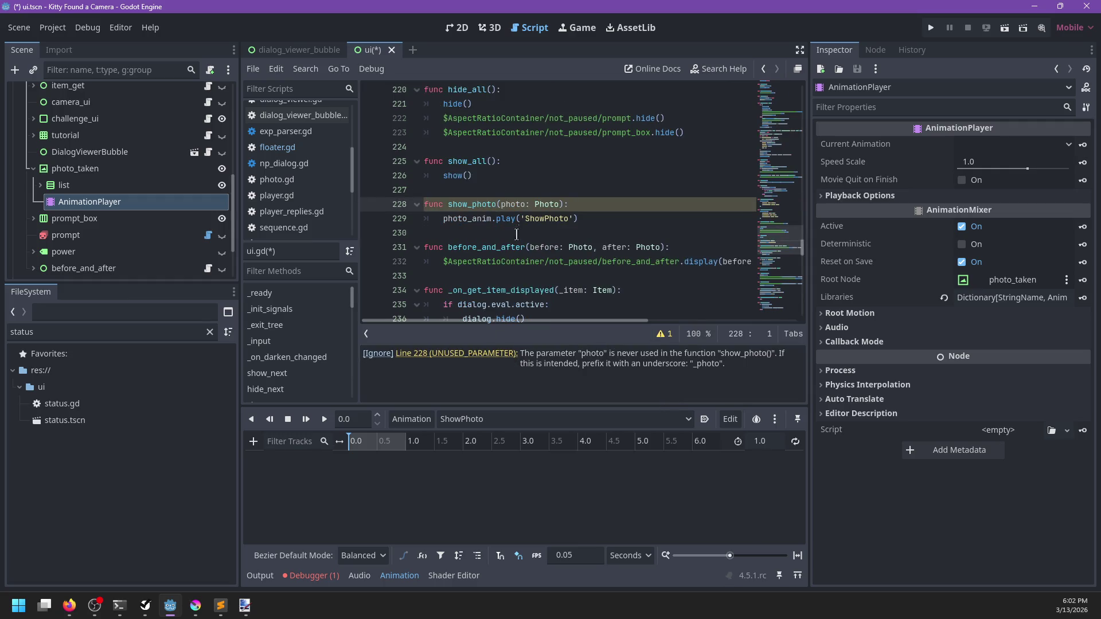
{"action": "scroll", "coordinate": [591, 215], "scroll_direction": "down", "scroll_amount": 1}
{"action": "left_click", "coordinate": [607, 219]}
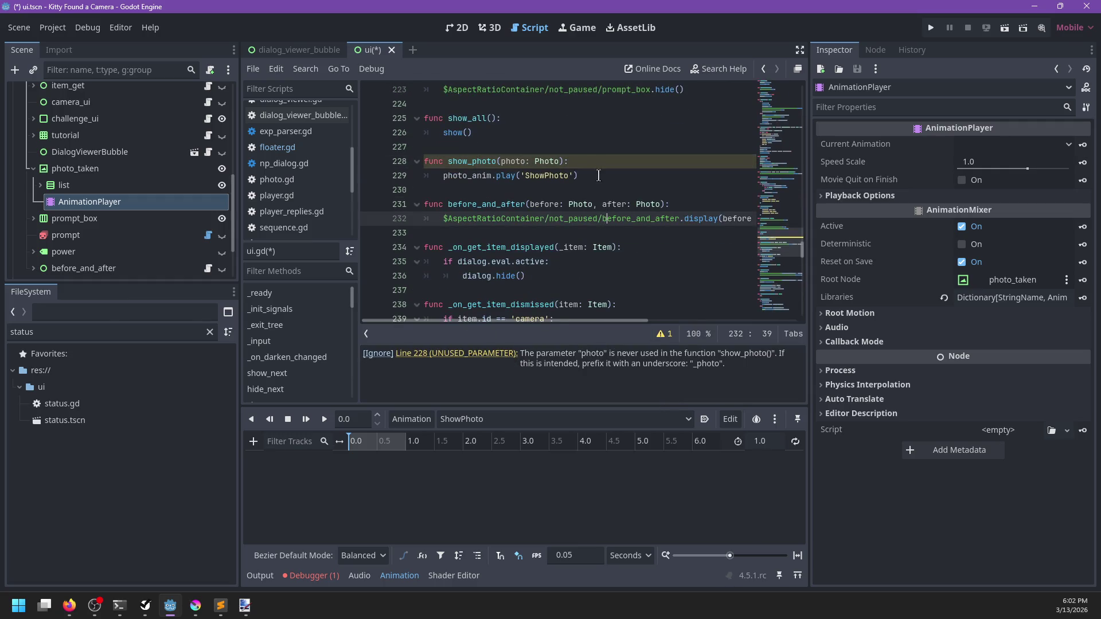
Add photo_rect.display(photo) as the first line of show_photo
{"action": "left_click", "coordinate": [598, 175]}
{"action": "key", "text": "Up"}
{"action": "key", "text": "Return"}
{"action": "type", "text": "o_ta"}
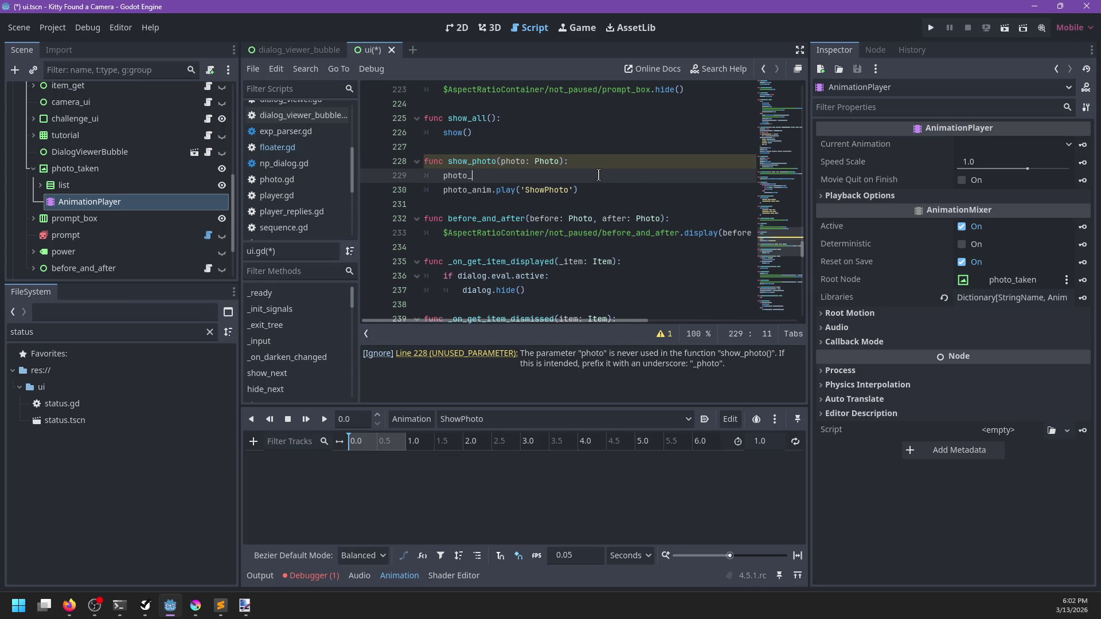
{"action": "type", "text": "ct(*"}
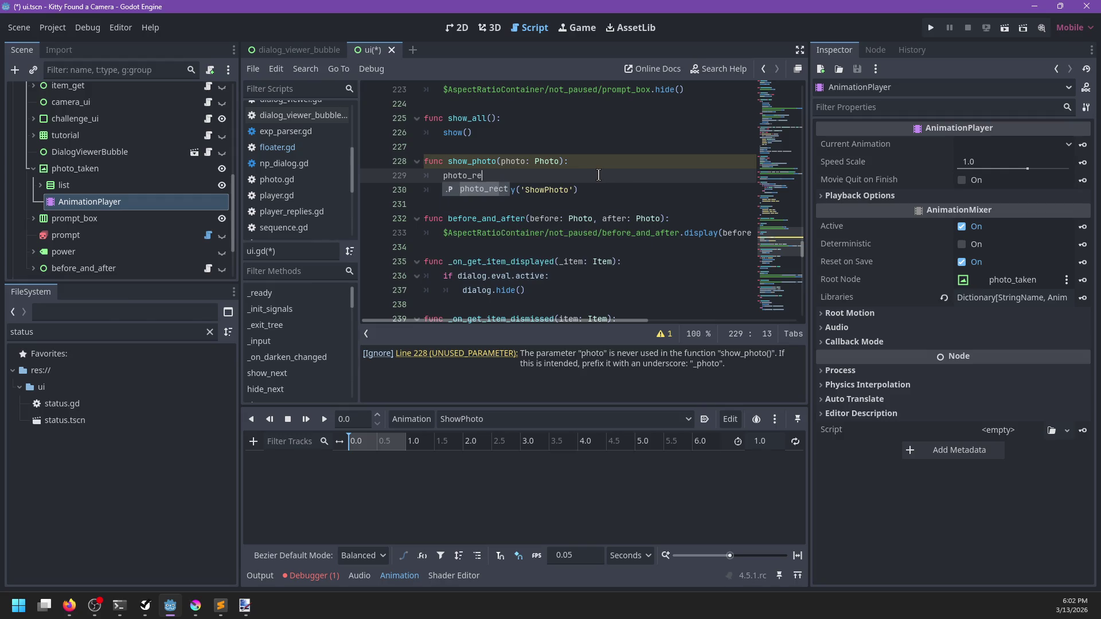
{"action": "key", "text": "BackSpace"}
{"action": "key", "text": "BackSpace"}
{"action": "type", "text": ".show(photo"}
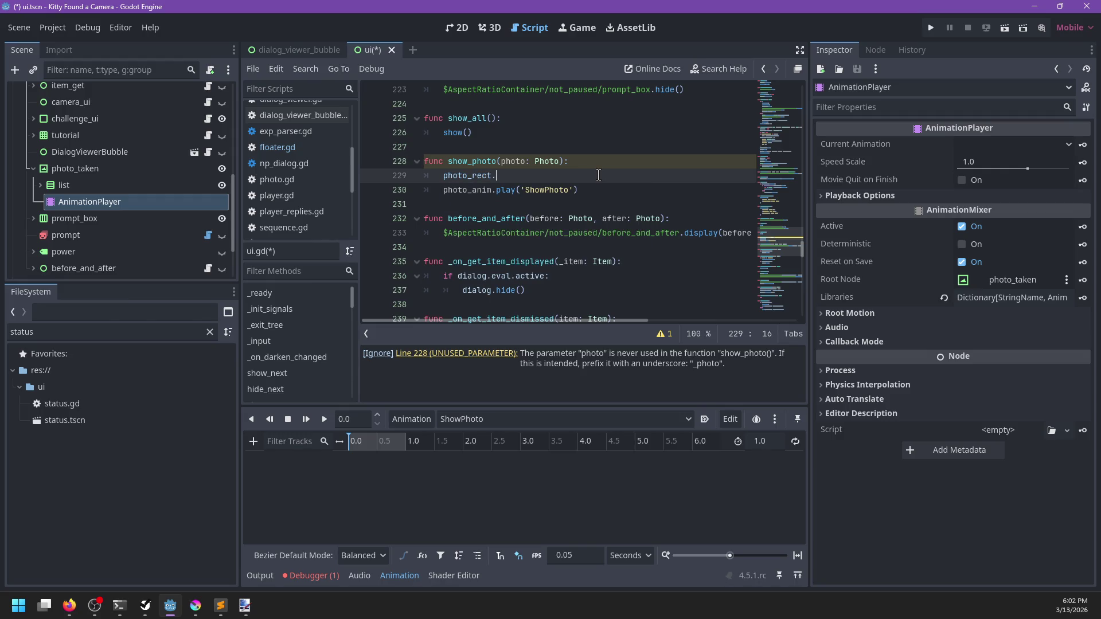
{"action": "type", "text": ")"}
{"action": "key", "text": "Delete"}
{"action": "key", "text": "Delete"}
{"action": "key", "text": "Delete"}
{"action": "type", "text": "display"}
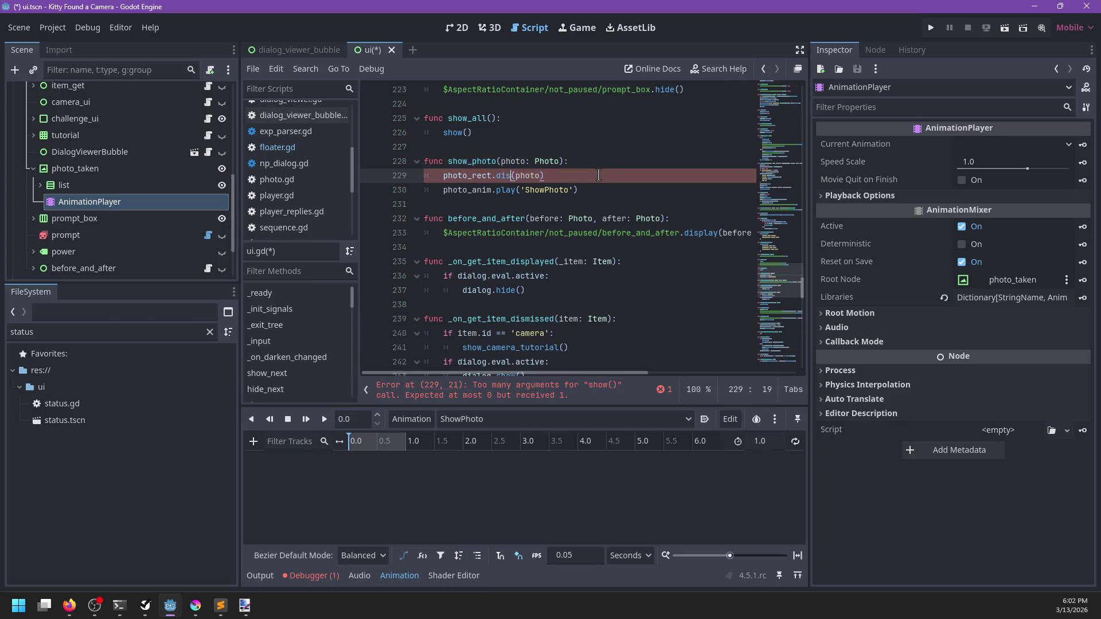
Attach a new photo_taken.gd script extending TextureRect to photo_taken
{"action": "left_click", "coordinate": [168, 168]}
{"action": "left_click", "coordinate": [210, 70]}
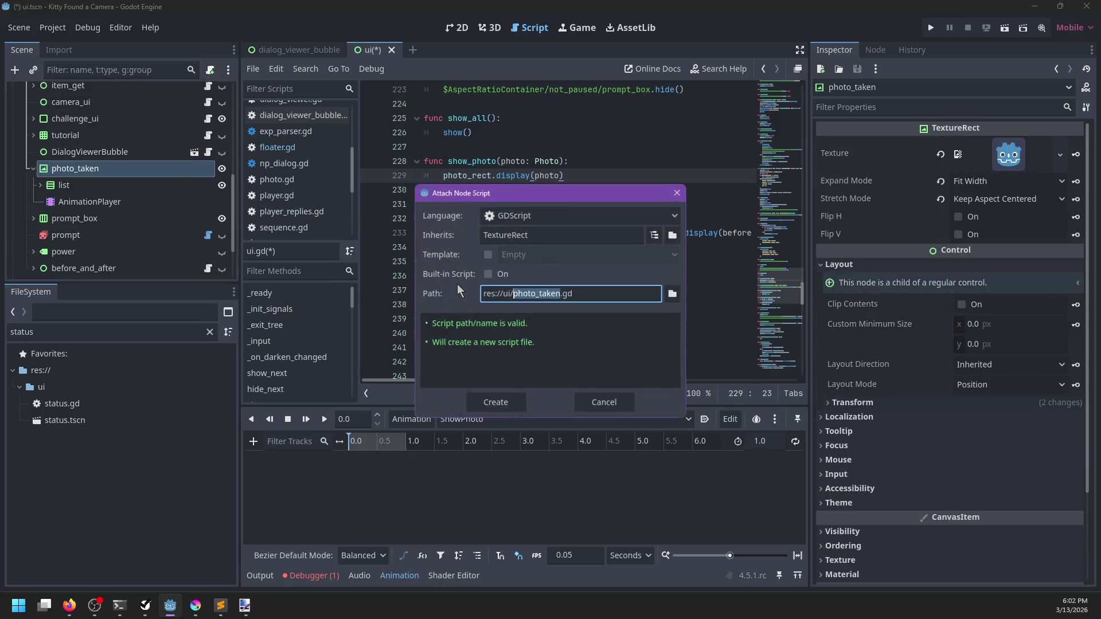
{"action": "left_click", "coordinate": [520, 402]}
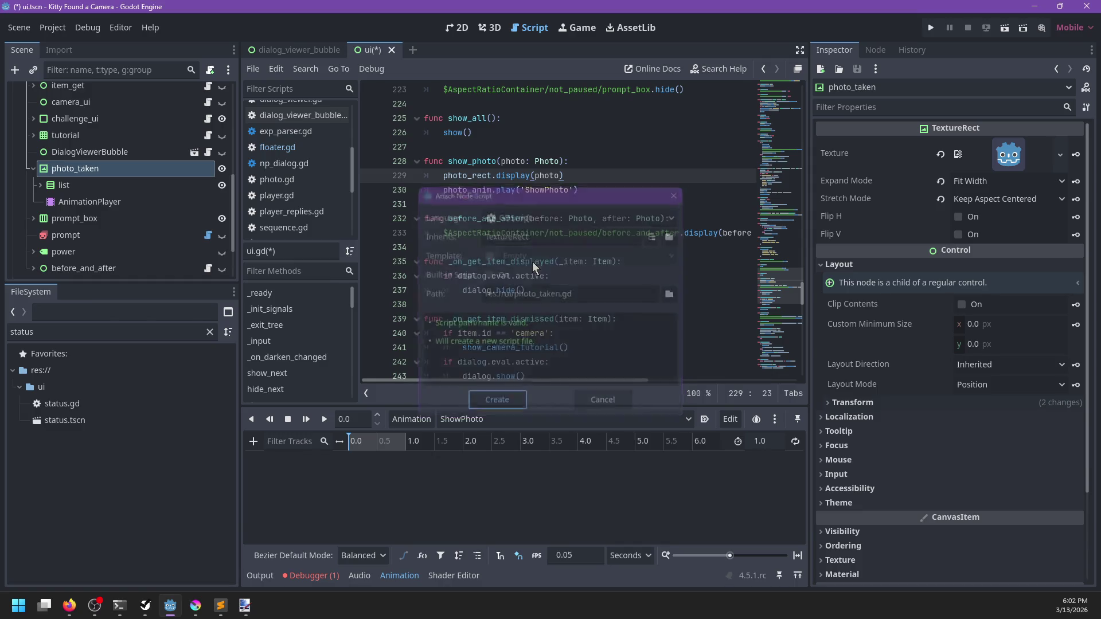
Write a stub display(photo: Photo) function in photo_taken.gd and save
{"action": "key", "text": "Down"}
{"action": "key", "text": "Return"}
{"action": "type", "text": "func disa"}
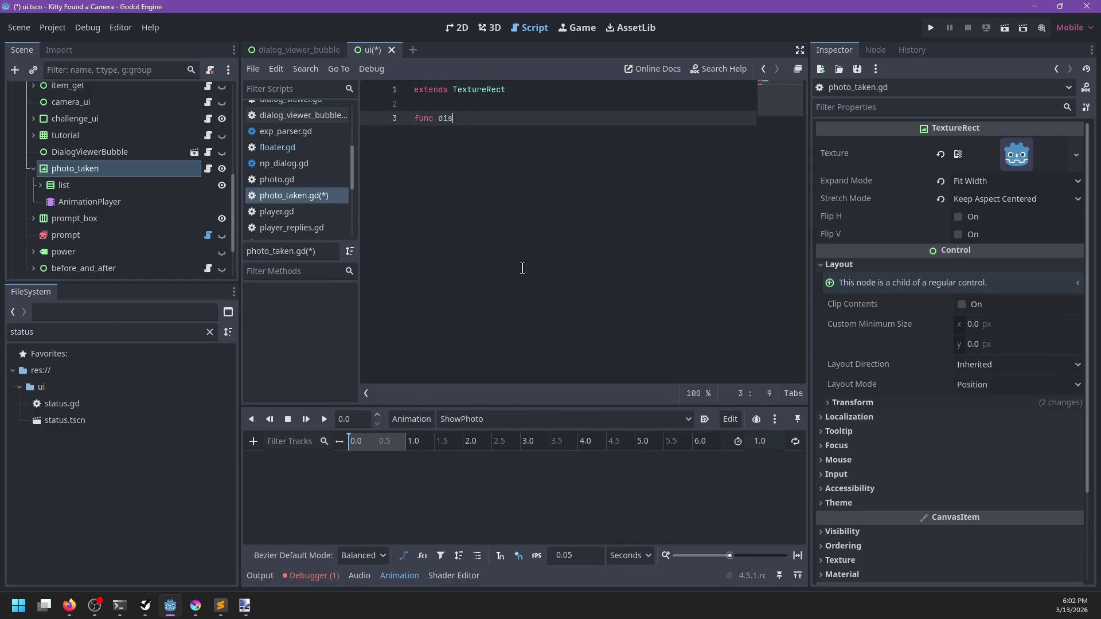
{"action": "type", "text": "ply"}
{"action": "type", "text": "hoto: P"}
{"action": "type", "text": "hoto"}
{"action": "type", "text": ":"}
{"action": "key", "text": "Return"}
{"action": "type", "text": "s"}
{"action": "key", "text": "ctrl+s"}
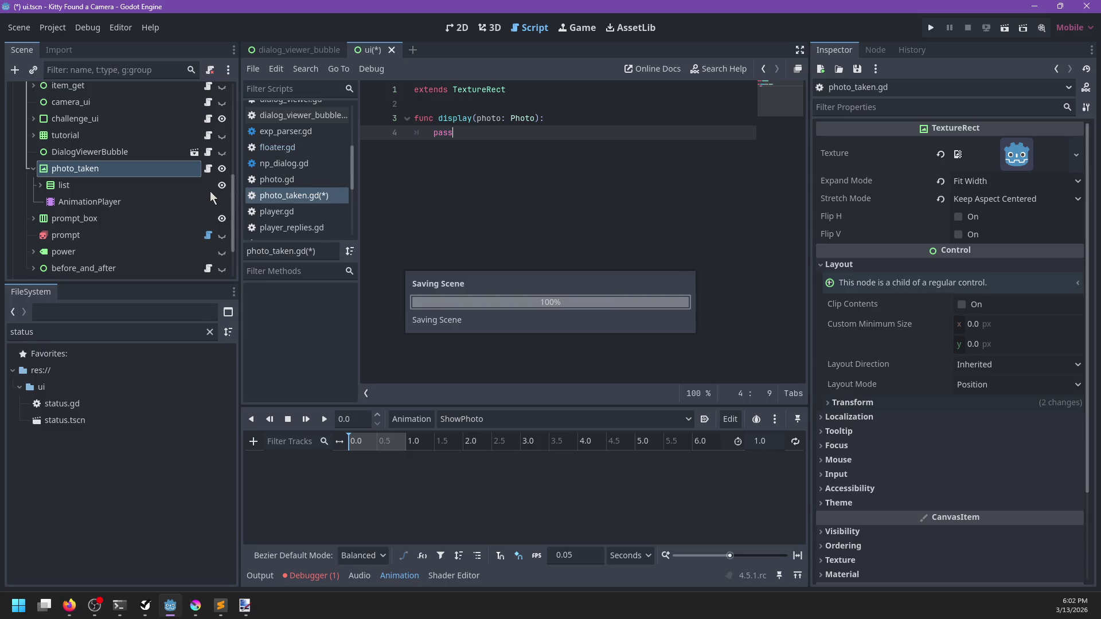
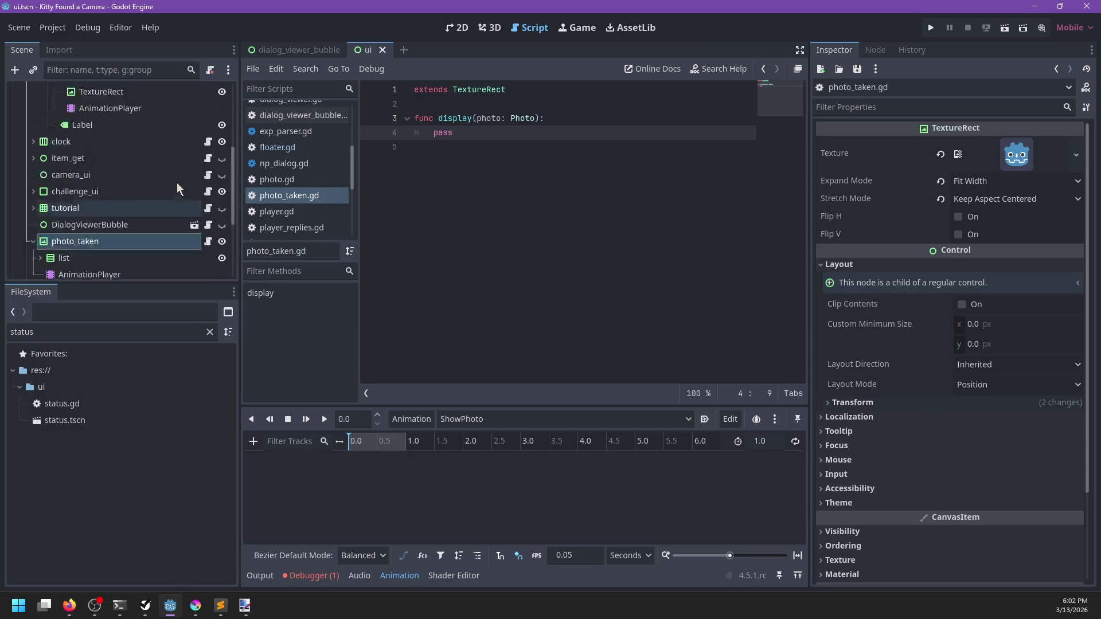
In ui.gd, delete the line that plays the ShowPhoto animation
{"action": "left_click", "coordinate": [208, 91]}
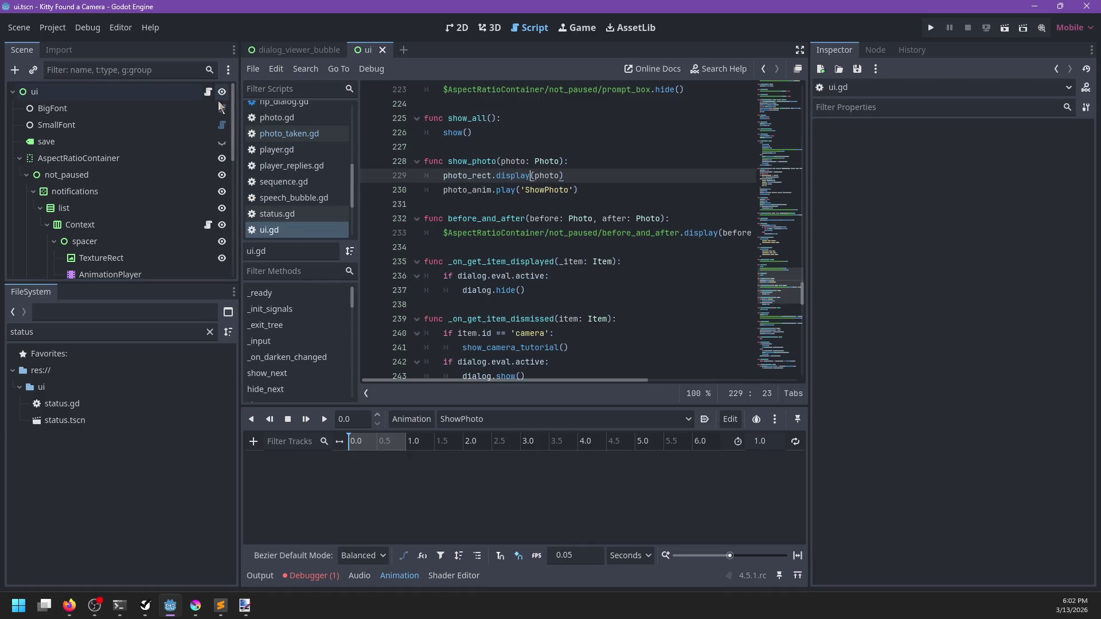
{"action": "left_click", "coordinate": [605, 190]}
{"action": "mouse_move", "coordinate": [602, 190]}
{"action": "left_mouse_down"}
{"action": "mouse_move", "coordinate": [599, 163]}
{"action": "mouse_move", "coordinate": [600, 177]}
{"action": "left_mouse_up"}
{"action": "key", "text": "Delete"}
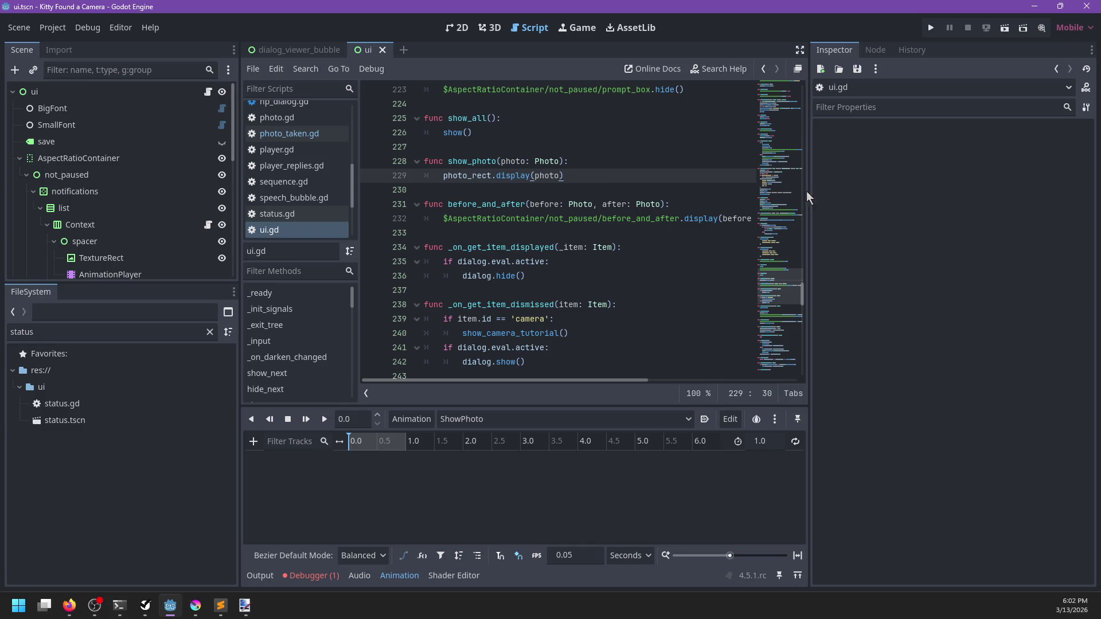
Delete the photo_list, photo_anim and photo_tween onready declarations
{"action": "left_click", "coordinate": [476, 175], "text": "ctrl"}
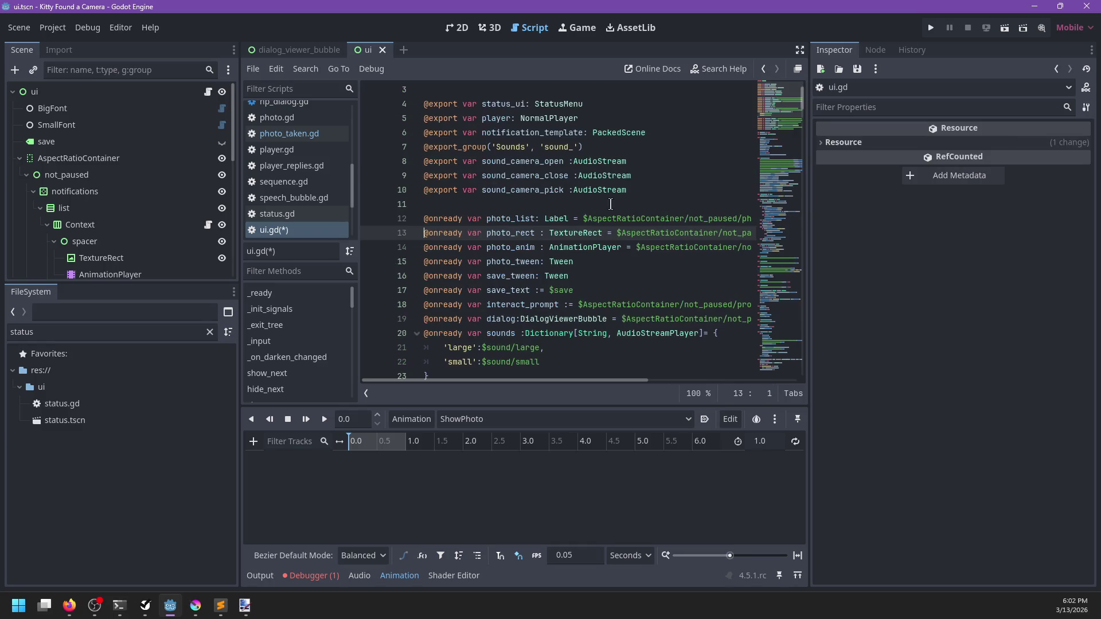
{"action": "double_click", "coordinate": [522, 219]}
{"action": "triple_click", "coordinate": [522, 219]}
{"action": "key", "text": "Delete"}
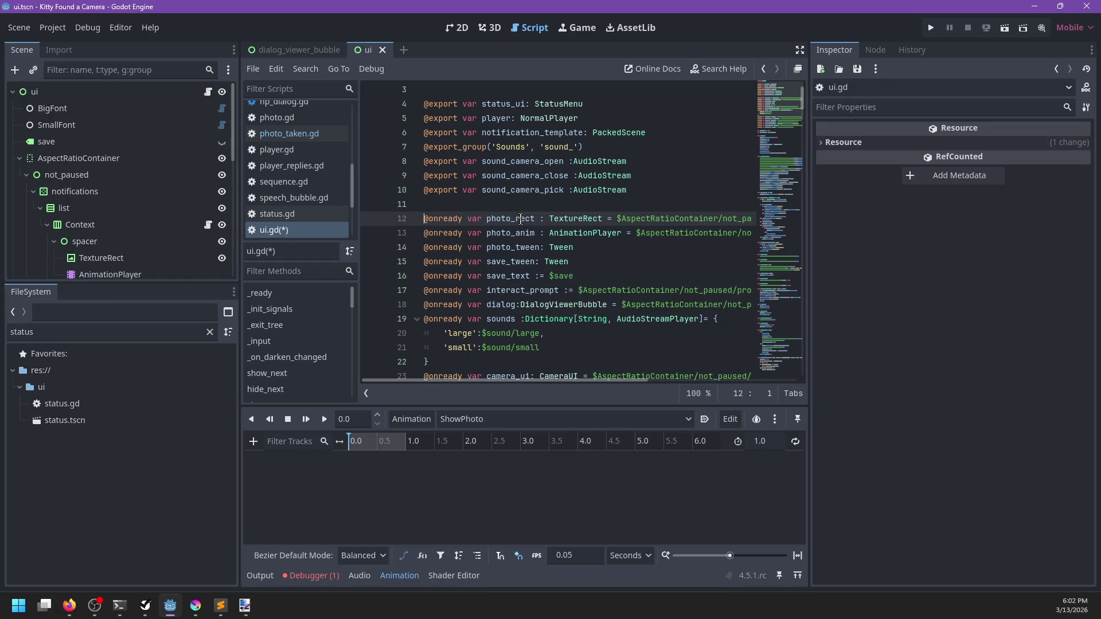
{"action": "double_click", "coordinate": [520, 234]}
{"action": "triple_click", "coordinate": [519, 234]}
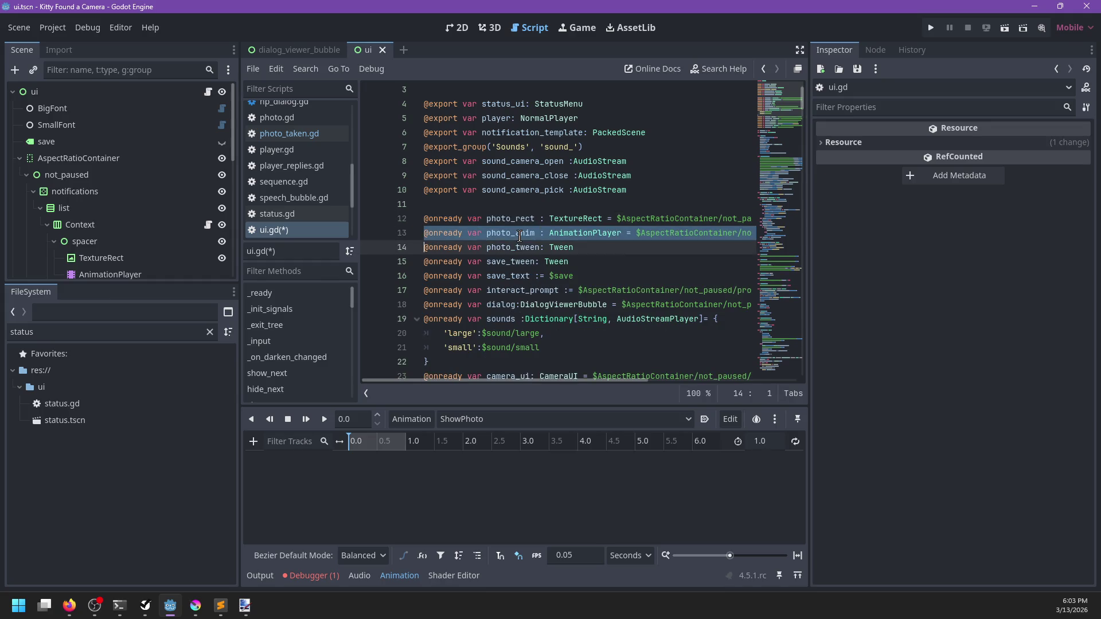
{"action": "key", "text": "Delete"}
{"action": "double_click", "coordinate": [521, 235]}
{"action": "triple_click", "coordinate": [521, 235]}
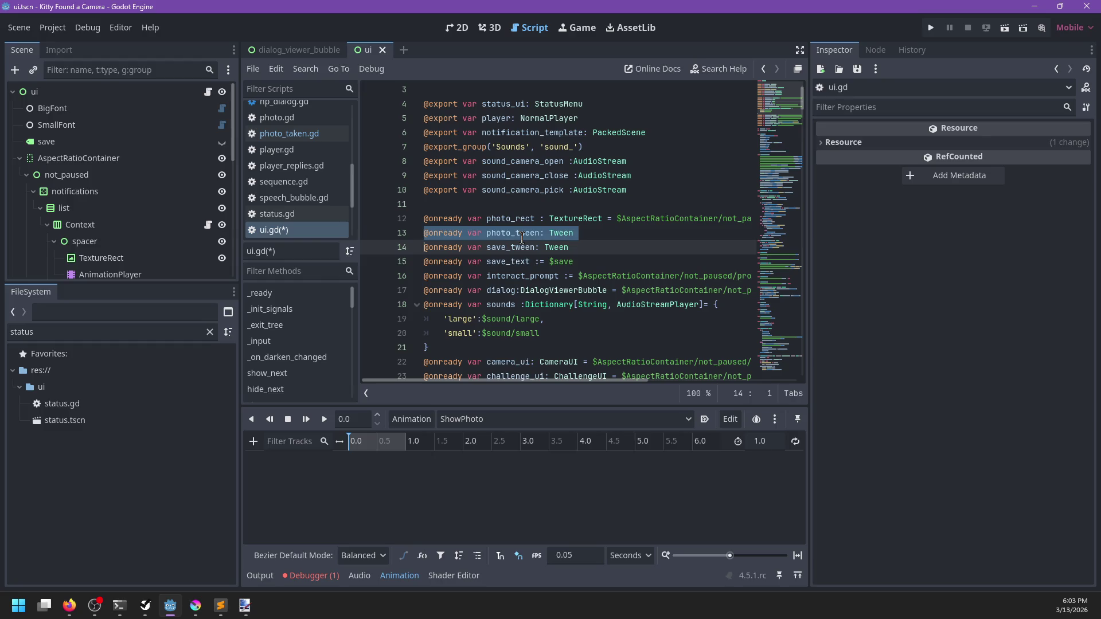
{"action": "key", "text": "Delete"}
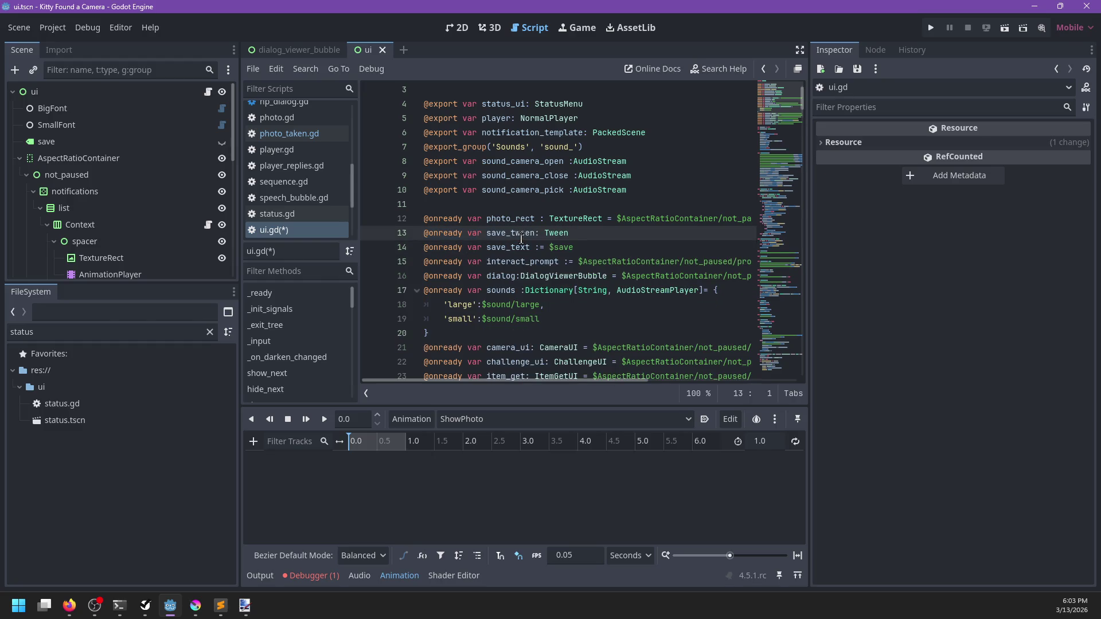
Save the edited ui.gd and scene
{"action": "scroll", "coordinate": [521, 237], "scroll_direction": "down", "scroll_amount": 8}
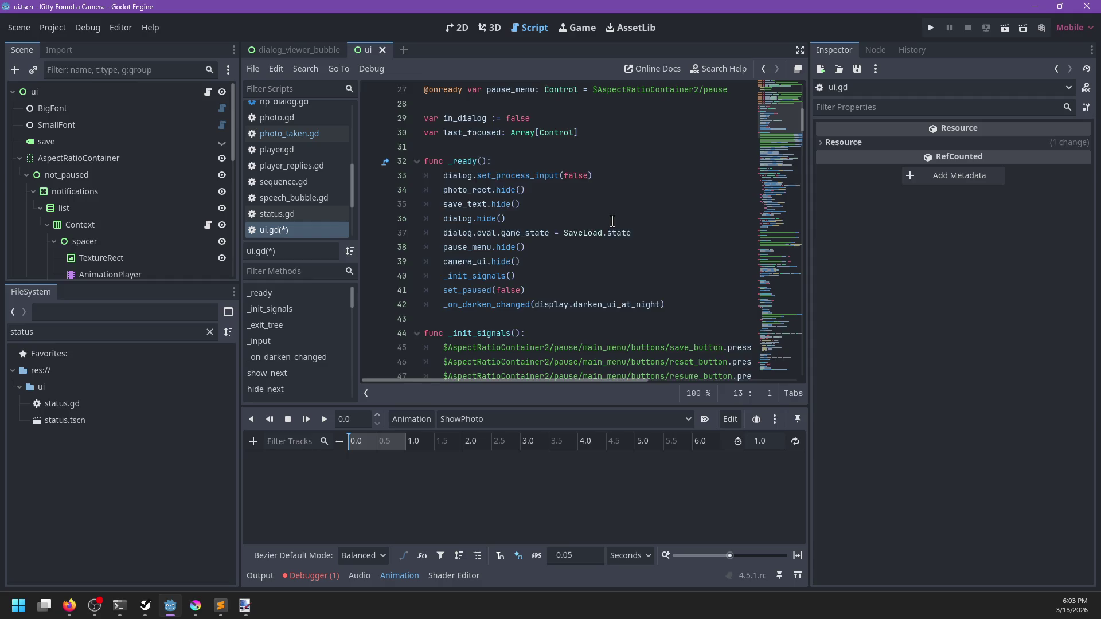
{"action": "scroll", "coordinate": [613, 221], "scroll_direction": "up", "scroll_amount": 1}
{"action": "key", "text": "ctrl+s"}
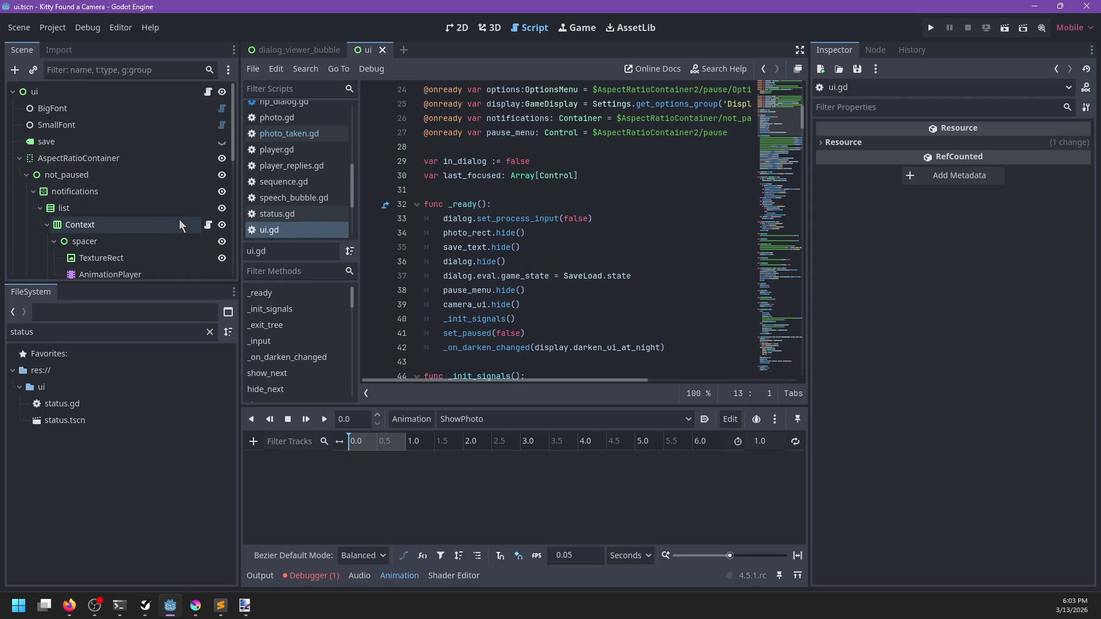
Open the photo_taken node's script, photo_taken.gd
{"action": "left_click", "coordinate": [208, 225]}
{"action": "left_click", "coordinate": [528, 322]}
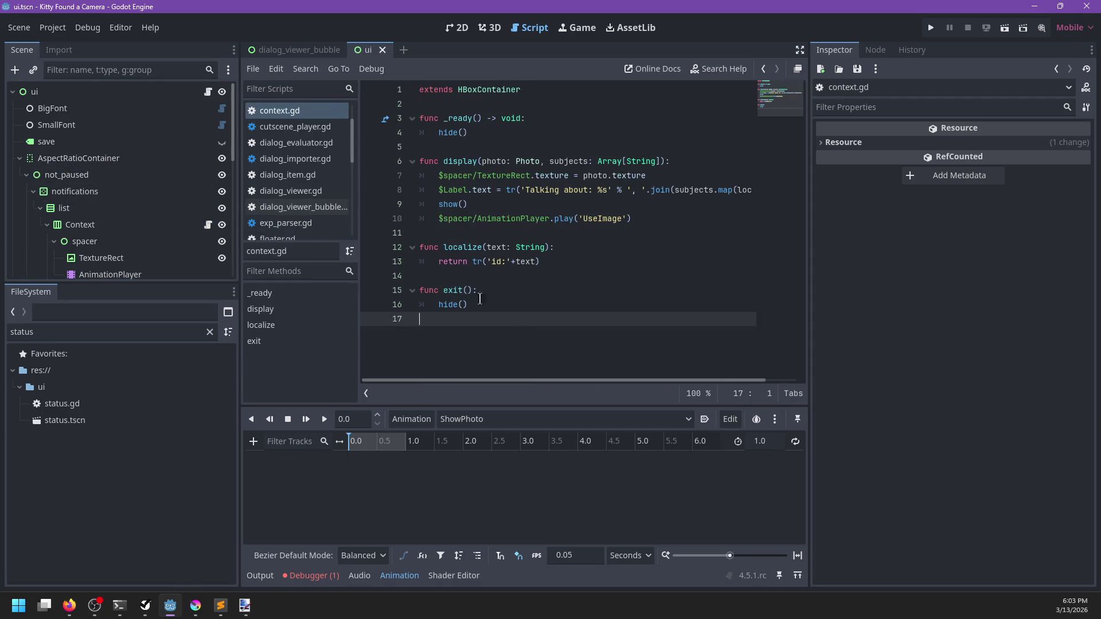
{"action": "scroll", "coordinate": [164, 204], "scroll_direction": "down", "scroll_amount": 5}
{"action": "left_click", "coordinate": [208, 214]}
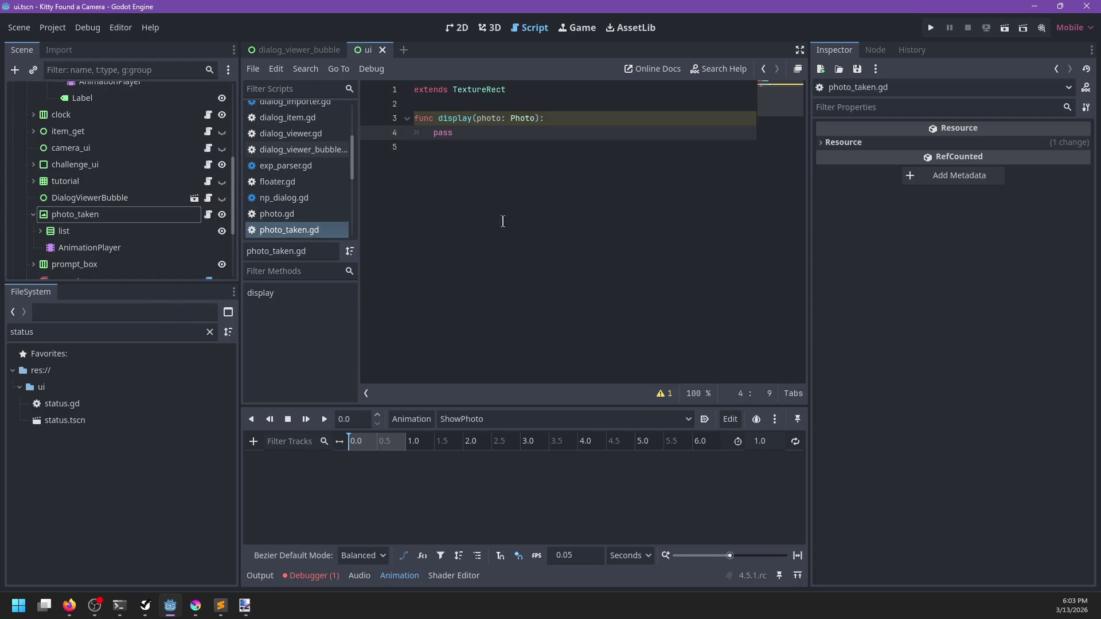
Remove the placeholder pass from display() and tidy the blank lines around it
{"action": "key", "text": "ctrl+BackSpace"}
{"action": "key", "text": "Escape"}
{"action": "key", "text": "Up"}
{"action": "key", "text": "Up"}
{"action": "key", "text": "Return"}
{"action": "key", "text": "BackSpace"}
{"action": "key", "text": "Return"}
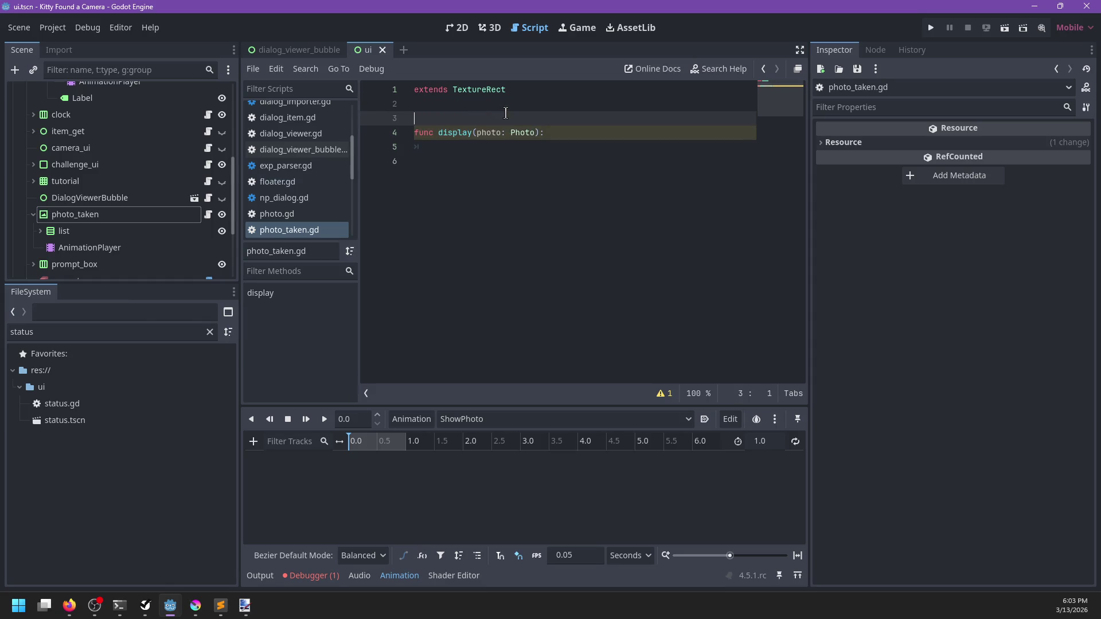
{"action": "key", "text": "Up"}
{"action": "key", "text": "Return"}
{"action": "type", "text": "#"}
{"action": "key", "text": "BackSpace"}
{"action": "key", "text": "BackSpace"}
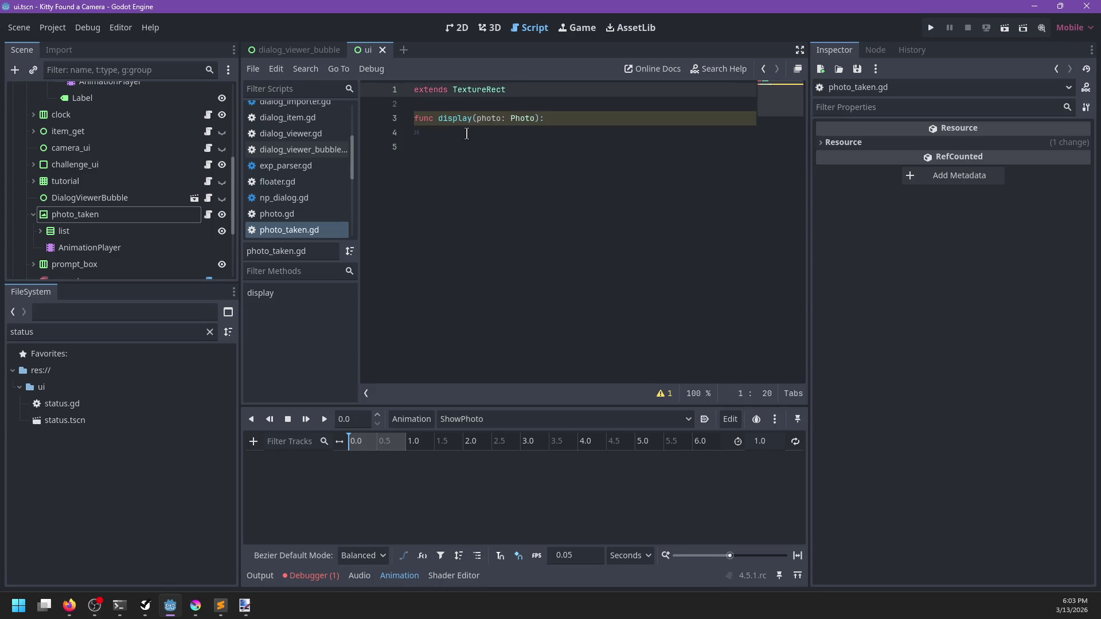
Begin display()'s body with the $list/subjects node path
{"action": "left_click", "coordinate": [472, 133]}
{"action": "type", "text": "#"}
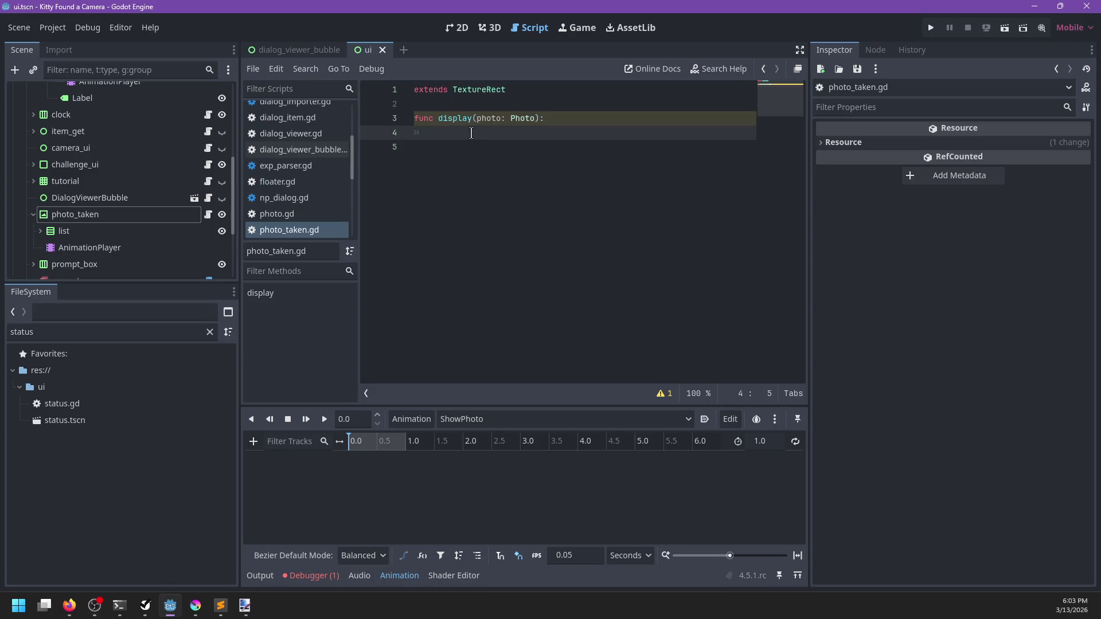
{"action": "type", "text": "$list/"}
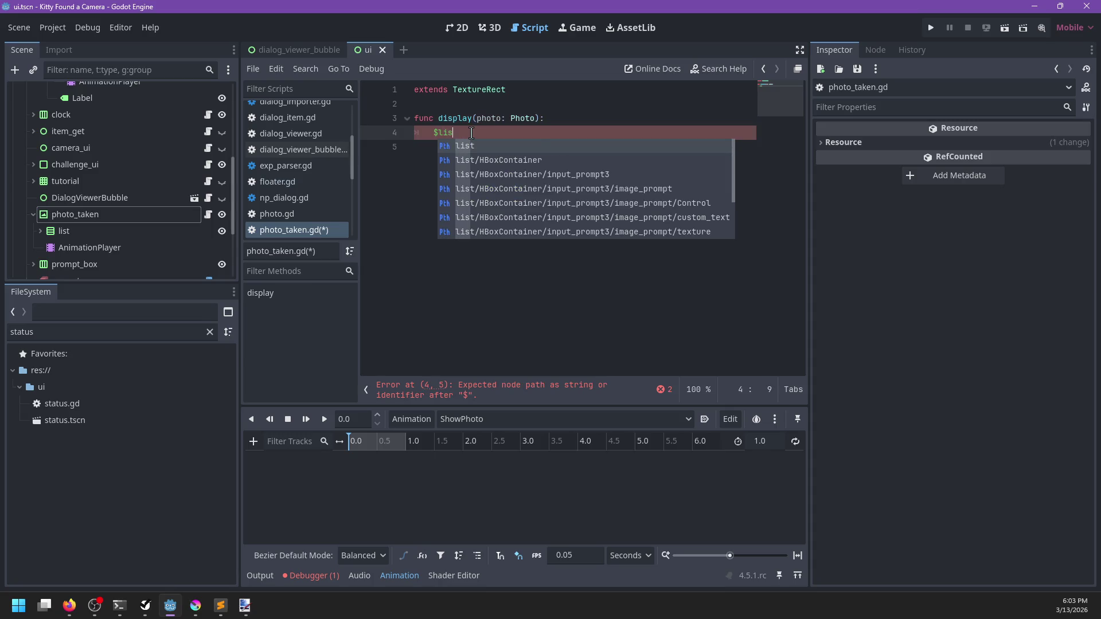
{"action": "left_click", "coordinate": [39, 232]}
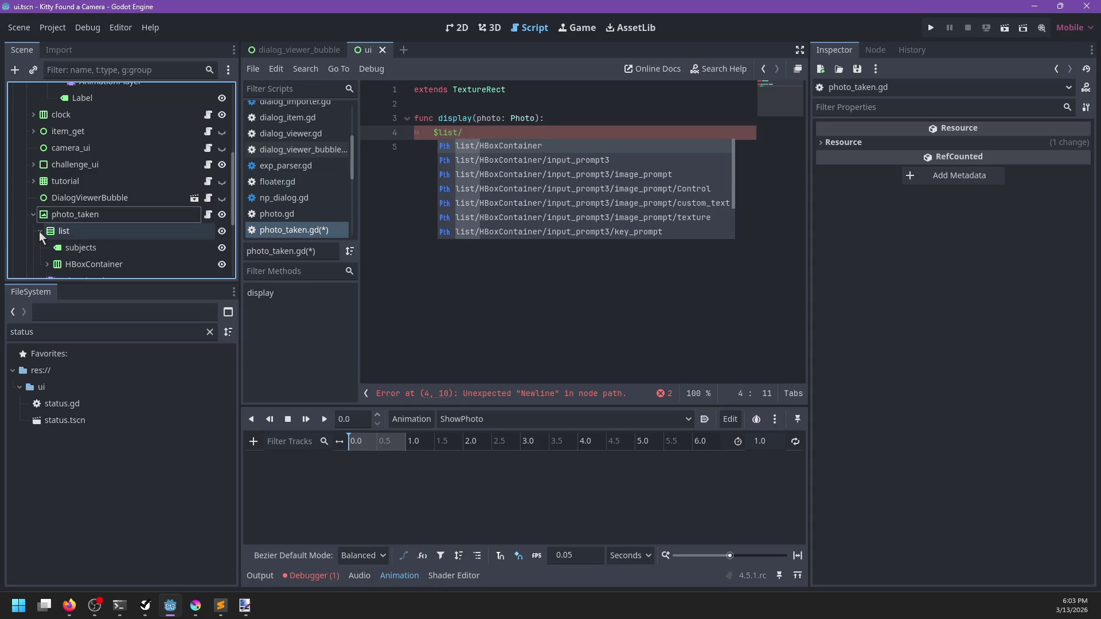
{"action": "scroll", "coordinate": [68, 244], "scroll_direction": "down", "scroll_amount": 2}
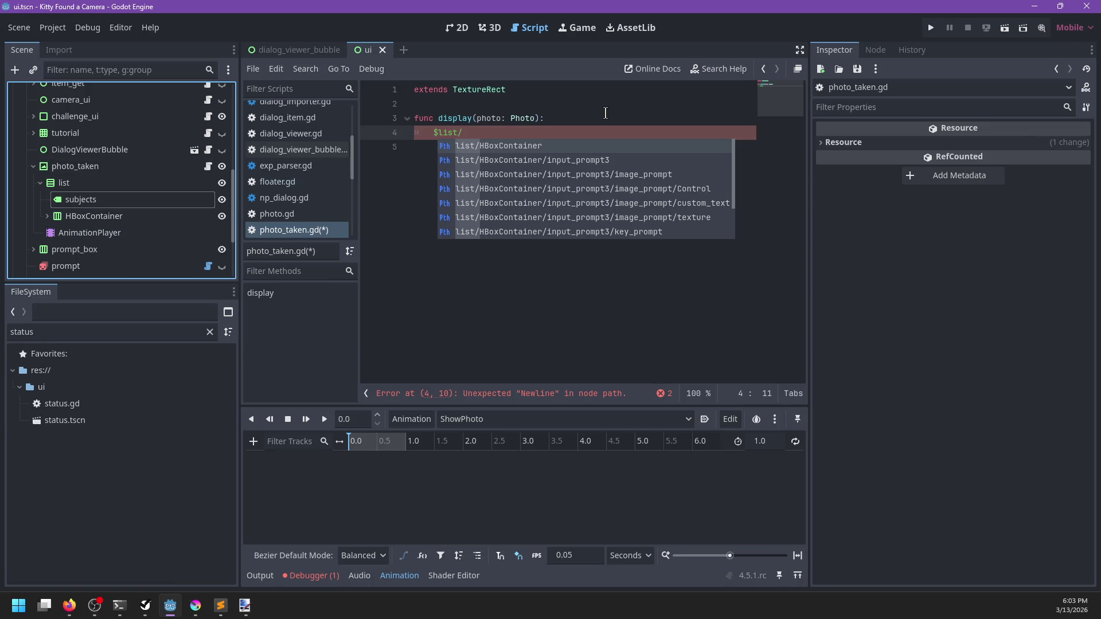
{"action": "left_click", "coordinate": [485, 127]}
{"action": "type", "text": "sub"}
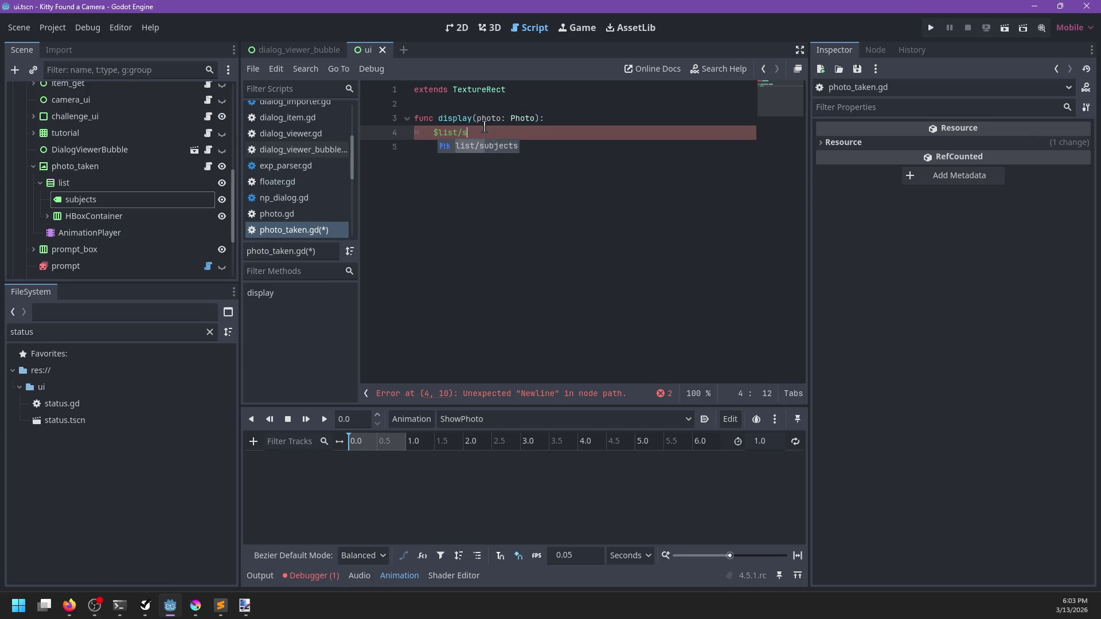
{"action": "key", "text": "Return"}
{"action": "type", "text": "."}
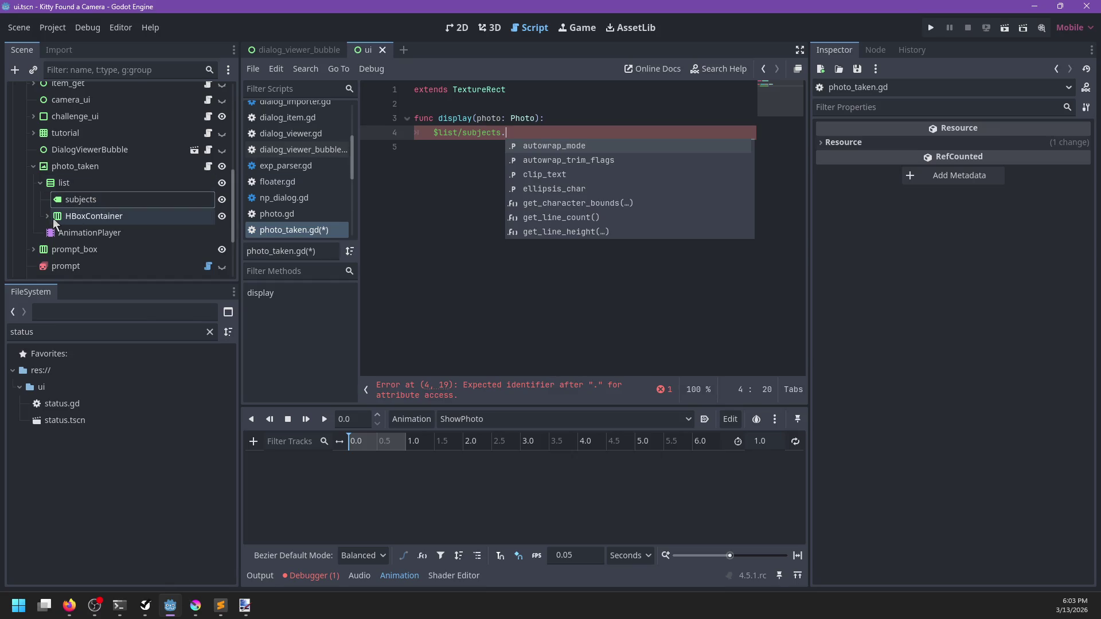
Rename the HBoxContainer node to prompt in the Scene dock
{"action": "left_click", "coordinate": [47, 217]}
{"action": "double_click", "coordinate": [90, 216]}
{"action": "type", "text": "prompt"}
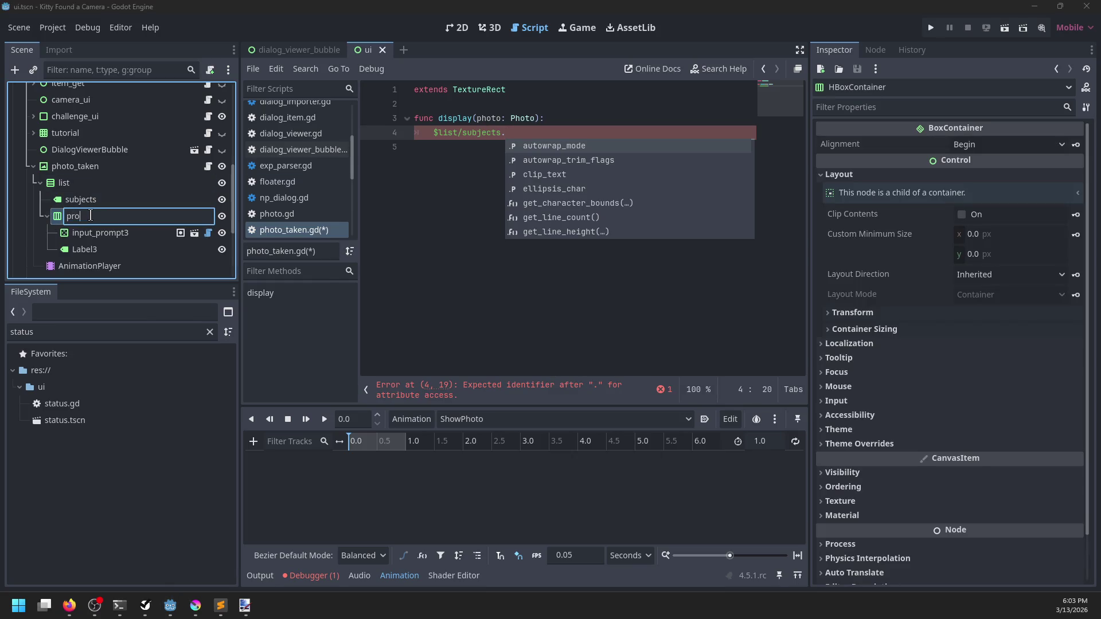
{"action": "key", "text": "Return"}
Complete the line as $list/subjects.text = photo.get_subject_names()
{"action": "left_click", "coordinate": [542, 133]}
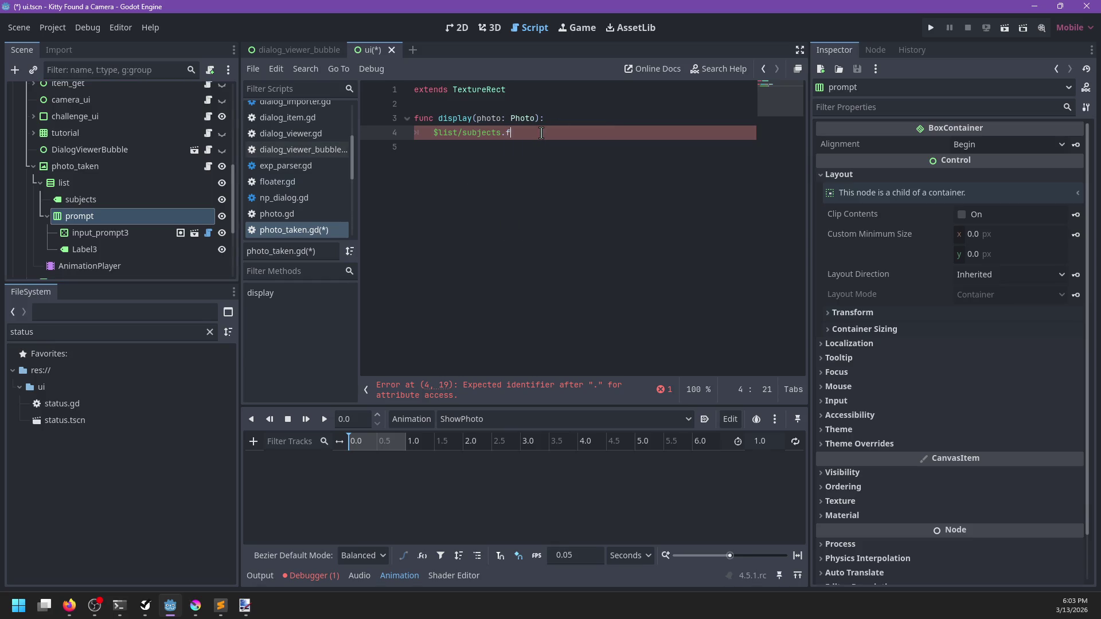
{"action": "key", "text": "BackSpace"}
{"action": "type", "text": "text = photo."}
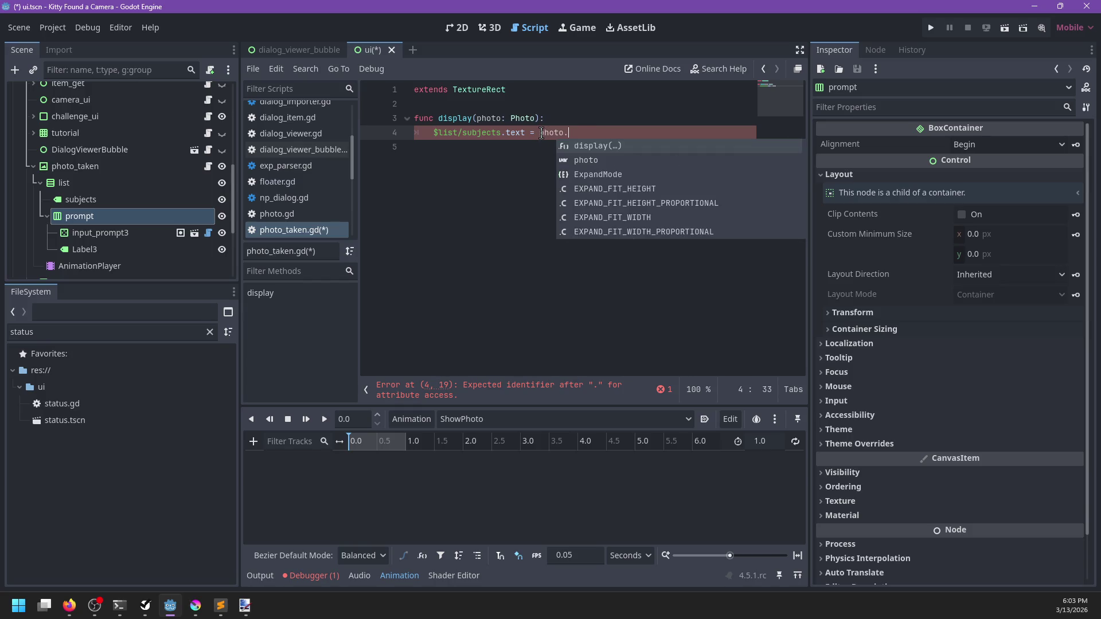
{"action": "type", "text": "sub"}
{"action": "key", "text": "Home"}
{"action": "key", "text": "Home"}
{"action": "key", "text": "ctrl+Right"}
{"action": "type", "text": "je"}
{"action": "key", "text": "Return"}
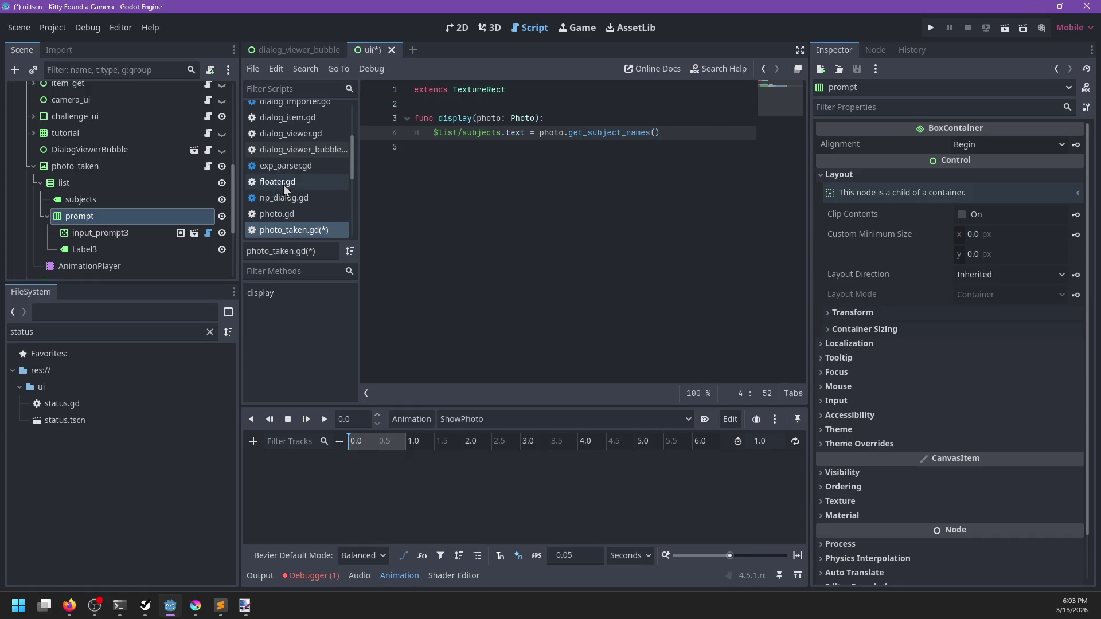
Save photo_taken.gd and the scene, then switch to context.gd
{"action": "key", "text": "ctrl+s"}
{"action": "scroll", "coordinate": [292, 182], "scroll_direction": "up", "scroll_amount": 3}
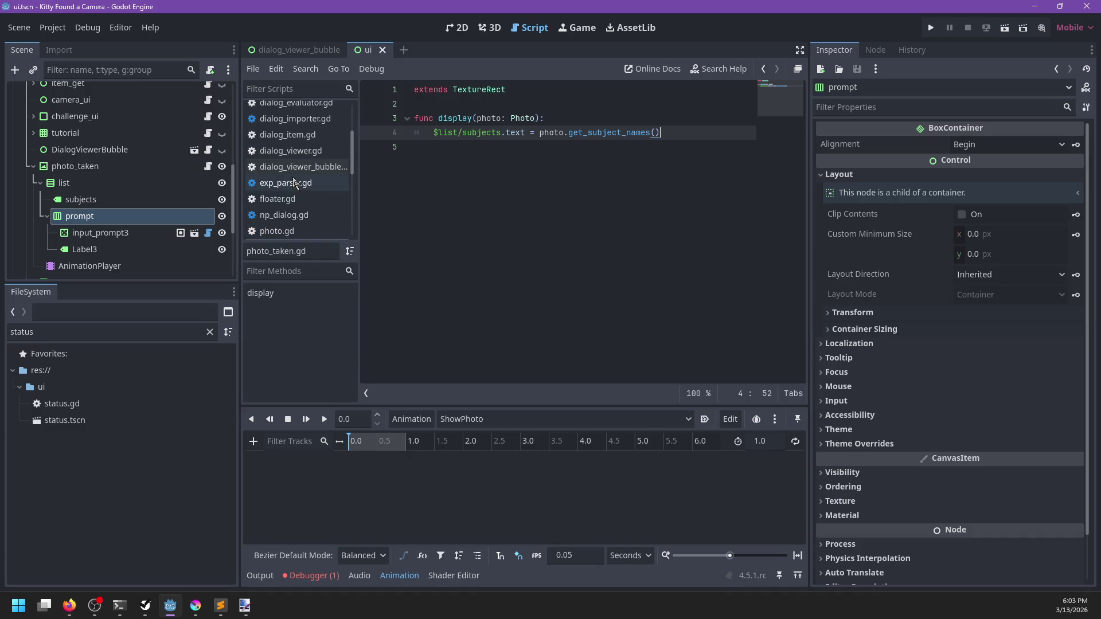
{"action": "scroll", "coordinate": [293, 178], "scroll_direction": "up", "scroll_amount": 3}
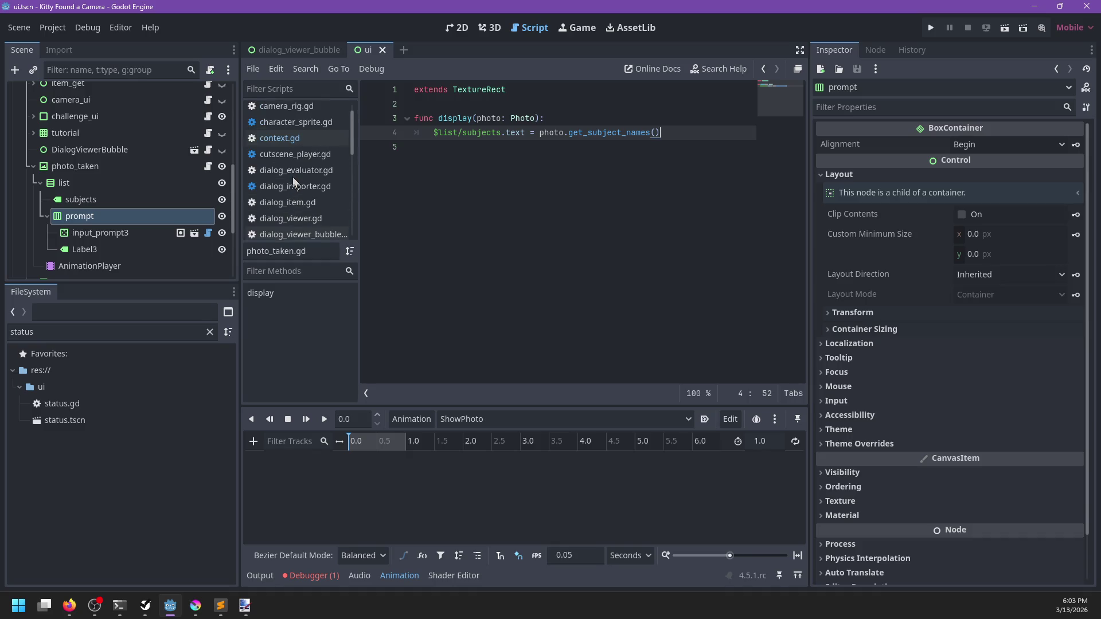
{"action": "left_click", "coordinate": [310, 154]}
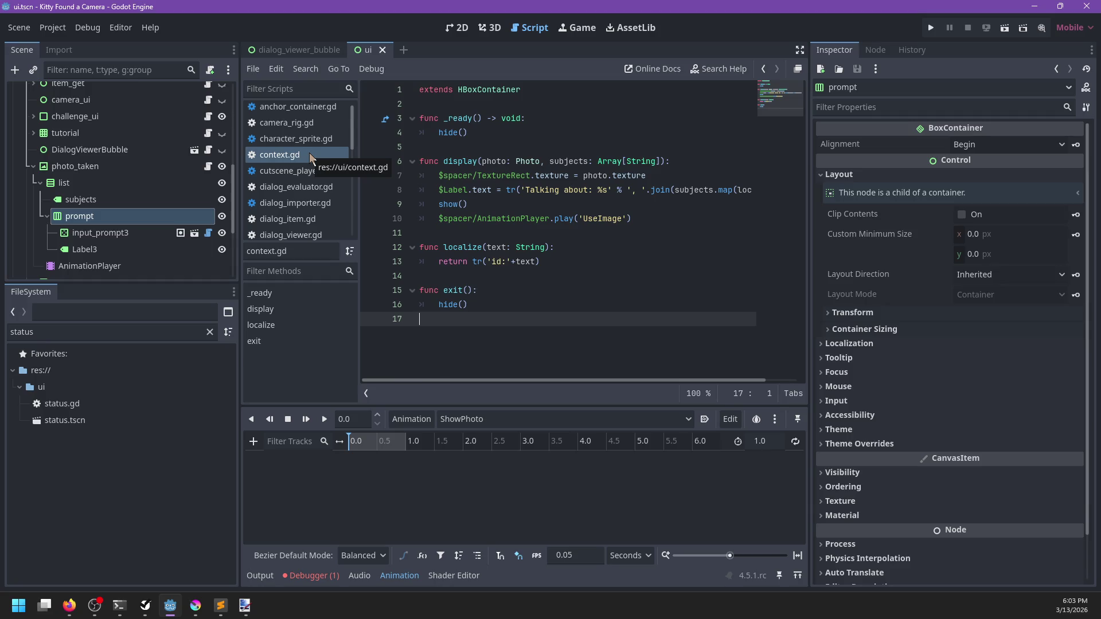
Start an if subjects.is_empty(): check at the top of display()
{"action": "left_click", "coordinate": [673, 173]}
{"action": "left_click", "coordinate": [680, 163]}
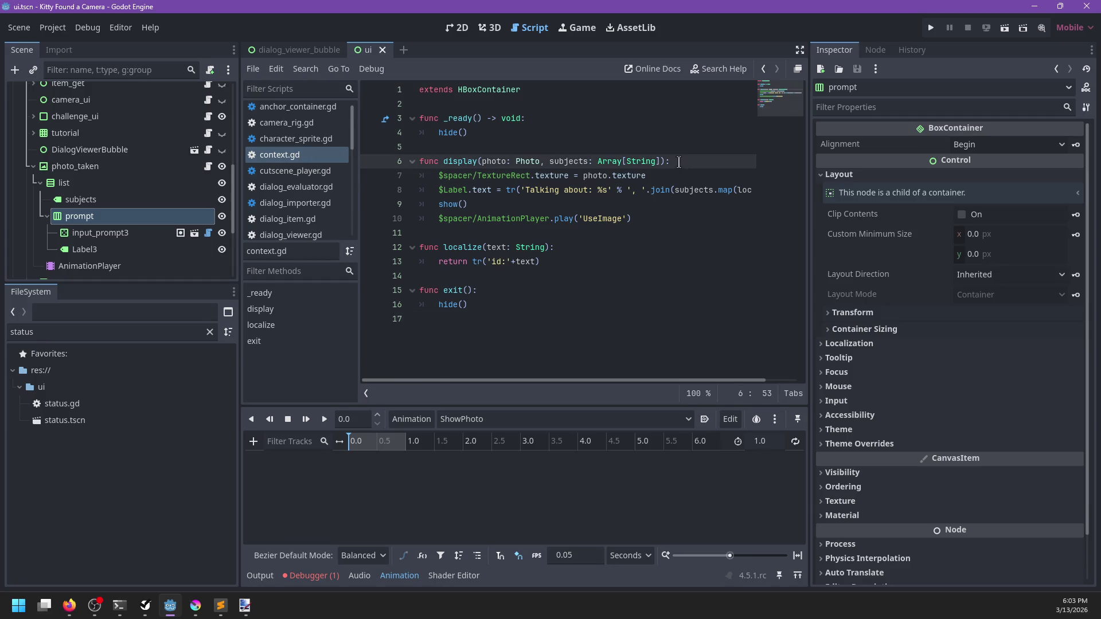
{"action": "key", "text": "Return"}
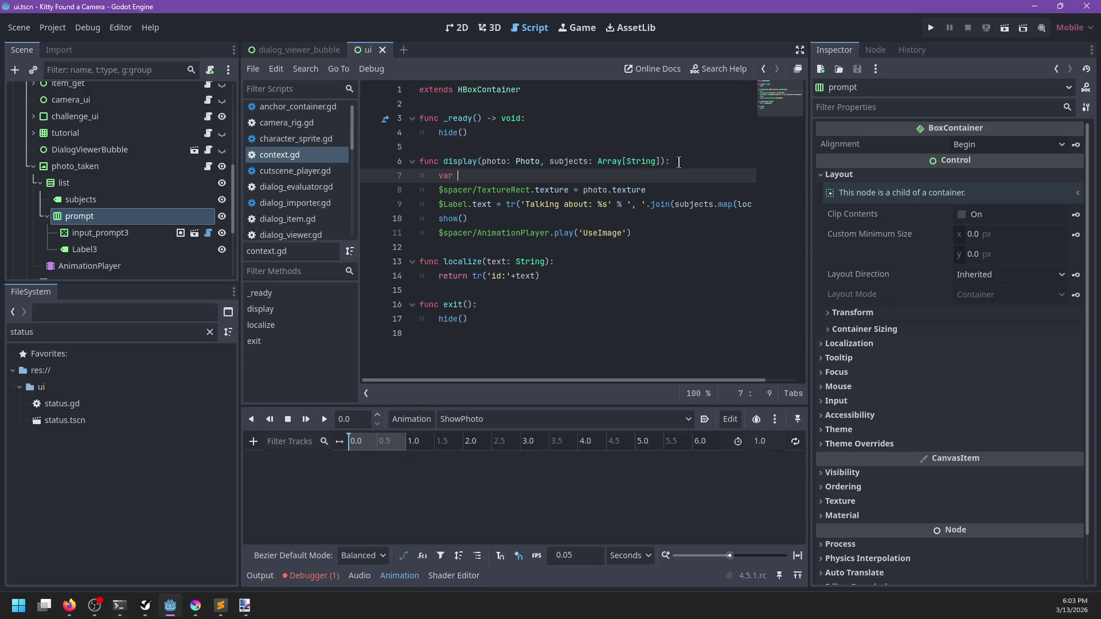
{"action": "key", "text": "BackSpace"}
{"action": "key", "text": "BackSpace"}
{"action": "key", "text": "BackSpace"}
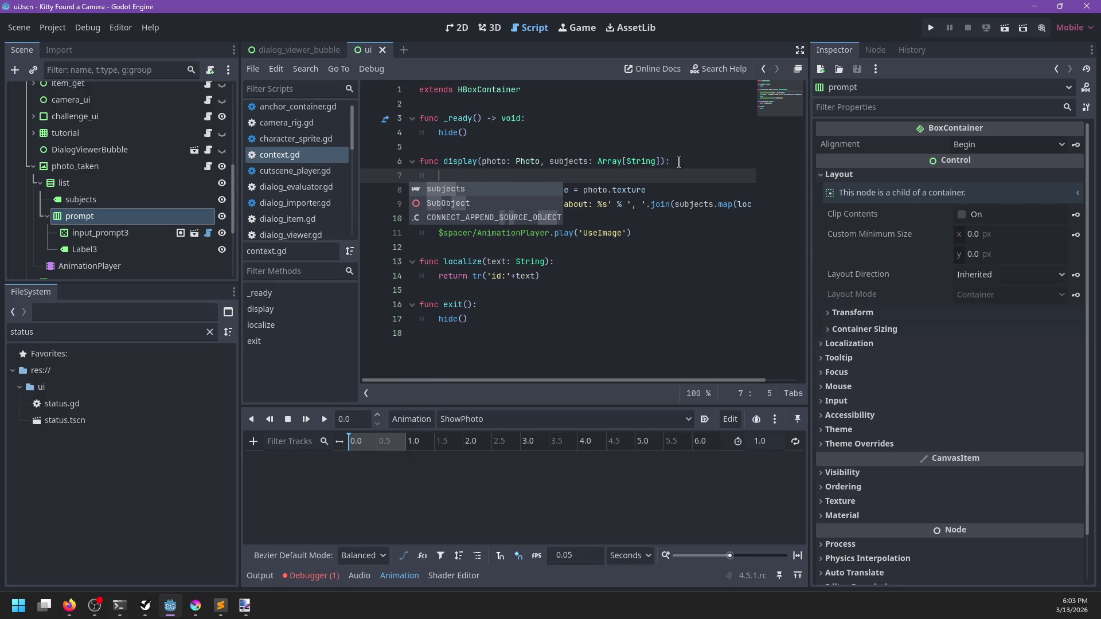
{"action": "type", "text": "if subjects.emp"}
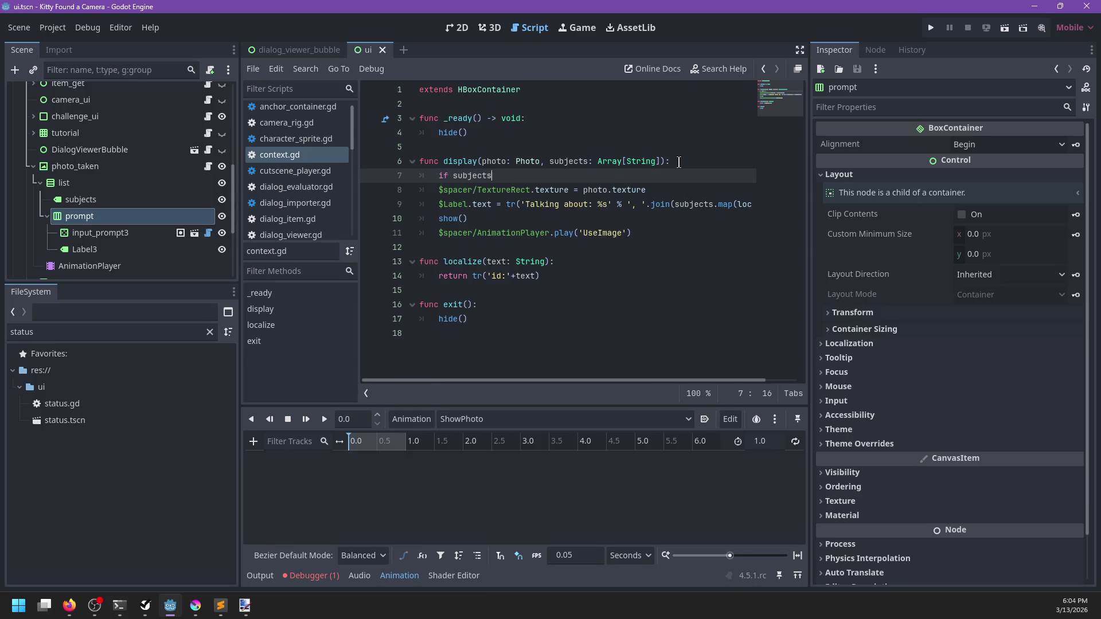
{"action": "key", "text": "Return"}
{"action": "type", "text": ":"}
{"action": "key", "text": "Return"}
Discard the unfinished empty-subjects check, leaving line 7 blank
{"action": "type", "text": "subhect"}
{"action": "key", "text": "ctrl+BackSpace"}
{"action": "type", "text": "subjects"}
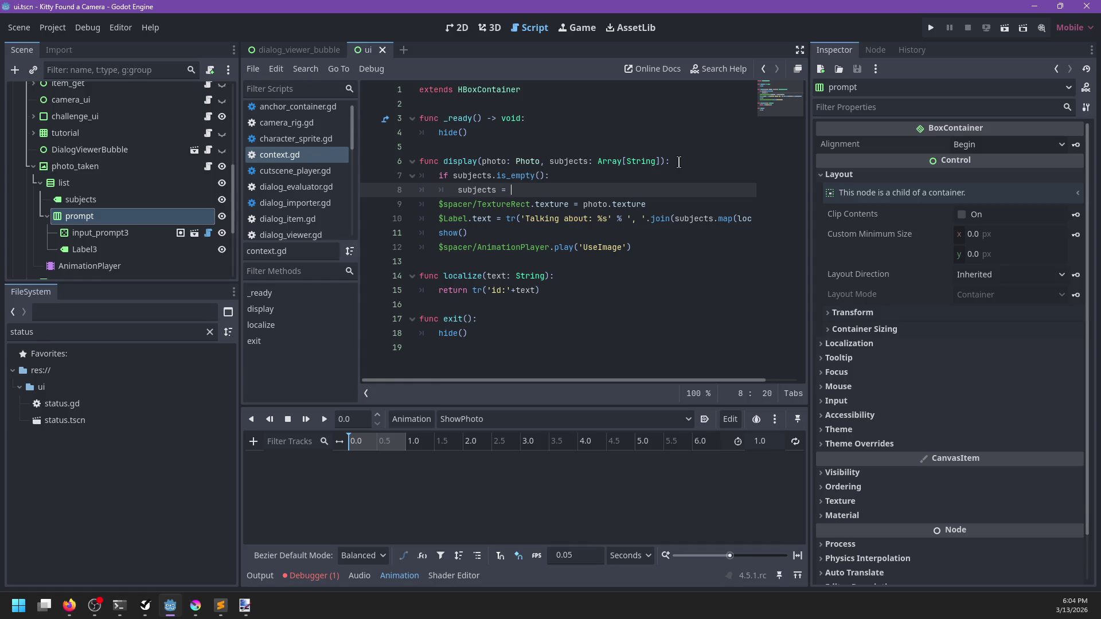
{"action": "key", "text": "shift+Home"}
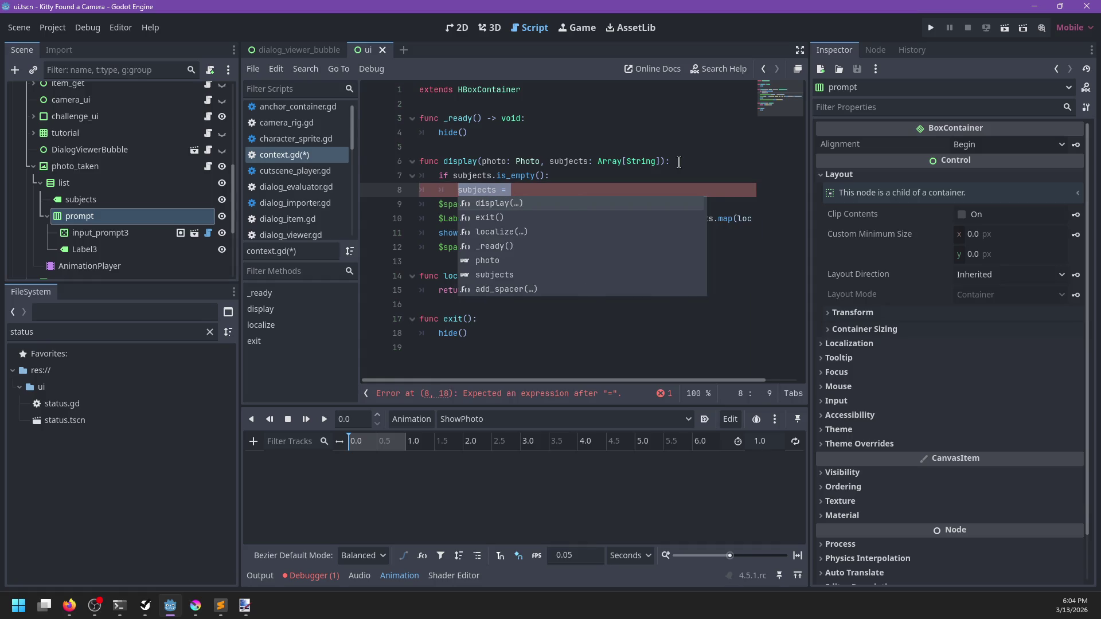
{"action": "key", "text": "BackSpace"}
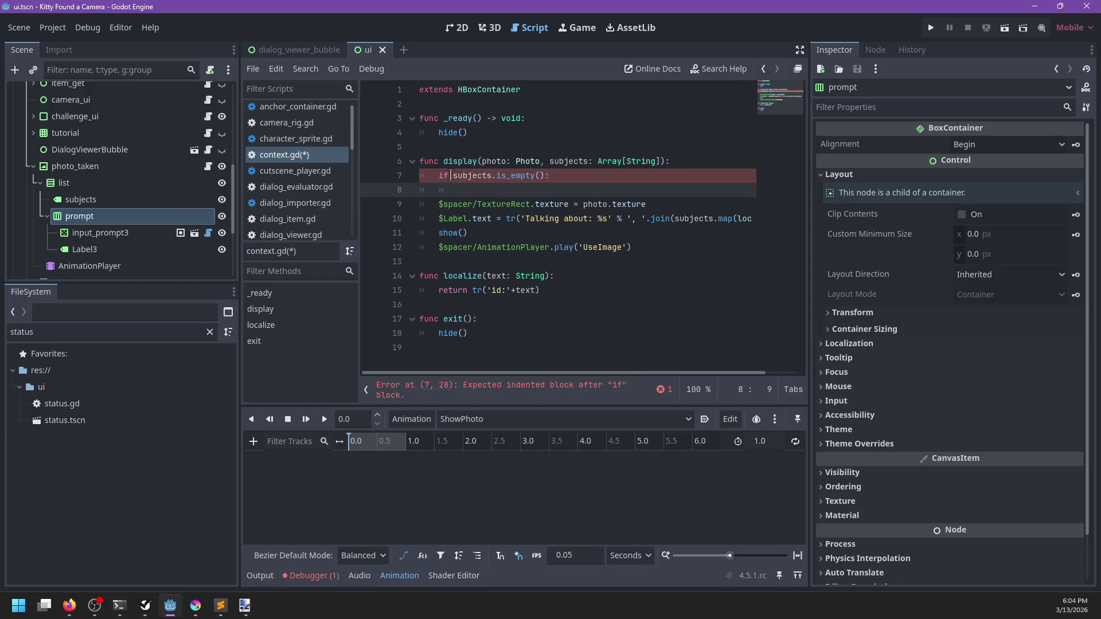
{"action": "key", "text": "BackSpace"}
{"action": "key", "text": "BackSpace"}
{"action": "key", "text": "BackSpace"}
{"action": "key", "text": "shift+Home"}
{"action": "key", "text": "BackSpace"}
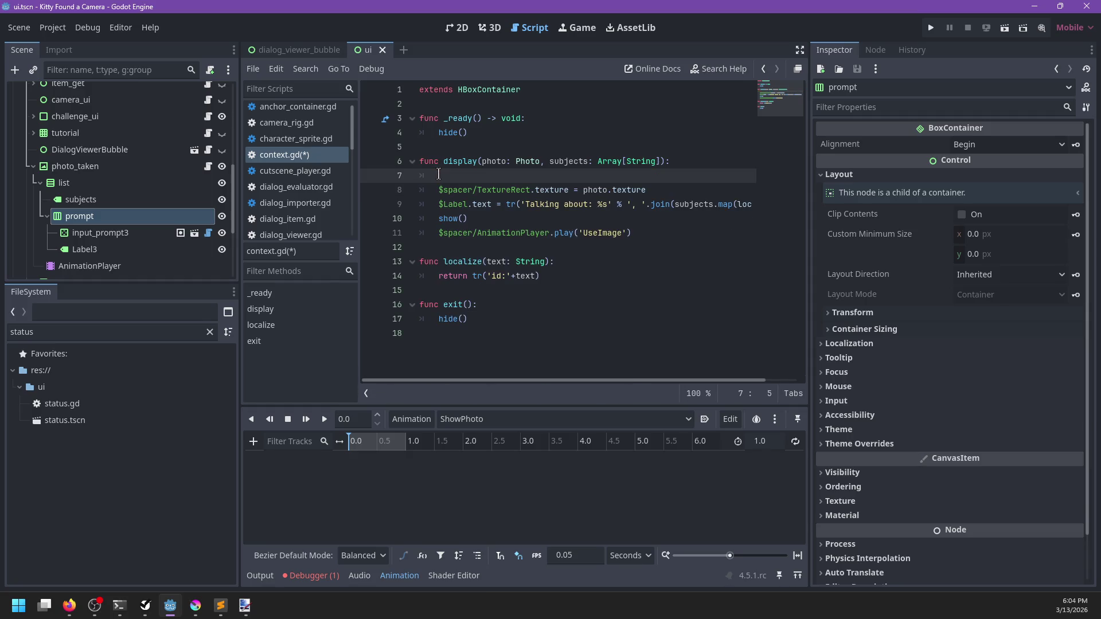
Set subjects = subjects.filter(func(s): return !s.begins_with('_')) to drop underscore subjects
{"action": "type", "text": "subjhe"}
{"action": "key", "text": "ctrl+BackSpace"}
{"action": "type", "text": "subject"}
{"action": "type", "text": "s = subjects."}
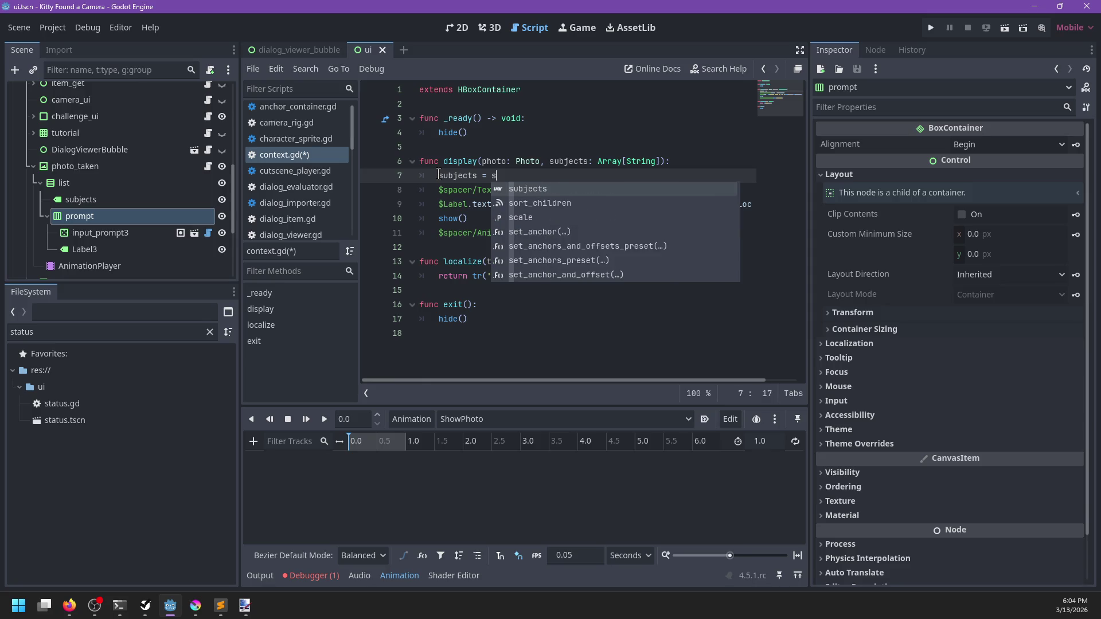
{"action": "type", "text": "fil"}
{"action": "key", "text": "Down"}
{"action": "key", "text": "Return"}
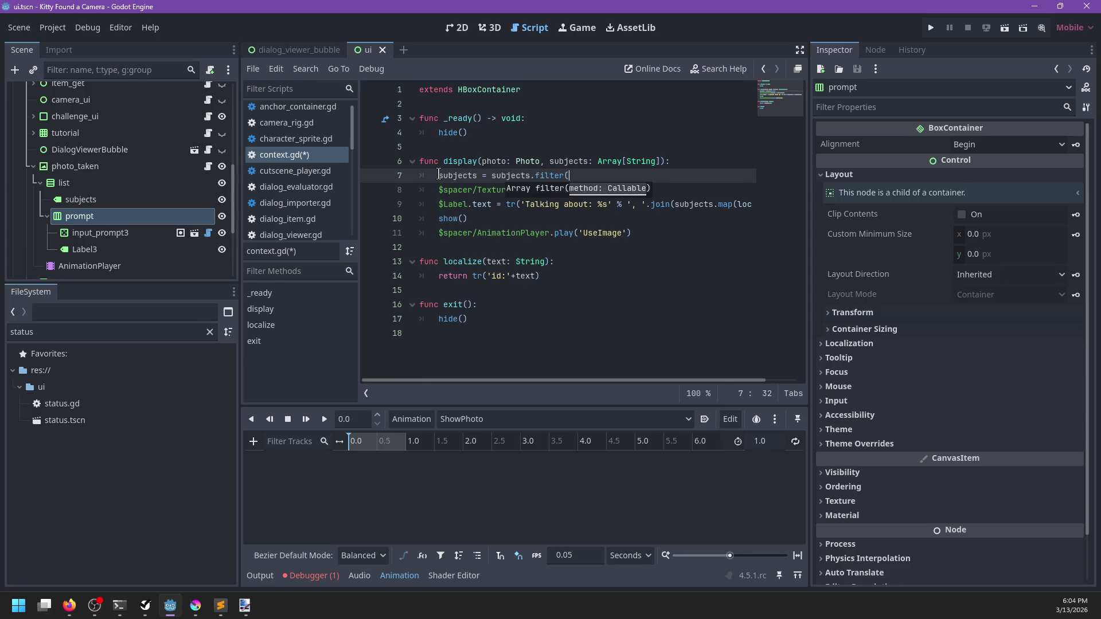
{"action": "type", "text": "func(s): "}
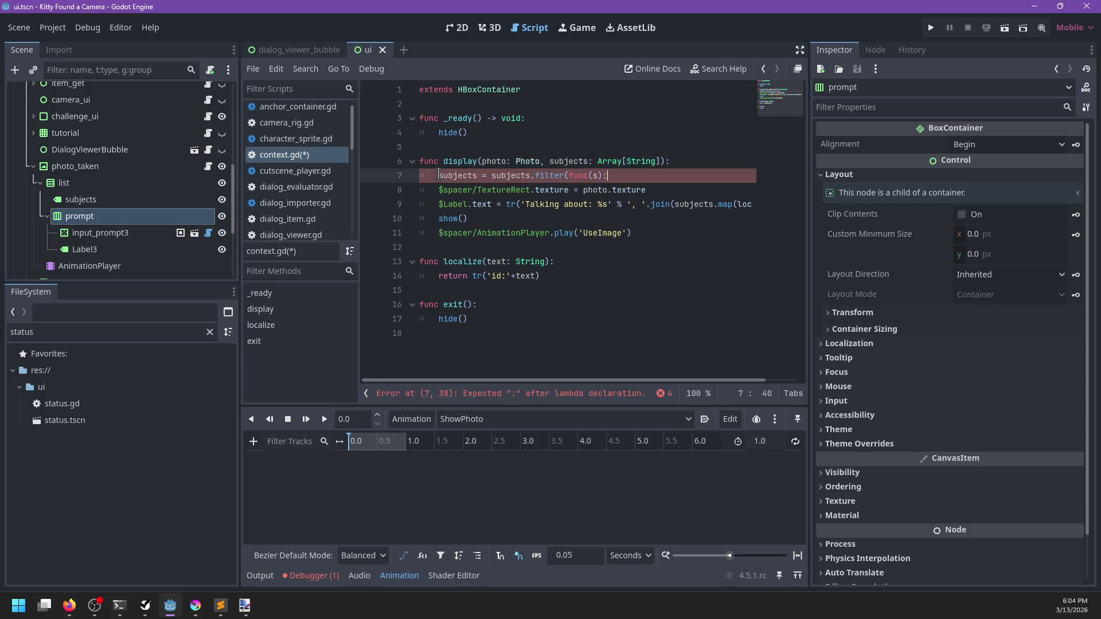
{"action": "type", "text": "return !s."}
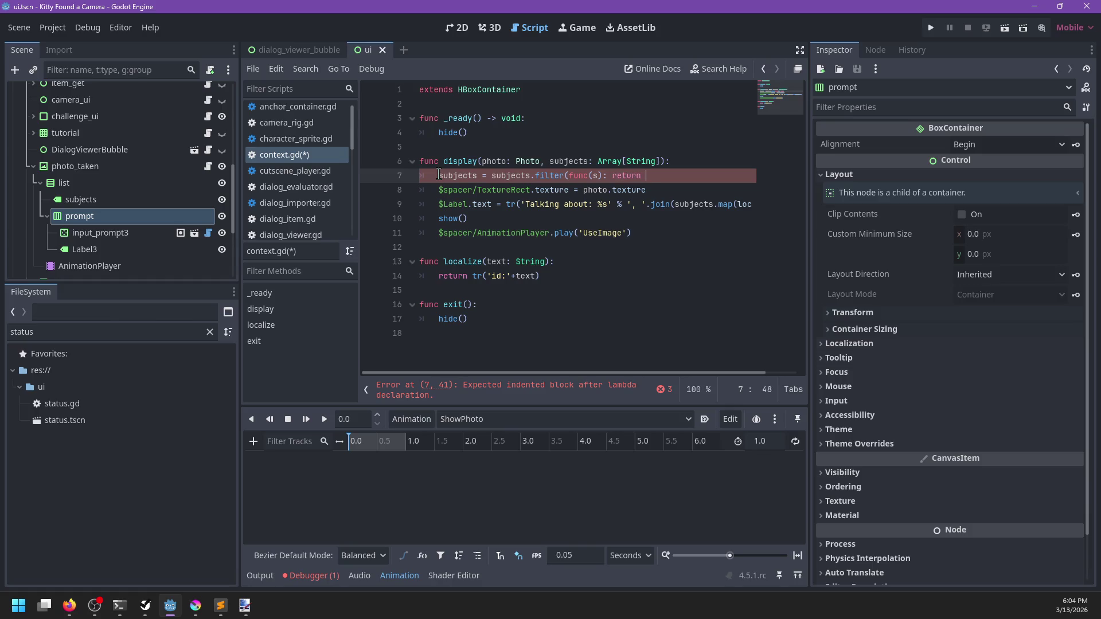
{"action": "type", "text": "begins_wit"}
{"action": "type", "text": "h('_'))"}
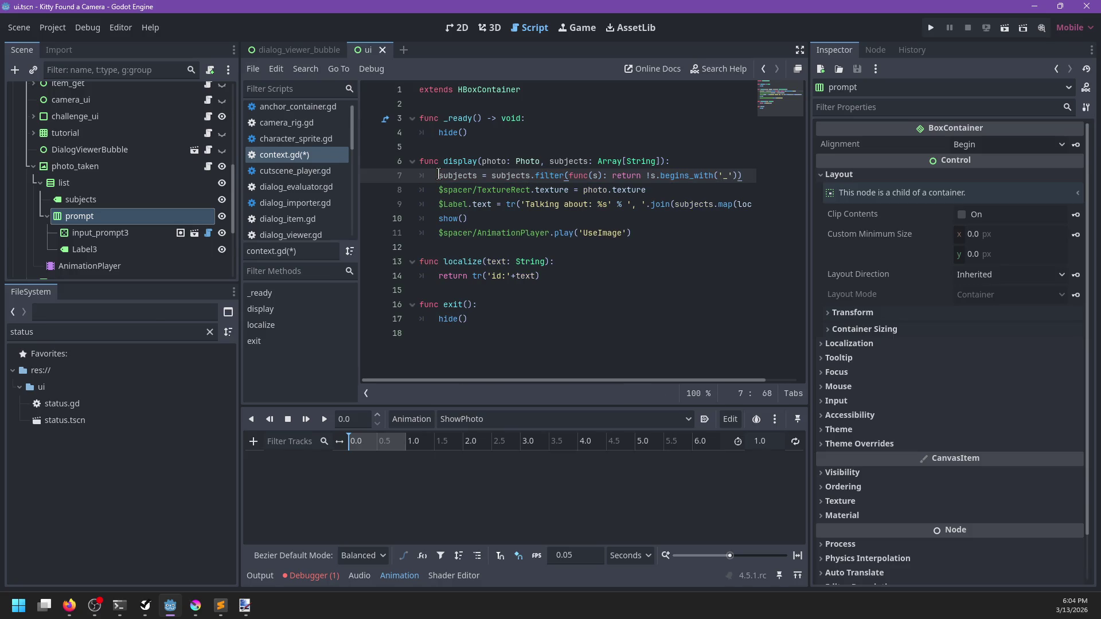
Add an if subjects.is_empty(): branch below the filter line
{"action": "key", "text": "Return"}
{"action": "type", "text": "if"}
{"action": "type", "text": "jects"}
{"action": "key", "text": "ctrl+BackSpace"}
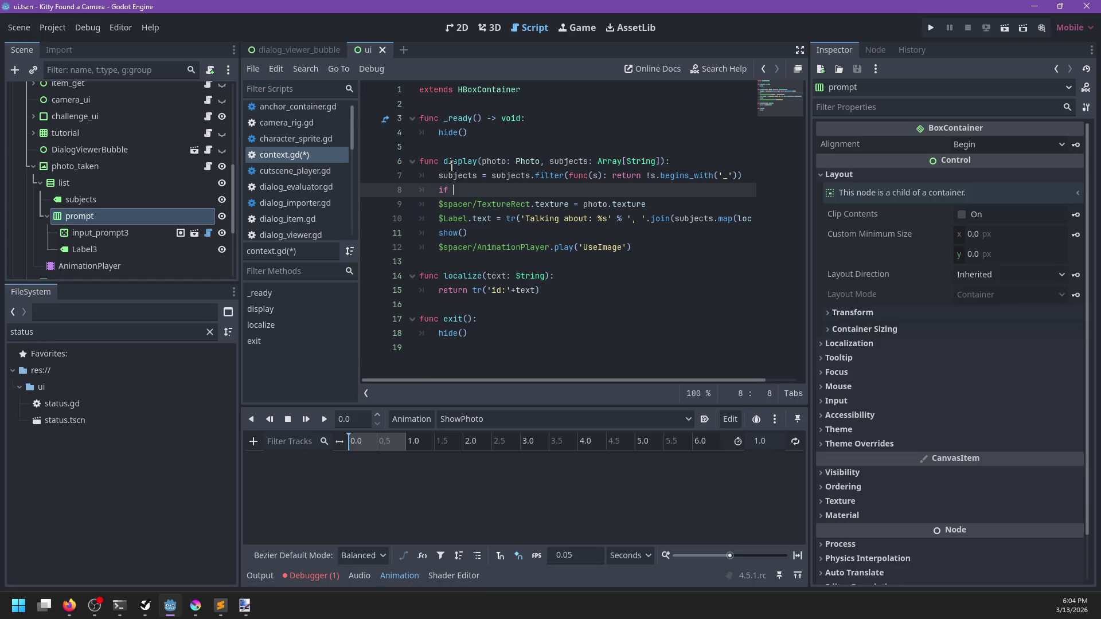
{"action": "type", "text": "ubjects.isS_"}
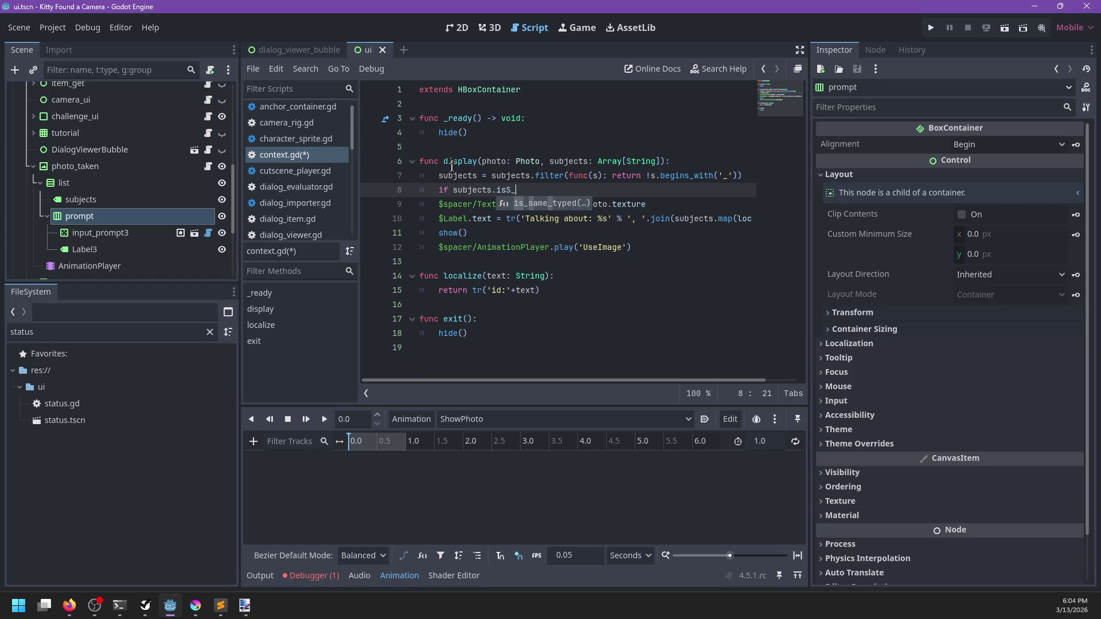
{"action": "key", "text": "BackSpace"}
{"action": "key", "text": "BackSpace"}
{"action": "key", "text": "Return"}
{"action": "type", "text": ":"}
{"action": "key", "text": "Return"}
Declare a text variable with var text := below the filter
{"action": "left_click", "coordinate": [453, 169]}
{"action": "key", "text": "End"}
{"action": "key", "text": "Return"}
{"action": "type", "text": "var text"}
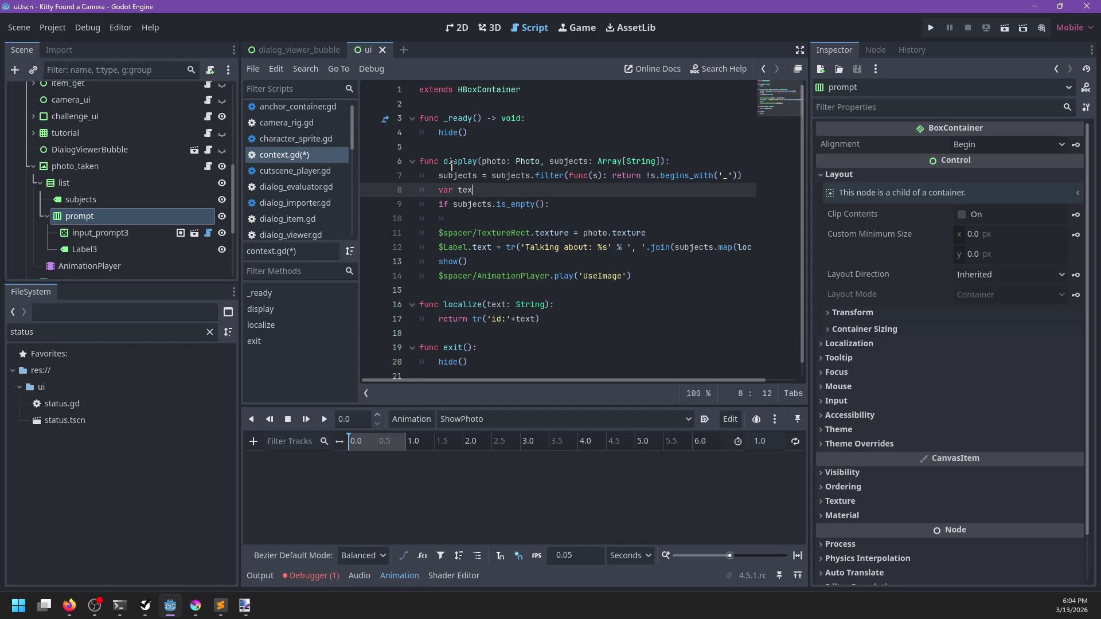
{"action": "type", "text": " := s"}
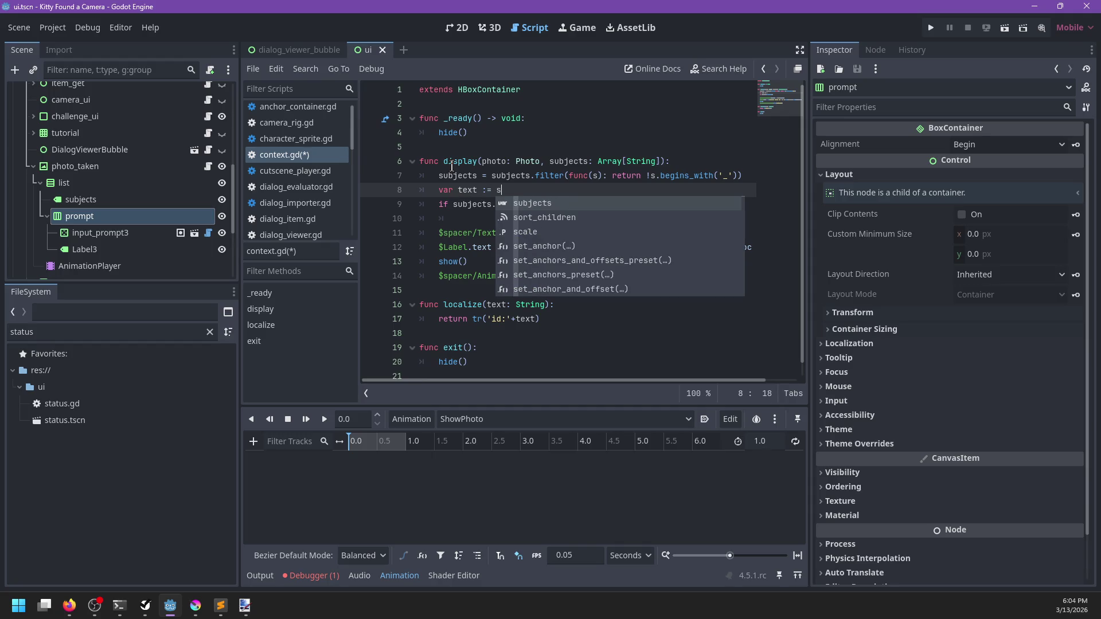
{"action": "key", "text": "BackSpace"}
Set text = photo.get_subject_names() when empty, and add an else branch assigning text
{"action": "key", "text": "Down"}
{"action": "key", "text": "Down"}
{"action": "type", "text": "t = "}
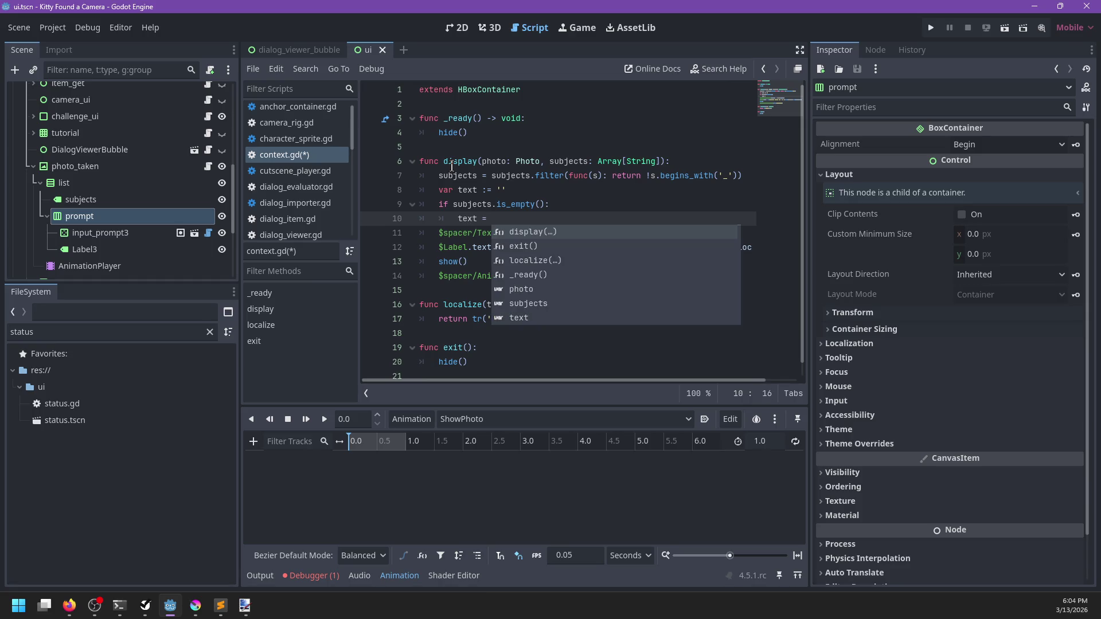
{"action": "type", "text": "photo.p"}
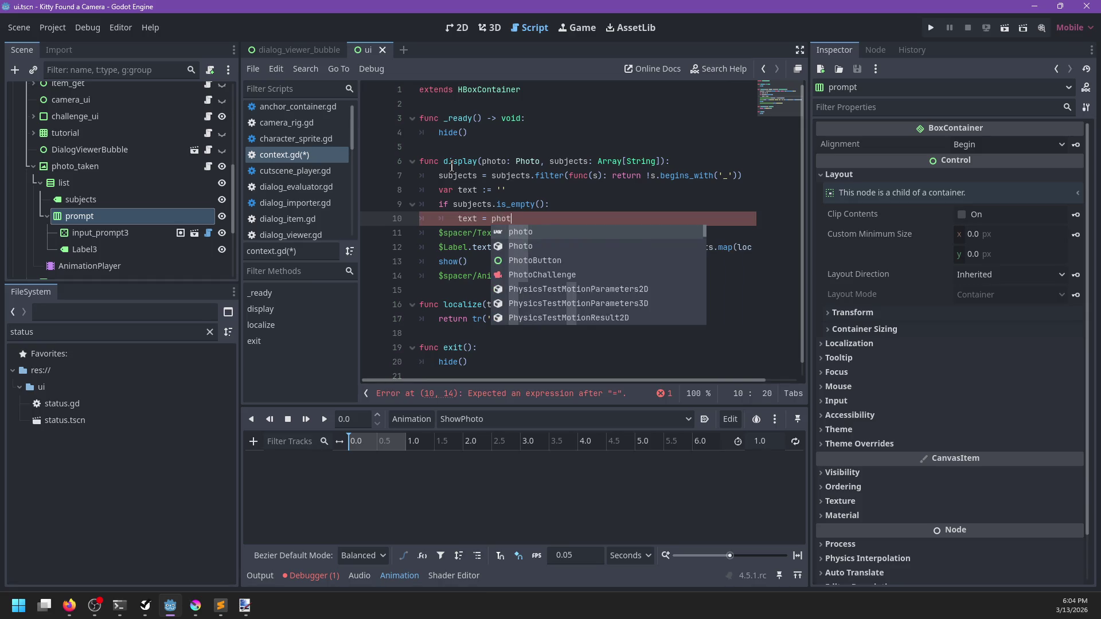
{"action": "key", "text": "BackSpace"}
{"action": "type", "text": "get_s"}
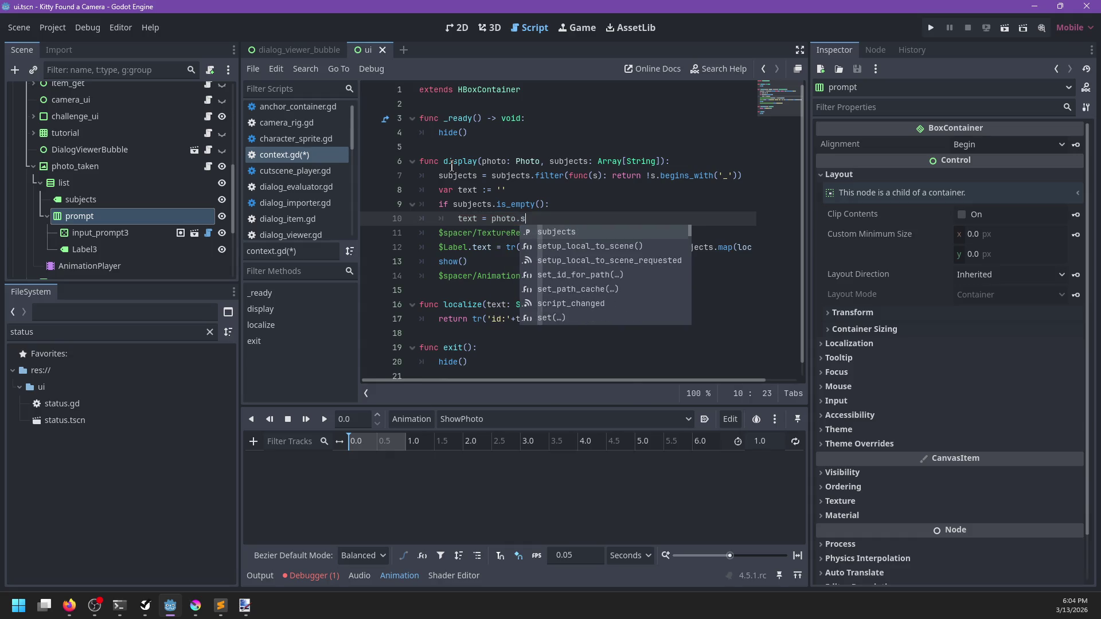
{"action": "key", "text": "Return"}
{"action": "key", "text": "Return"}
{"action": "type", "text": "else:"}
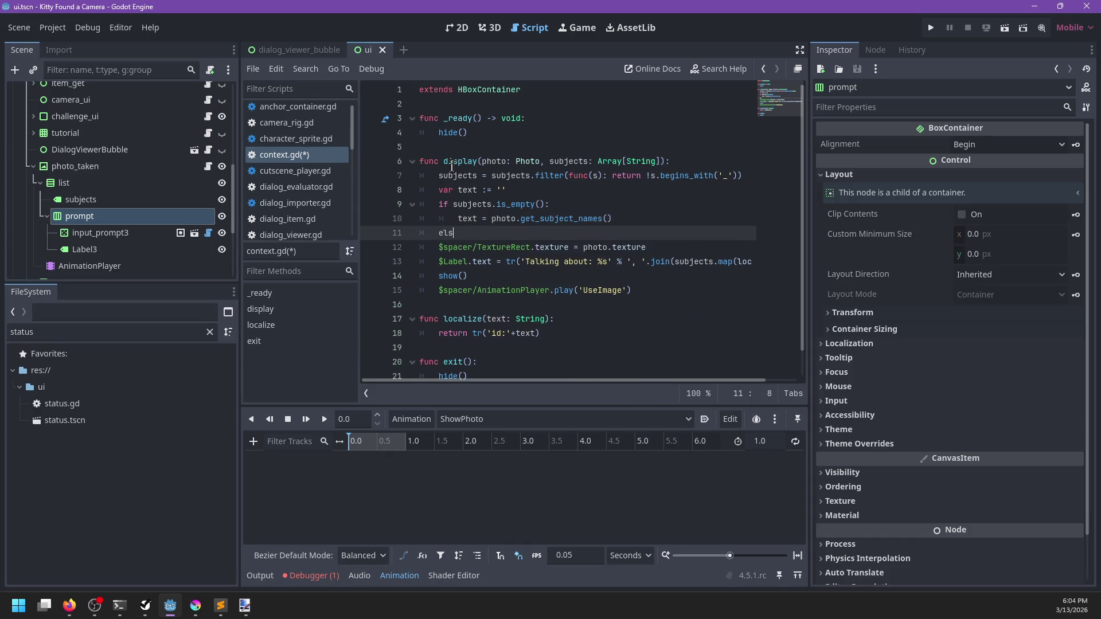
{"action": "key", "text": "Return"}
{"action": "type", "text": "text ="}
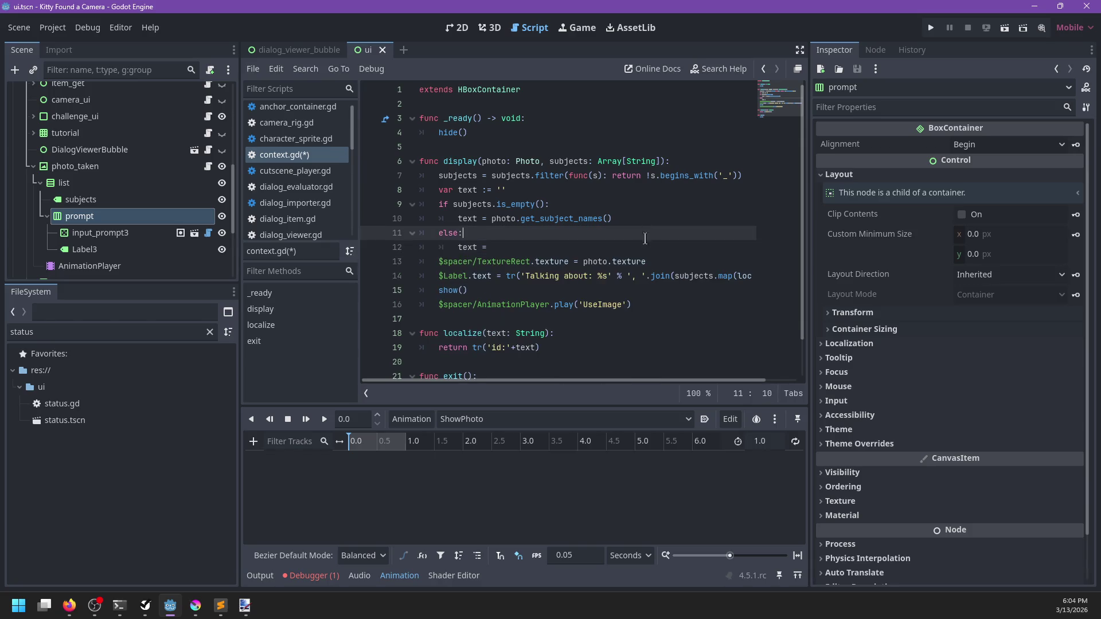
Use text in the label line, move the joined subject list into the else branch, and save
{"action": "mouse_move", "coordinate": [628, 276]}
{"action": "left_mouse_down"}
{"action": "mouse_move", "coordinate": [830, 264]}
{"action": "mouse_move", "coordinate": [753, 277]}
{"action": "left_mouse_up"}
{"action": "key", "text": "ctrl+c"}
{"action": "type", "text": "text"}
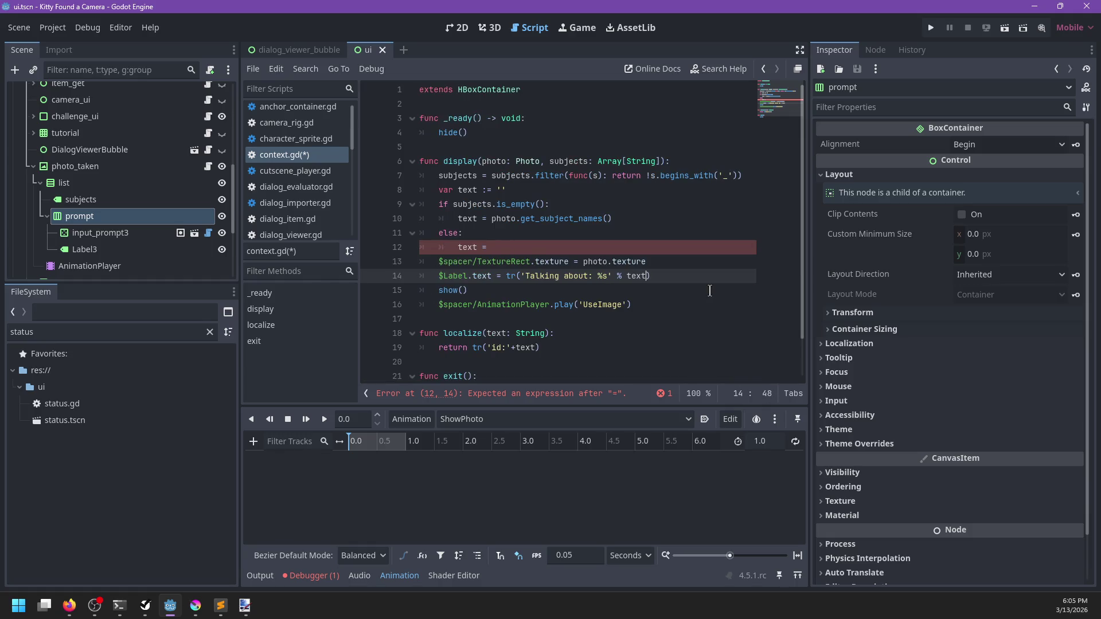
{"action": "left_click", "coordinate": [529, 245]}
{"action": "key", "text": "ctrl+v"}
{"action": "key", "text": "ctrl+s"}
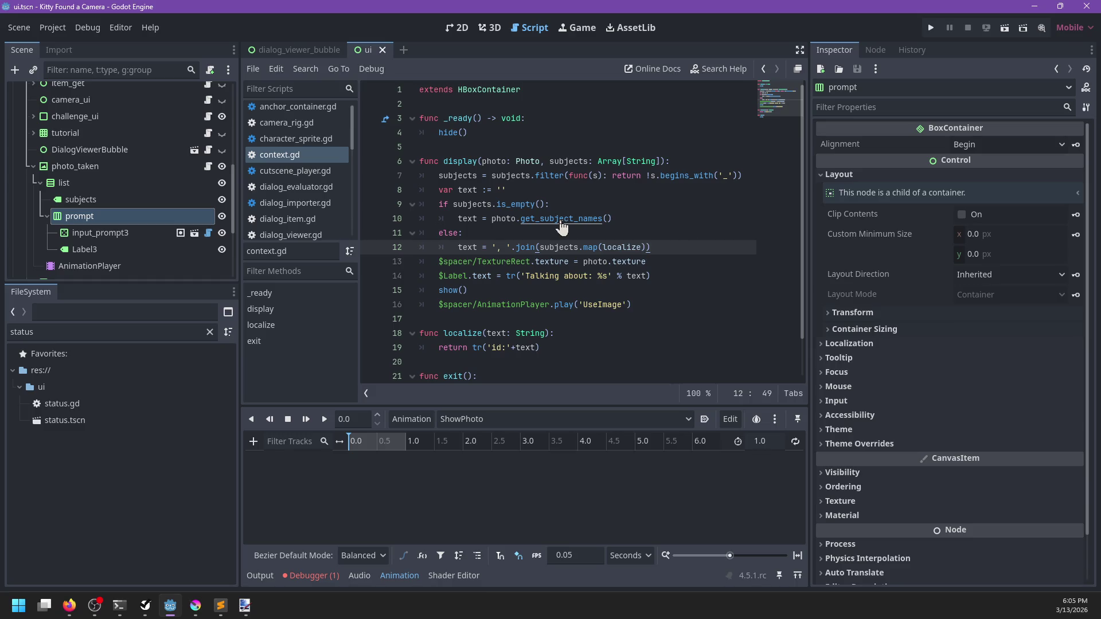
Switch to ids.csv in Sublime Text
{"action": "left_click", "coordinate": [464, 206]}
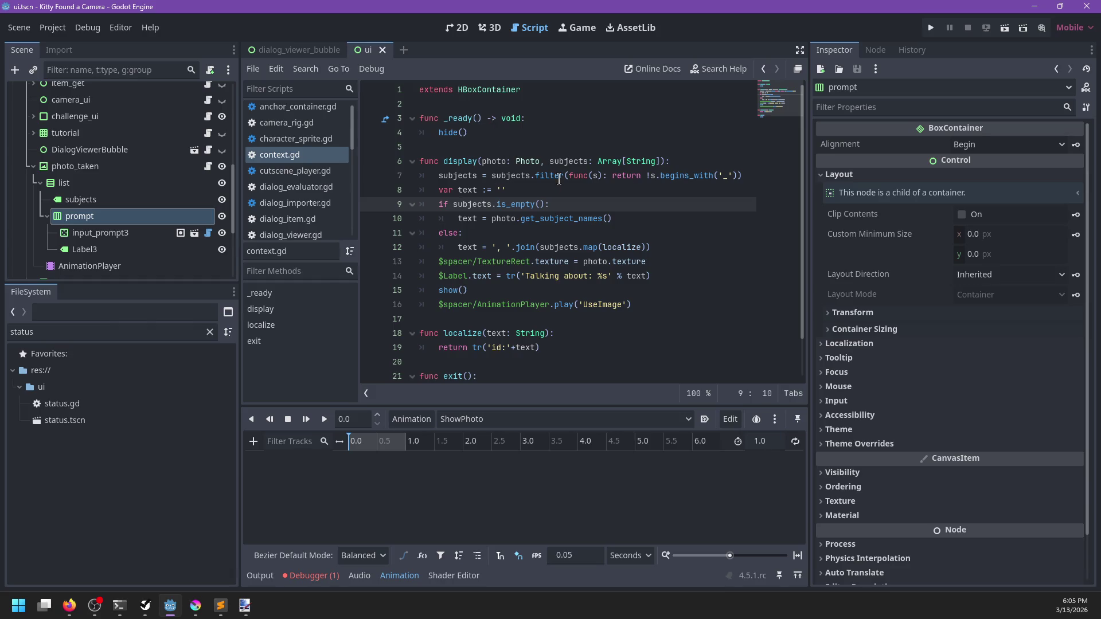
{"action": "mouse_move", "coordinate": [559, 180]}
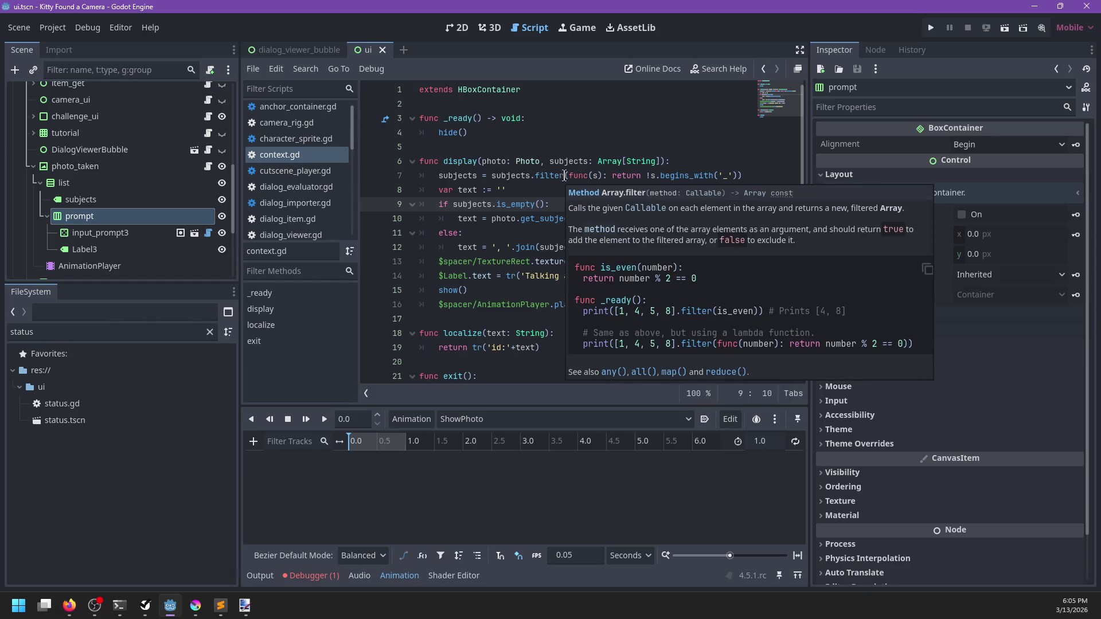
{"action": "left_click", "coordinate": [220, 606]}
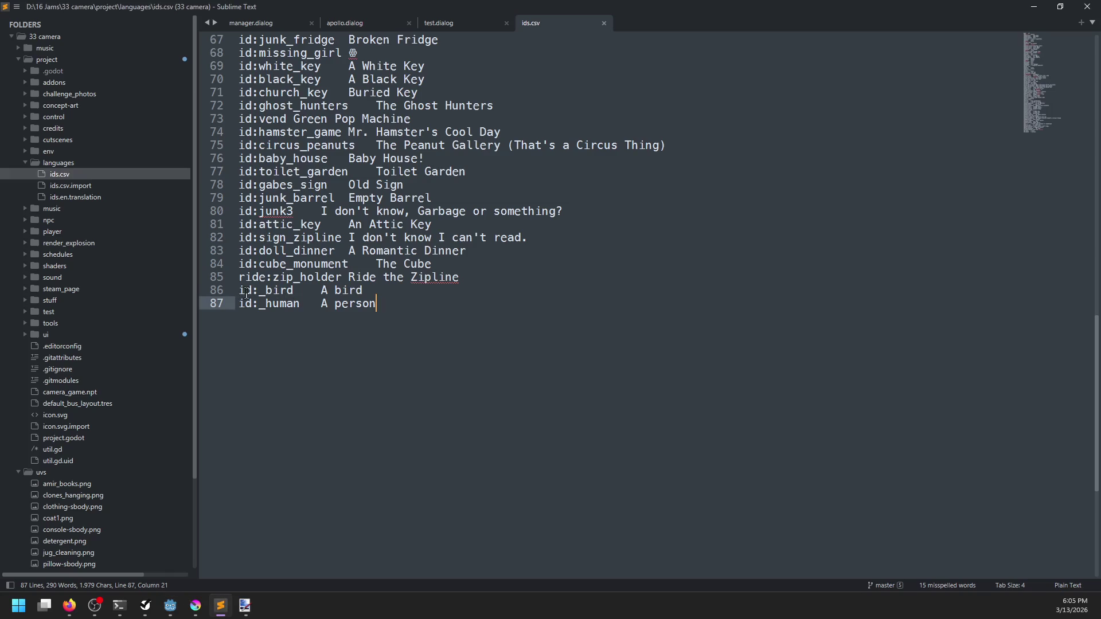
Delete the id:_bird and id:_human entries from ids.csv, save, and check Godot
{"action": "left_click", "coordinate": [212, 296], "text": "shift"}
{"action": "key", "text": "BackSpace"}
{"action": "key", "text": "BackSpace"}
{"action": "key", "text": "ctrl+s"}
{"action": "key", "text": "alt+Tab"}
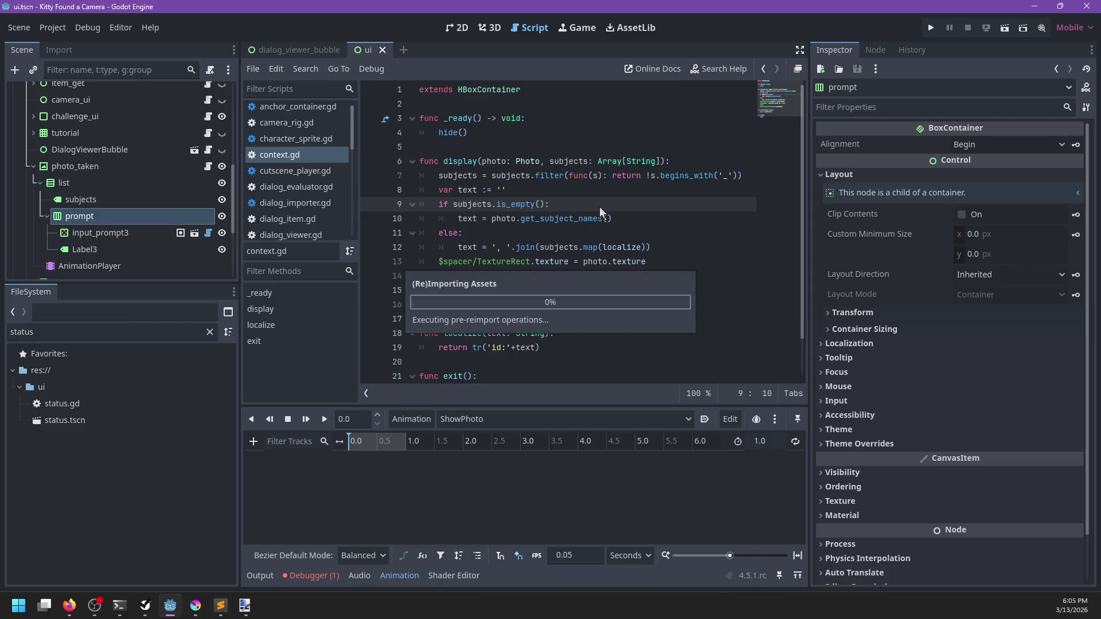
{"action": "left_click", "coordinate": [600, 205]}
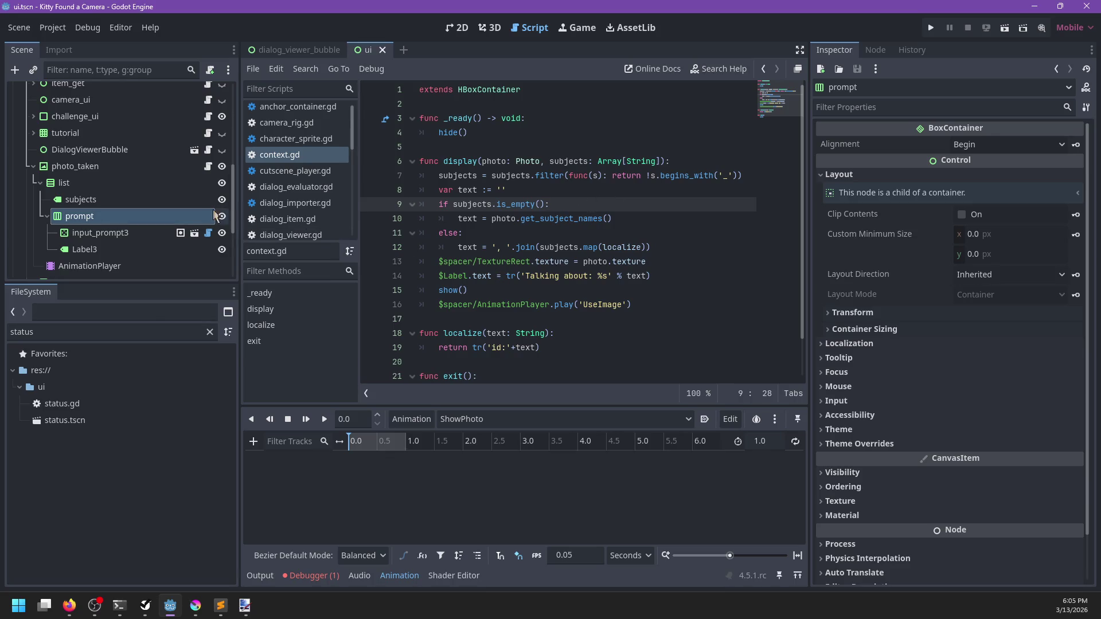
Restore the id:_bird and id:_human entries in ids.csv and save it again
{"action": "key", "text": "alt+Tab"}
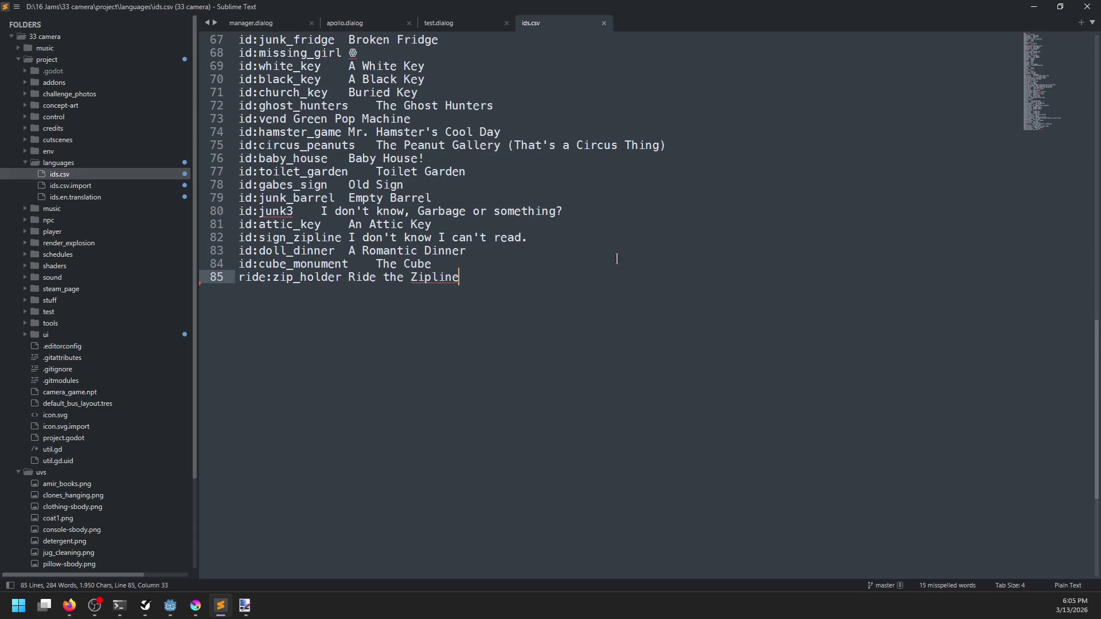
{"action": "key", "text": "ctrl+z"}
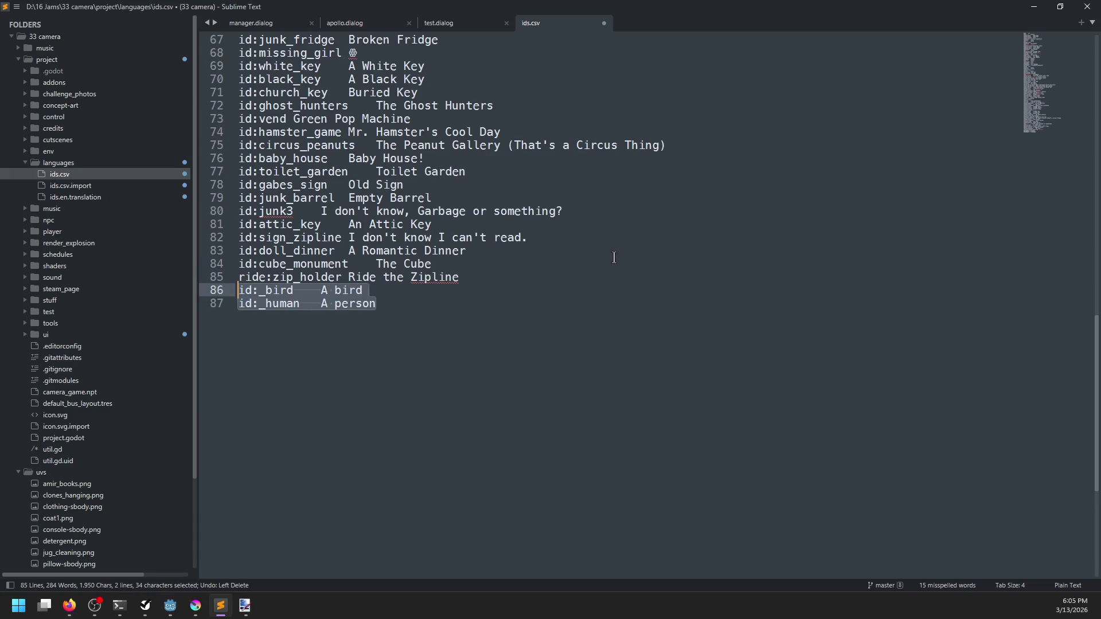
{"action": "key", "text": "ctrl+s"}
{"action": "key", "text": "alt+Tab"}
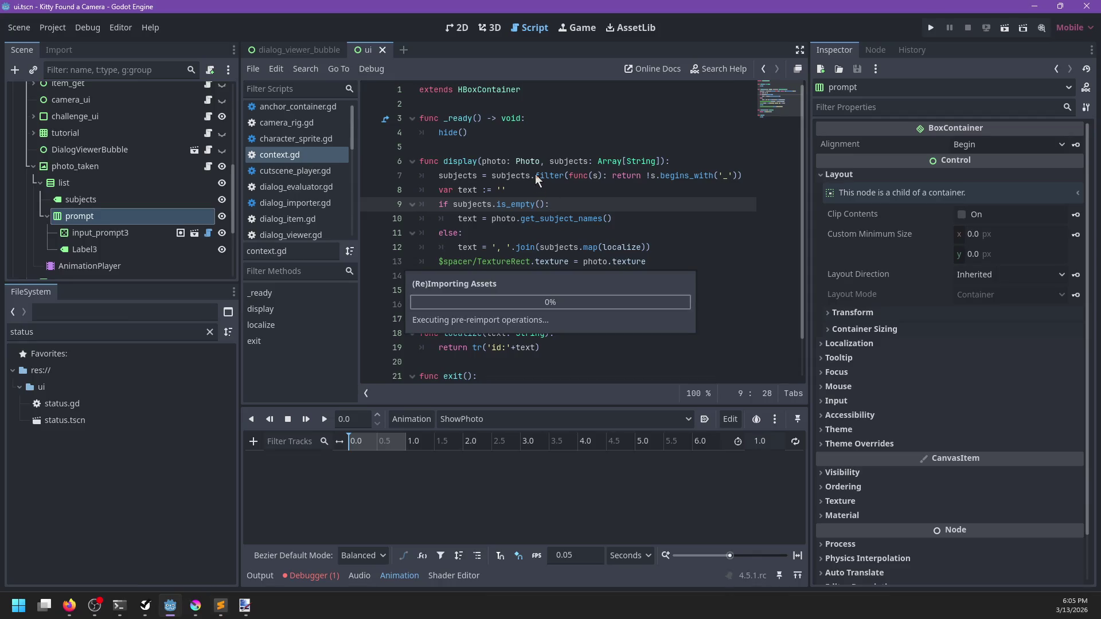
Delete the subject filter line from context.gd and save
{"action": "triple_click", "coordinate": [535, 174]}
{"action": "key", "text": "BackSpace"}
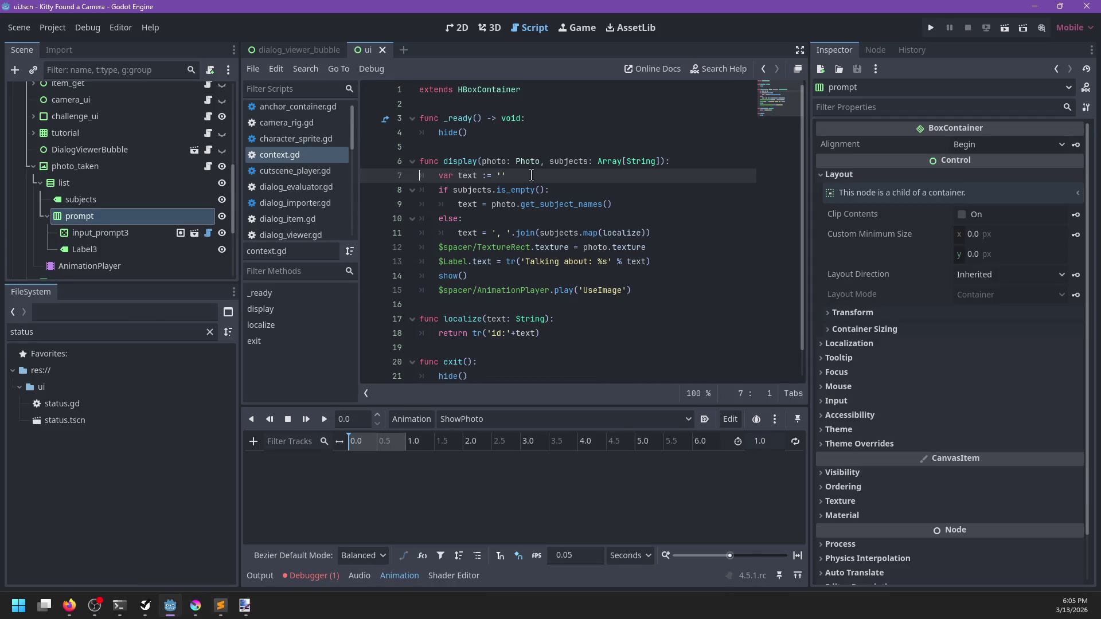
{"action": "key", "text": "ctrl+s"}
Try deleting the if/else block in display(), then undo the deletion
{"action": "key", "text": "alt+Tab"}
{"action": "key", "text": "alt+Tab"}
{"action": "left_click", "coordinate": [663, 233]}
{"action": "left_click", "coordinate": [459, 233]}
{"action": "left_click_drag", "start_coordinate": [478, 234], "coordinate": [497, 190]}
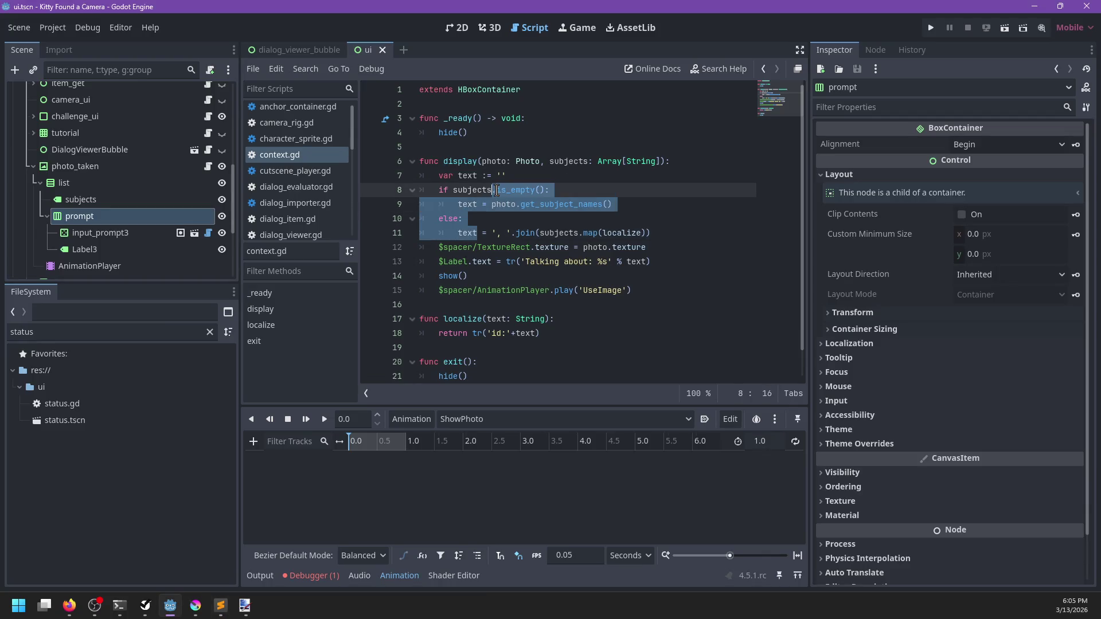
{"action": "key", "text": "BackSpace"}
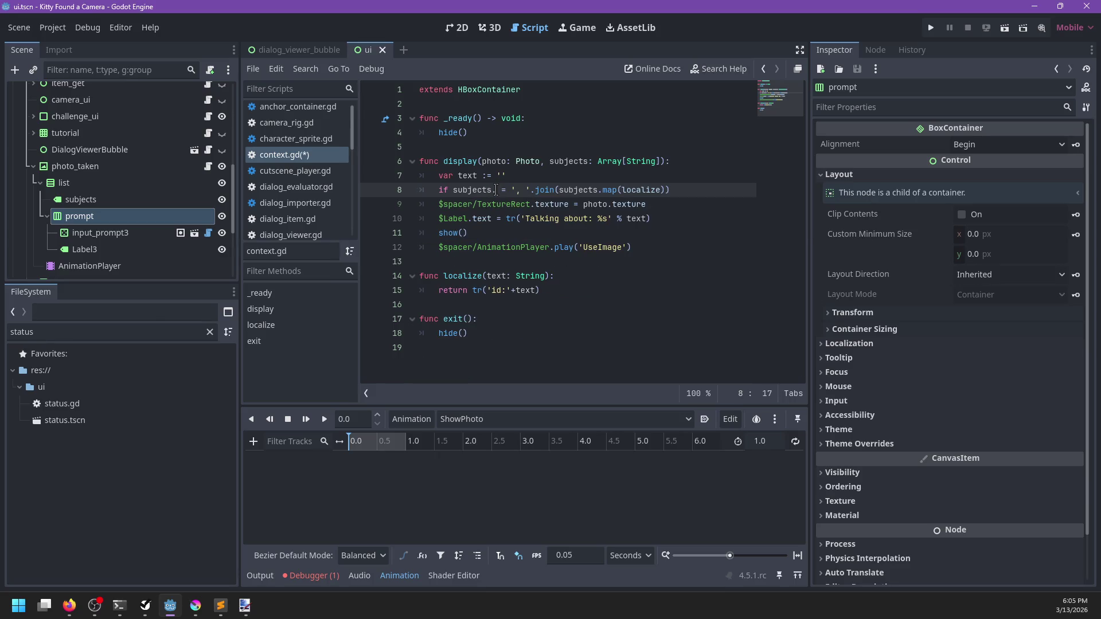
{"action": "key", "text": "ctrl+z"}
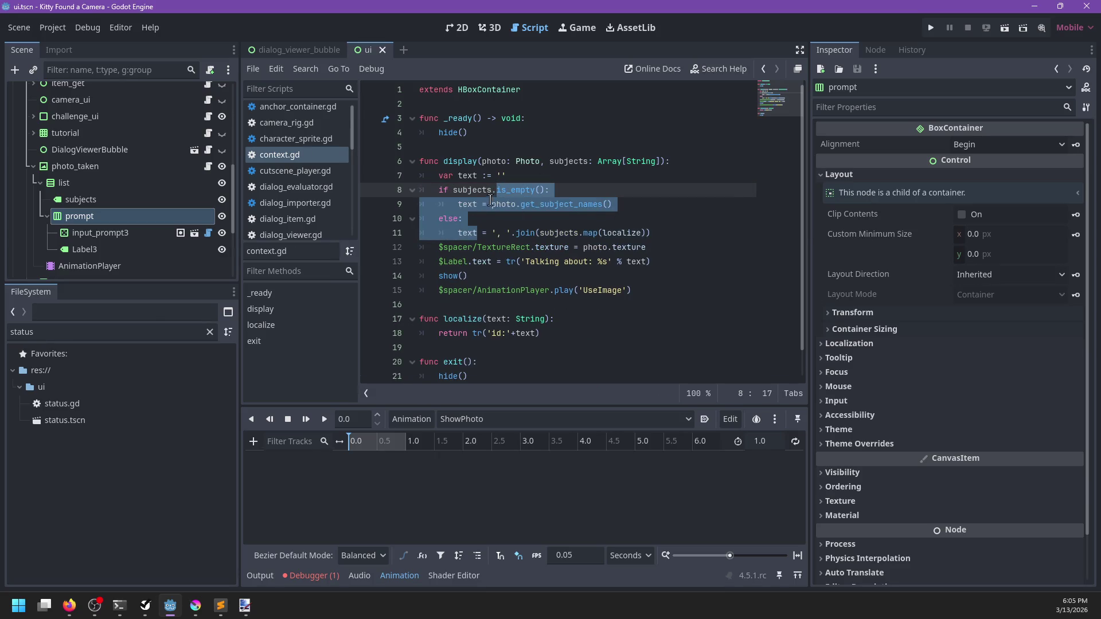
Collapse display() into one join of localized subjects, save, and open photo_taken.gd
{"action": "left_click", "coordinate": [481, 233]}
{"action": "mouse_move", "coordinate": [480, 233]}
{"action": "left_mouse_down"}
{"action": "mouse_move", "coordinate": [459, 190]}
{"action": "mouse_move", "coordinate": [497, 176]}
{"action": "left_mouse_up"}
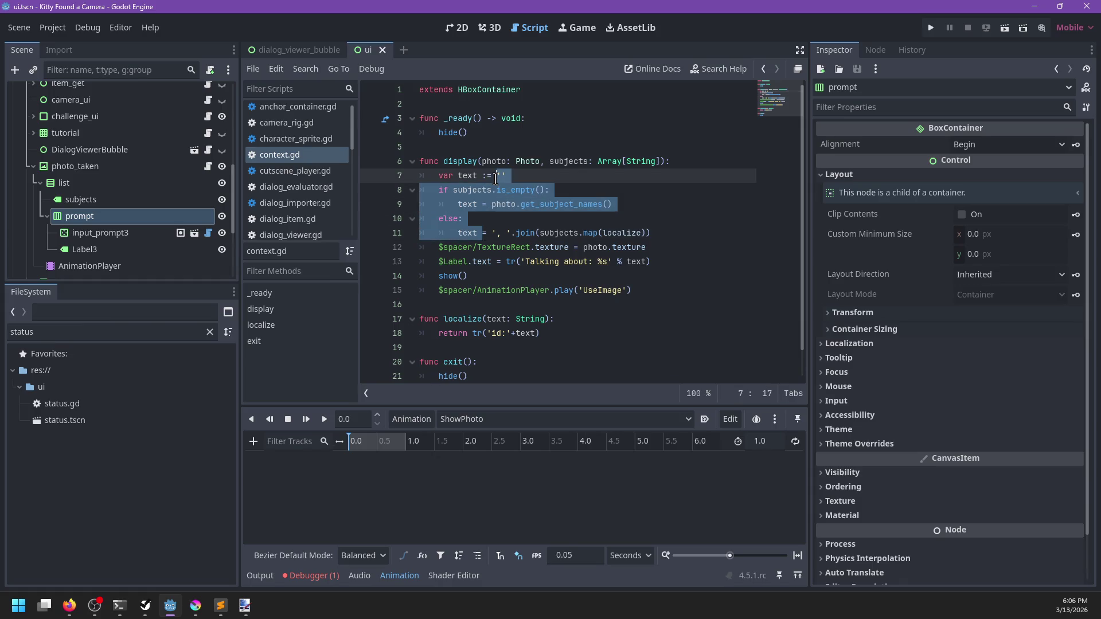
{"action": "left_click_drag", "start_coordinate": [488, 234], "coordinate": [497, 177]}
{"action": "key", "text": "Delete"}
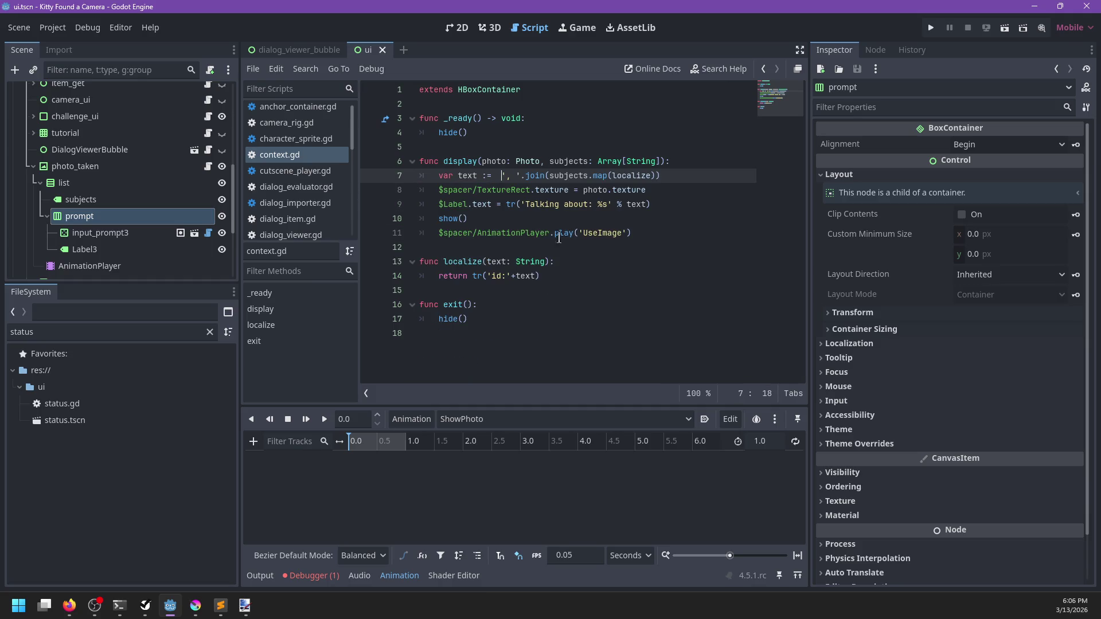
{"action": "key", "text": "BackSpace"}
{"action": "key", "text": "ctrl+s"}
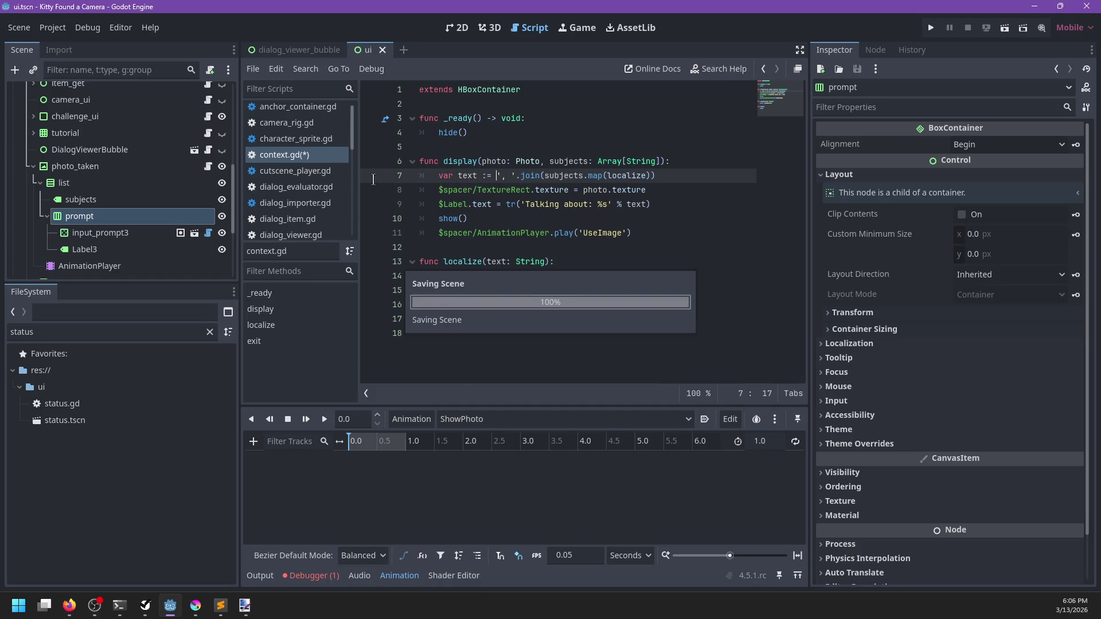
{"action": "left_click", "coordinate": [208, 166]}
{"action": "left_click", "coordinate": [611, 226]}
Add texture = photo.texture and $AnimationPlayer.play('ShowPhoto') to display() and save
{"action": "key", "text": "Tab"}
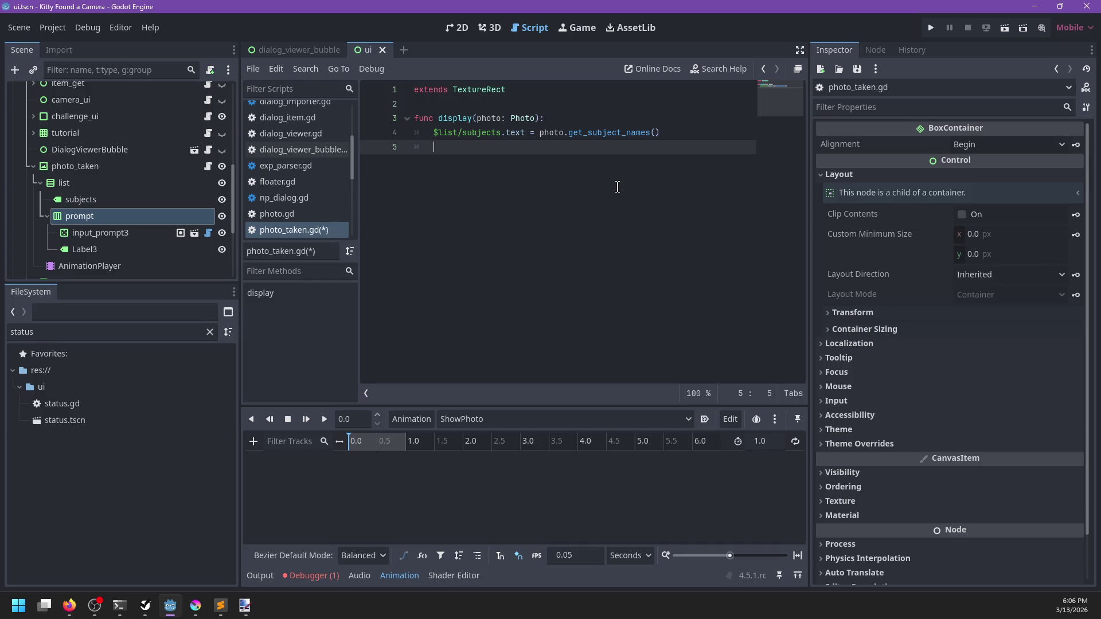
{"action": "type", "text": "ure = photo.text"}
{"action": "type", "text": "ure"}
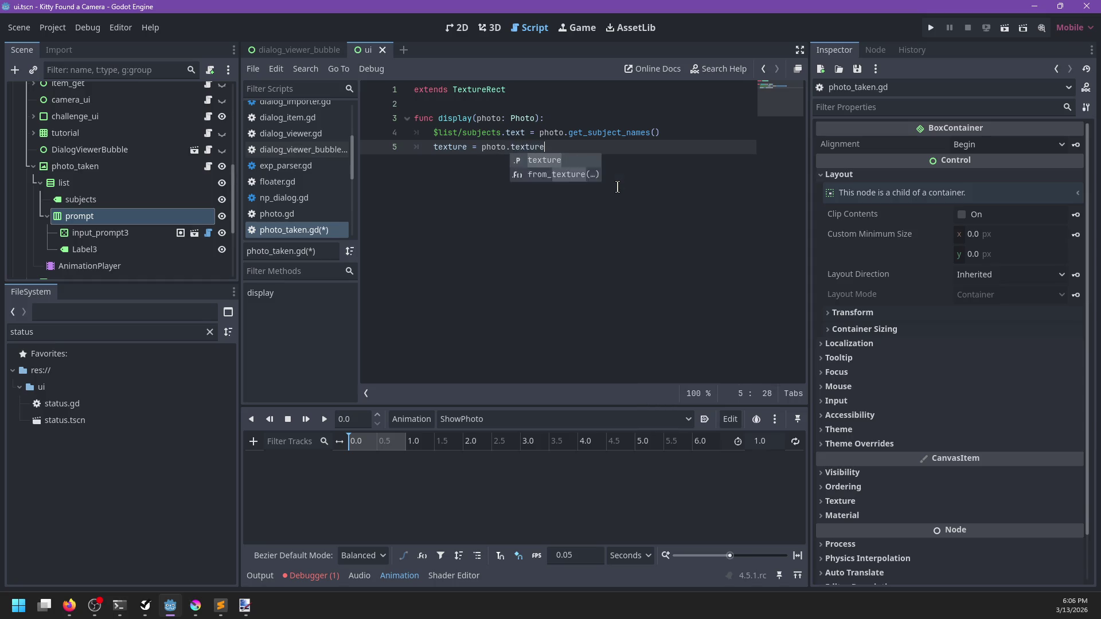
{"action": "key", "text": "Return"}
{"action": "key", "text": "Return"}
{"action": "type", "text": "$A"}
{"action": "key", "text": "Return"}
{"action": "type", "text": ".play('ShowPhoto"}
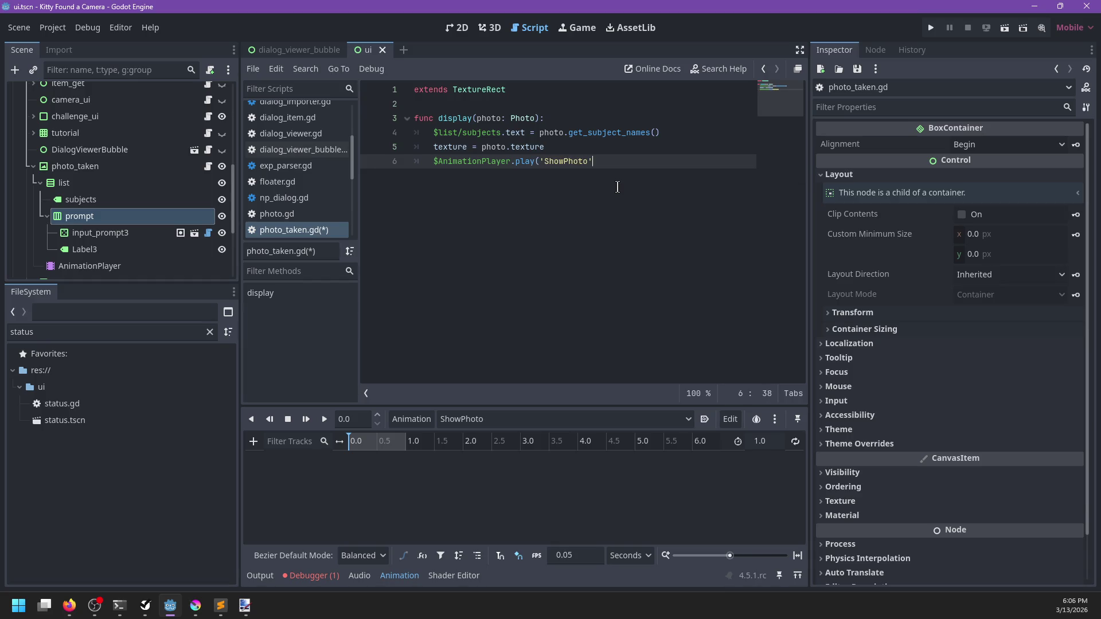
{"action": "key", "text": "ctrl+s"}
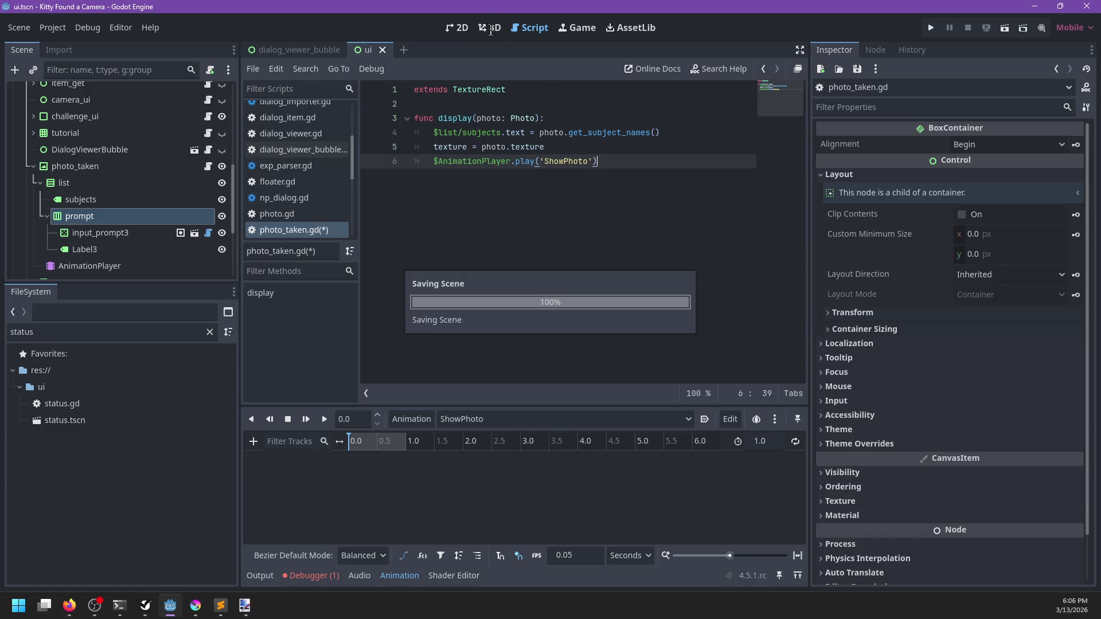
{"action": "left_click", "coordinate": [490, 29]}
Select photo_taken and apply the Full Rect anchor preset so it fills its parent
{"action": "left_click", "coordinate": [111, 171]}
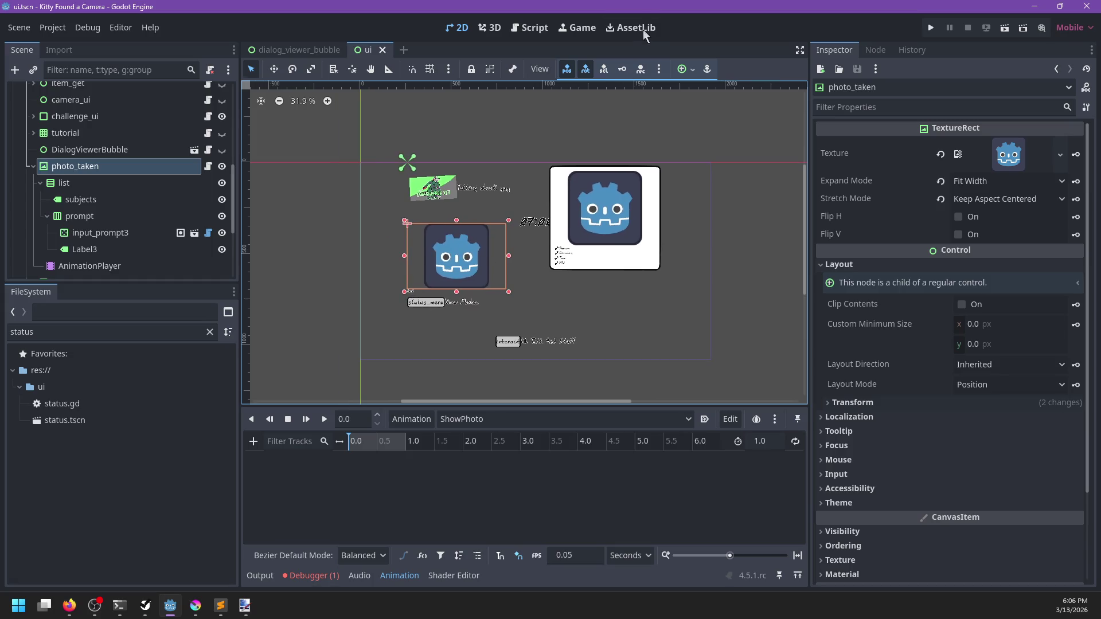
{"action": "left_click", "coordinate": [691, 70]}
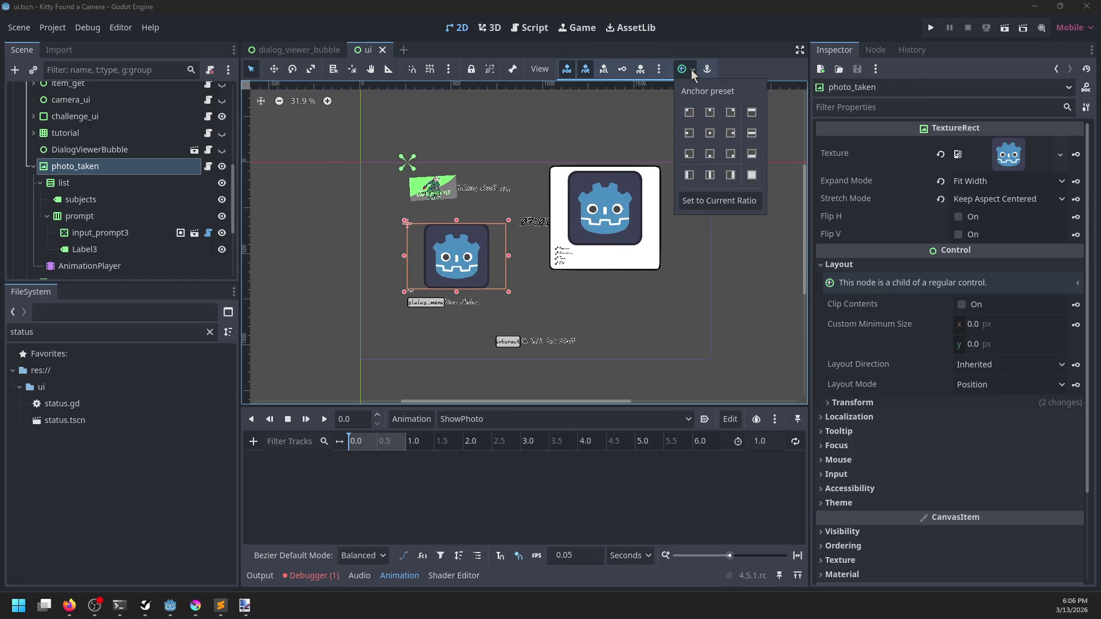
{"action": "left_click", "coordinate": [691, 70]}
{"action": "left_click", "coordinate": [690, 70]}
{"action": "left_click", "coordinate": [752, 175]}
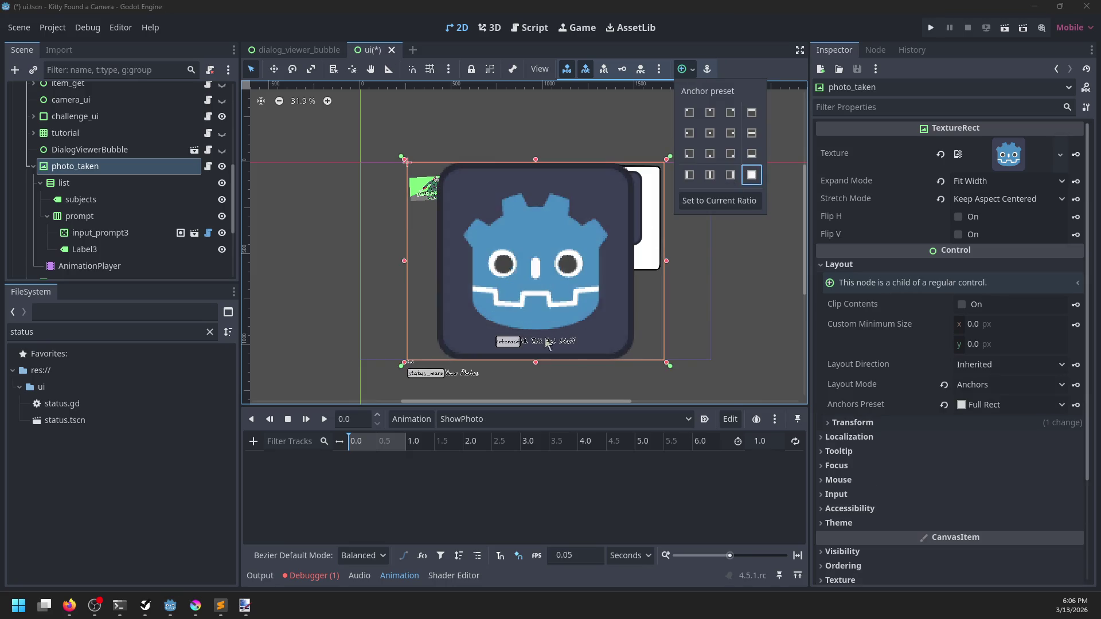
{"action": "left_click", "coordinate": [691, 19]}
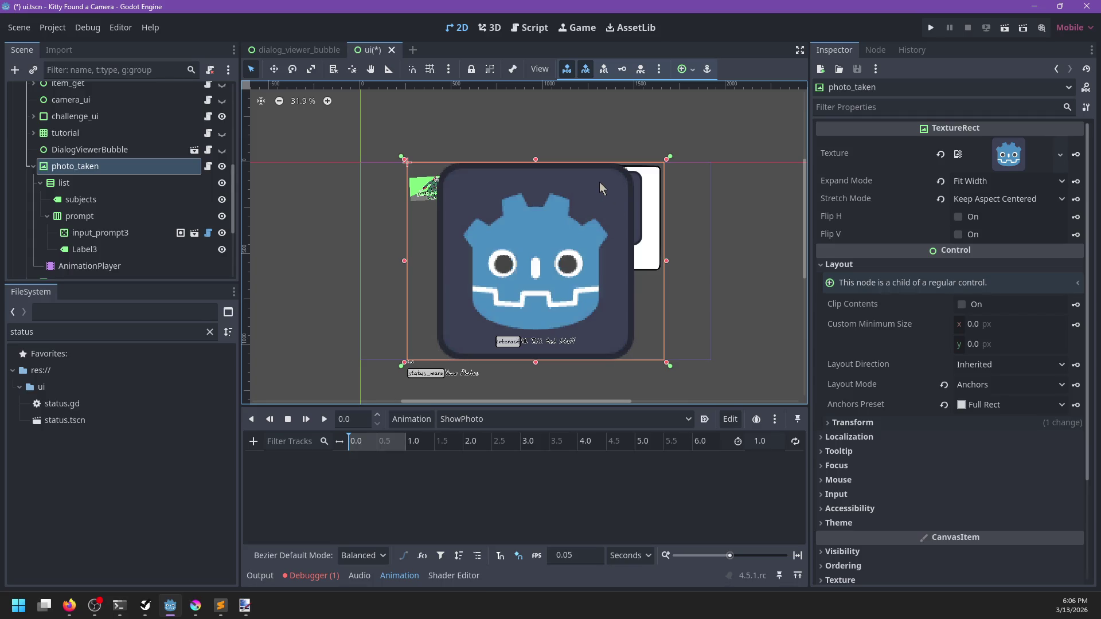
Switch the anchors preset to Custom and key anchor_left, anchor_top, anchor_right and anchor_bottom into ShowPhoto
{"action": "left_click", "coordinate": [1062, 405]}
{"action": "left_click", "coordinate": [966, 304]}
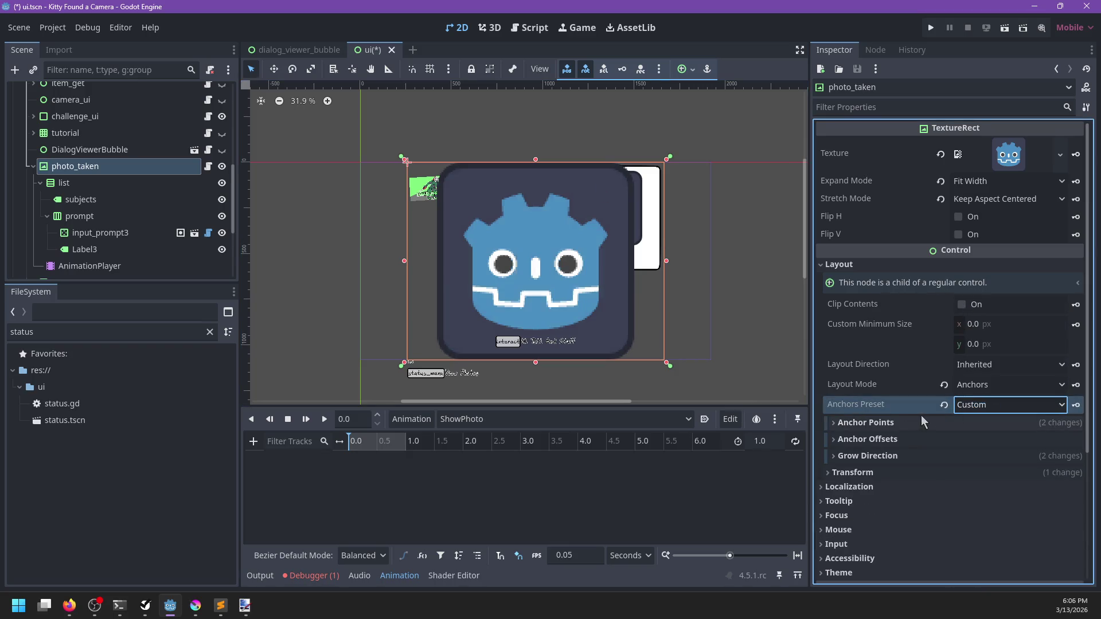
{"action": "left_click", "coordinate": [895, 424]}
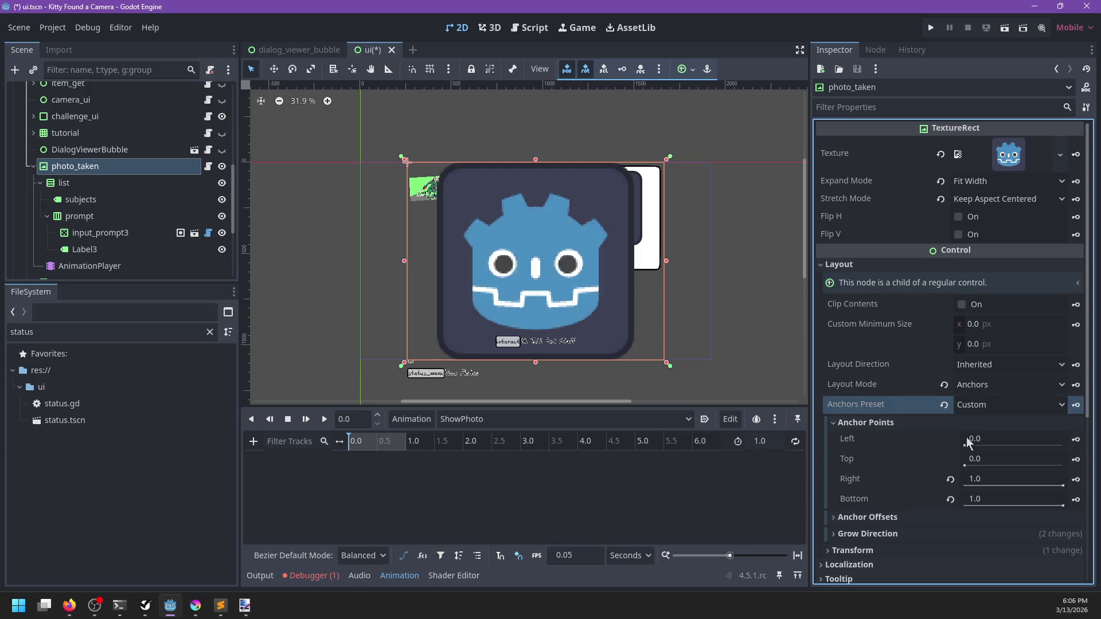
{"action": "left_click", "coordinate": [1076, 440]}
{"action": "key", "text": "Return"}
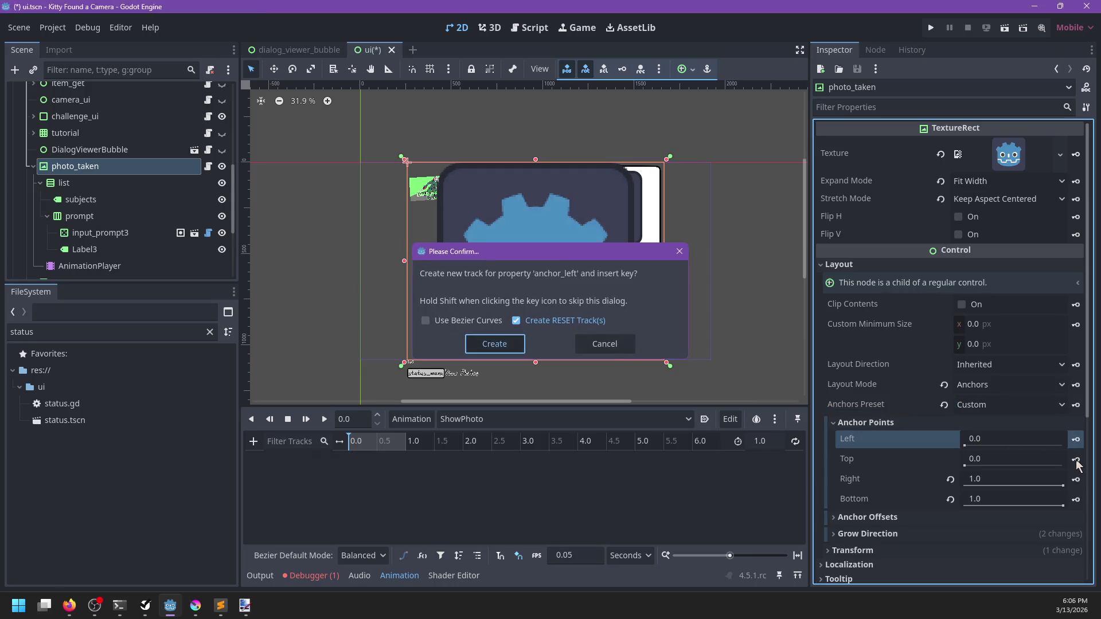
{"action": "left_click", "coordinate": [1077, 459]}
{"action": "key", "text": "Return"}
{"action": "left_click", "coordinate": [1076, 479]}
{"action": "key", "text": "Return"}
{"action": "left_click", "coordinate": [1076, 499]}
{"action": "key", "text": "Return"}
Set the ShowPhoto animation length to 5.0 seconds, then select the Label3 node
{"action": "left_click", "coordinate": [772, 445]}
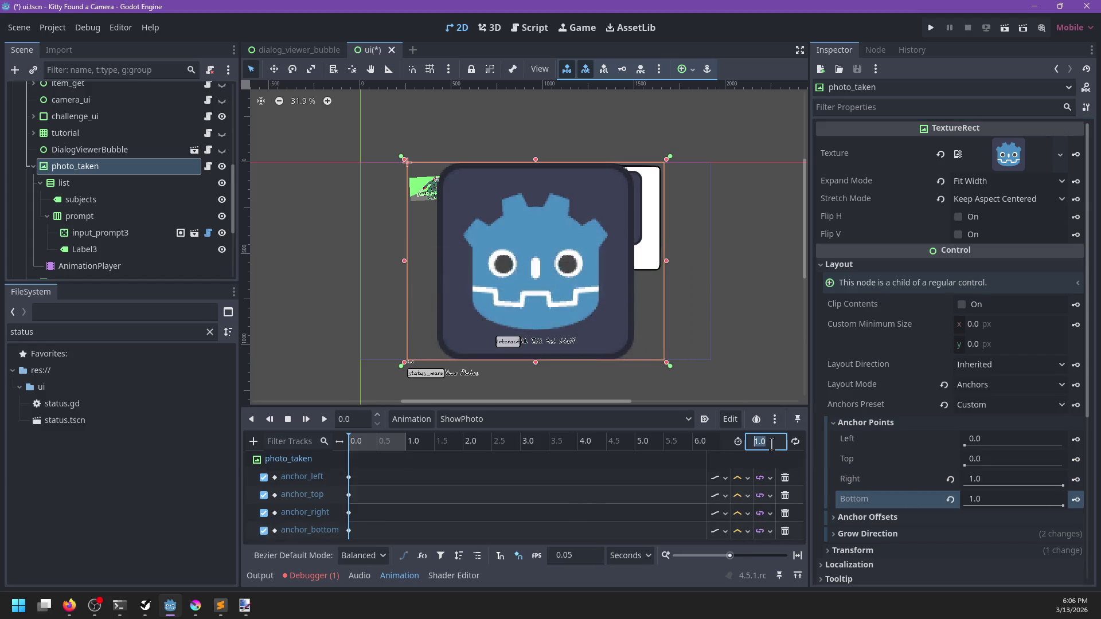
{"action": "type", "text": "5"}
{"action": "key", "text": "Return"}
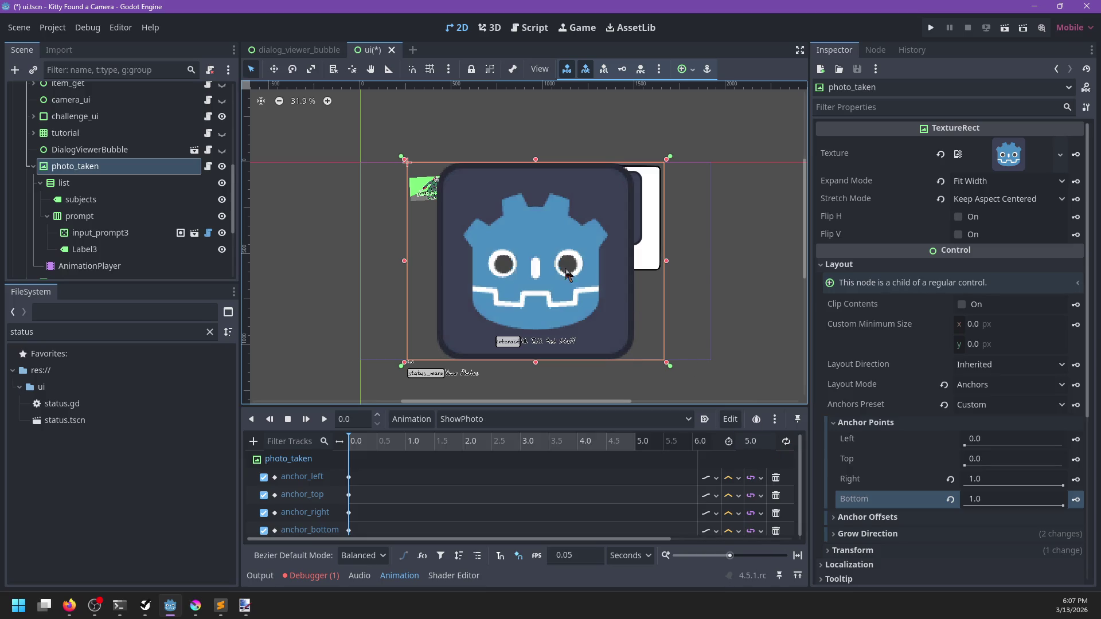
{"action": "left_click", "coordinate": [95, 201]}
{"action": "left_click", "coordinate": [102, 248]}
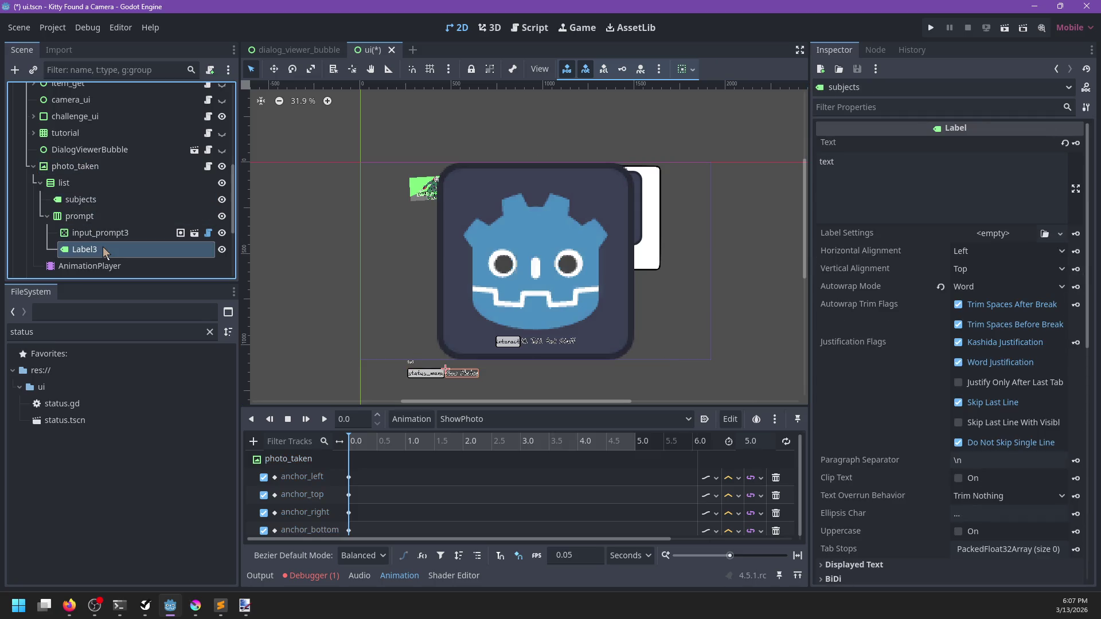
Select the prompt container, delete it, then undo the deletion
{"action": "left_click", "coordinate": [101, 235]}
{"action": "left_click", "coordinate": [100, 221]}
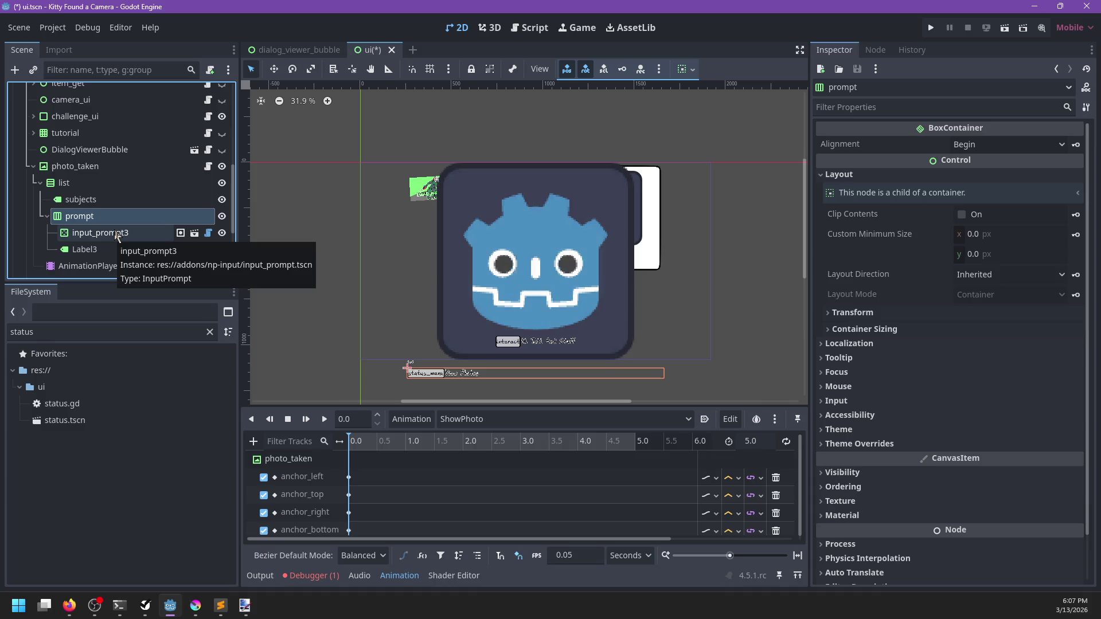
{"action": "key", "text": "Delete"}
{"action": "scroll", "coordinate": [115, 181], "scroll_direction": "up", "scroll_amount": 5}
{"action": "scroll", "coordinate": [117, 187], "scroll_direction": "up", "scroll_amount": 2}
{"action": "key", "text": "ctrl+z"}
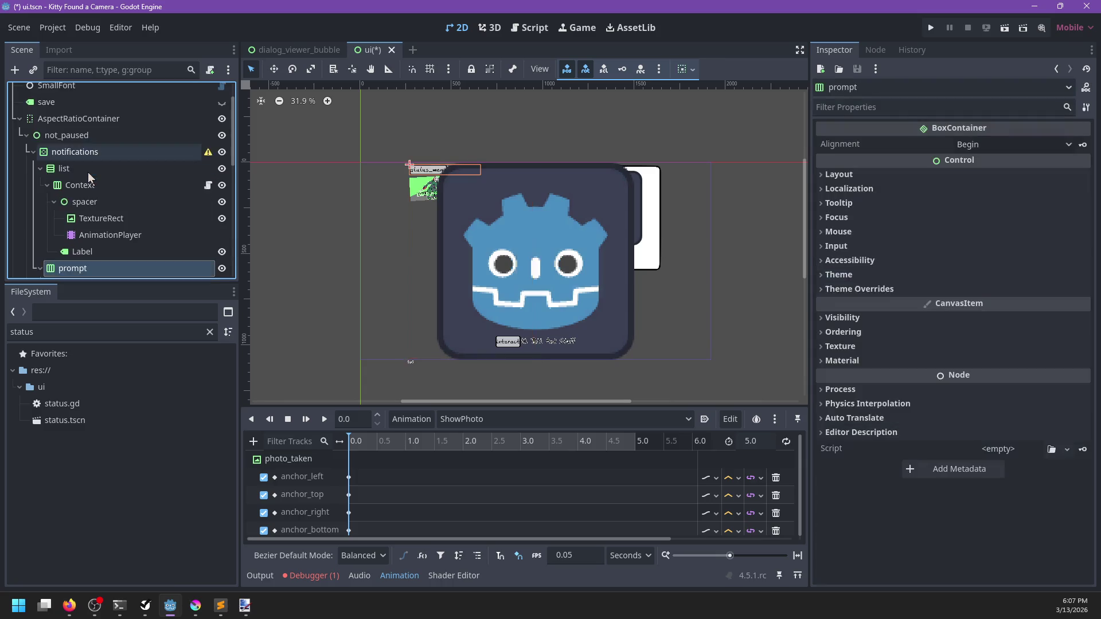
Move the prompt node into the notifications list beside Context
{"action": "left_click", "coordinate": [40, 169]}
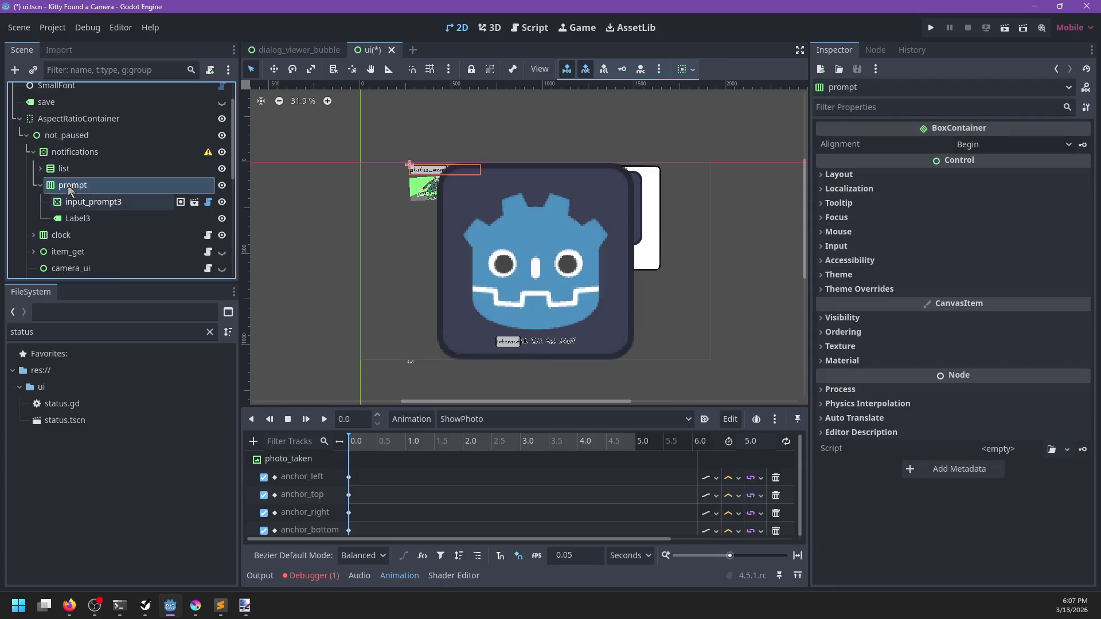
{"action": "left_click", "coordinate": [39, 185]}
{"action": "mouse_move", "coordinate": [56, 189]}
{"action": "left_mouse_down"}
{"action": "mouse_move", "coordinate": [57, 171]}
{"action": "mouse_move", "coordinate": [68, 185]}
{"action": "mouse_move", "coordinate": [68, 145]}
{"action": "left_mouse_up"}
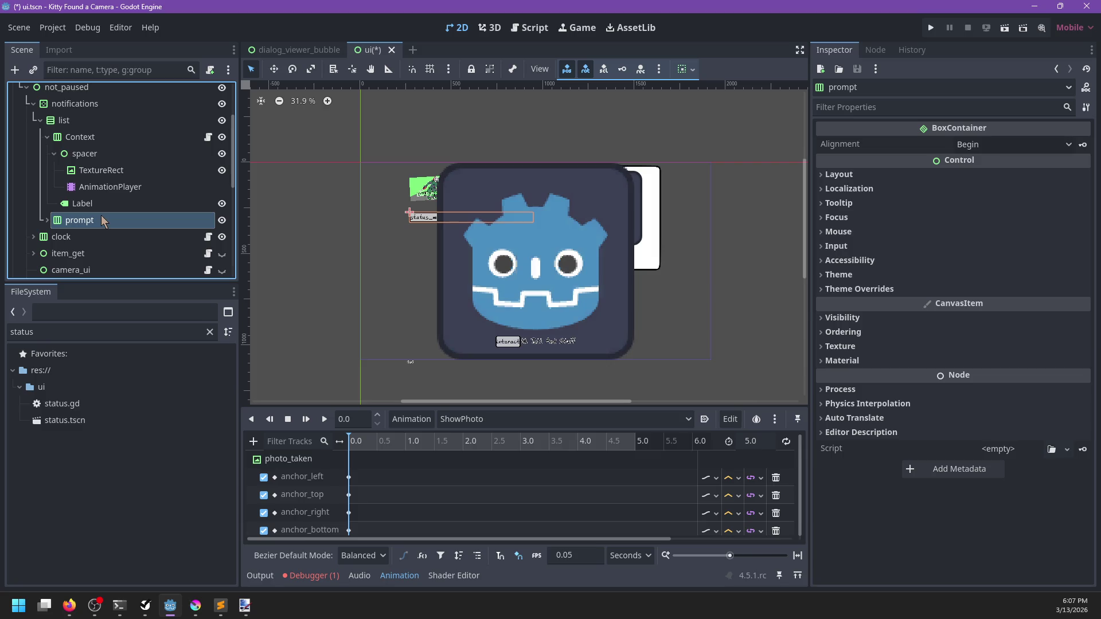
{"action": "left_click", "coordinate": [47, 137]}
{"action": "scroll", "coordinate": [143, 167], "scroll_direction": "up", "scroll_amount": 3}
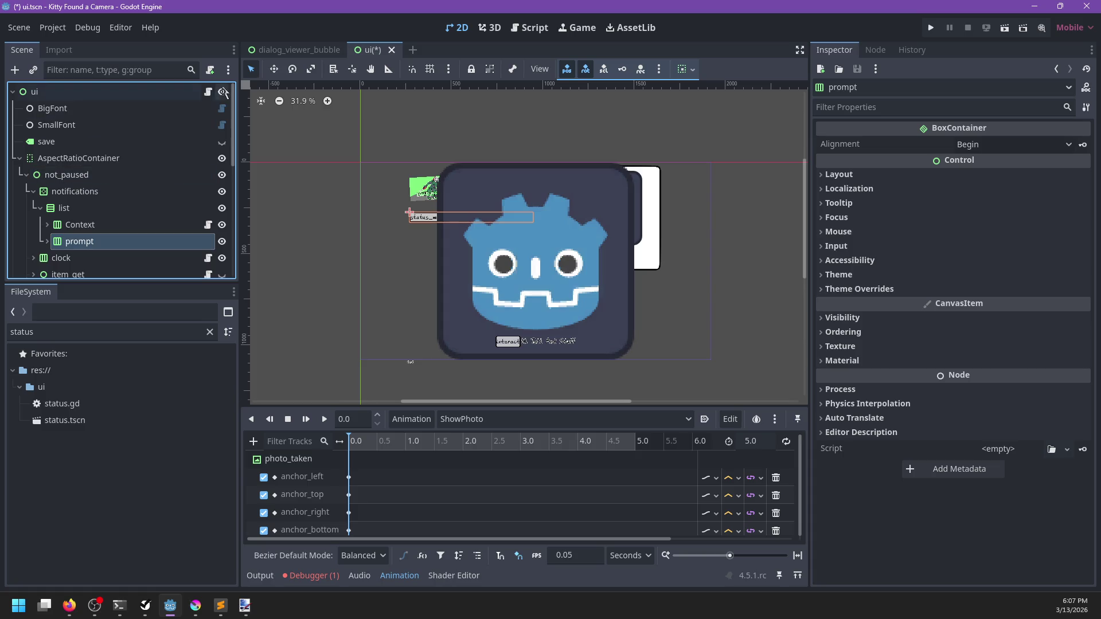
Open ui.gd in the script editor and briefly search it
{"action": "left_click", "coordinate": [208, 92]}
{"action": "left_click", "coordinate": [489, 181]}
{"action": "key", "text": "ctrl+f"}
{"action": "type", "text": "_not"}
{"action": "key", "text": "Escape"}
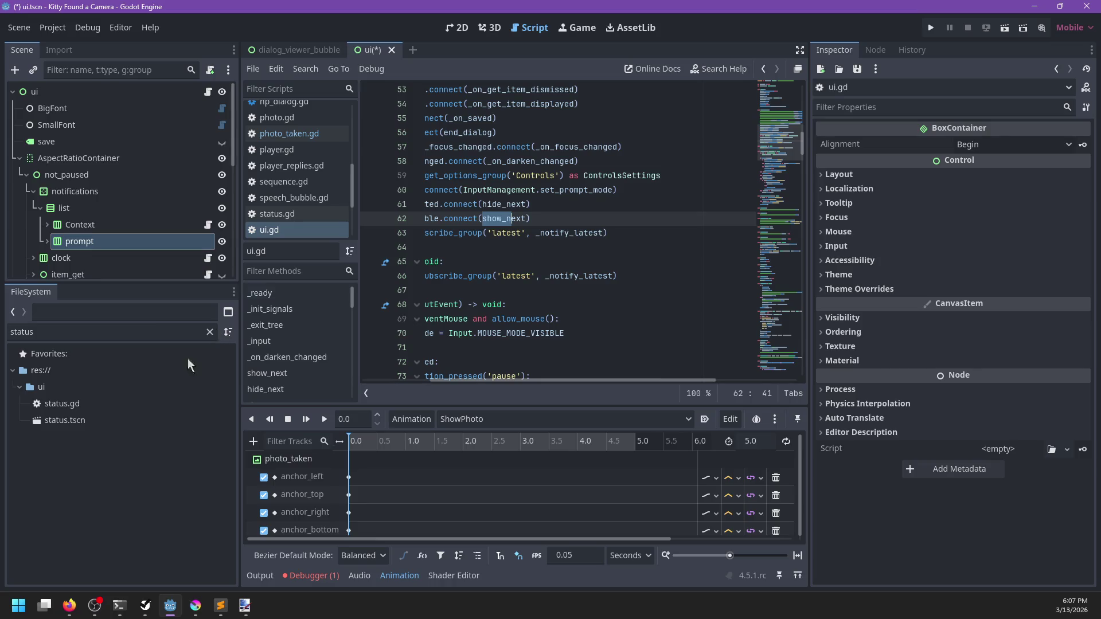
Filter FileSystem for 'notifica', open notification.tscn and view it in the 2D editor
{"action": "left_click", "coordinate": [154, 327]}
{"action": "type", "text": "notifica"}
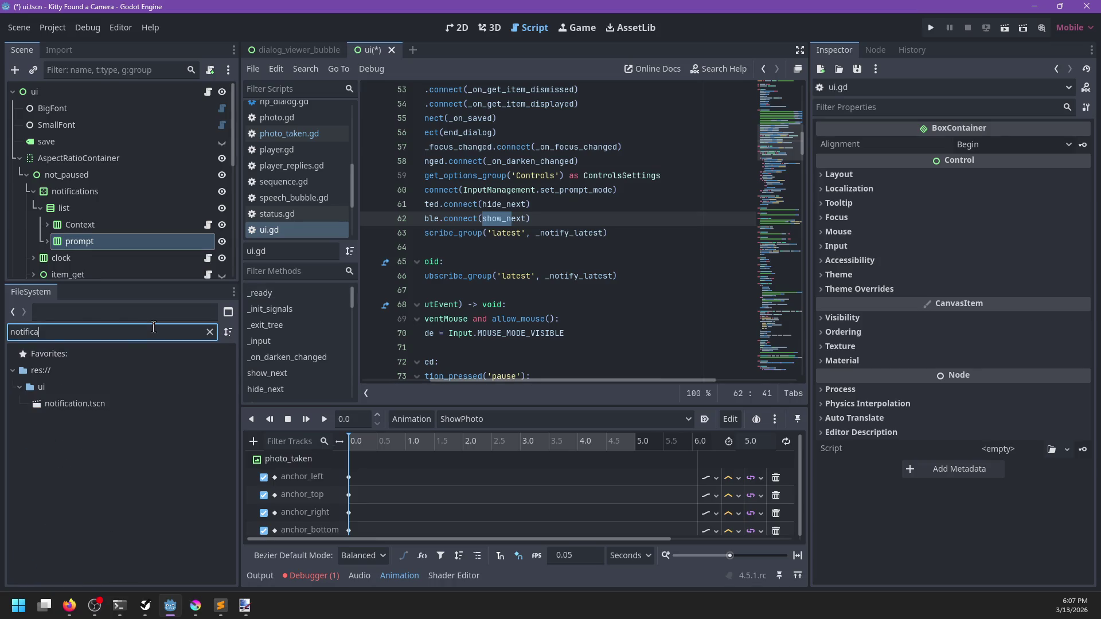
{"action": "double_click", "coordinate": [99, 406]}
{"action": "left_click", "coordinate": [209, 92]}
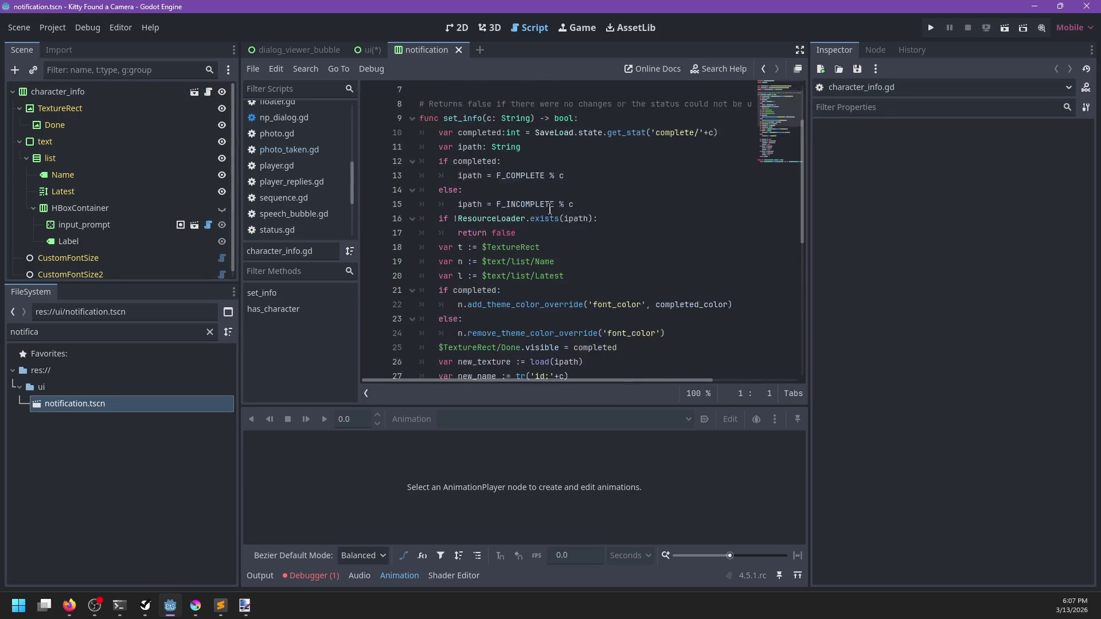
{"action": "scroll", "coordinate": [550, 209], "scroll_direction": "down", "scroll_amount": 2}
{"action": "scroll", "coordinate": [551, 209], "scroll_direction": "down", "scroll_amount": 3}
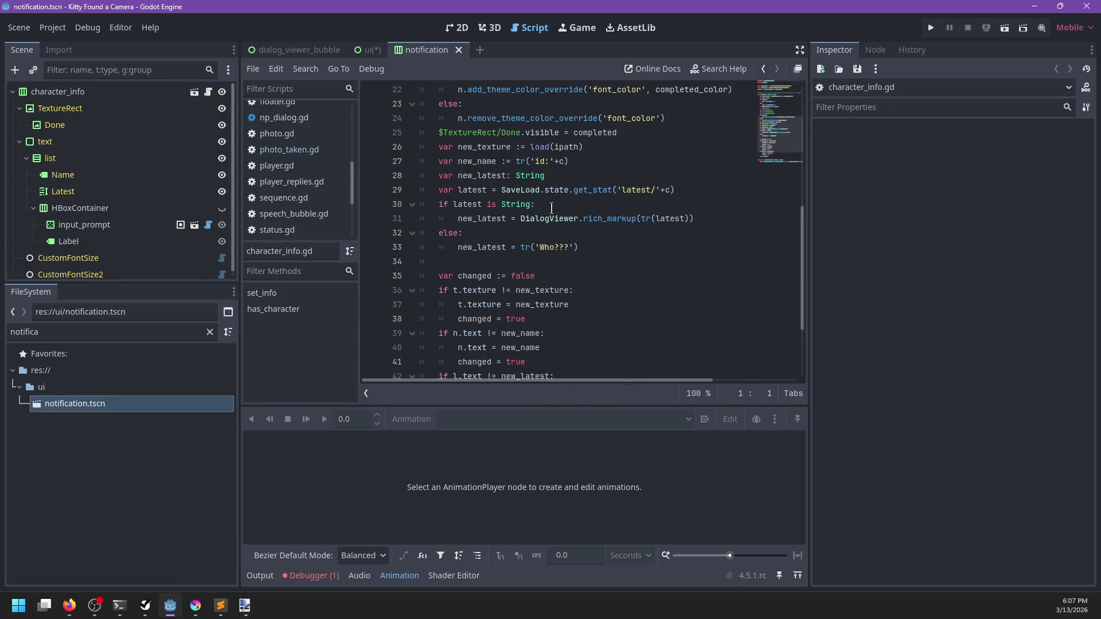
{"action": "scroll", "coordinate": [552, 209], "scroll_direction": "down", "scroll_amount": 3}
{"action": "scroll", "coordinate": [552, 208], "scroll_direction": "up", "scroll_amount": 9}
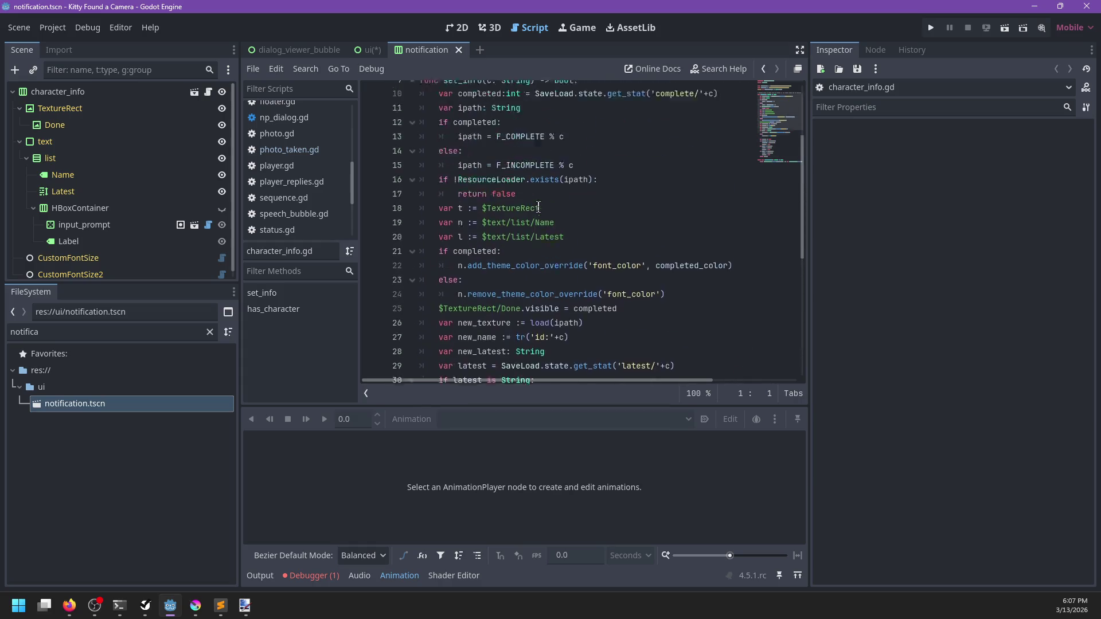
{"action": "left_click", "coordinate": [490, 27]}
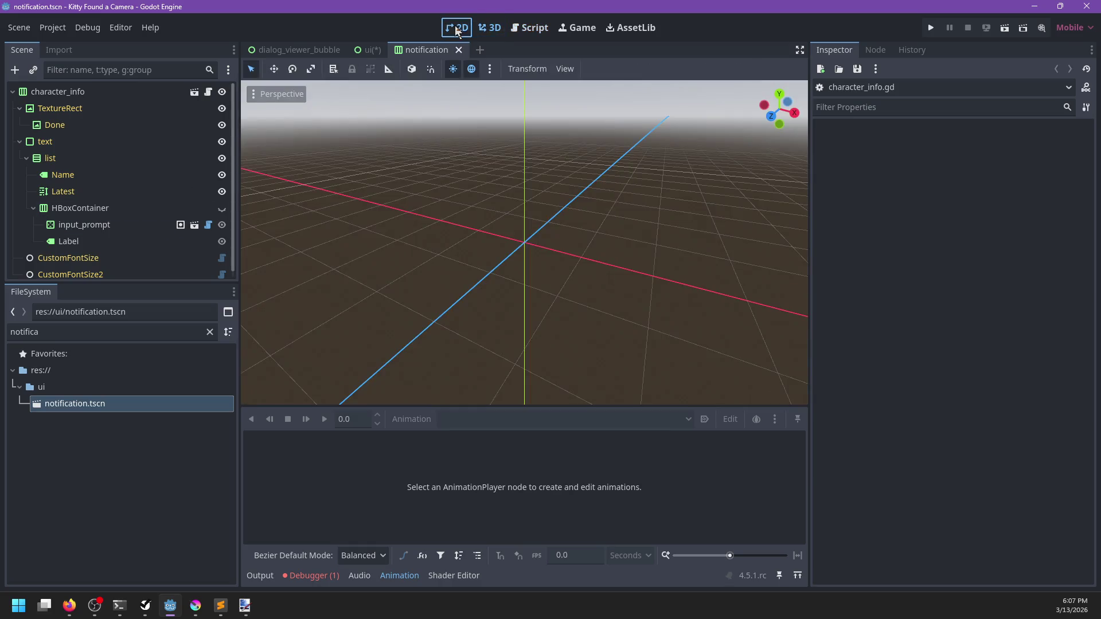
{"action": "left_click", "coordinate": [457, 27]}
Delete the HBoxContainer with its input_prompt and Label, then save the notification scene
{"action": "left_click", "coordinate": [82, 208]}
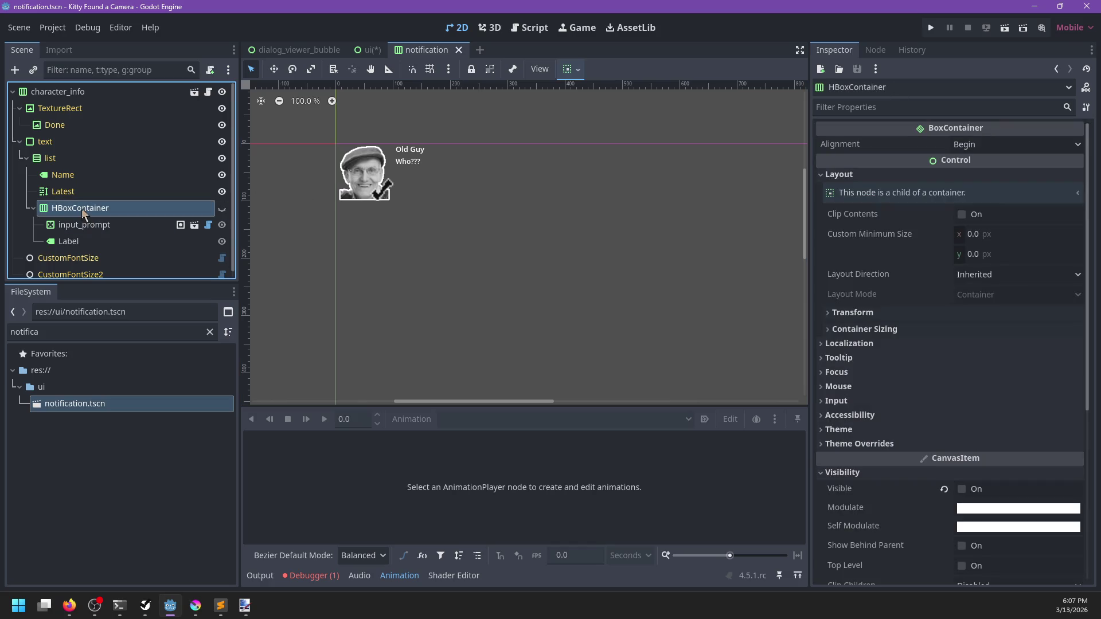
{"action": "left_click", "coordinate": [222, 209]}
{"action": "left_click", "coordinate": [223, 208]}
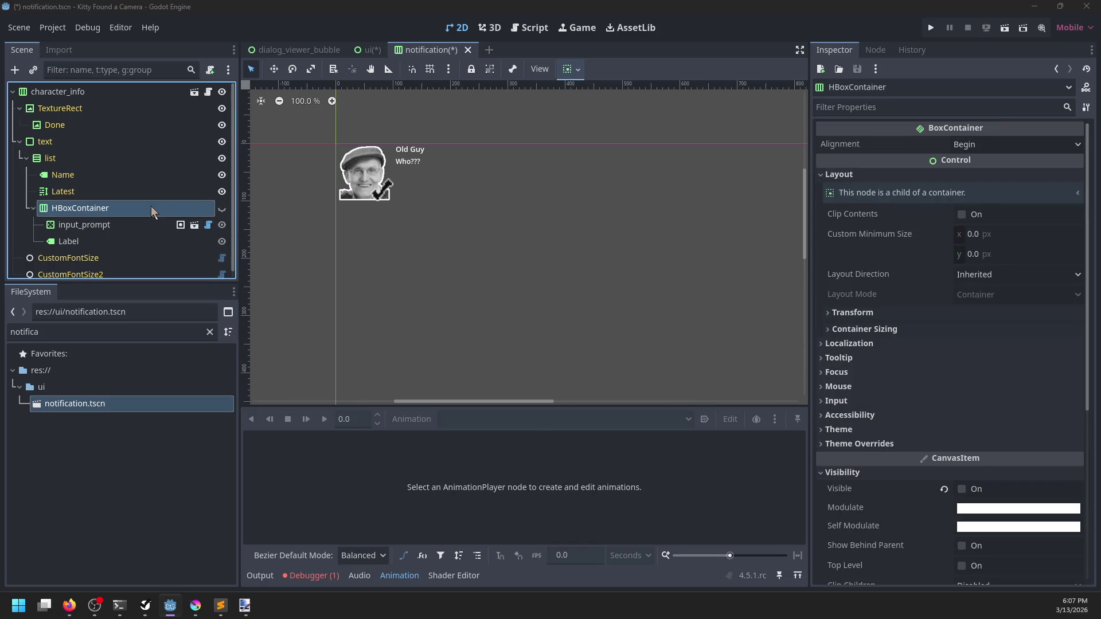
{"action": "key", "text": "Delete"}
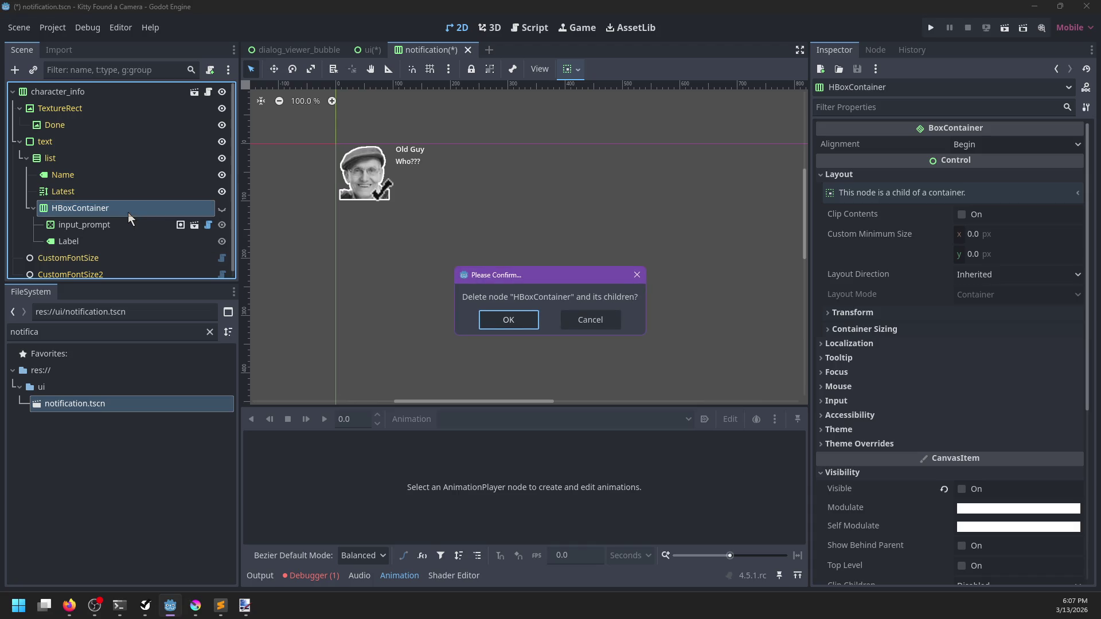
{"action": "key", "text": "Return"}
{"action": "key", "text": "ctrl+s"}
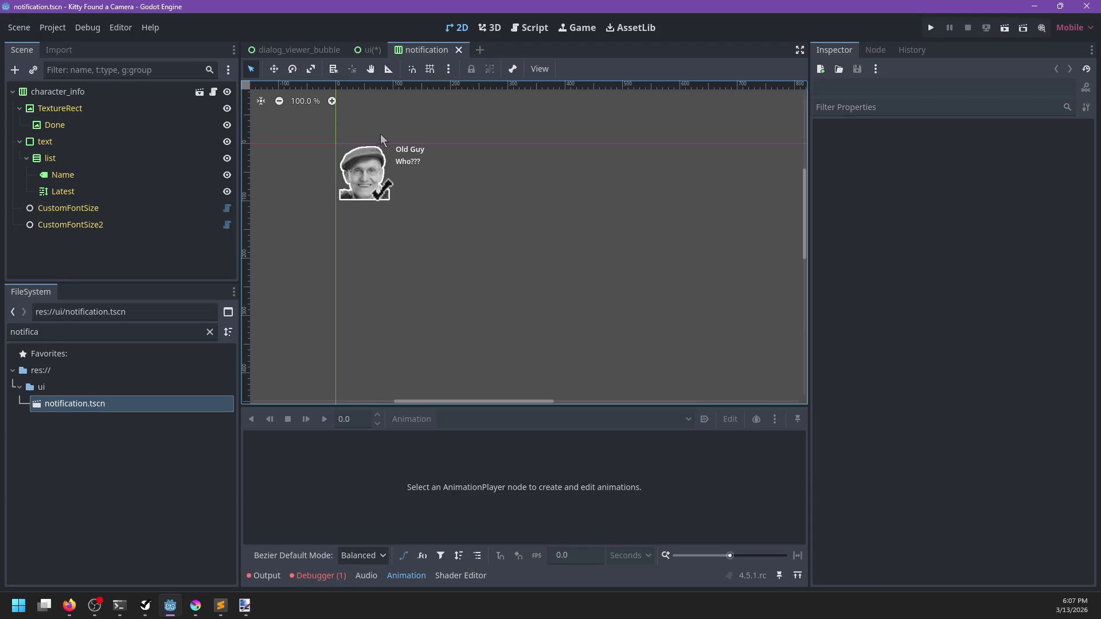
Close the notification scene, save the ui scene, and search ui.gd for 'notification'
{"action": "left_click", "coordinate": [459, 50]}
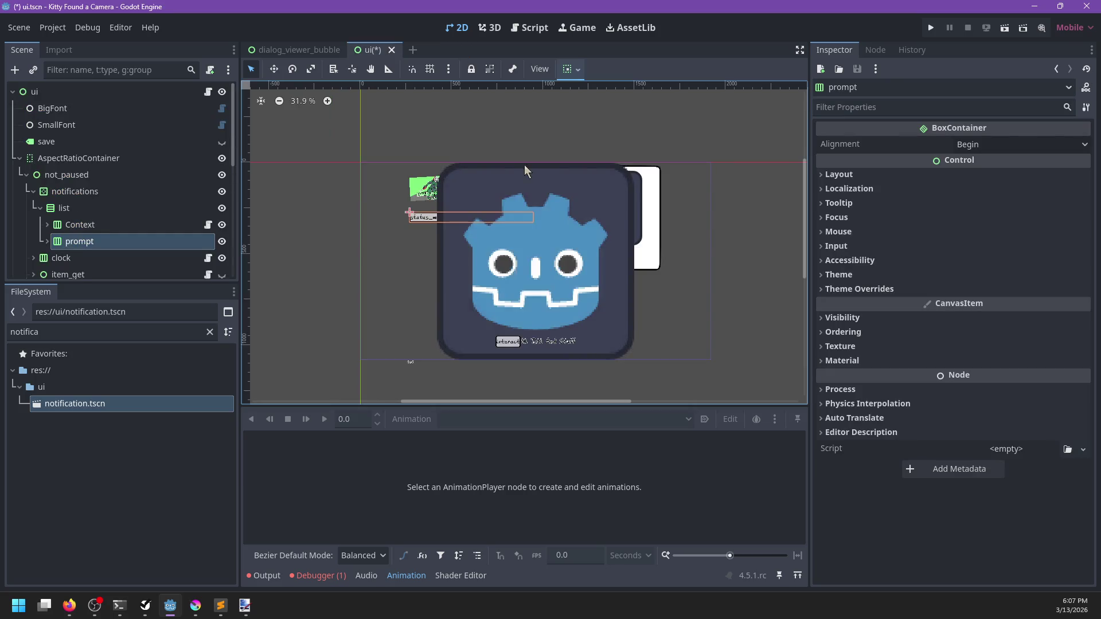
{"action": "key", "text": "ctrl+s"}
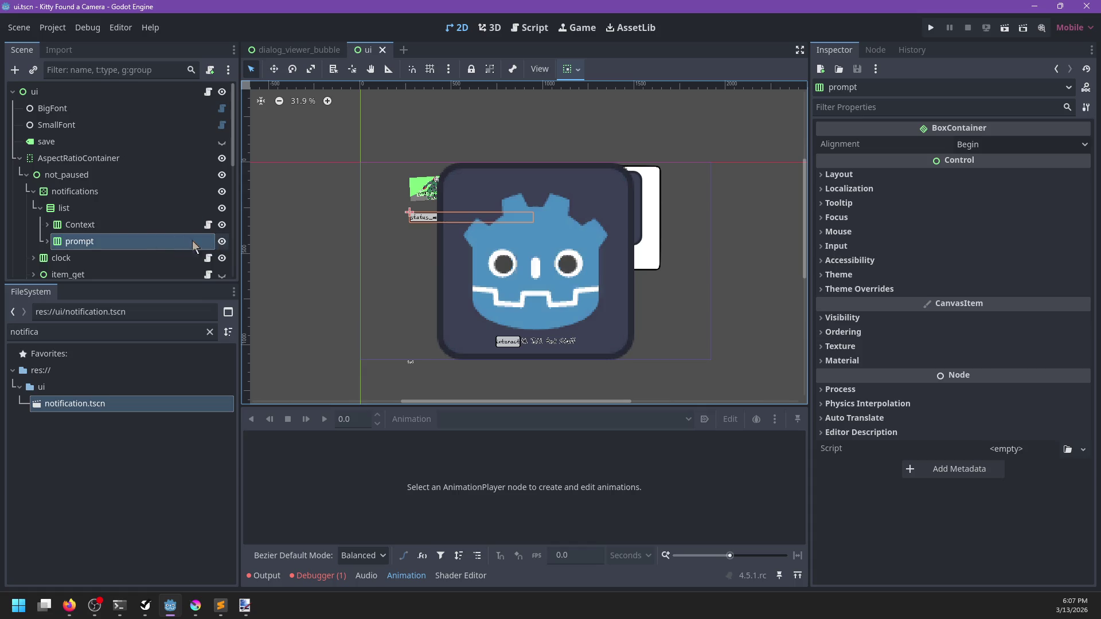
{"action": "left_click", "coordinate": [209, 91]}
{"action": "scroll", "coordinate": [499, 223], "scroll_direction": "left", "scroll_amount": 3}
{"action": "left_click", "coordinate": [634, 218]}
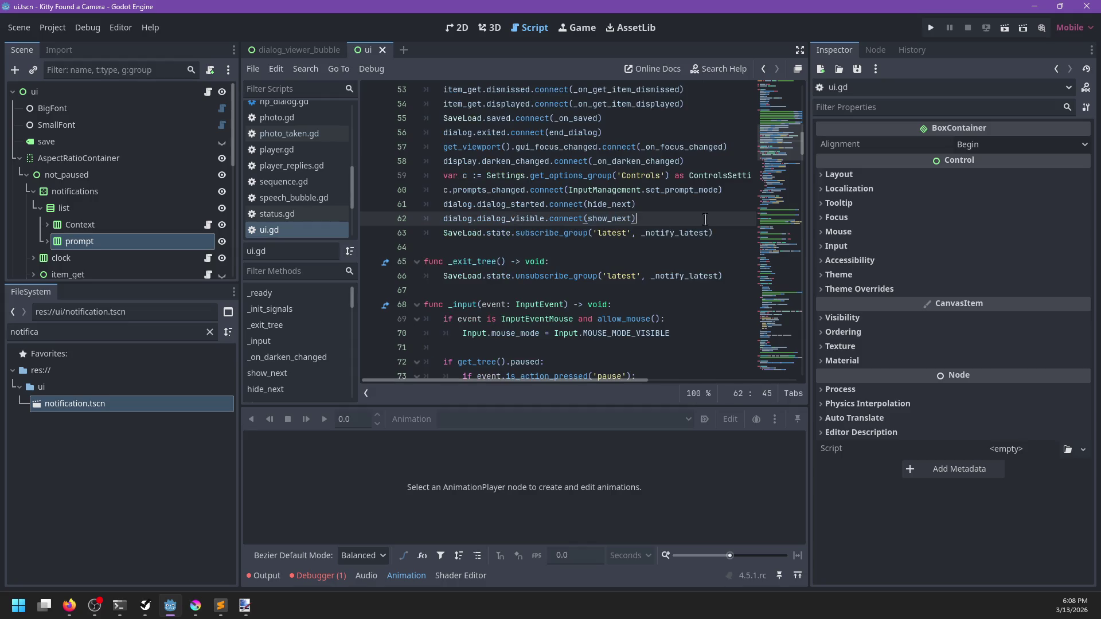
{"action": "key", "text": "ctrl+f"}
{"action": "type", "text": "show_noti"}
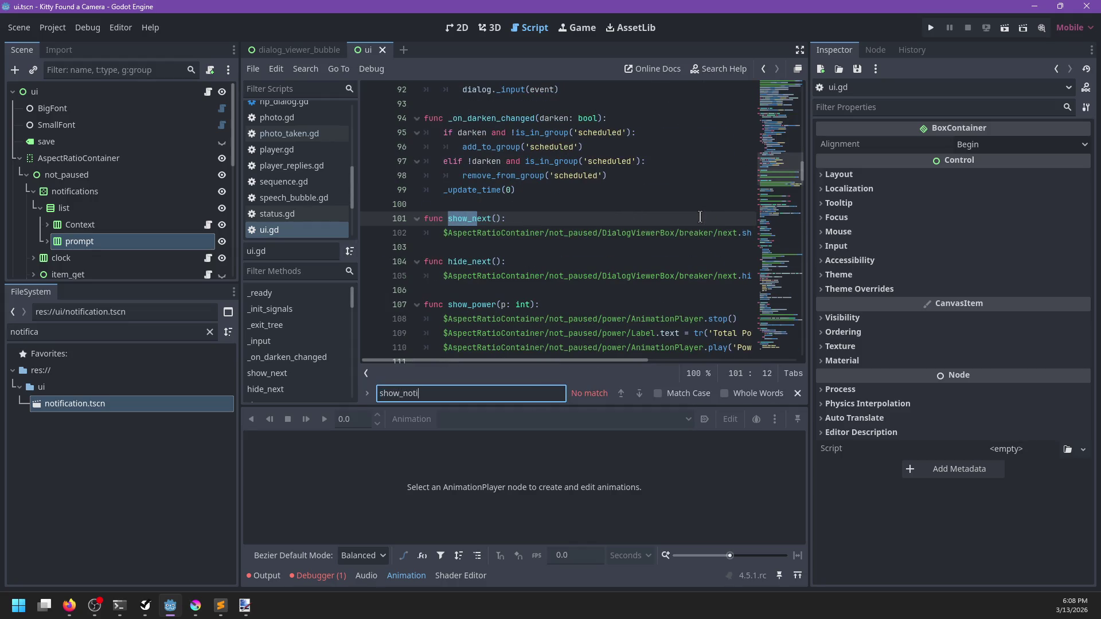
{"action": "key", "text": "ctrl+a"}
{"action": "type", "text": "notification"}
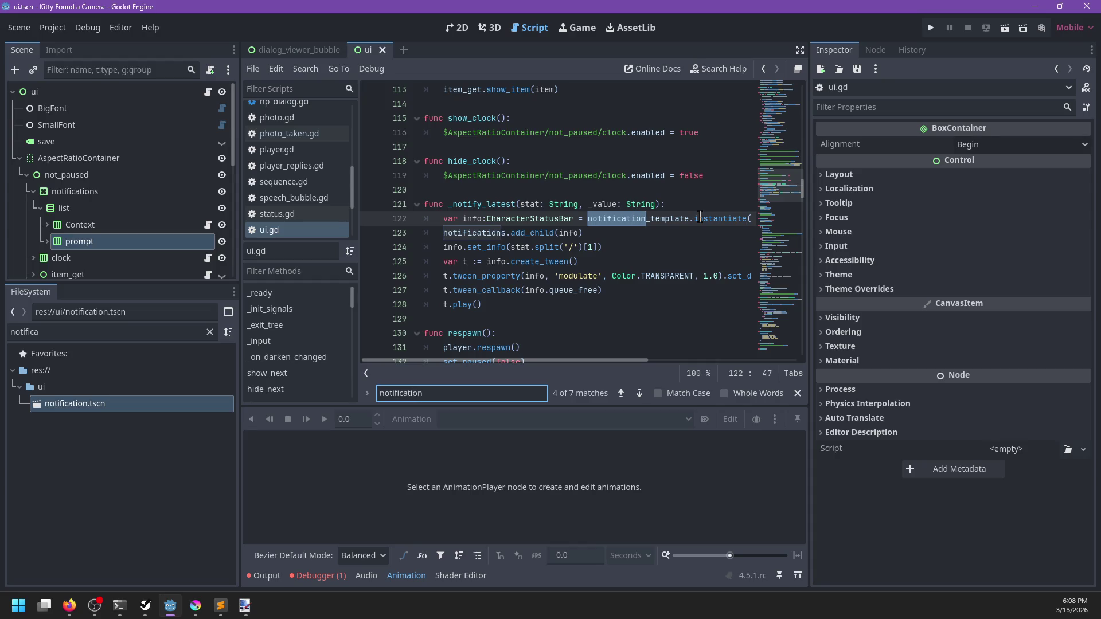
{"action": "key", "text": "Escape"}
Insert an empty line after the create_tween call in _notify_latest
{"action": "left_click", "coordinate": [472, 231]}
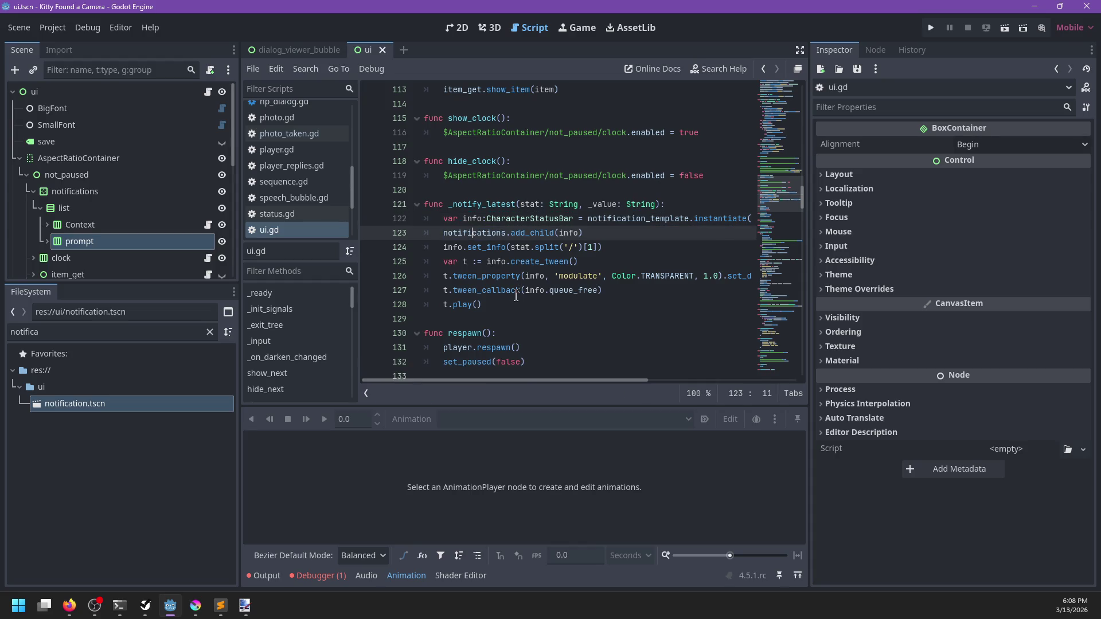
{"action": "left_click", "coordinate": [625, 293]}
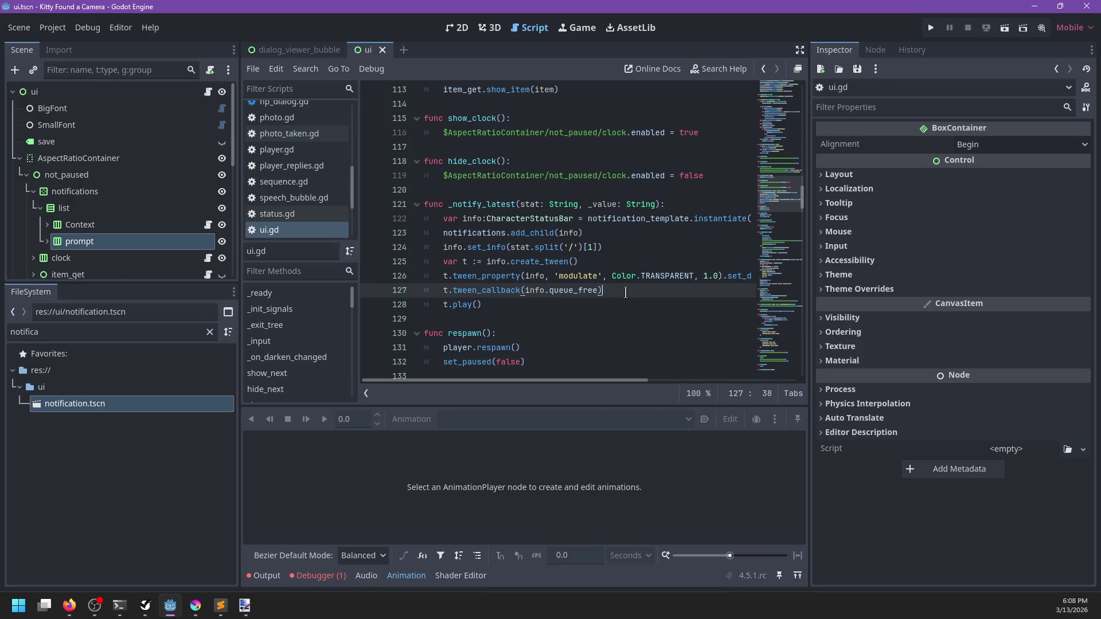
{"action": "key", "text": "Up"}
{"action": "key", "text": "Up"}
{"action": "key", "text": "Return"}
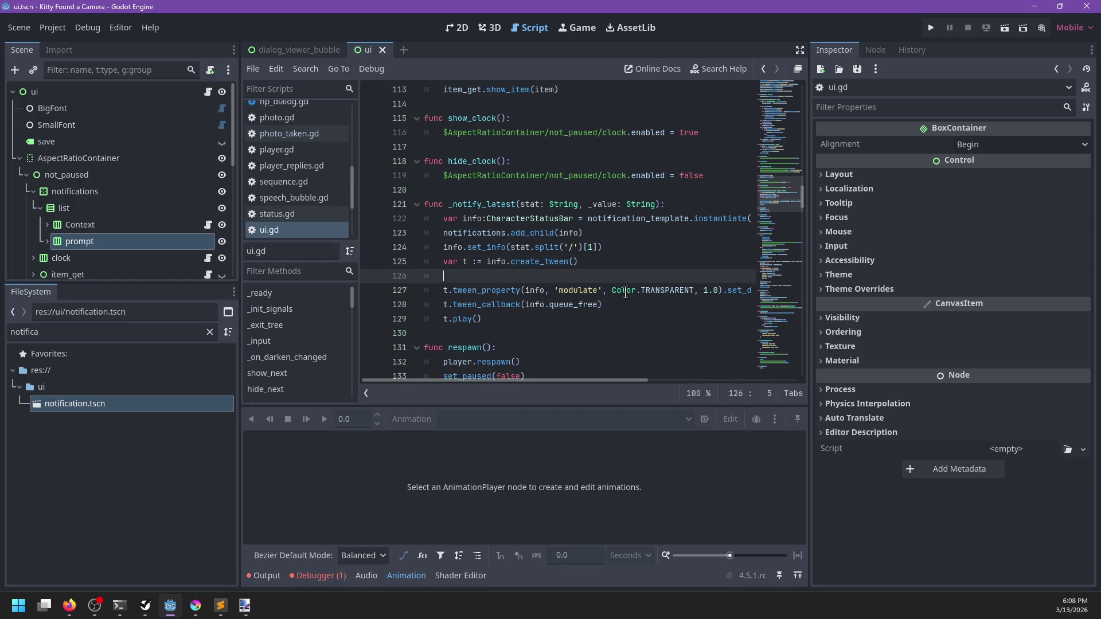
{"action": "key", "text": "BackSpace"}
{"action": "scroll", "coordinate": [625, 293], "scroll_direction": "up", "scroll_amount": 20}
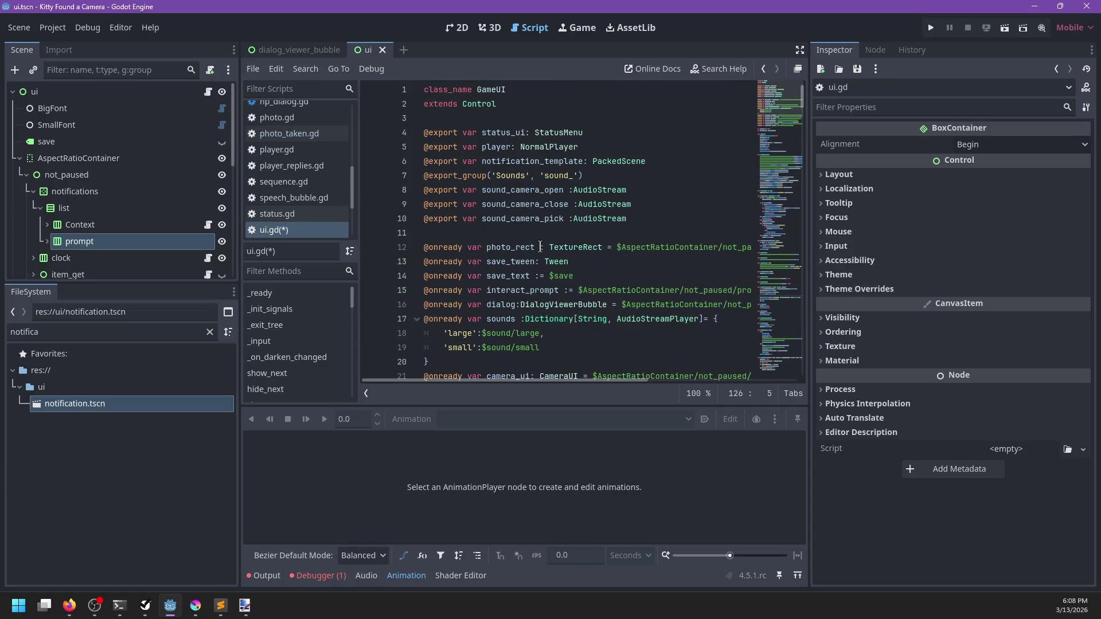
{"action": "scroll", "coordinate": [540, 246], "scroll_direction": "down", "scroll_amount": 5}
{"action": "left_click", "coordinate": [536, 202]}
{"action": "key", "text": "Down"}
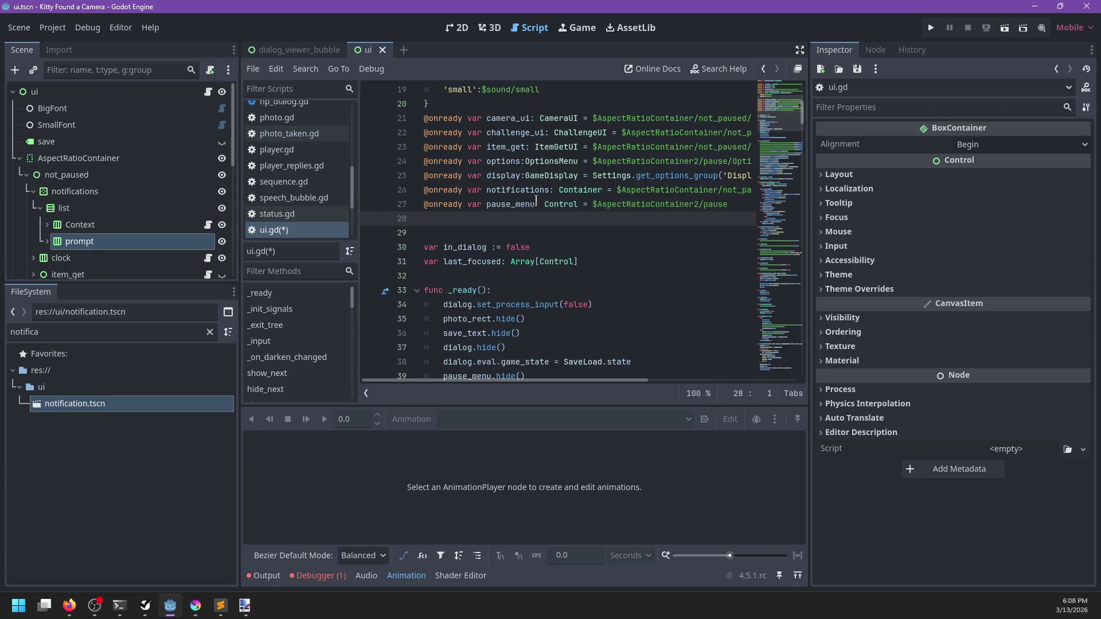
{"action": "type", "text": "onready va"}
{"action": "type", "text": "r notification_prompt :="}
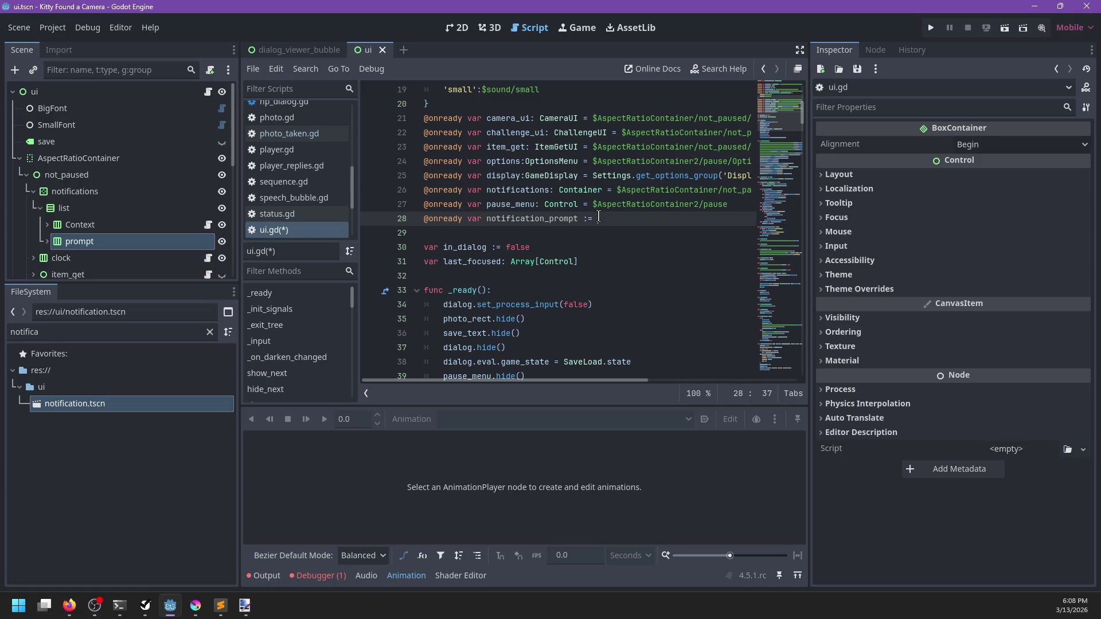
{"action": "type", "text": "$"}
{"action": "type", "text": "prompt"}
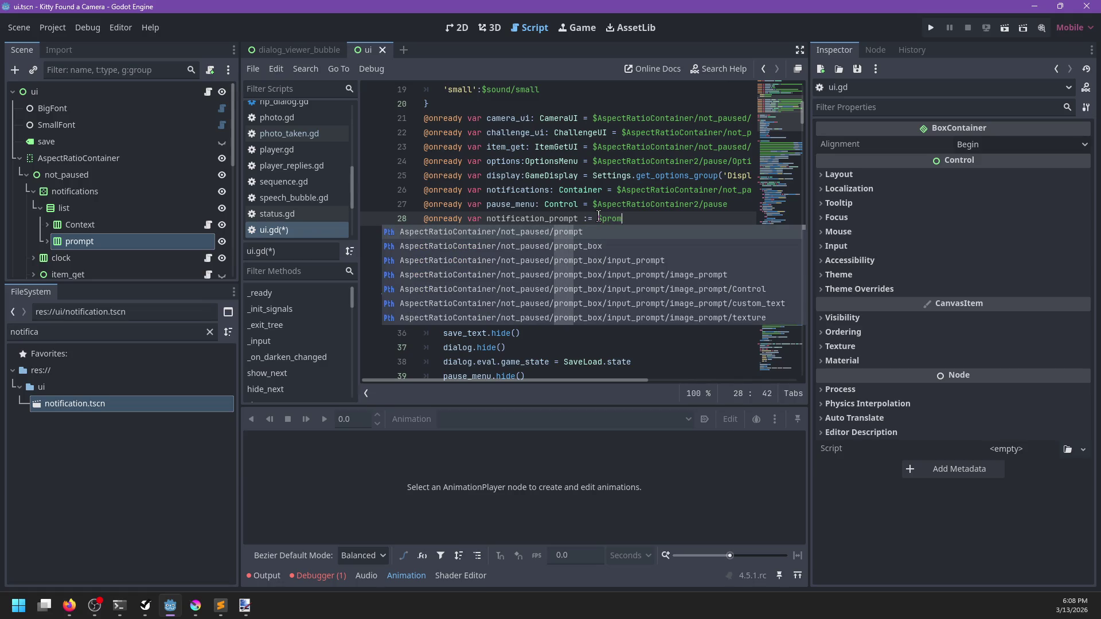
{"action": "key", "text": "ctrl+BackSpace"}
{"action": "type", "text": "notifications"}
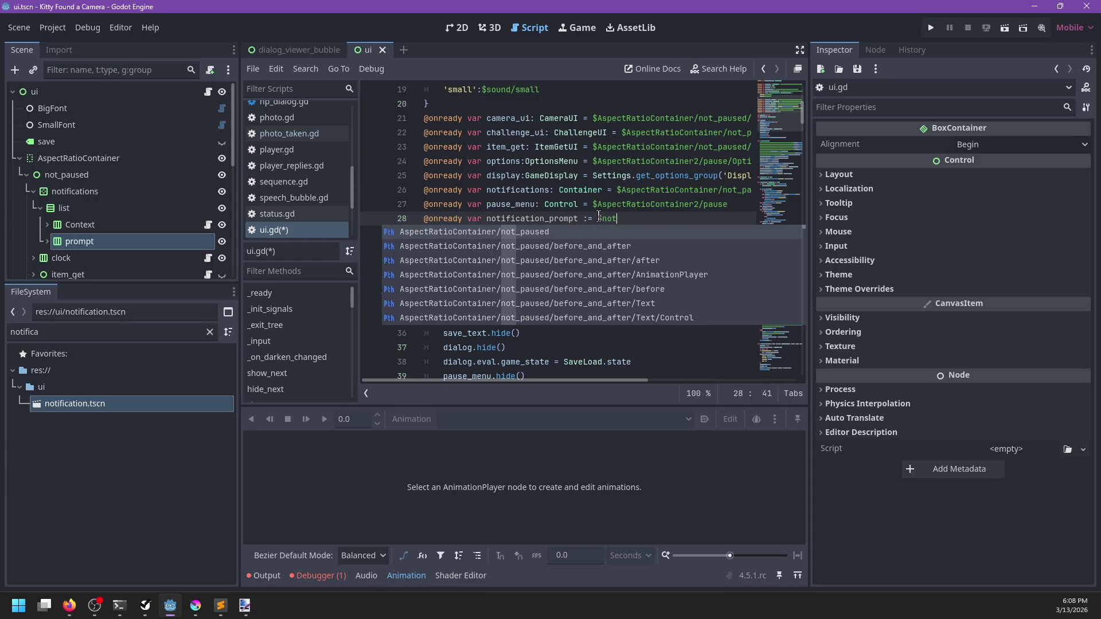
{"action": "type", "text": "/pro"}
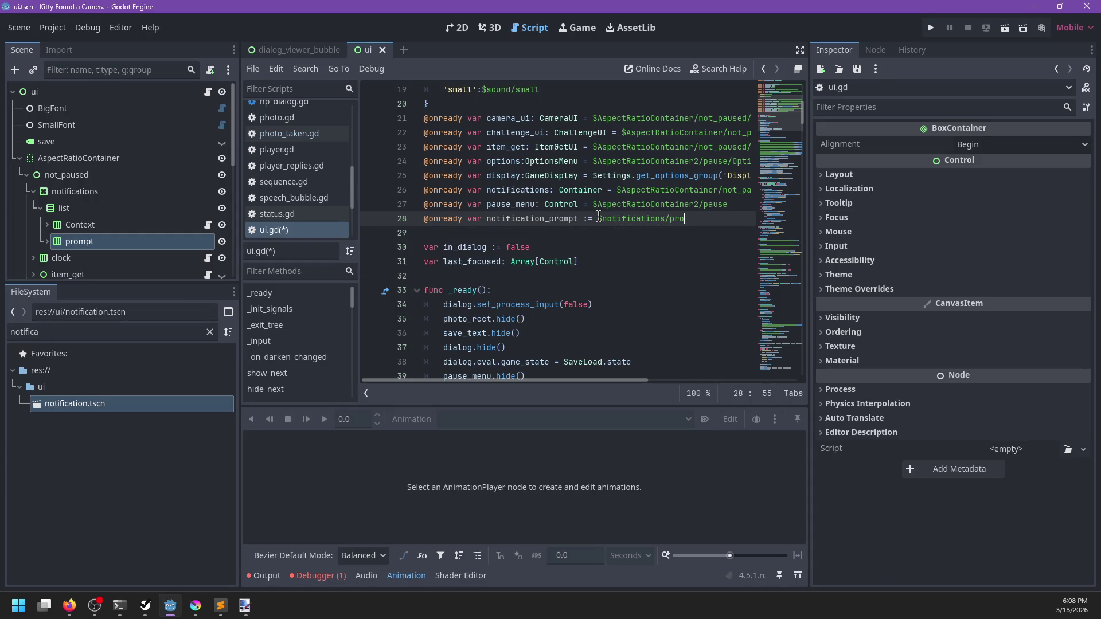
{"action": "type", "text": "prompt"}
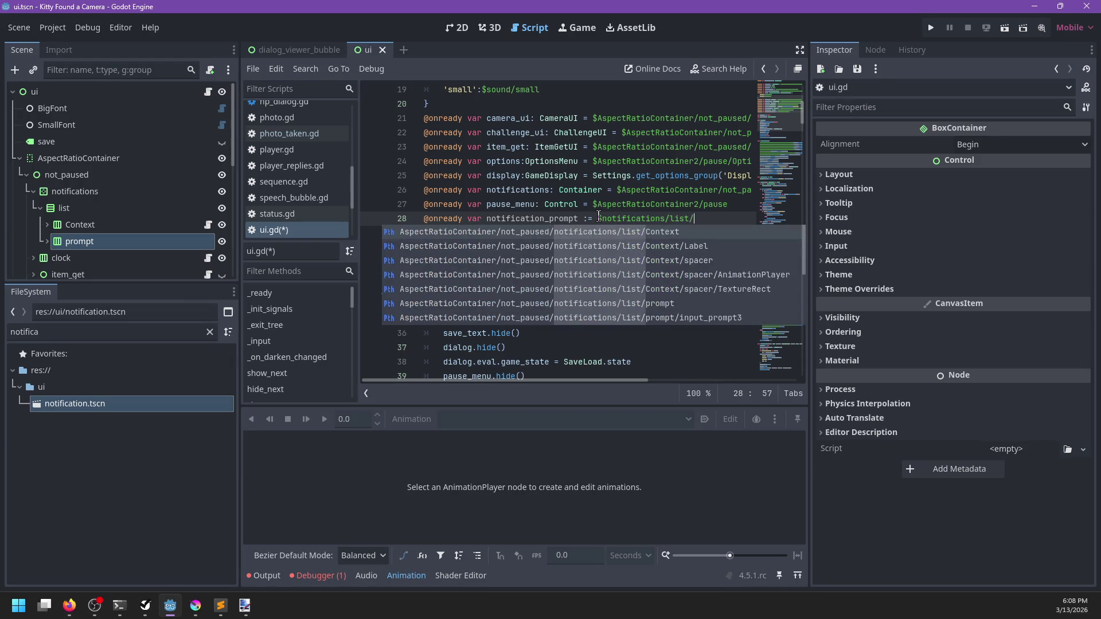
{"action": "key", "text": "Return"}
Go to the notifications declaration on line 26 and search for 'notification'
{"action": "scroll", "coordinate": [598, 215], "scroll_direction": "left", "scroll_amount": 3}
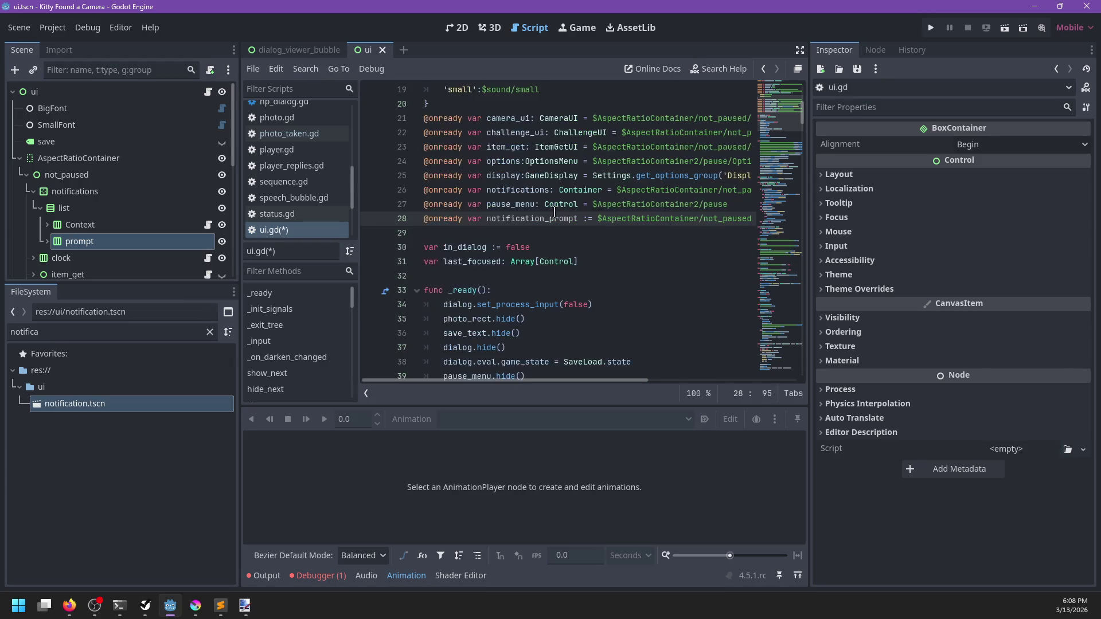
{"action": "left_click", "coordinate": [514, 191]}
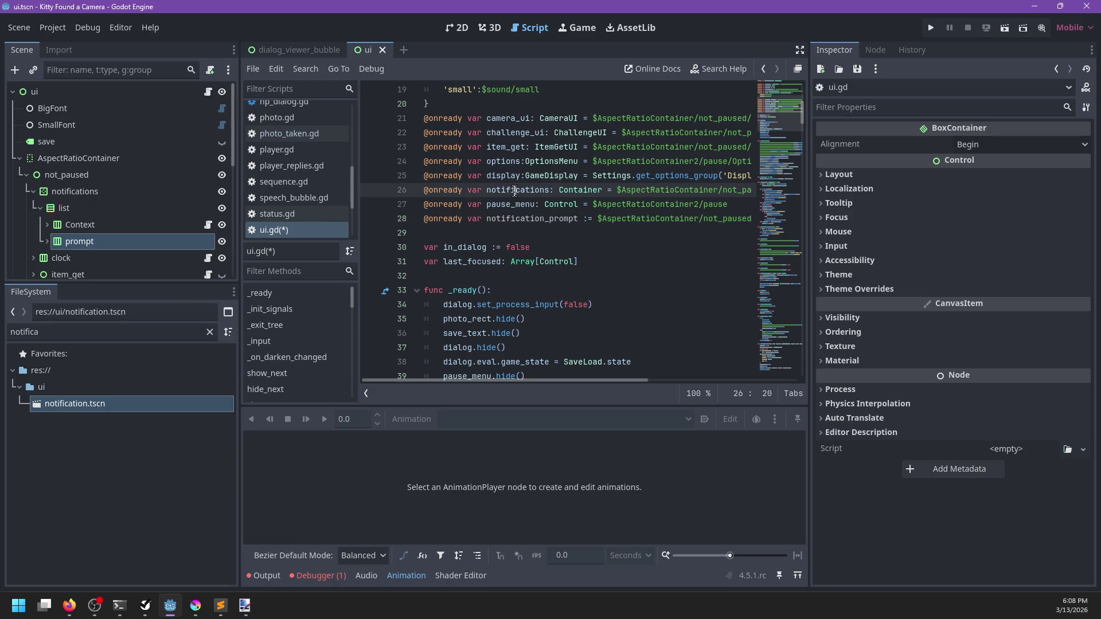
{"action": "scroll", "coordinate": [551, 218], "scroll_direction": "down", "scroll_amount": 12}
{"action": "key", "text": "ctrl+f"}
{"action": "key", "text": "Return"}
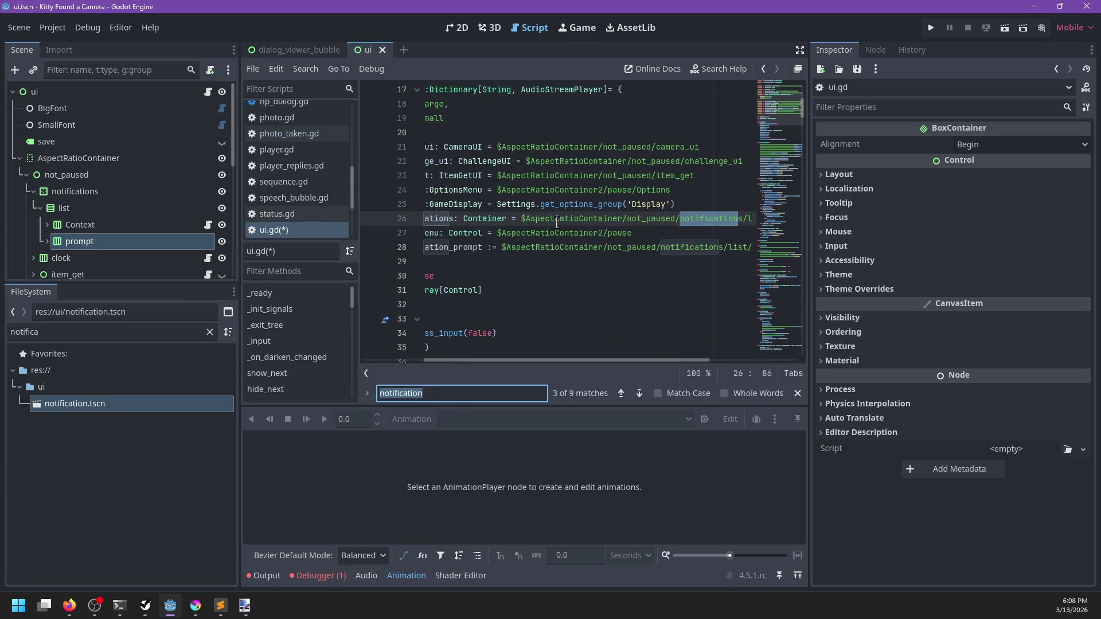
Find notifications usages and add notification_prompt.show() after the create_tween line
{"action": "type", "text": "s"}
{"action": "key", "text": "BackSpace"}
{"action": "type", "text": "notifications"}
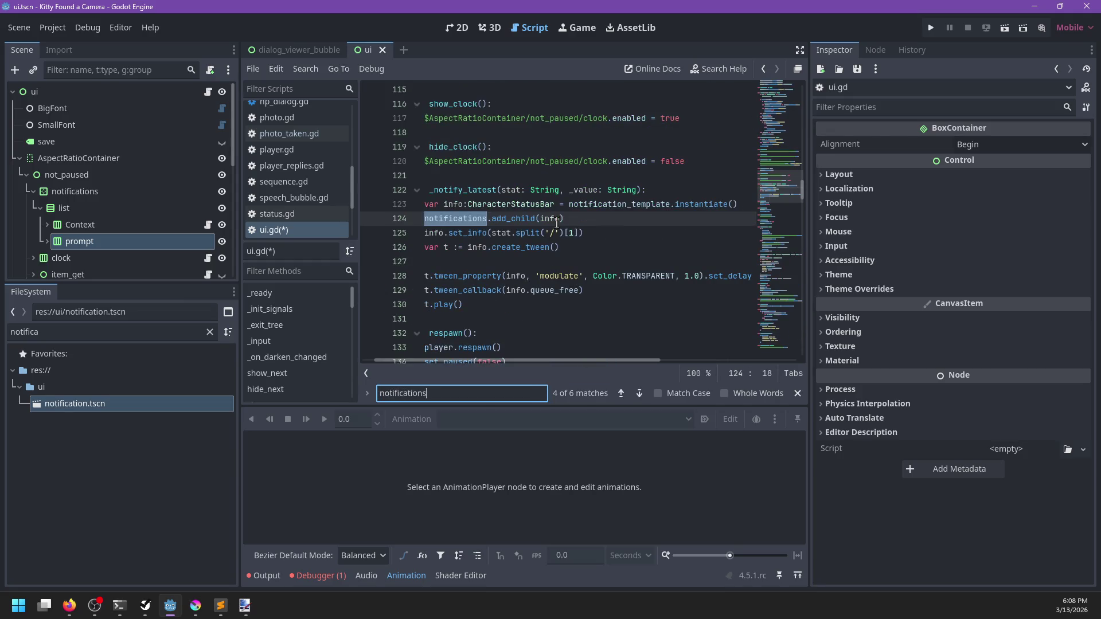
{"action": "key", "text": "Escape"}
{"action": "left_click", "coordinate": [616, 249]}
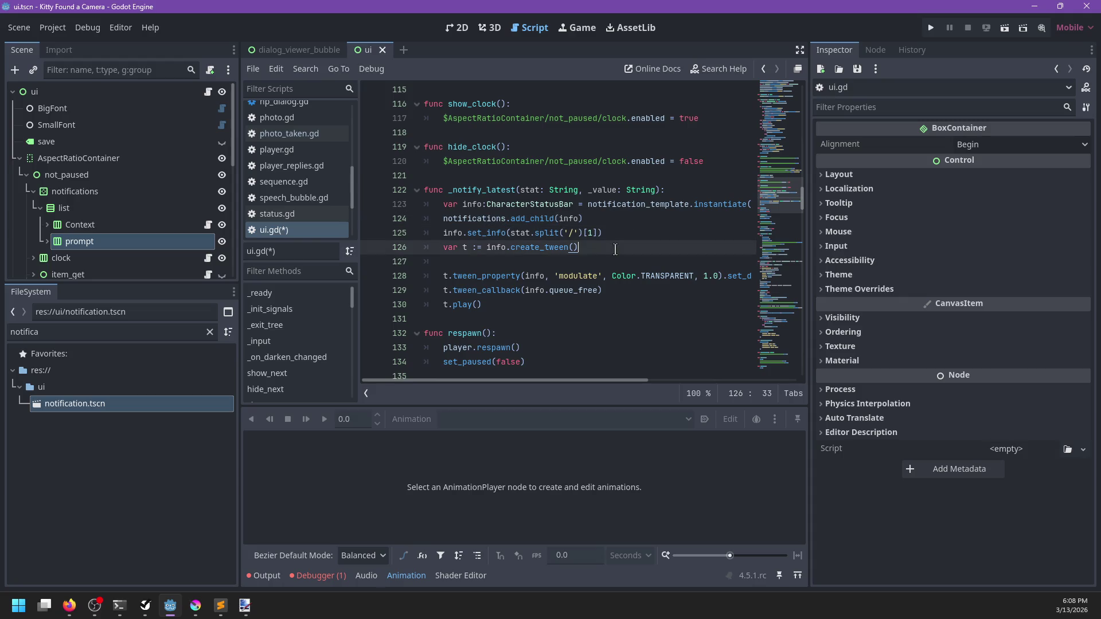
{"action": "key", "text": "Down"}
{"action": "type", "text": "noti"}
{"action": "key", "text": "Down"}
{"action": "key", "text": "Return"}
{"action": "type", "text": ".show()"}
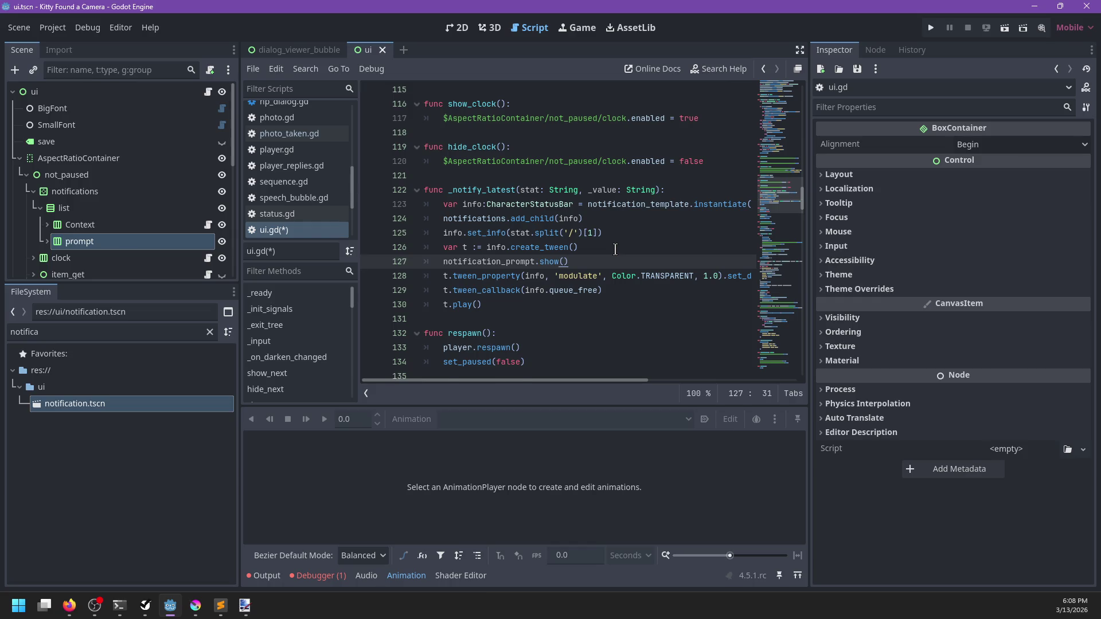
{"action": "key", "text": "Return"}
Add a line setting notification_prompt.modulate = Color.WHITE
{"action": "type", "text": "noti"}
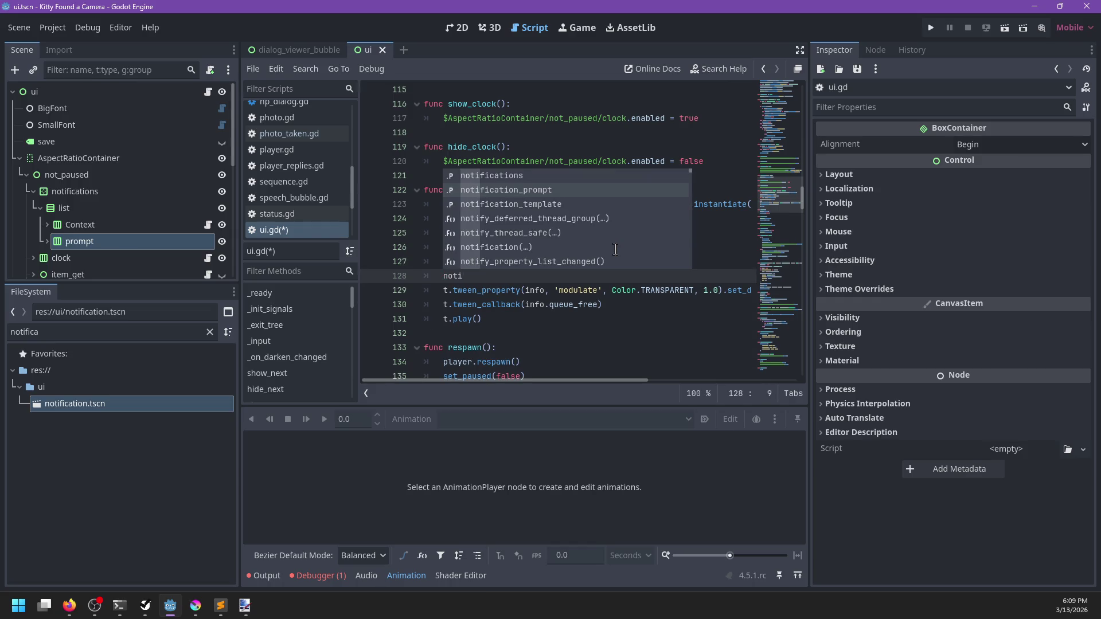
{"action": "key", "text": "Return"}
{"action": "type", "text": ".mo"}
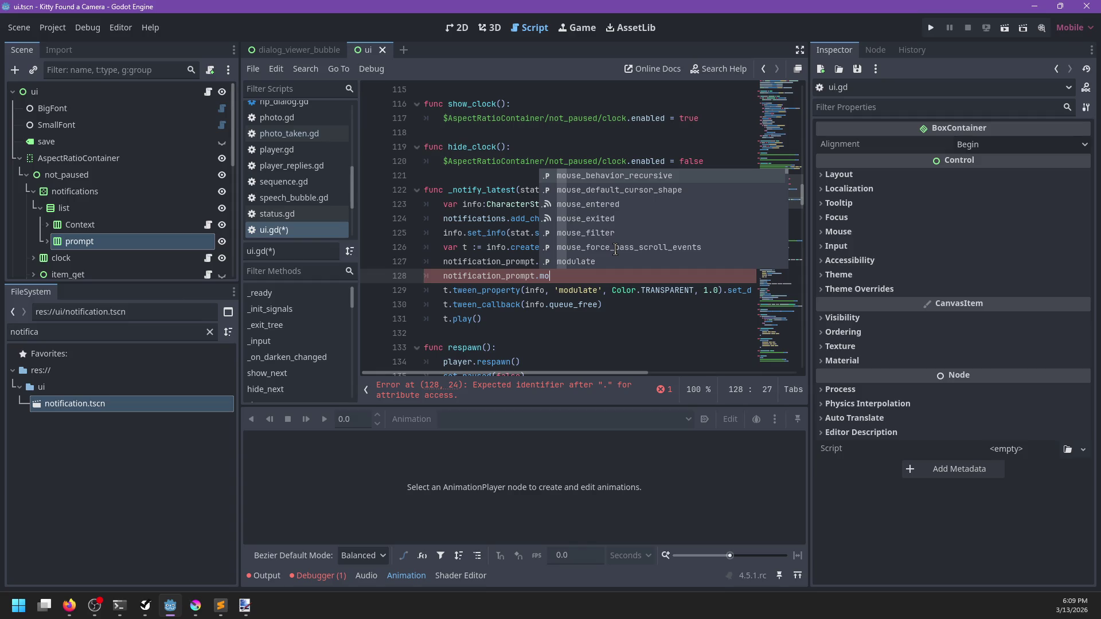
{"action": "type", "text": "d"}
{"action": "key", "text": "Return"}
{"action": "type", "text": "= Col"}
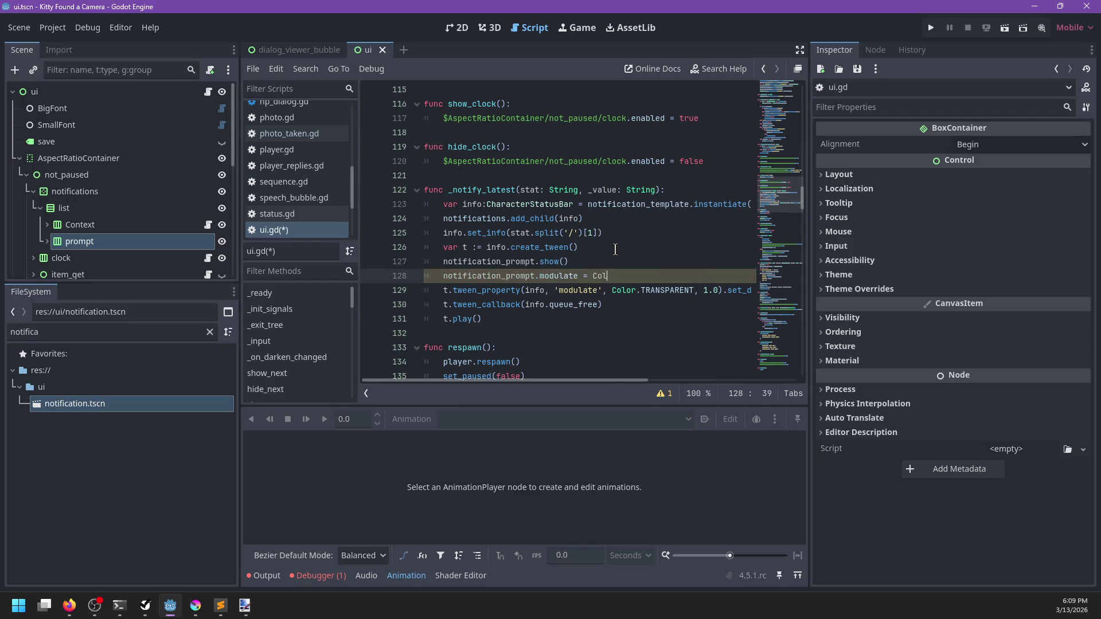
{"action": "type", "text": "or.WHITE"}
{"action": "key", "text": "Return"}
Duplicate the tween_property line as a .parallel fade targeting notification_prompt
{"action": "key", "text": "Down"}
{"action": "key", "text": "ctrl+shift+d"}
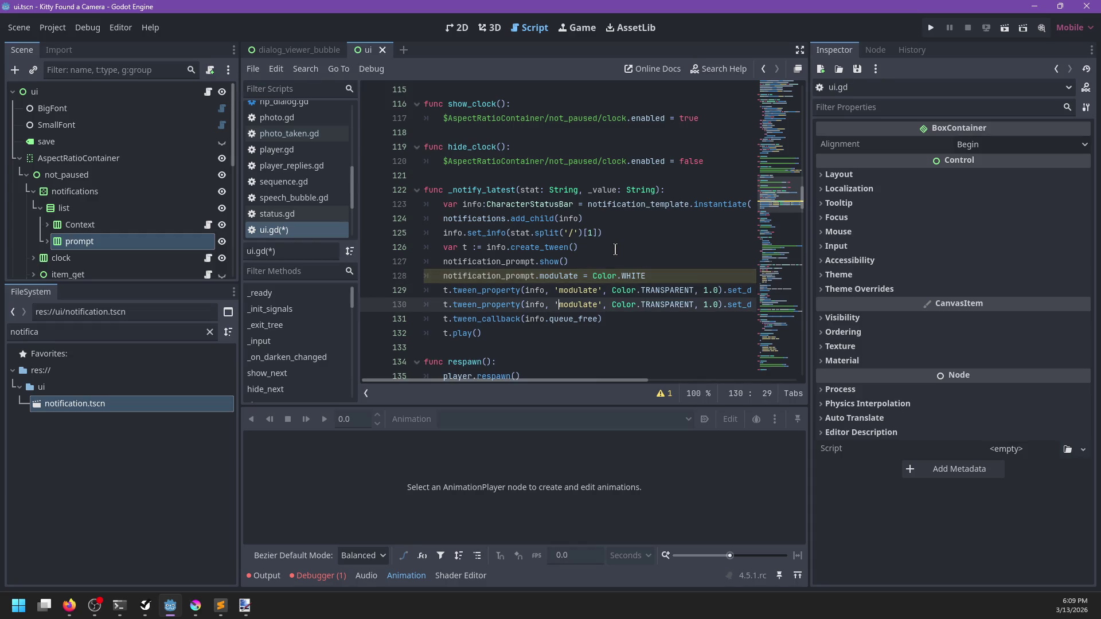
{"action": "key", "text": "Home"}
{"action": "type", "text": ".paralle"}
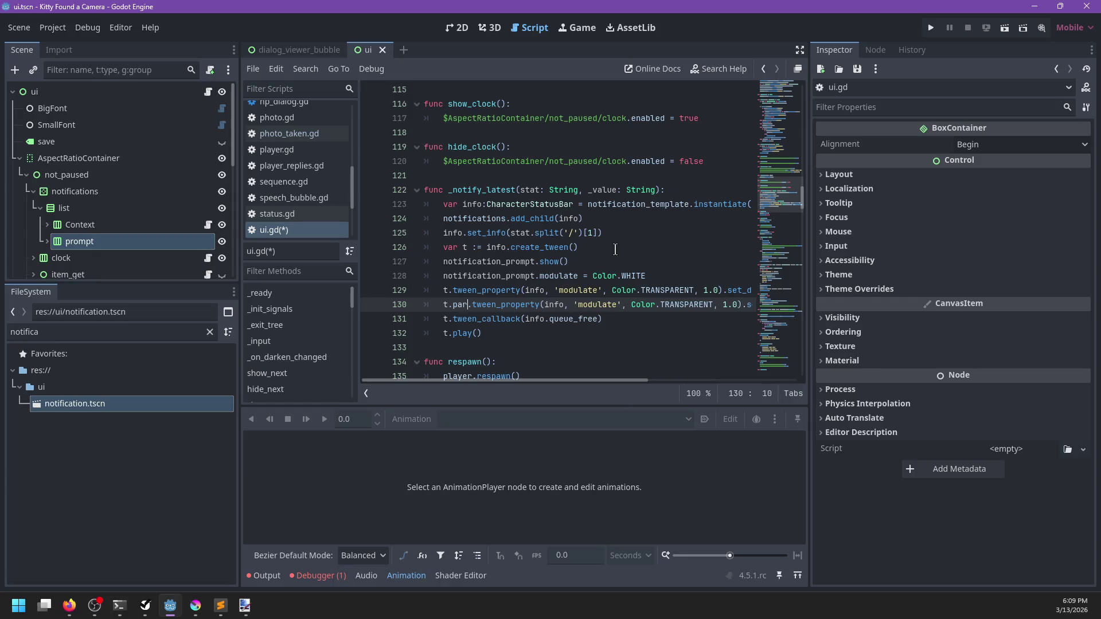
{"action": "type", "text": "l"}
{"action": "key", "text": "BackSpace"}
{"action": "key", "text": "BackSpace"}
{"action": "key", "text": "BackSpace"}
{"action": "type", "text": "notification"}
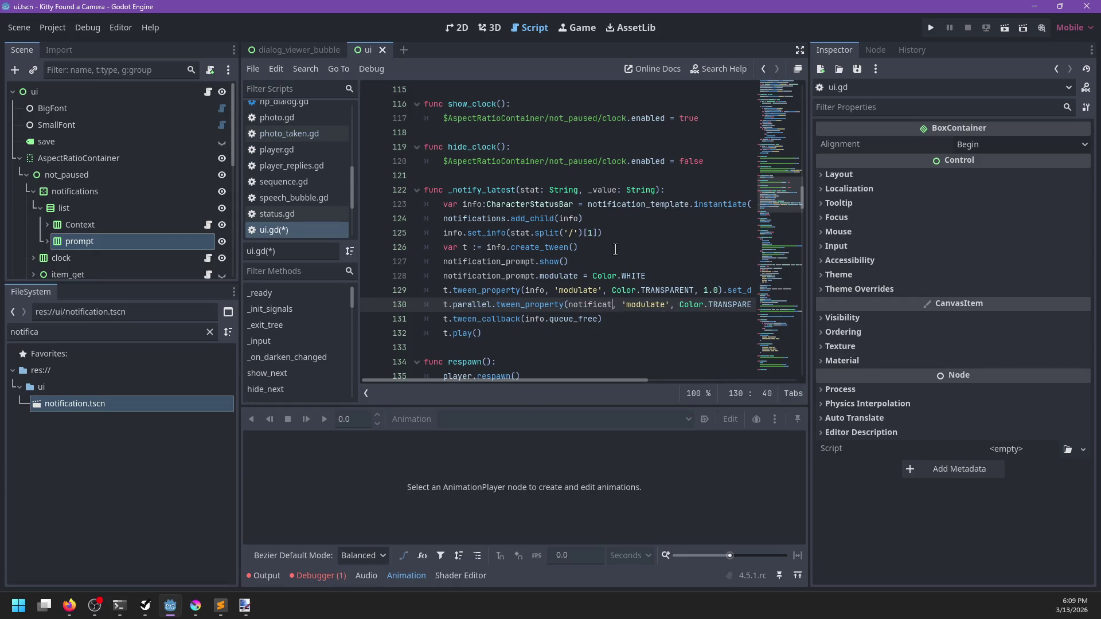
{"action": "type", "text": "_prompt"}
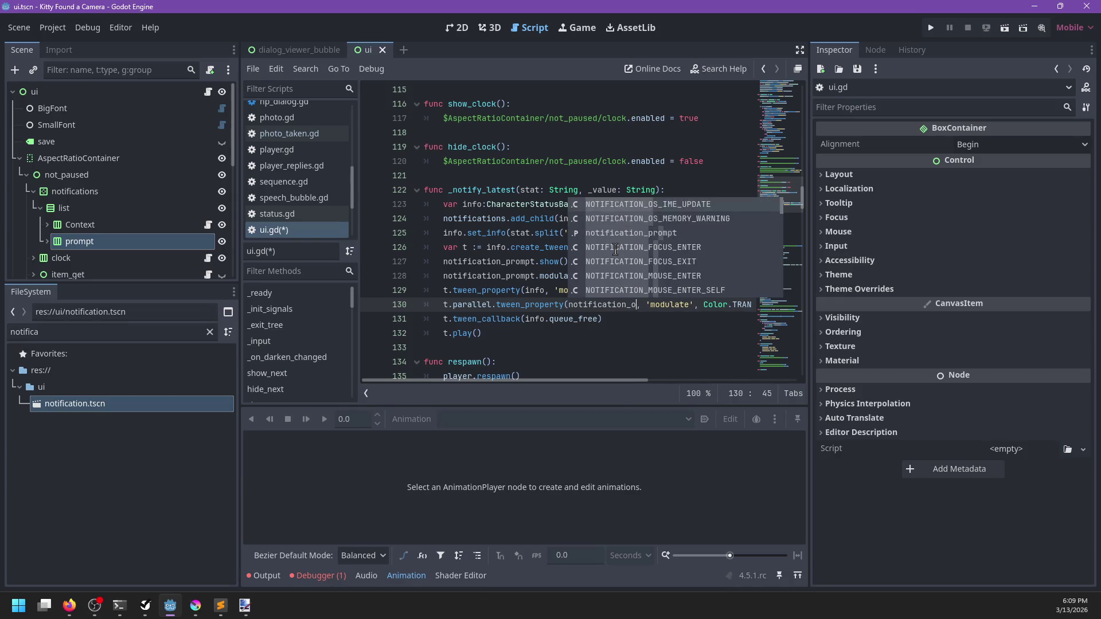
Duplicate the queue_free callback line into a notification_prompt.hide callback
{"action": "key", "text": "Down"}
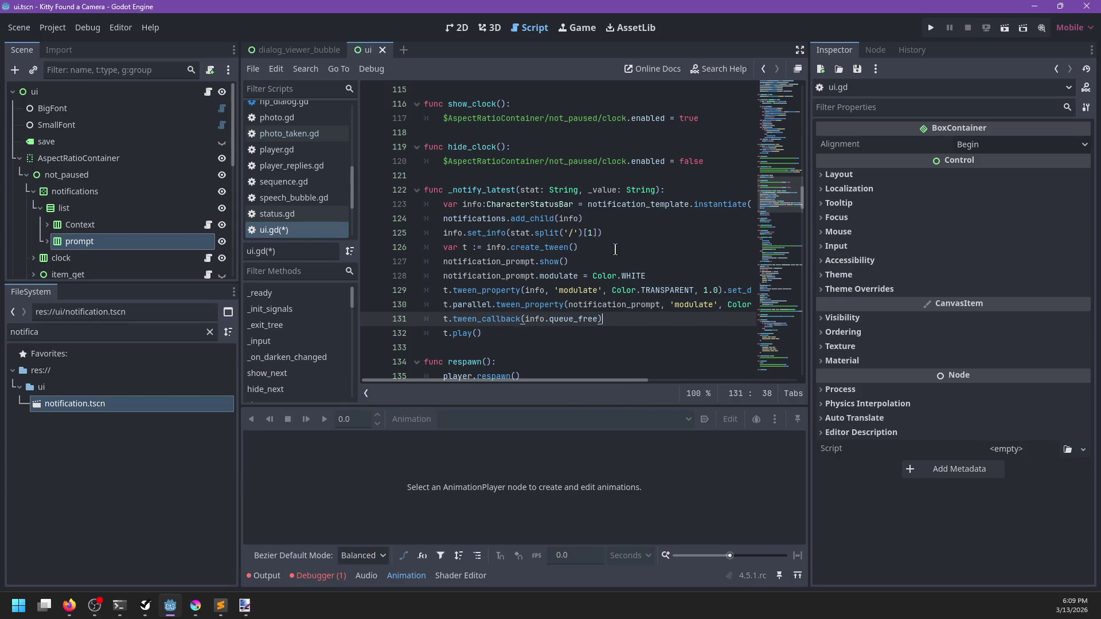
{"action": "key", "text": "ctrl+shift+d"}
{"action": "key", "text": "Left"}
{"action": "key", "text": "BackSpace"}
{"action": "key", "text": "BackSpace"}
{"action": "key", "text": "BackSpace"}
{"action": "type", "text": "notification"}
{"action": "type", "text": "_pr"}
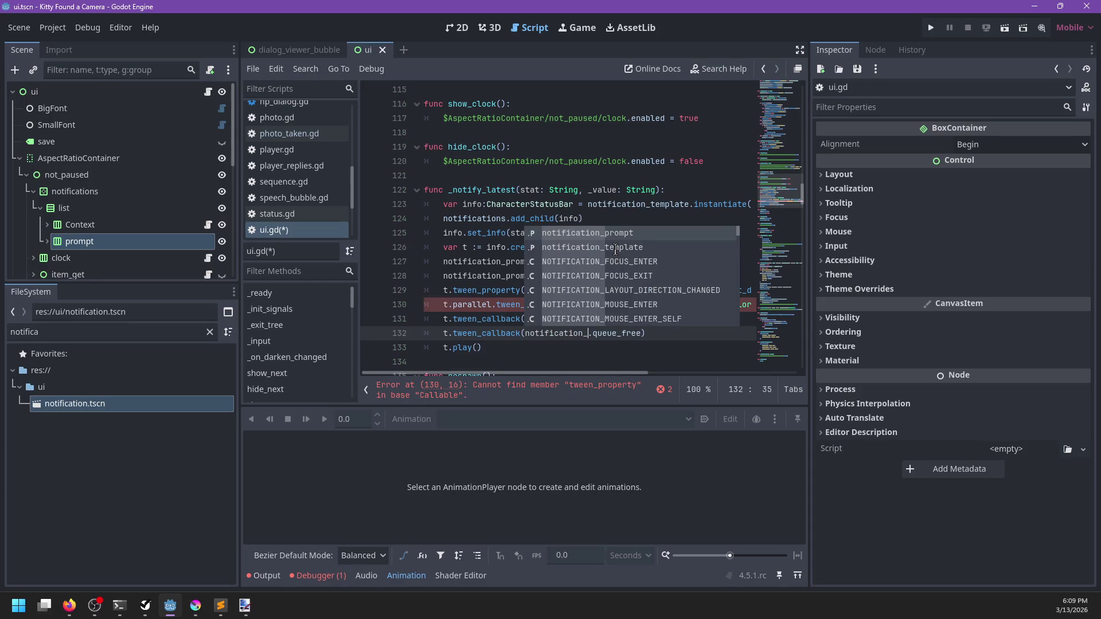
{"action": "key", "text": "Return"}
{"action": "key", "text": "ctrl+Delete"}
{"action": "type", "text": "hide"}
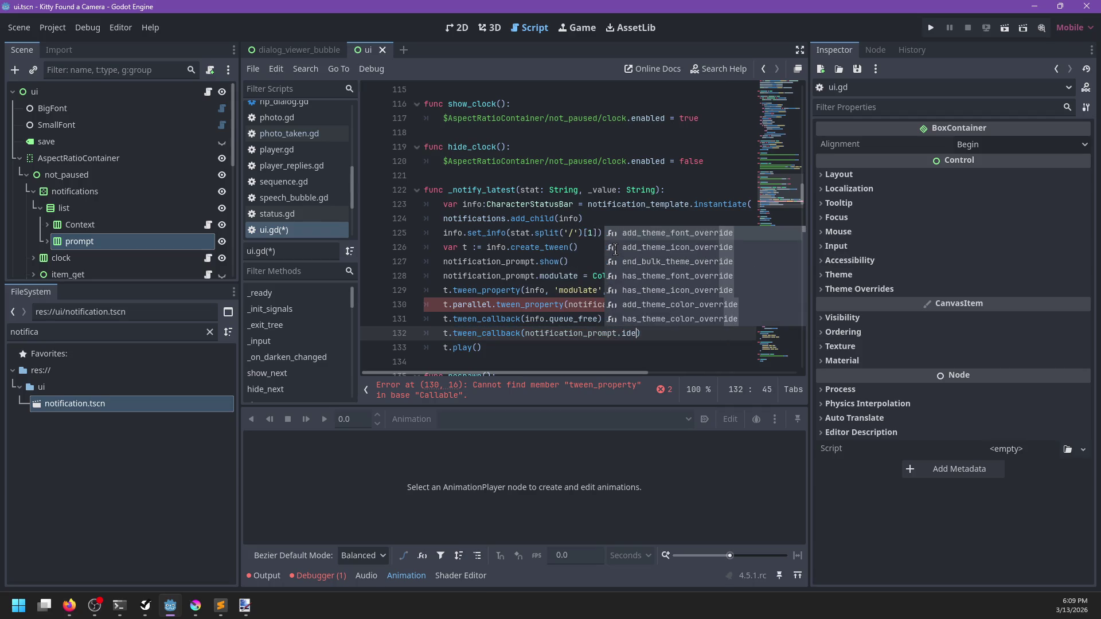
Remove .set_delay(7) from line 130 and add () after t.parallel
{"action": "scroll", "coordinate": [601, 250], "scroll_direction": "right", "scroll_amount": 5}
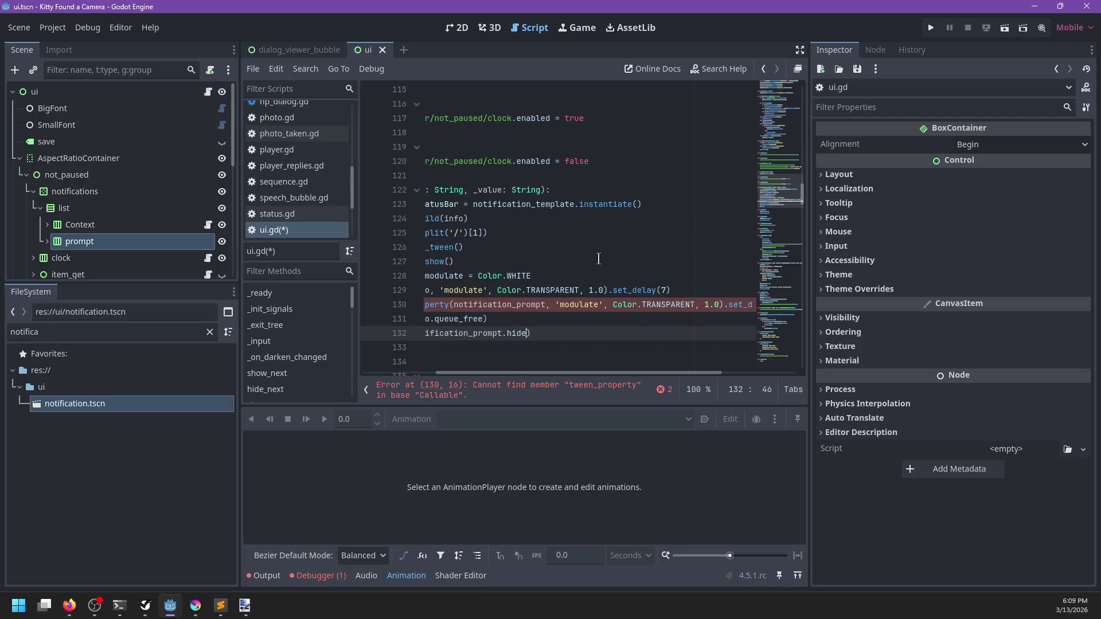
{"action": "scroll", "coordinate": [599, 296], "scroll_direction": "left", "scroll_amount": 5}
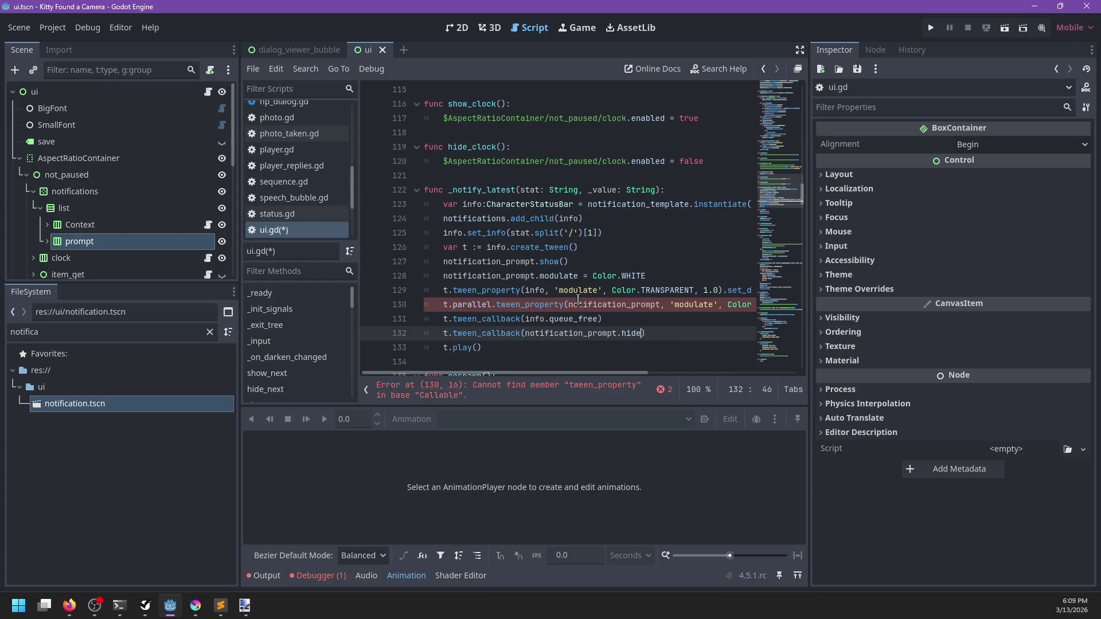
{"action": "scroll", "coordinate": [537, 313], "scroll_direction": "right", "scroll_amount": 5}
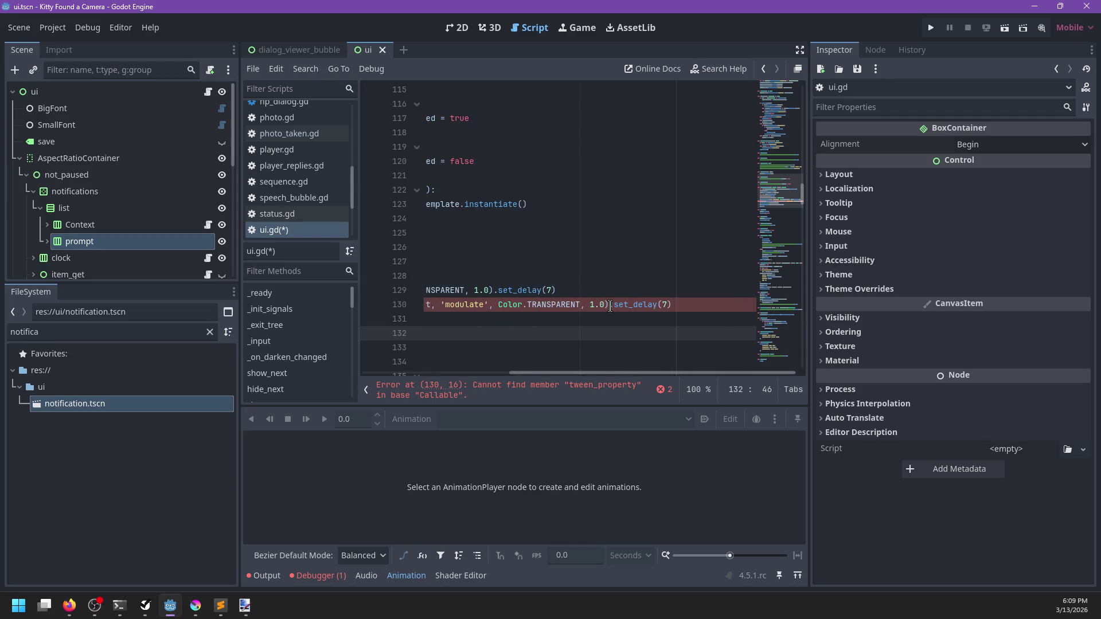
{"action": "left_click_drag", "start_coordinate": [610, 305], "coordinate": [684, 309]}
{"action": "key", "text": "BackSpace"}
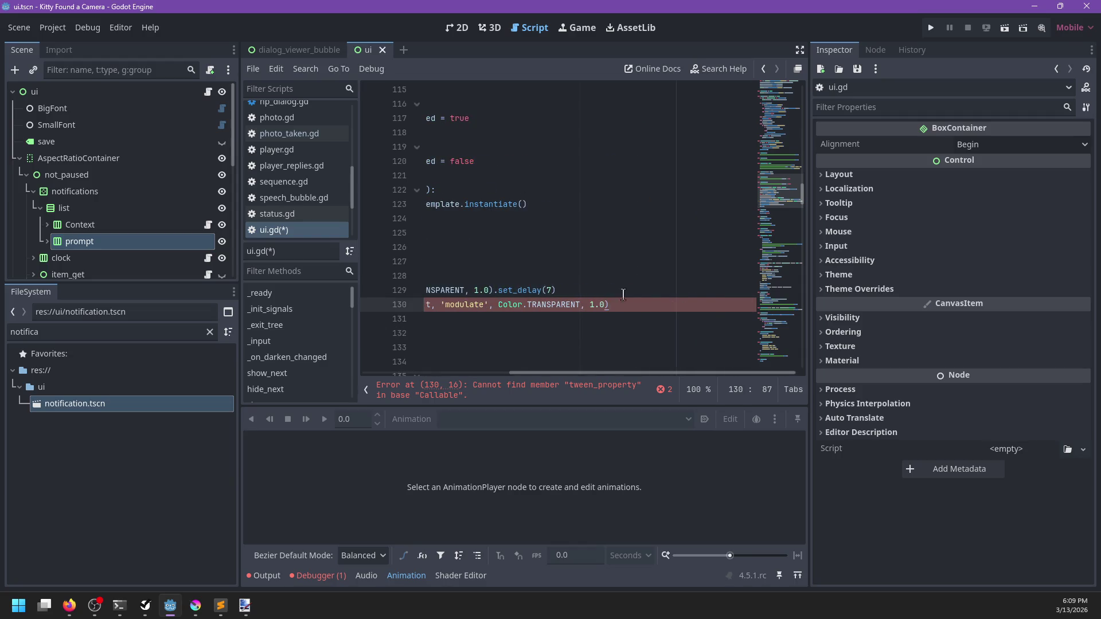
{"action": "scroll", "coordinate": [623, 295], "scroll_direction": "left", "scroll_amount": 5}
{"action": "left_click", "coordinate": [569, 305]}
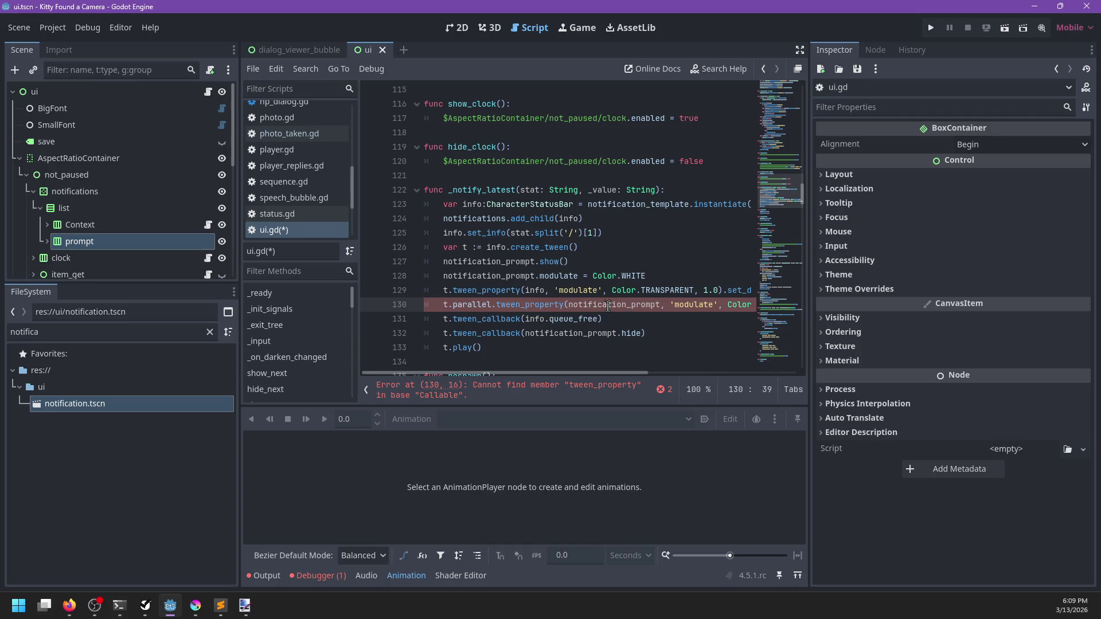
{"action": "key", "text": "ctrl+shift+Right"}
{"action": "key", "text": "Right"}
{"action": "type", "text": "()"}
Review the edited line 130 and save the scene and script
{"action": "scroll", "coordinate": [634, 310], "scroll_direction": "right", "scroll_amount": 2}
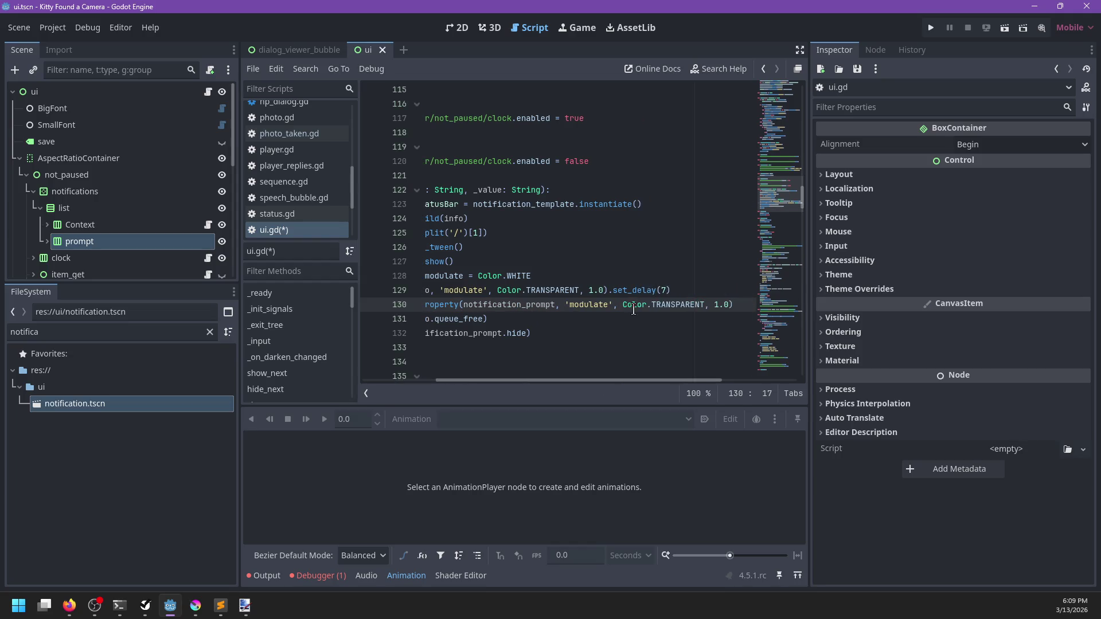
{"action": "scroll", "coordinate": [611, 290], "scroll_direction": "left", "scroll_amount": 2}
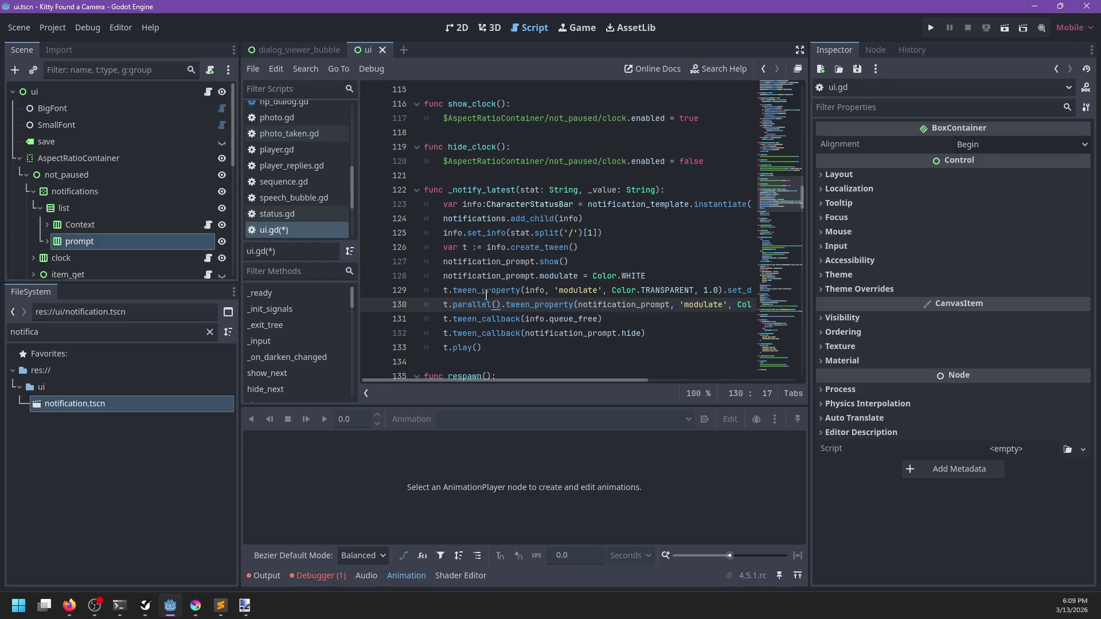
{"action": "scroll", "coordinate": [620, 331], "scroll_direction": "right", "scroll_amount": 3}
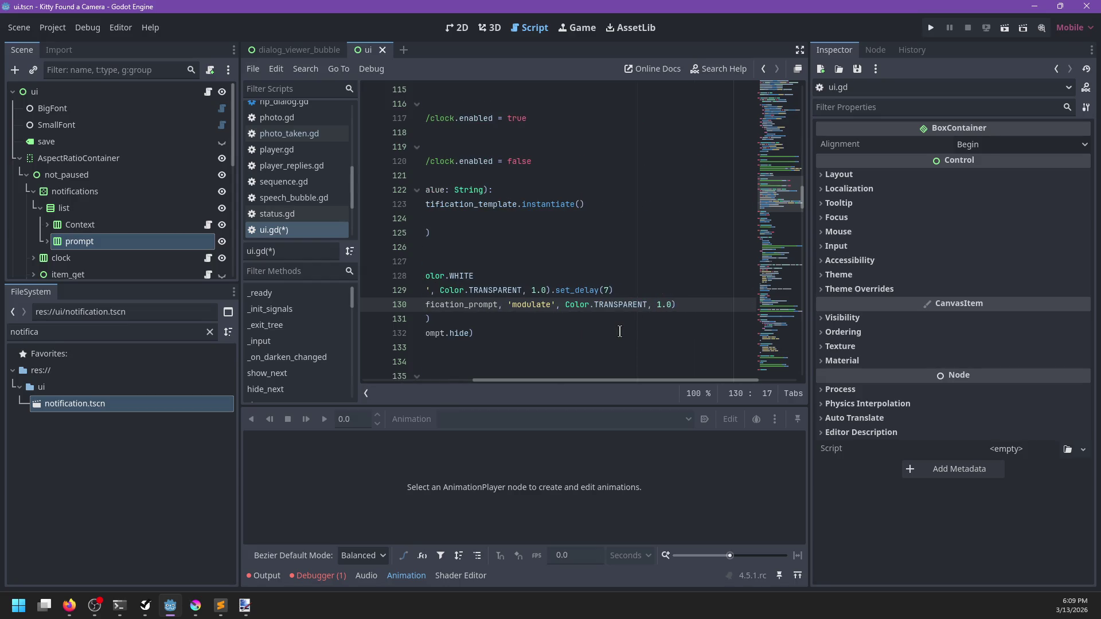
{"action": "scroll", "coordinate": [620, 332], "scroll_direction": "left", "scroll_amount": 3}
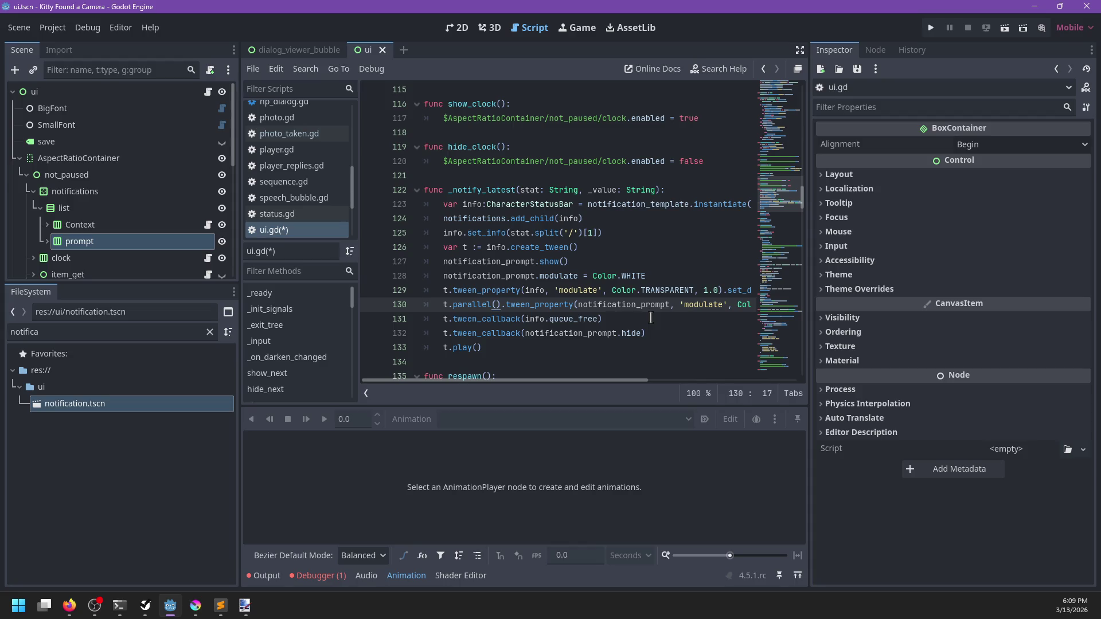
{"action": "scroll", "coordinate": [627, 305], "scroll_direction": "right", "scroll_amount": 3}
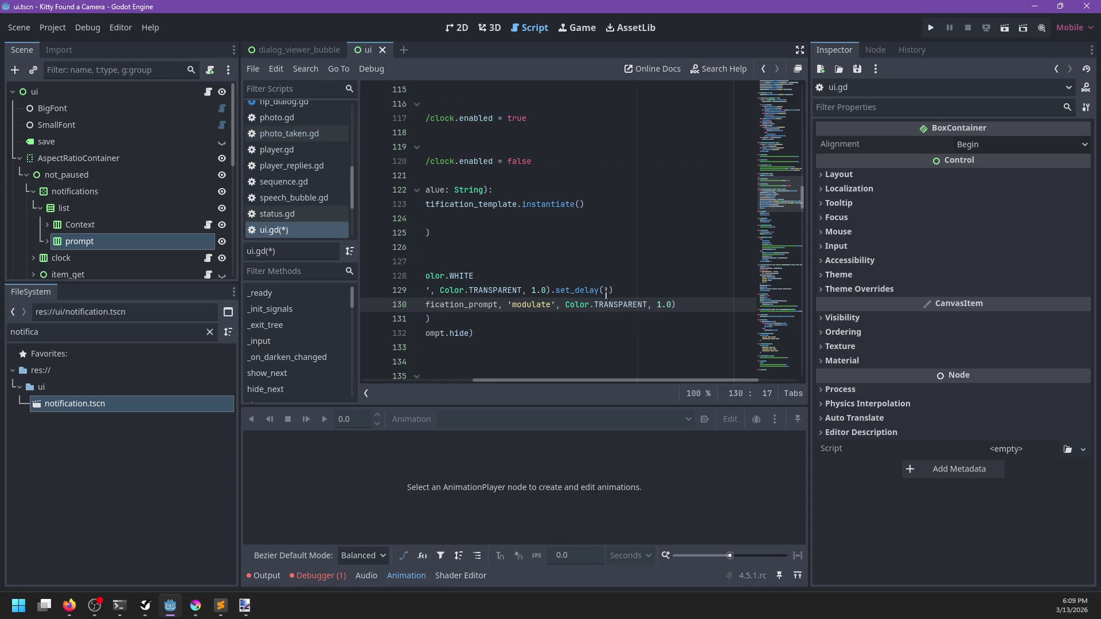
{"action": "scroll", "coordinate": [596, 296], "scroll_direction": "left", "scroll_amount": 3}
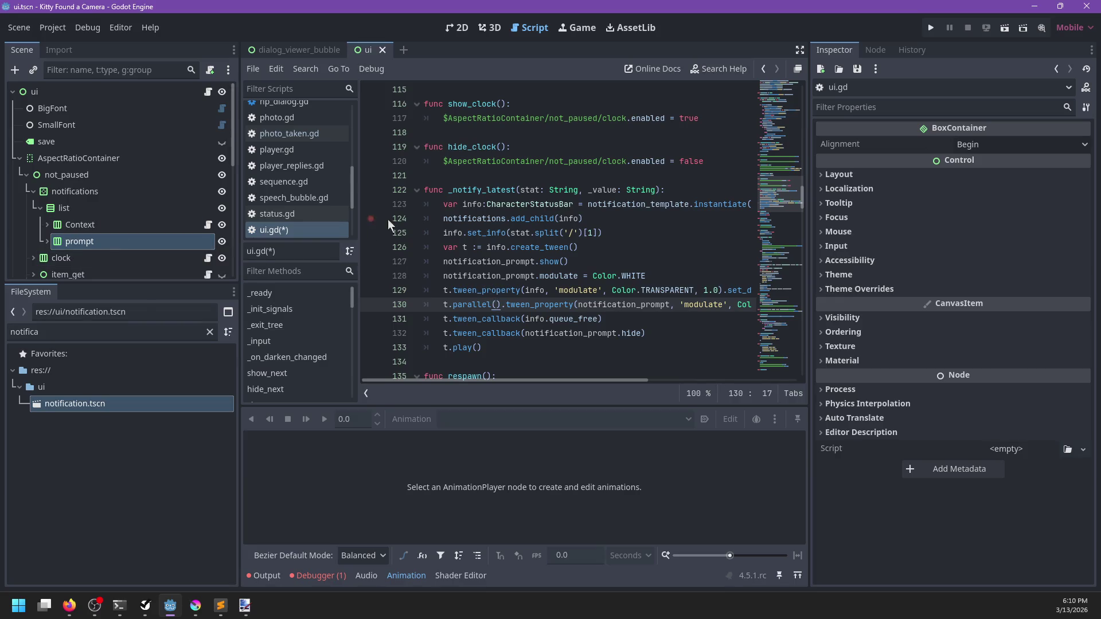
{"action": "key", "text": "ctrl+s"}
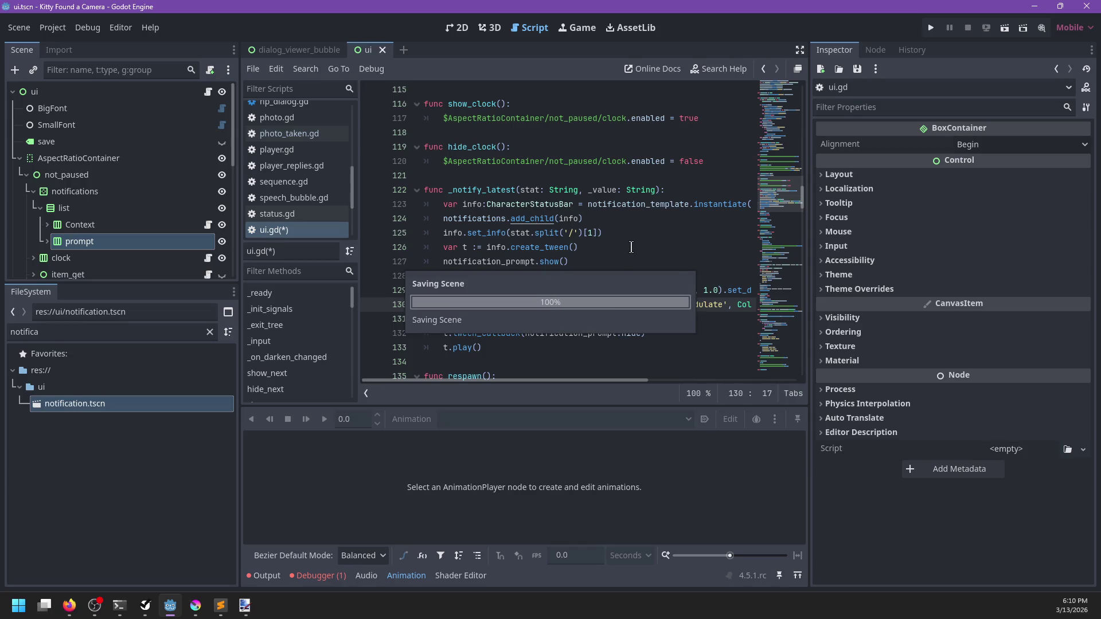
{"action": "left_click", "coordinate": [631, 248]}
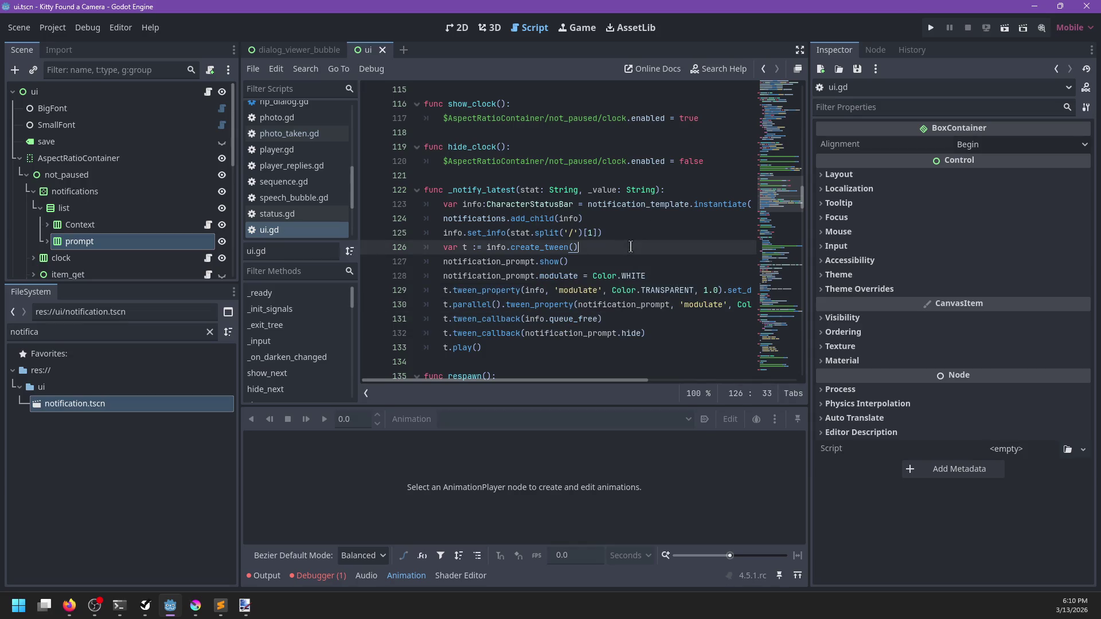
{"action": "scroll", "coordinate": [516, 304], "scroll_direction": "down", "scroll_amount": 2}
{"action": "left_click", "coordinate": [499, 280]}
{"action": "key", "text": "Return"}
{"action": "key", "text": "Up"}
{"action": "key", "text": "Return"}
{"action": "type", "text": "func "}
{"action": "type", "text": "_show_)"}
{"action": "type", "text": "prompt"}
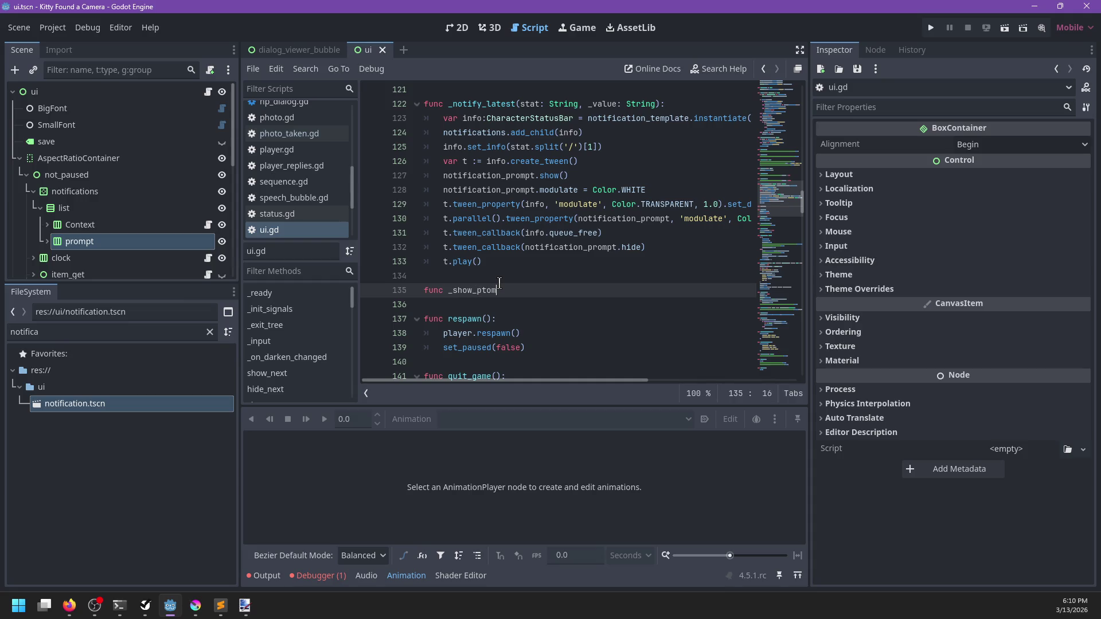
{"action": "key", "text": "BackSpace"}
{"action": "key", "text": "BackSpace"}
{"action": "key", "text": "BackSpace"}
{"action": "type", "text": "romp"}
{"action": "type", "text": "t():"}
{"action": "key", "text": "Return"}
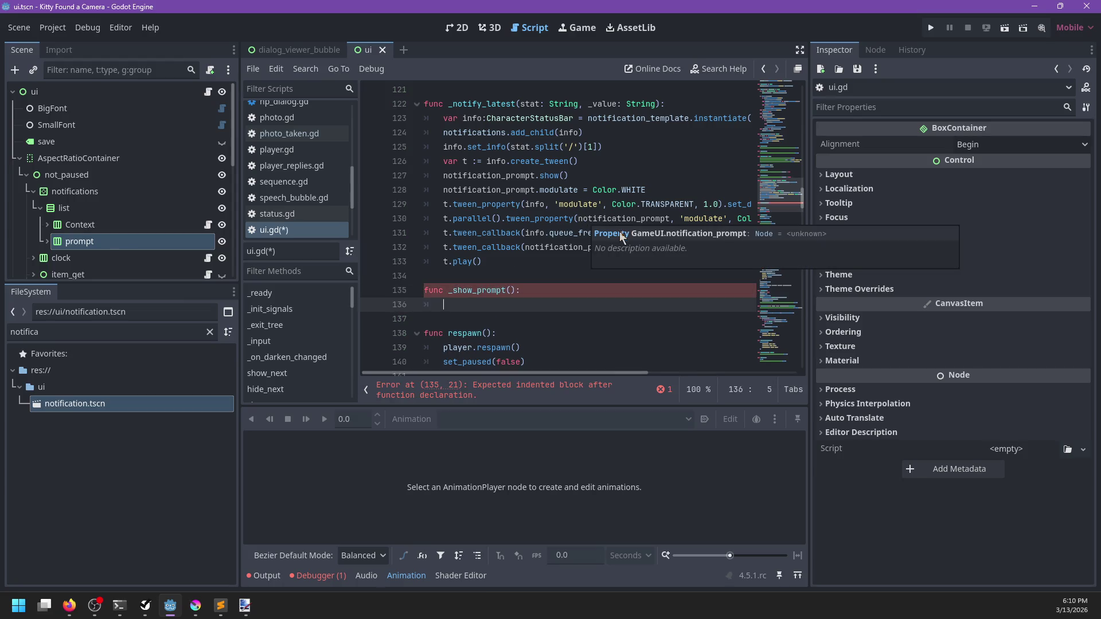
{"action": "left_click", "coordinate": [529, 205]}
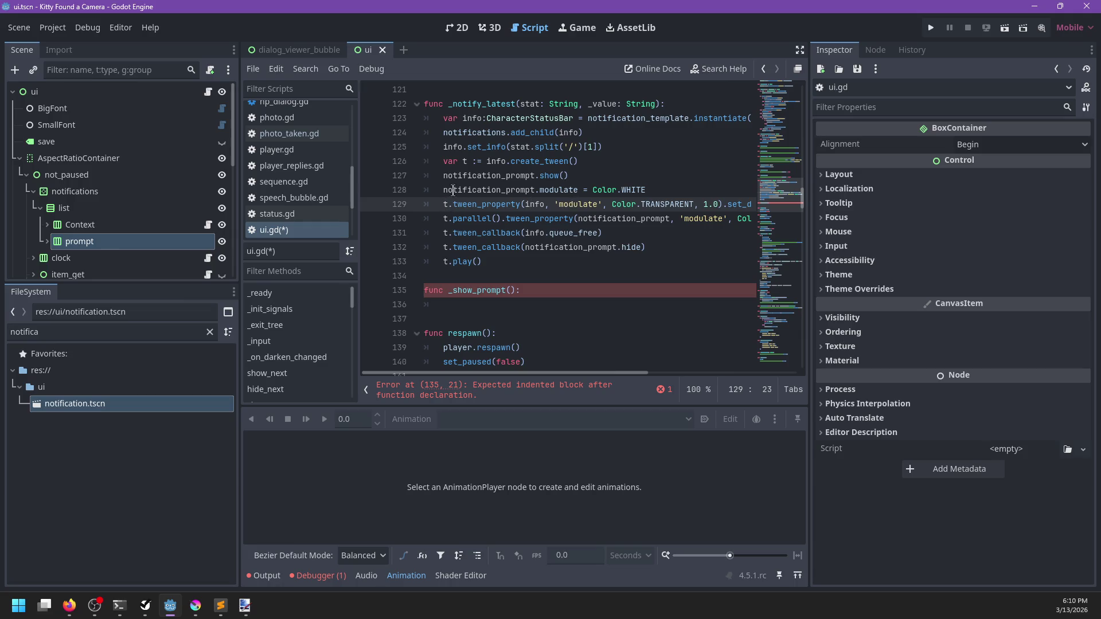
{"action": "left_click_drag", "start_coordinate": [443, 161], "coordinate": [602, 233]}
{"action": "left_click", "coordinate": [512, 305]}
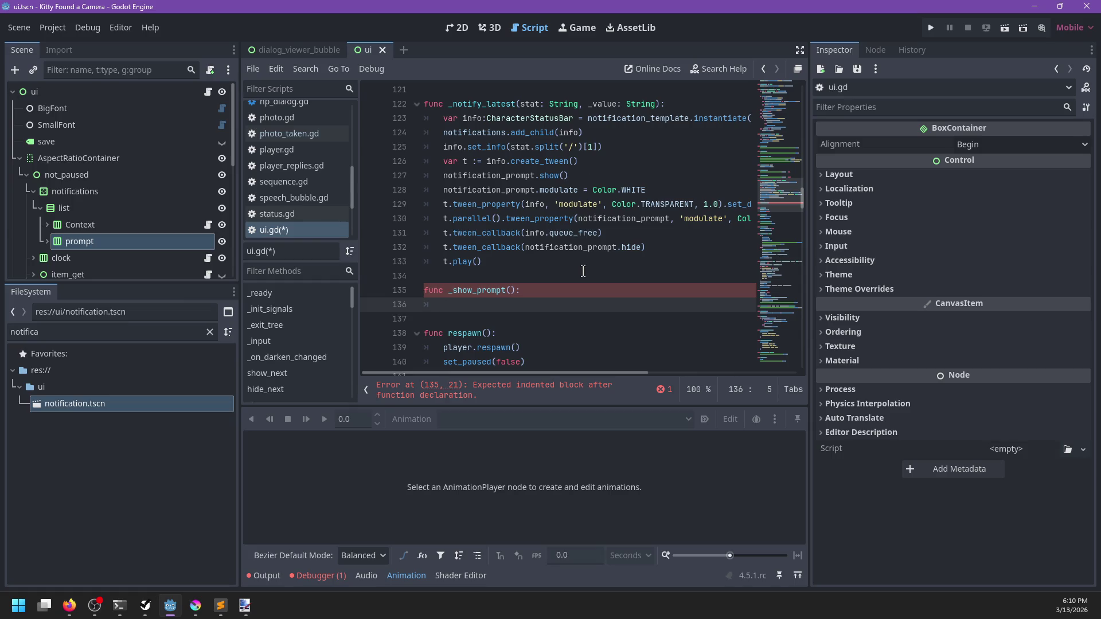
{"action": "type", "text": "ar t :"}
{"action": "key", "text": "shift+Up"}
{"action": "key", "text": "shift+Up"}
{"action": "key", "text": "shift+Up"}
{"action": "key", "text": "BackSpace"}
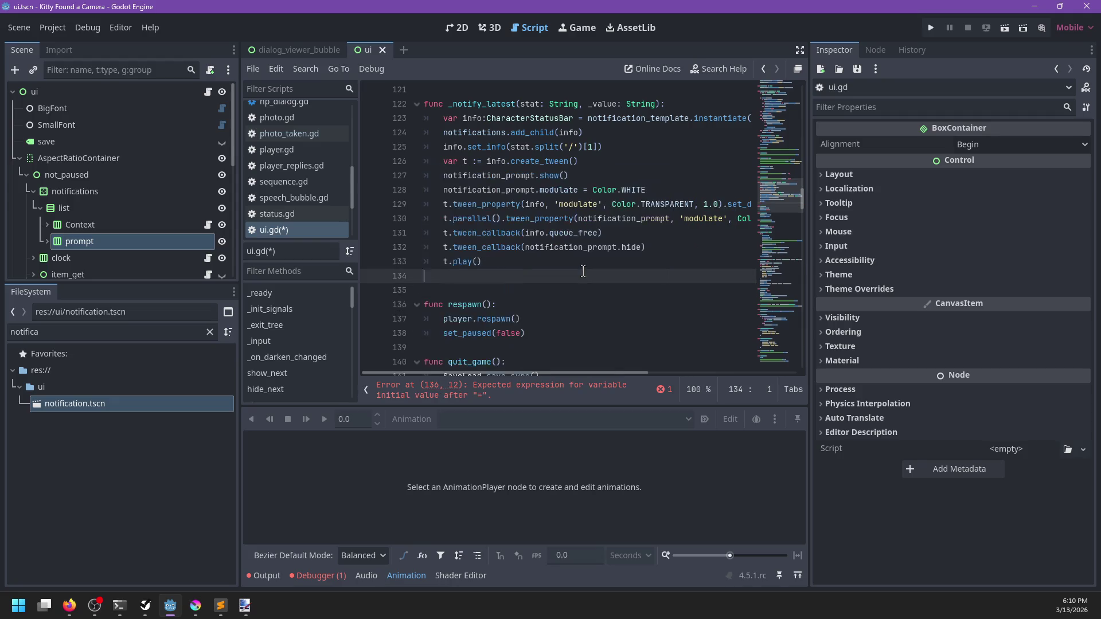
{"action": "scroll", "coordinate": [555, 246], "scroll_direction": "up", "scroll_amount": 2}
{"action": "scroll", "coordinate": [556, 247], "scroll_direction": "up", "scroll_amount": 20}
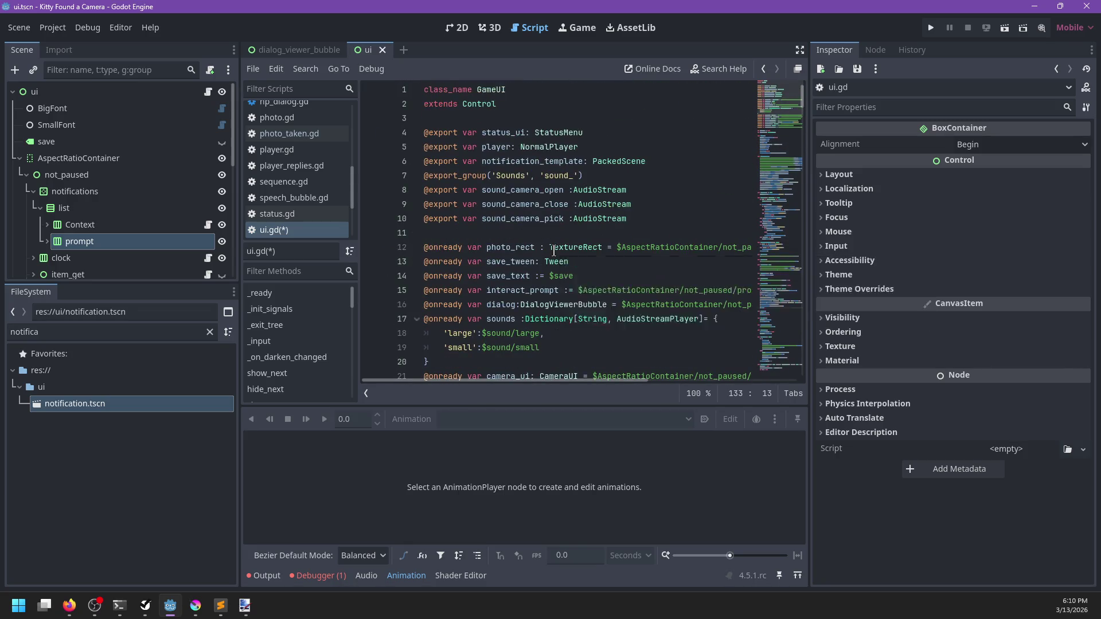
Add 'var notify_tween: Tween' on line 32 below last_focused, removing the stray backslash
{"action": "scroll", "coordinate": [553, 252], "scroll_direction": "down", "scroll_amount": 2}
{"action": "scroll", "coordinate": [554, 250], "scroll_direction": "down", "scroll_amount": 4}
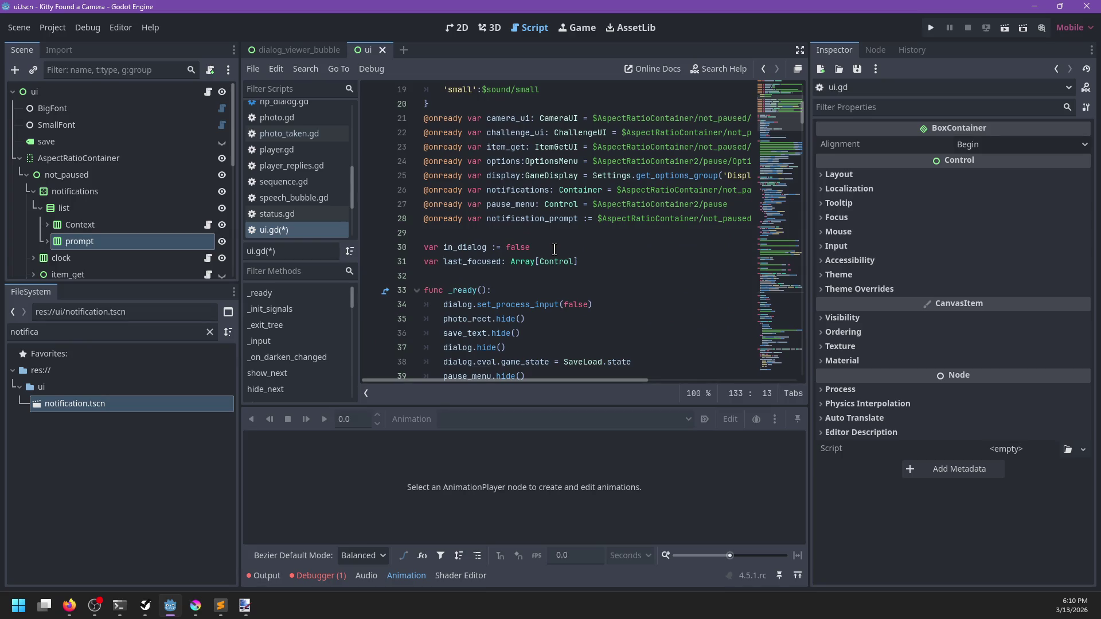
{"action": "left_click", "coordinate": [615, 258]}
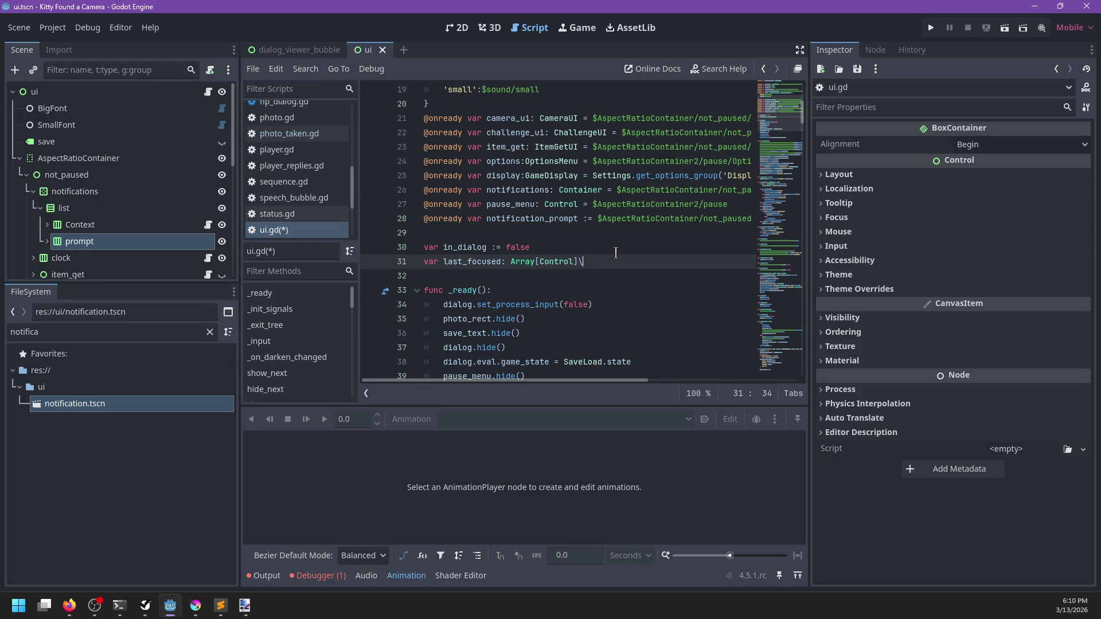
{"action": "key", "text": "BackSpace"}
{"action": "key", "text": "Return"}
{"action": "type", "text": "var notify"}
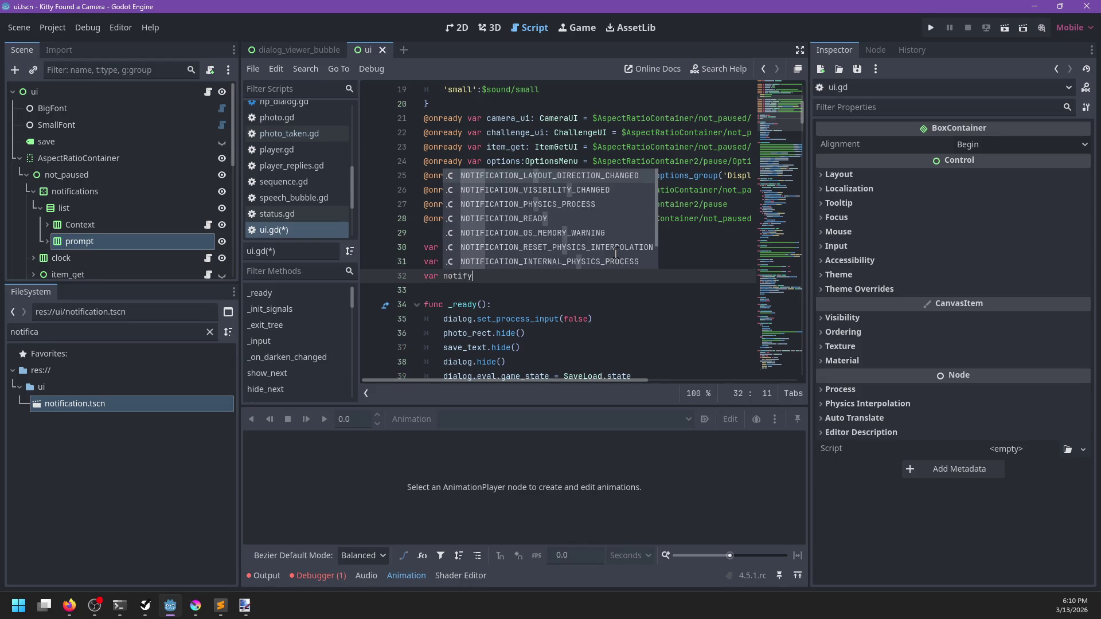
{"action": "type", "text": "_tween := Tw"}
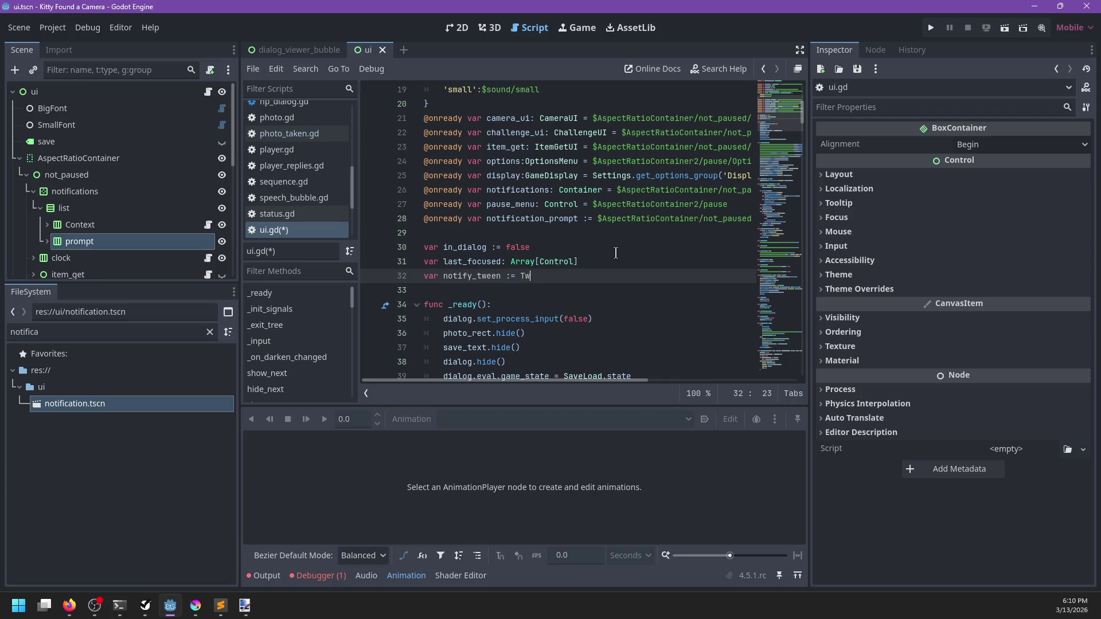
{"action": "key", "text": "BackSpace"}
{"action": "key", "text": "BackSpace"}
{"action": "key", "text": "BackSpace"}
{"action": "type", "text": "Twe"}
{"action": "scroll", "coordinate": [617, 253], "scroll_direction": "down", "scroll_amount": 13}
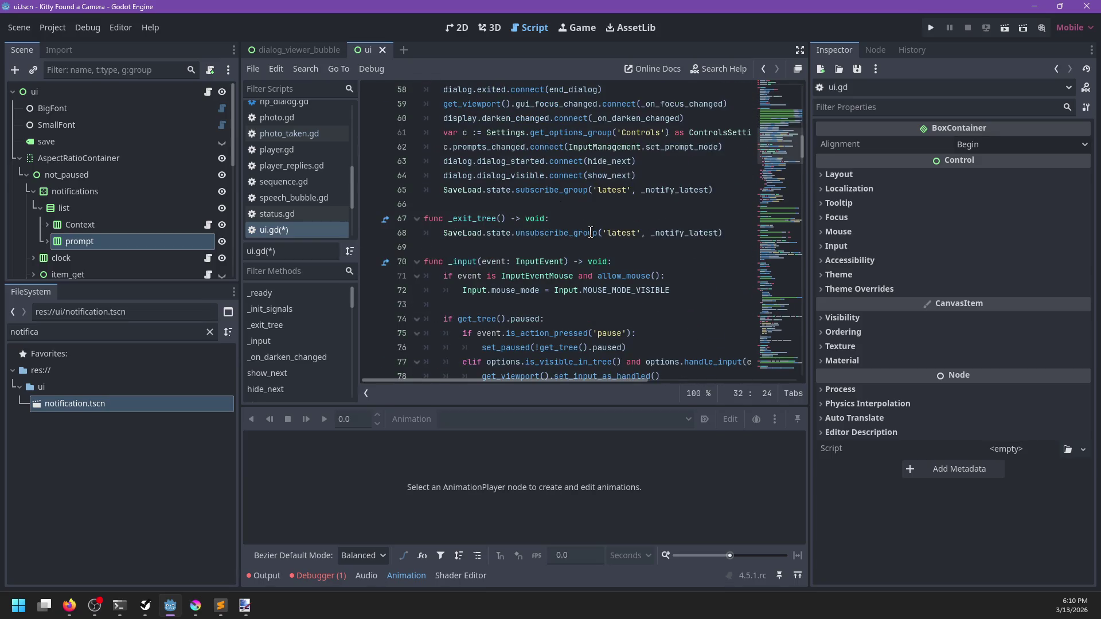
Move the notification_prompt show and modulate lines below the info fade line in _notify_latest
{"action": "mouse_move", "coordinate": [591, 232]}
{"action": "scroll", "coordinate": [591, 232], "scroll_direction": "down", "scroll_amount": 13}
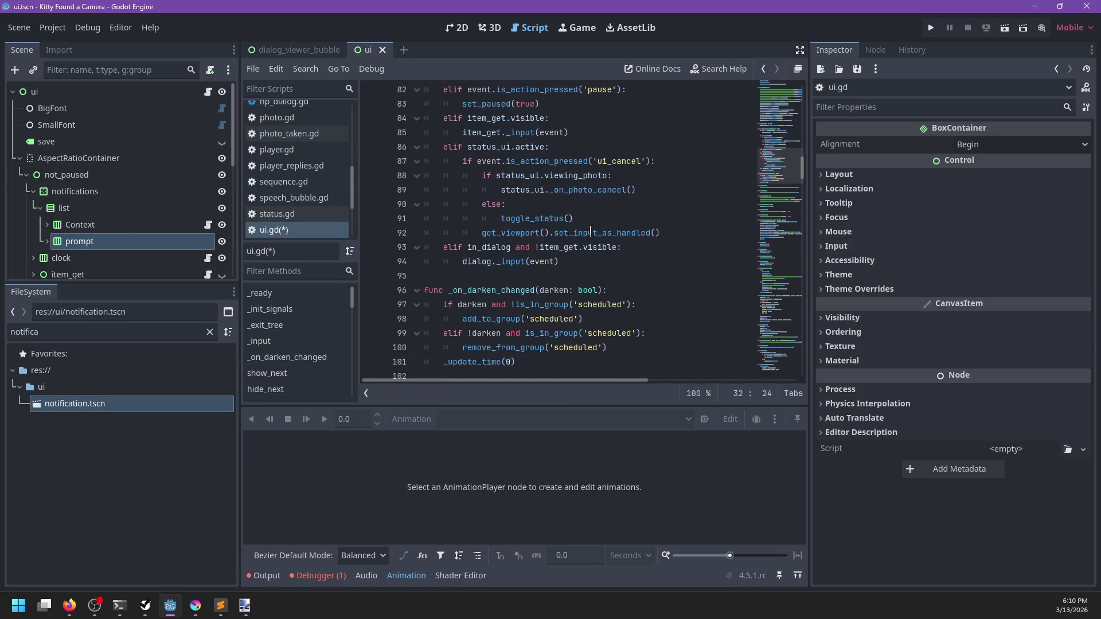
{"action": "scroll", "coordinate": [591, 233], "scroll_direction": "down", "scroll_amount": 9}
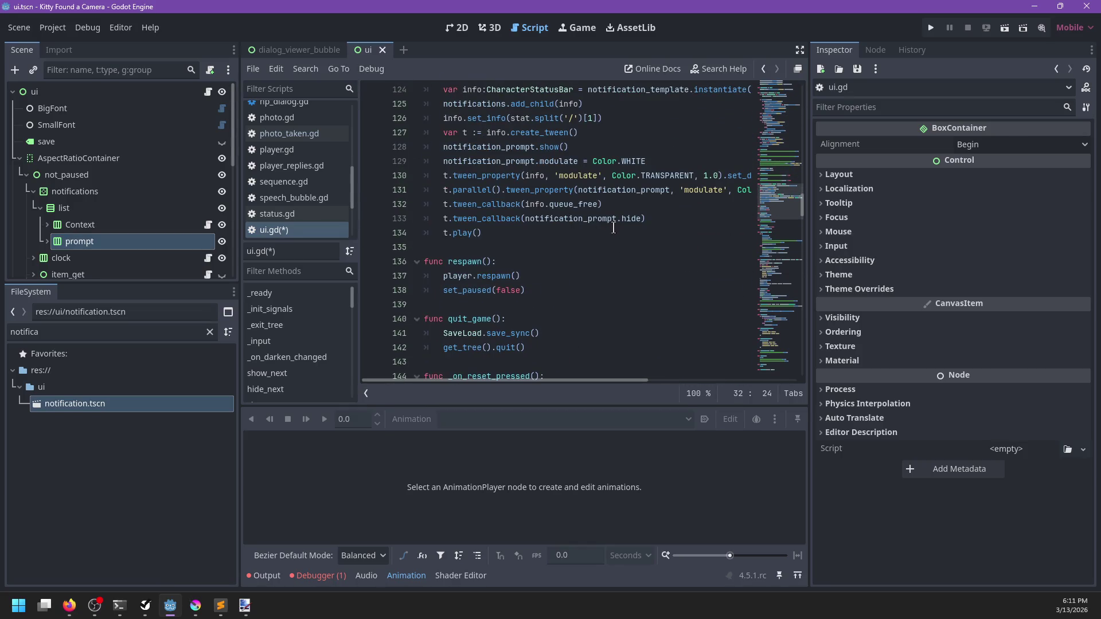
{"action": "scroll", "coordinate": [511, 279], "scroll_direction": "down", "scroll_amount": 2}
{"action": "scroll", "coordinate": [511, 279], "scroll_direction": "up", "scroll_amount": 4}
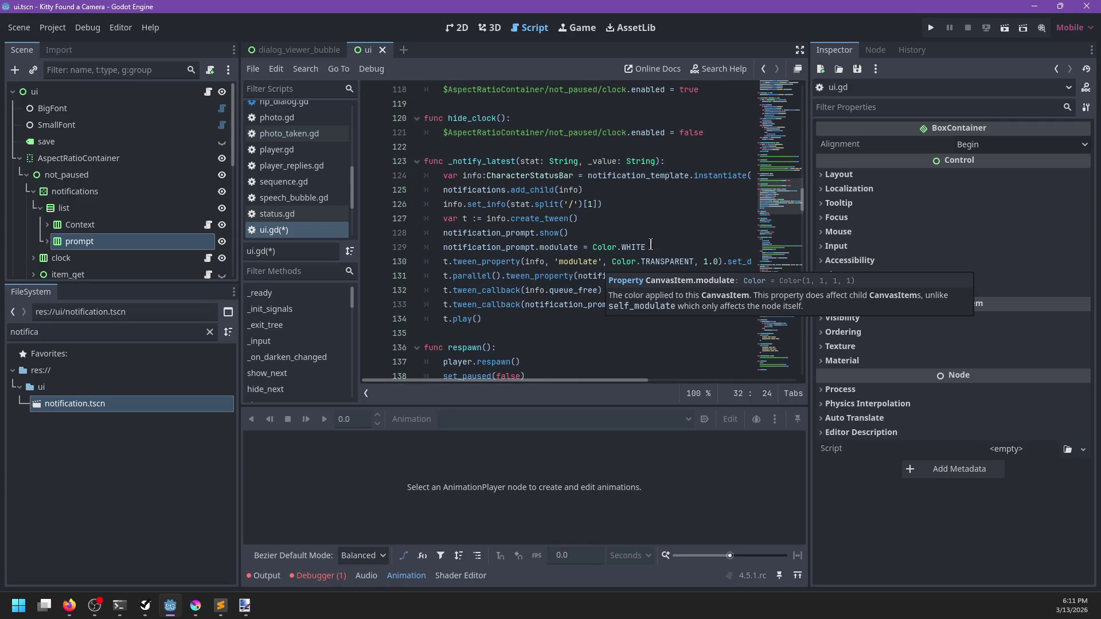
{"action": "left_click", "coordinate": [452, 233]}
{"action": "left_click", "coordinate": [683, 251], "text": "shift"}
{"action": "key", "text": "BackSpace"}
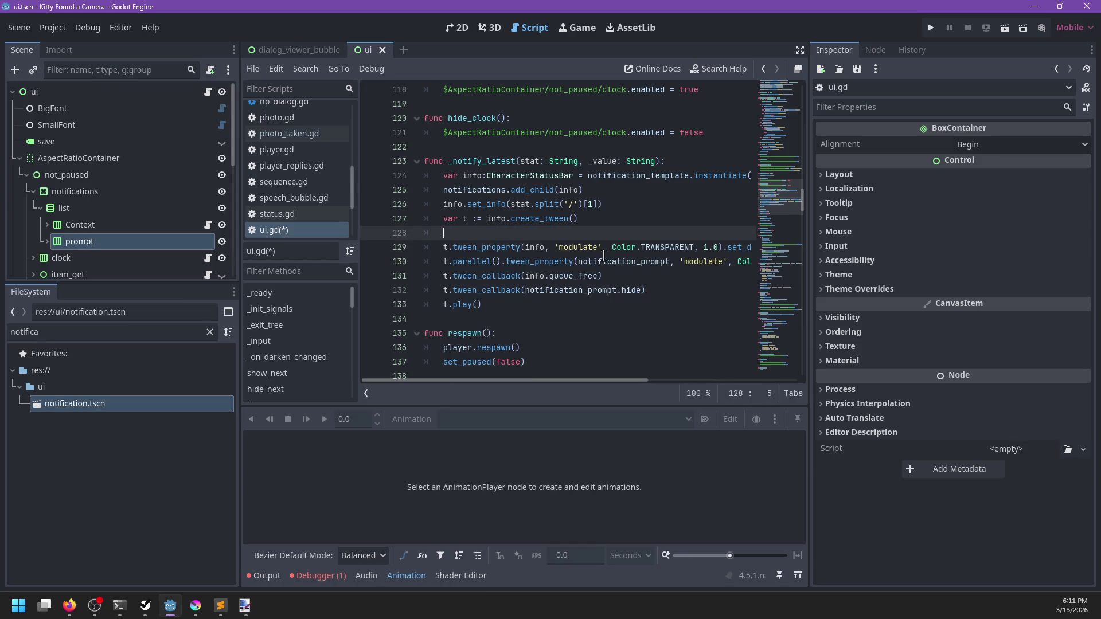
{"action": "scroll", "coordinate": [734, 243], "scroll_direction": "right", "scroll_amount": 2}
{"action": "left_click", "coordinate": [742, 247]}
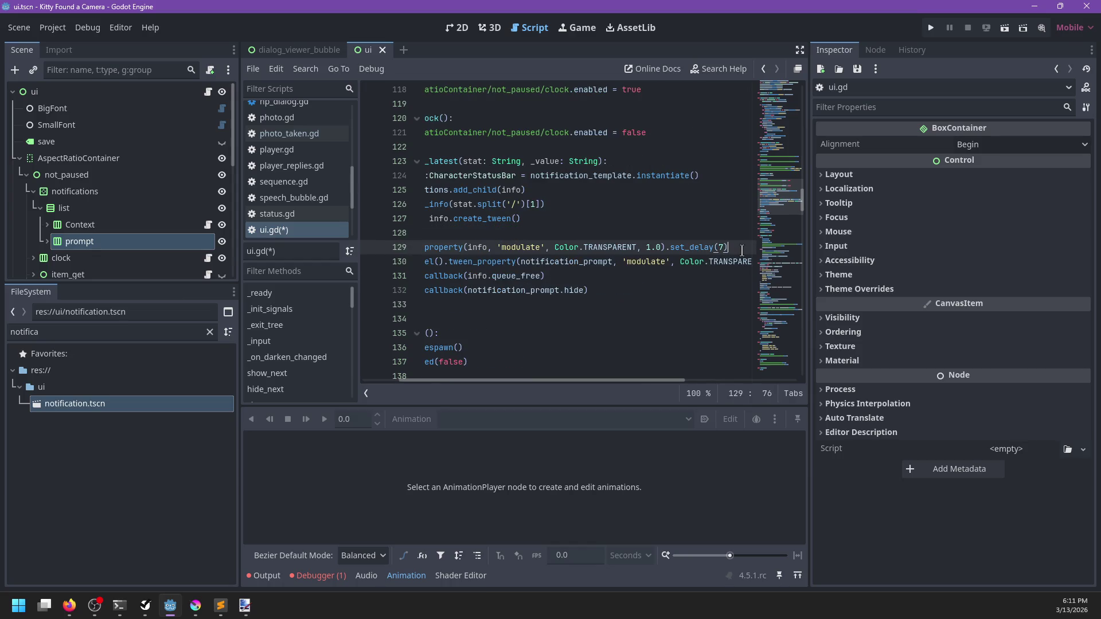
{"action": "type", "text": "notification_prompt.show() \tnotification_prompt.modulate = Color.WHITE"}
Cut the prompt show, modulate, fade and hide lines and call _notify_prompt() after the queue_free callback
{"action": "scroll", "coordinate": [644, 275], "scroll_direction": "down", "scroll_amount": 2}
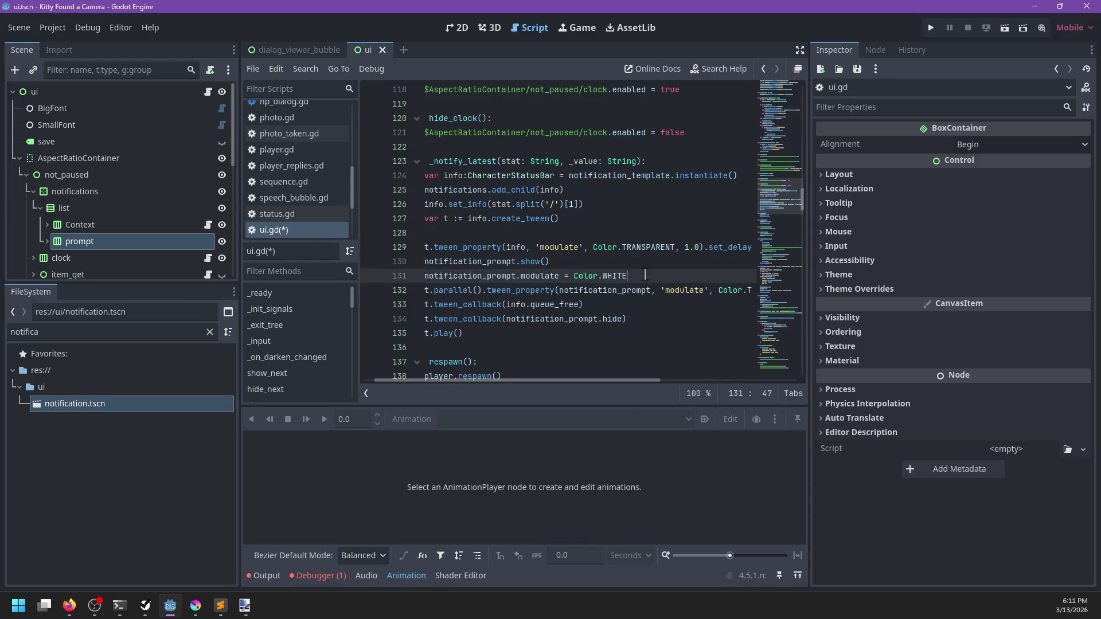
{"action": "scroll", "coordinate": [613, 276], "scroll_direction": "up", "scroll_amount": 1}
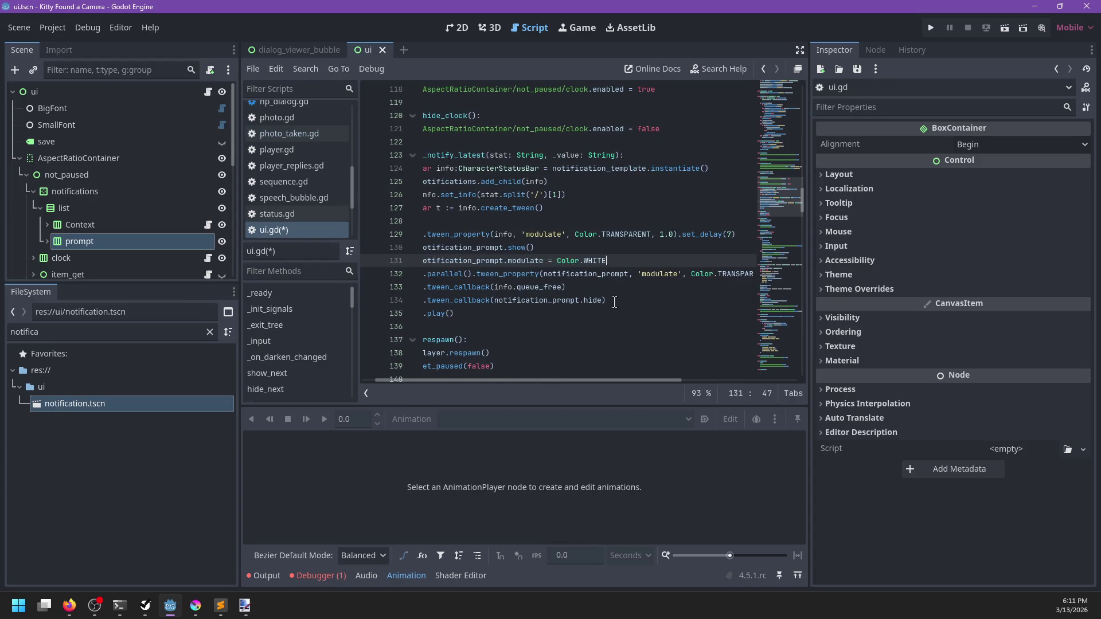
{"action": "left_click", "coordinate": [613, 292]}
{"action": "key", "text": "BackSpace"}
{"action": "key", "text": "ctrl+z"}
{"action": "mouse_move", "coordinate": [626, 287]}
{"action": "left_mouse_down"}
{"action": "mouse_move", "coordinate": [595, 271]}
{"action": "mouse_move", "coordinate": [618, 240]}
{"action": "mouse_move", "coordinate": [401, 248]}
{"action": "mouse_move", "coordinate": [580, 253]}
{"action": "mouse_move", "coordinate": [395, 246]}
{"action": "left_mouse_up"}
{"action": "key", "text": "ctrl+c"}
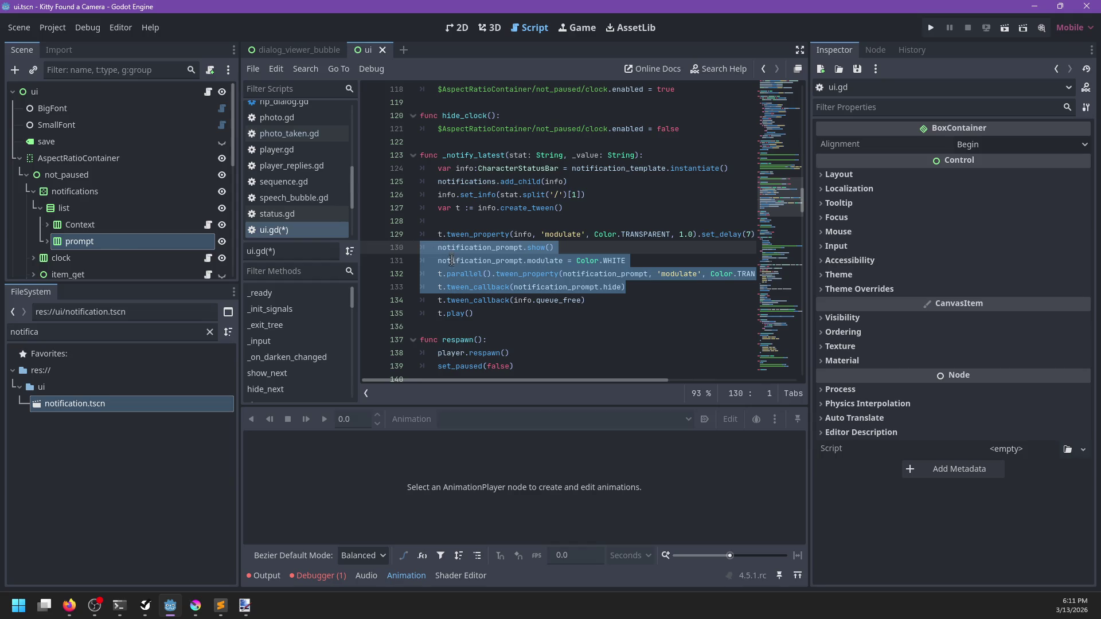
{"action": "key", "text": "BackSpace"}
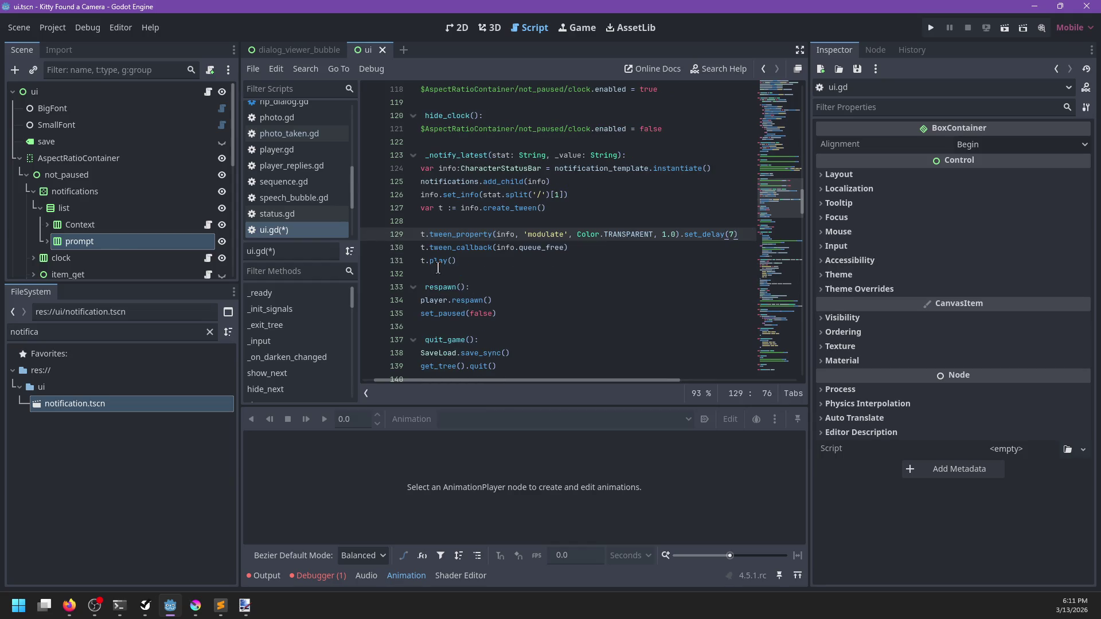
{"action": "left_click", "coordinate": [610, 248]}
{"action": "key", "text": "Return"}
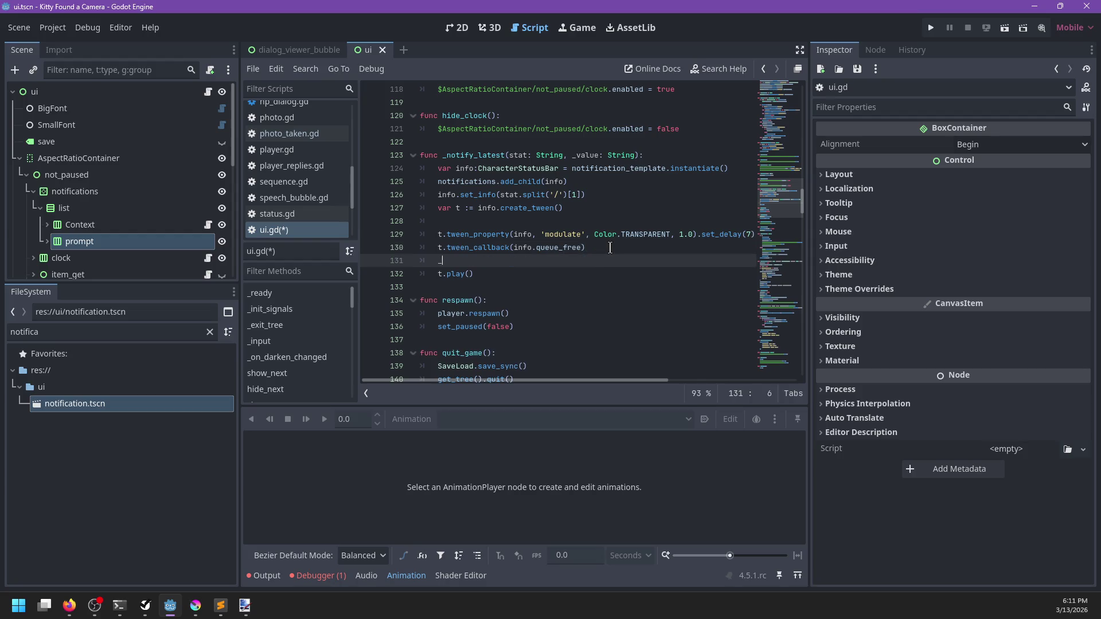
{"action": "type", "text": "y_prp"}
{"action": "type", "text": "pt()"}
Add func _notify_prompt(): below _notify_latest with the pasted prompt lines as its body
{"action": "key", "text": "Down"}
{"action": "key", "text": "Down"}
{"action": "key", "text": "Return"}
{"action": "key", "text": "Return"}
{"action": "key", "text": "Up"}
{"action": "type", "text": "func "}
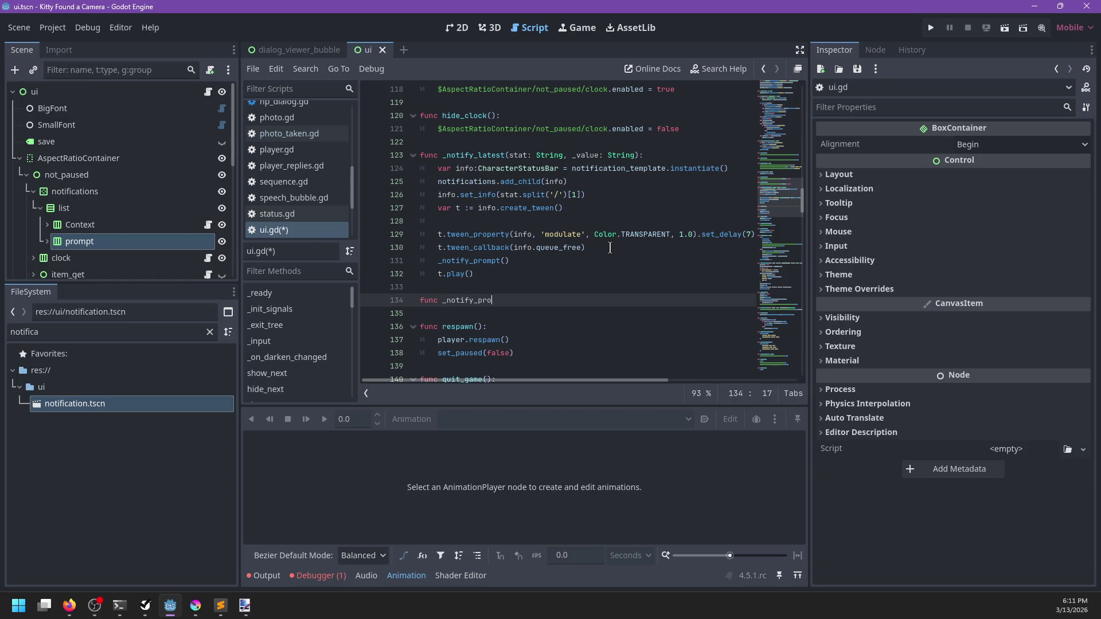
{"action": "type", "text": "):"}
{"action": "key", "text": "Return"}
{"action": "key", "text": "ctrl+v"}
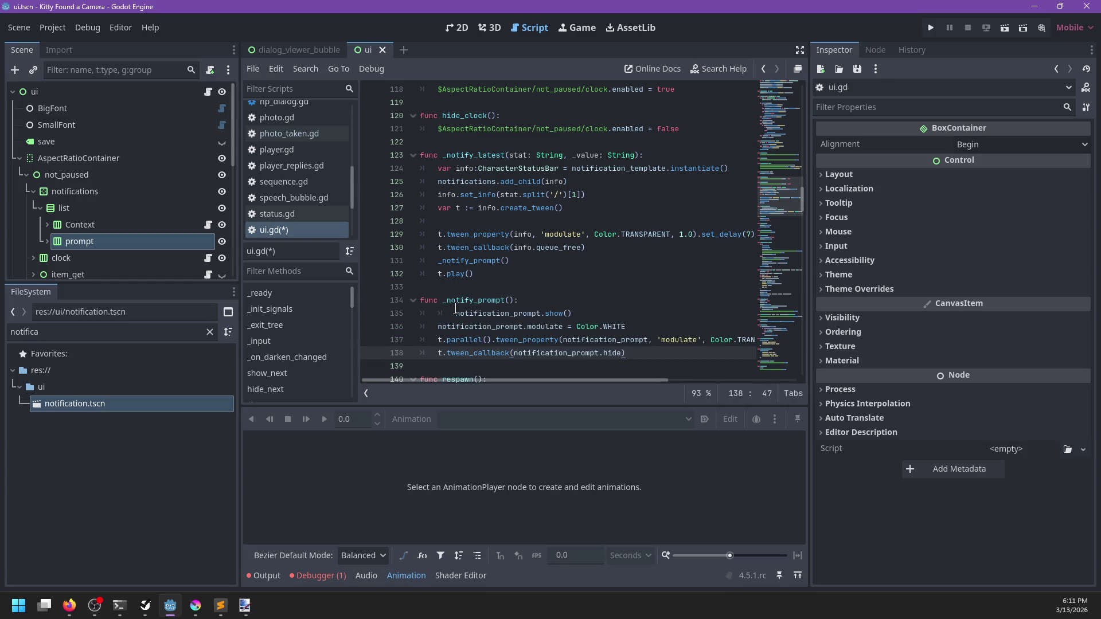
{"action": "key", "text": "Up"}
{"action": "key", "text": "Up"}
{"action": "key", "text": "Up"}
{"action": "key", "text": "Home"}
{"action": "key", "text": "Return"}
{"action": "key", "text": "Up"}
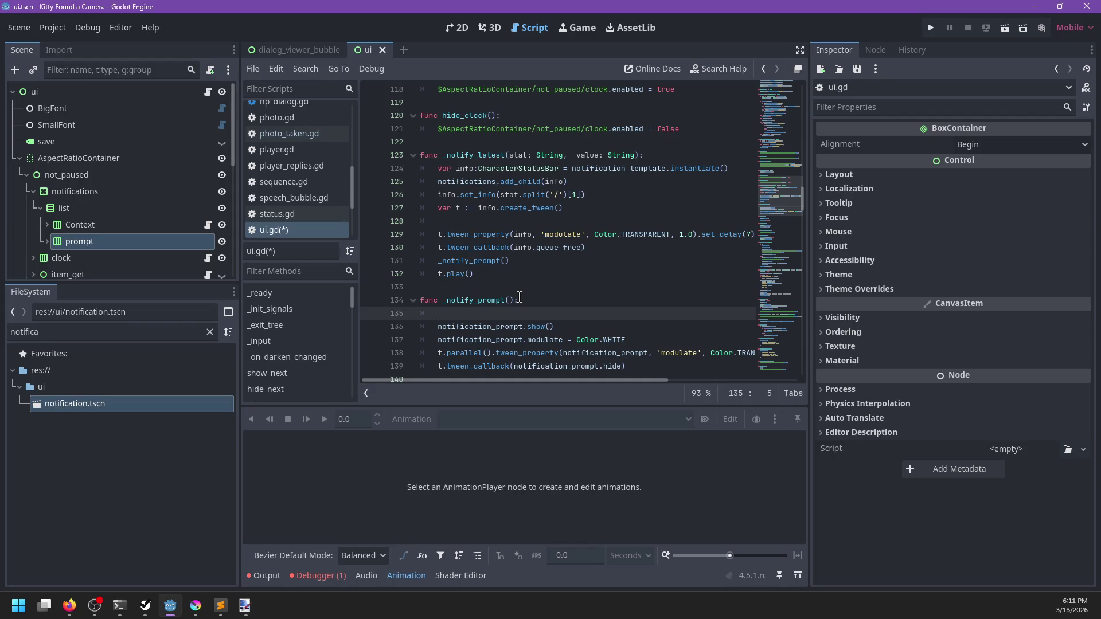
Begin _notify_prompt with 'if notify_tween: notify_tween.kill()' and 'notify_tween = create_tween()'
{"action": "type", "text": "ti"}
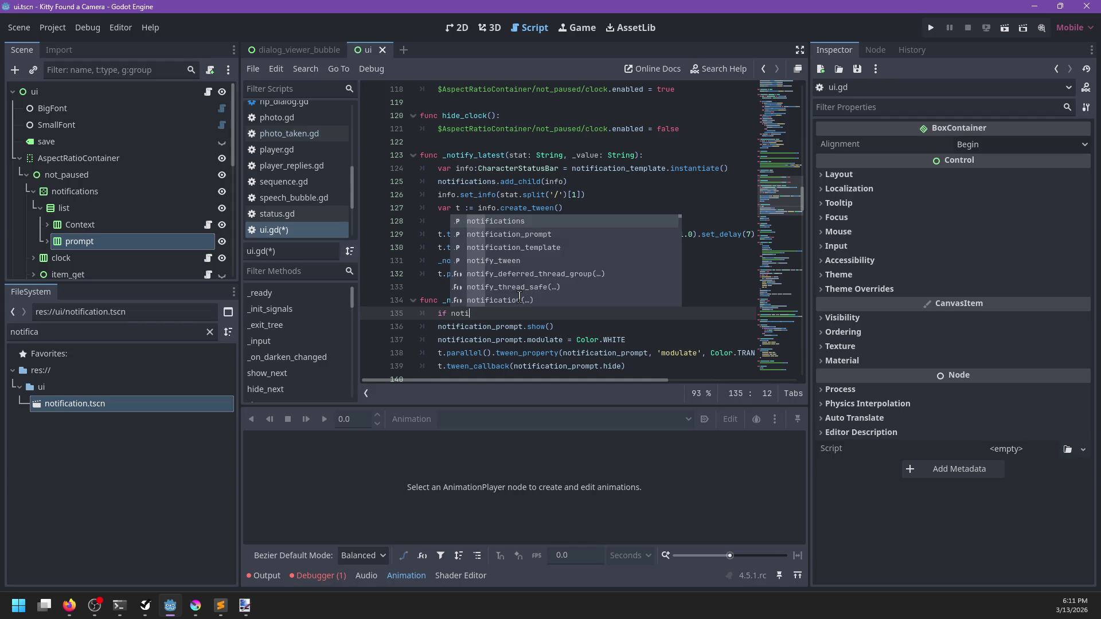
{"action": "key", "text": "Down"}
{"action": "key", "text": "Down"}
{"action": "key", "text": "Down"}
{"action": "key", "text": "Return"}
{"action": "type", "text": ":"}
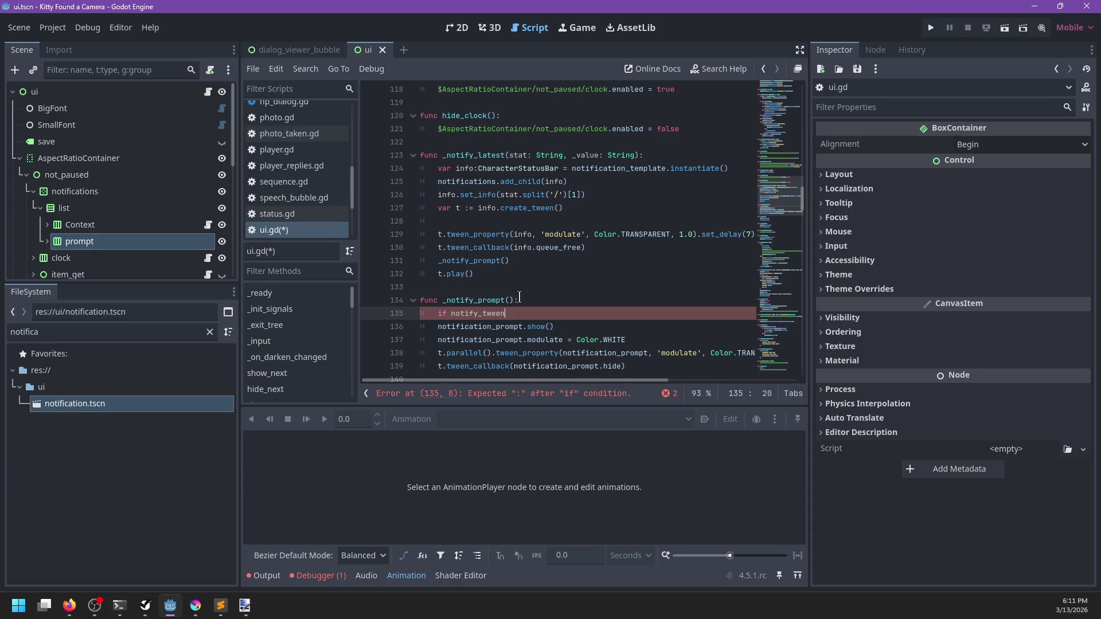
{"action": "key", "text": "Return"}
{"action": "type", "text": "notify"}
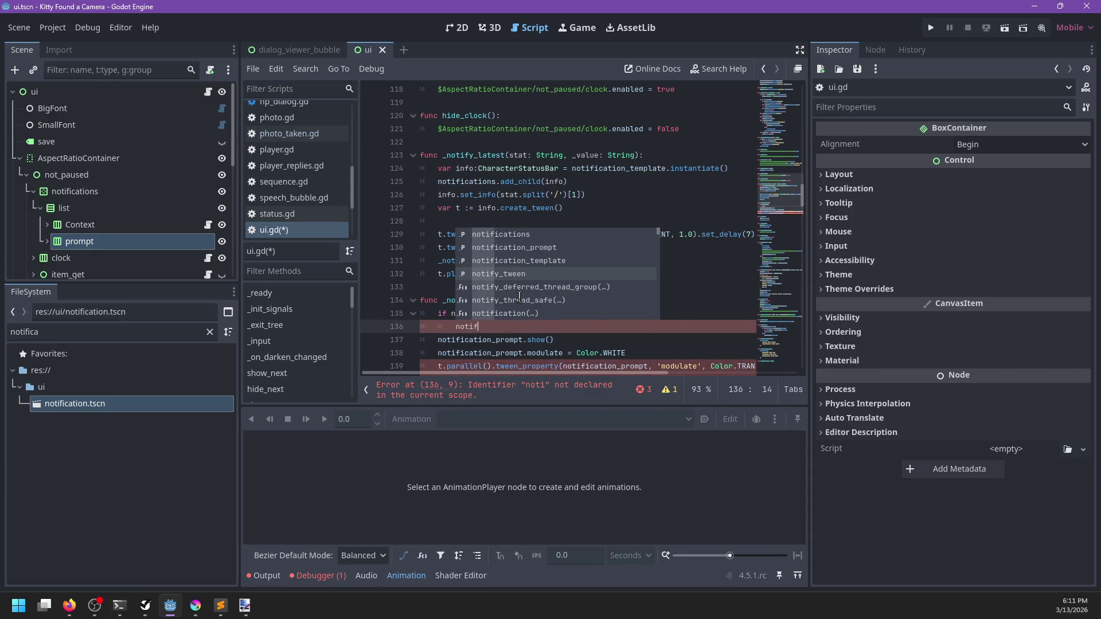
{"action": "key", "text": "Return"}
{"action": "type", "text": ".ki"}
{"action": "key", "text": "Return"}
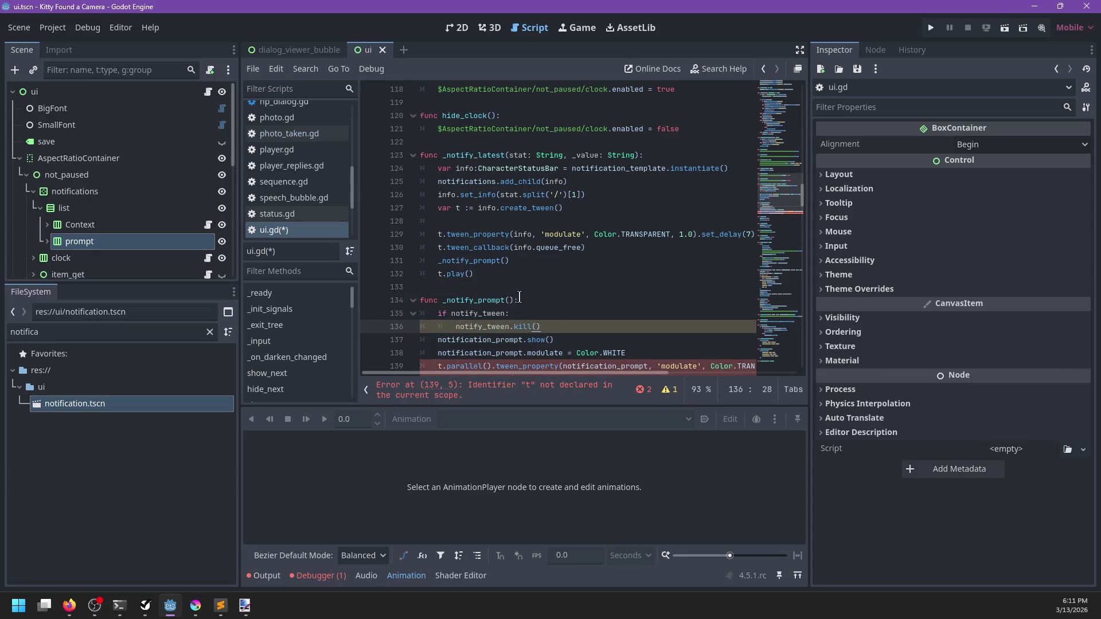
{"action": "key", "text": "Return"}
{"action": "type", "text": "tify_tween = "}
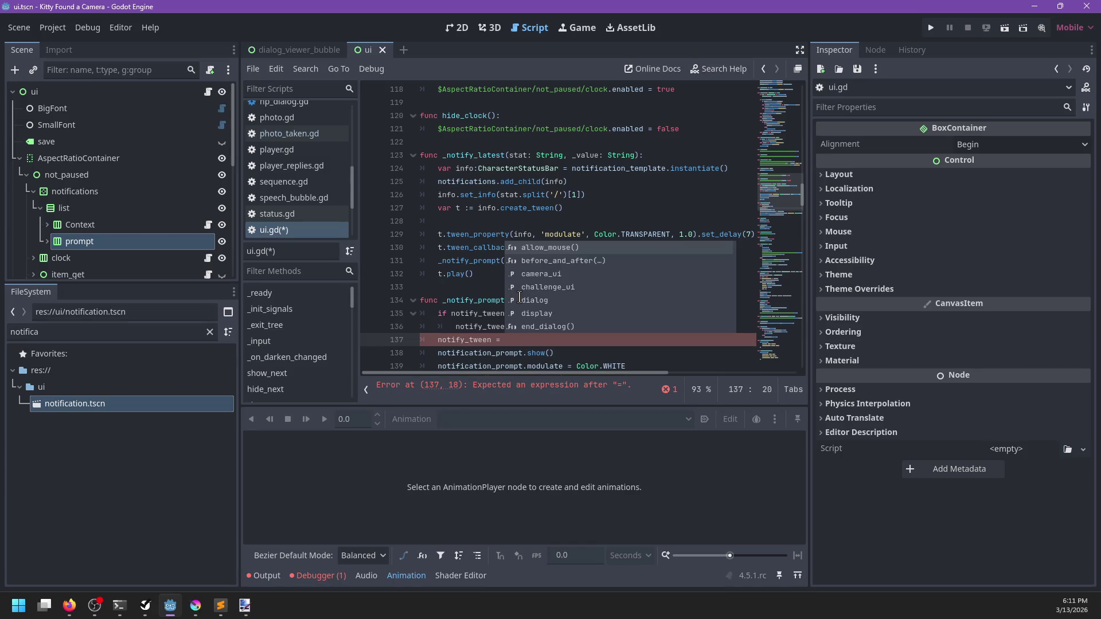
{"action": "type", "text": "creat"}
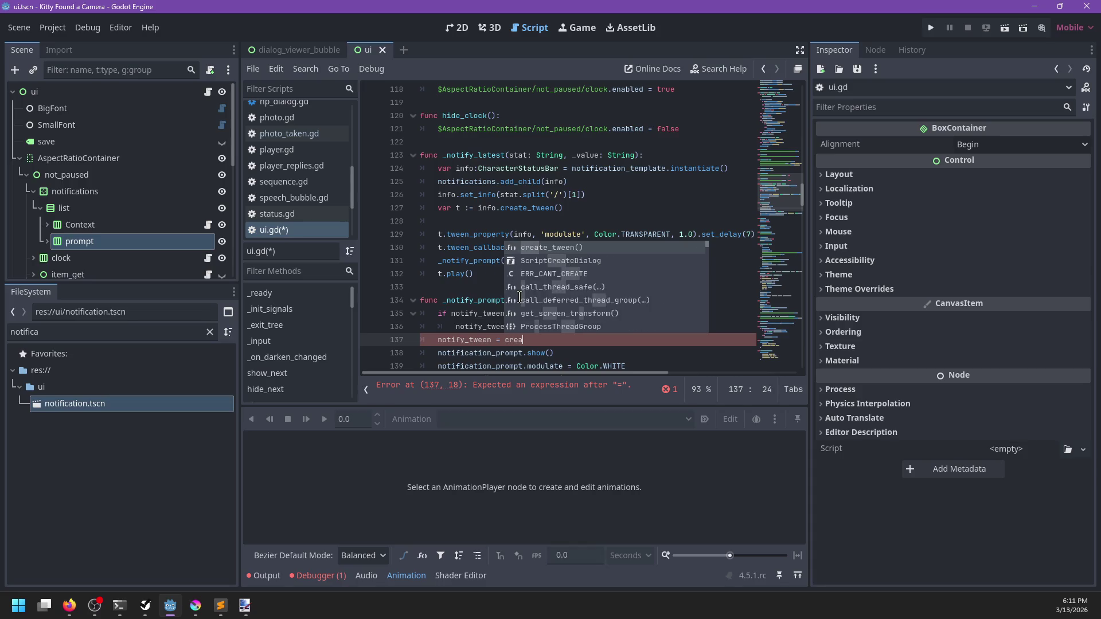
{"action": "key", "text": "Return"}
Replace t with notify_tween on the fade and hide lines and add .set_delay(4) to the fade
{"action": "scroll", "coordinate": [476, 262], "scroll_direction": "down", "scroll_amount": 3}
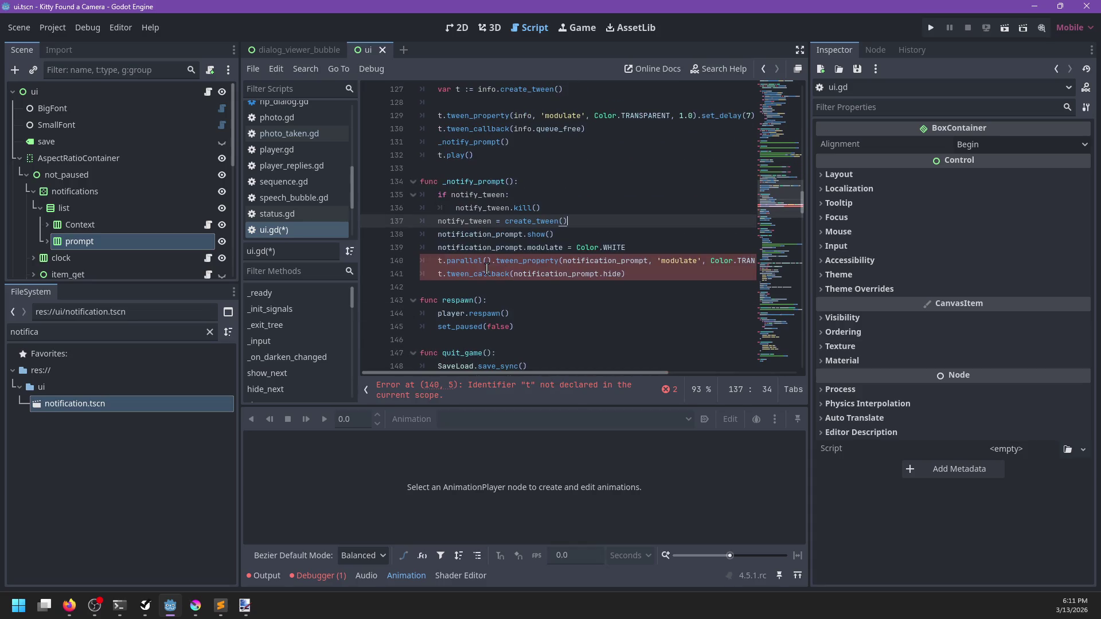
{"action": "double_click", "coordinate": [454, 223]}
{"action": "key", "text": "ctrl+c"}
{"action": "left_click", "coordinate": [442, 261]}
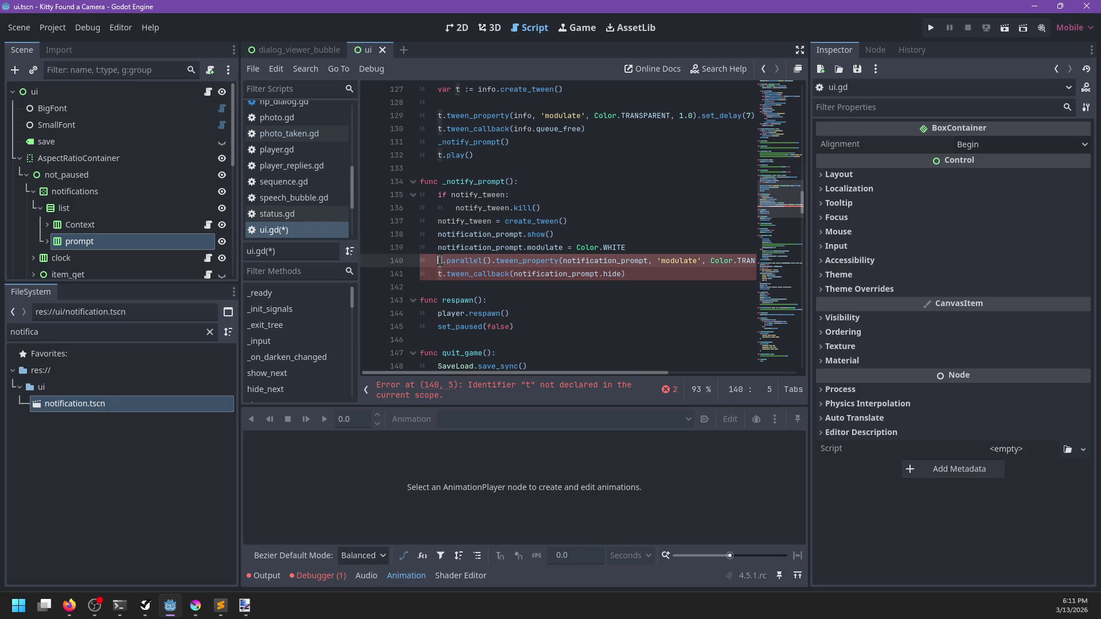
{"action": "key", "text": "ctrl+v"}
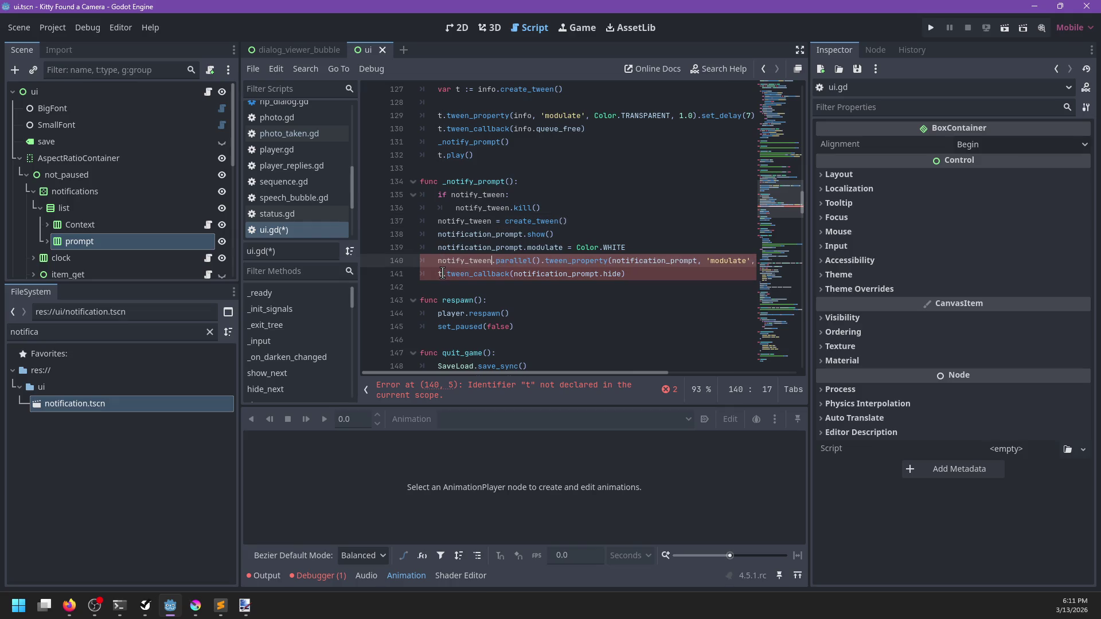
{"action": "scroll", "coordinate": [705, 261], "scroll_direction": "right", "scroll_amount": 3}
{"action": "left_click", "coordinate": [705, 261]}
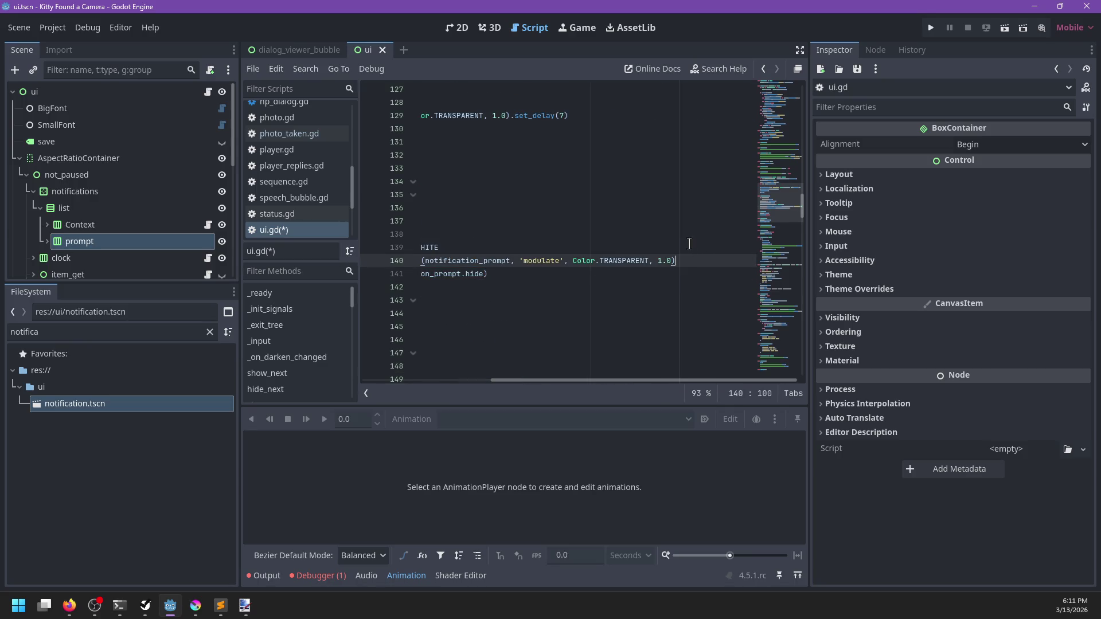
{"action": "type", "text": "set_de"}
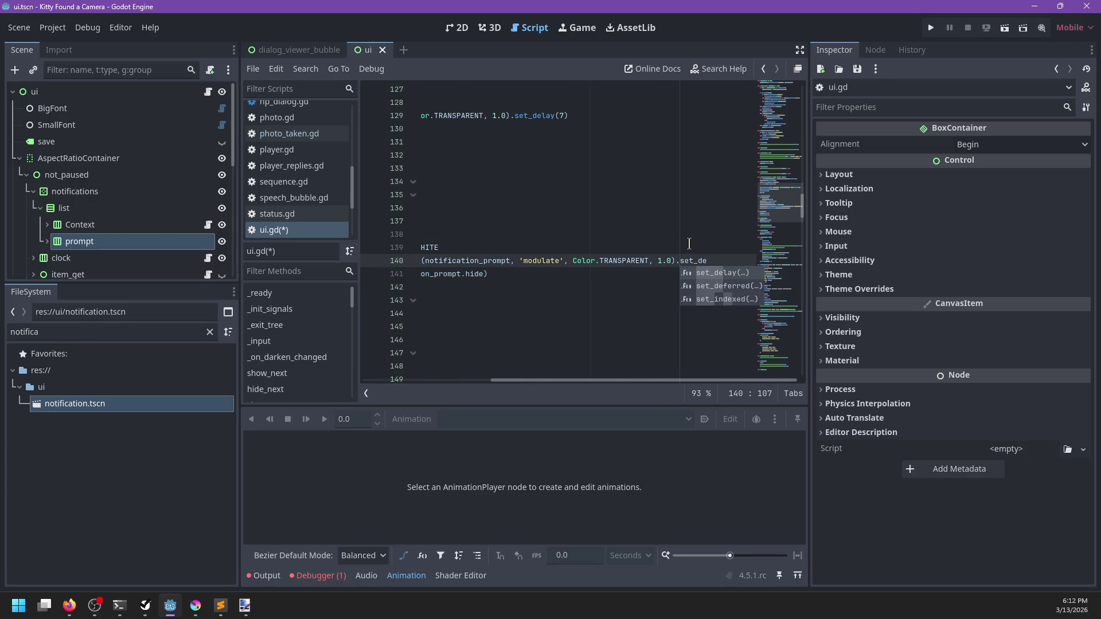
{"action": "key", "text": "Return"}
{"action": "type", "text": ")"}
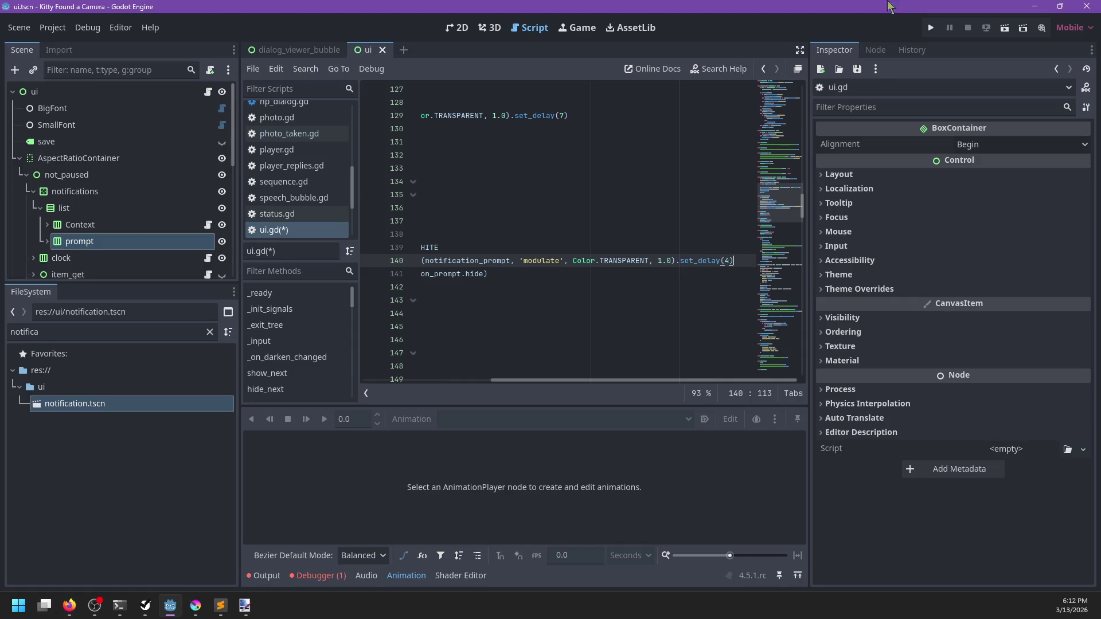
{"action": "scroll", "coordinate": [520, 198], "scroll_direction": "left", "scroll_amount": 3}
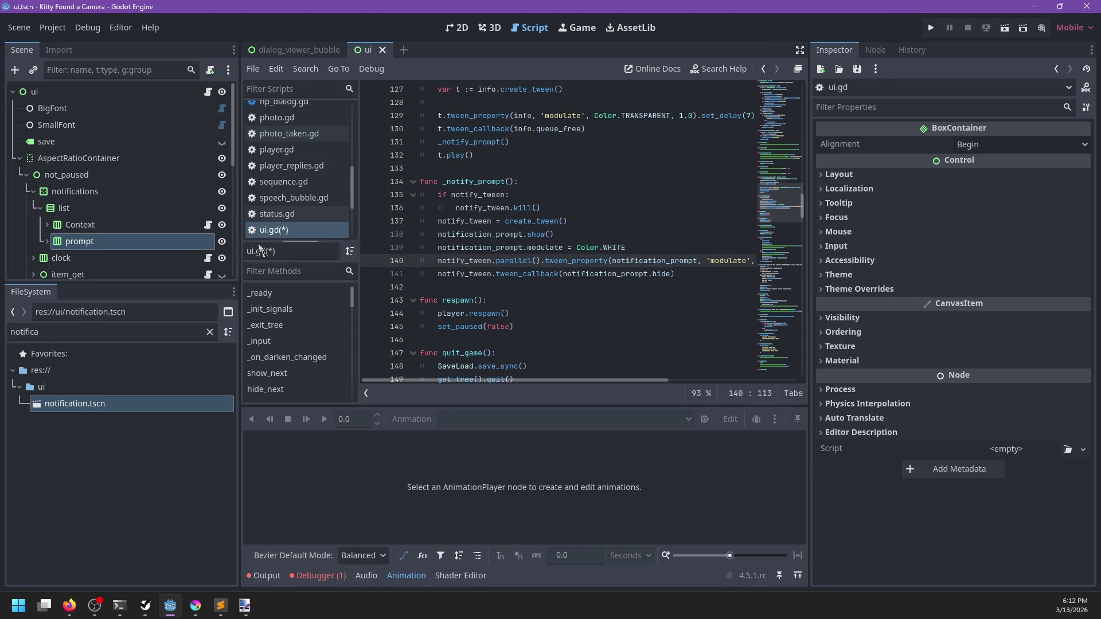
{"action": "left_click", "coordinate": [47, 241]}
{"action": "scroll", "coordinate": [102, 260], "scroll_direction": "down", "scroll_amount": 1}
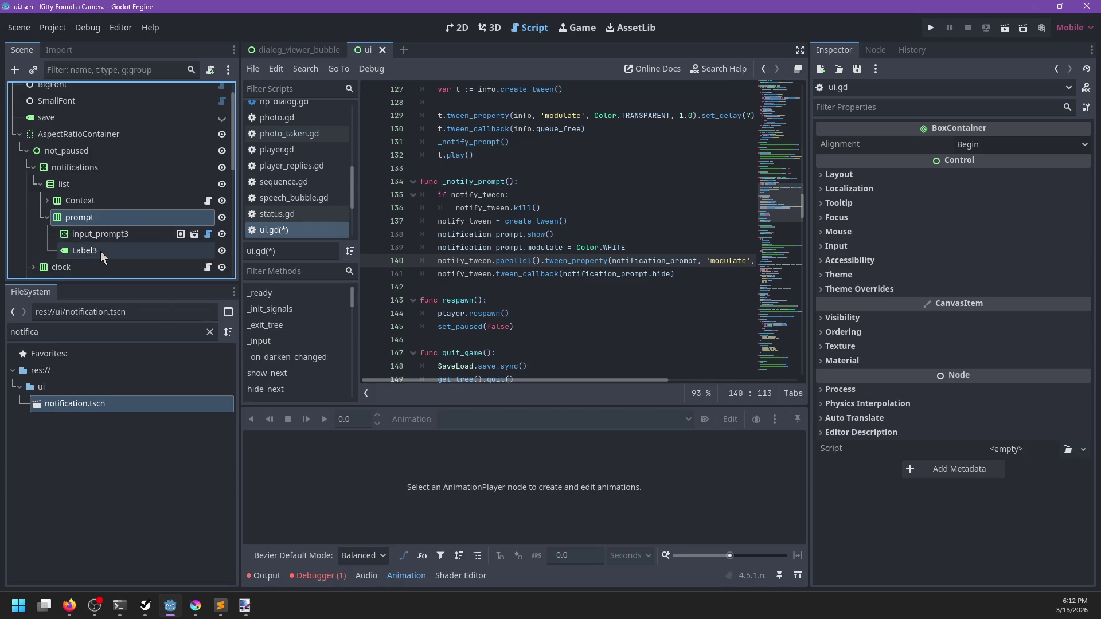
Change the prompt's Label3 text from View Photos to Show Status and save the scene
{"action": "left_click", "coordinate": [101, 251]}
{"action": "left_click", "coordinate": [833, 190]}
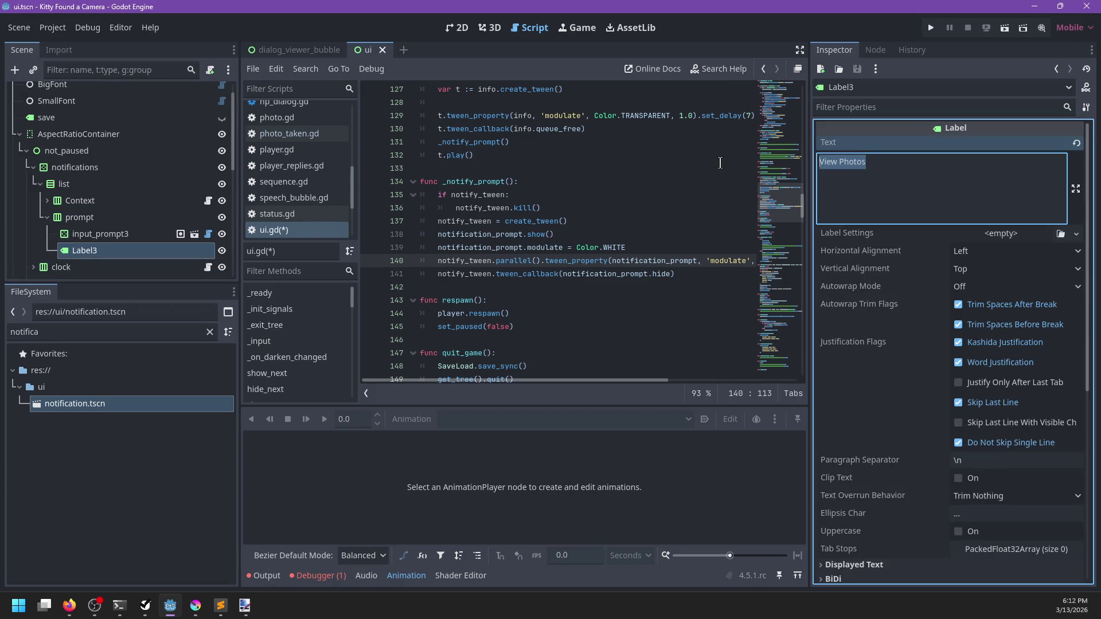
{"action": "type", "text": "Show Status"}
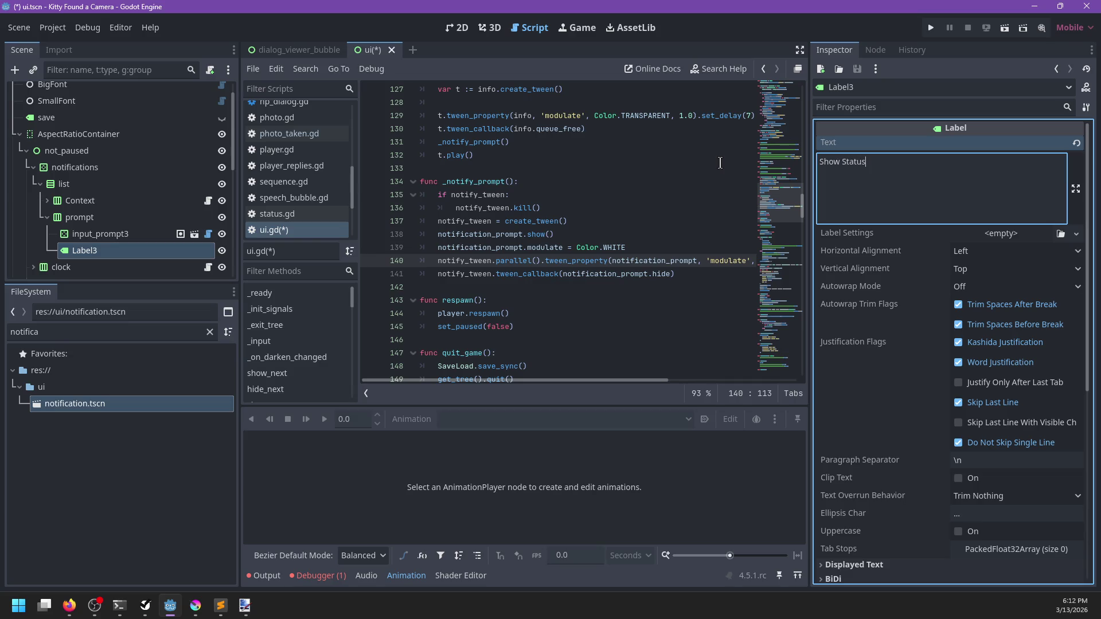
{"action": "key", "text": "ctrl+s"}
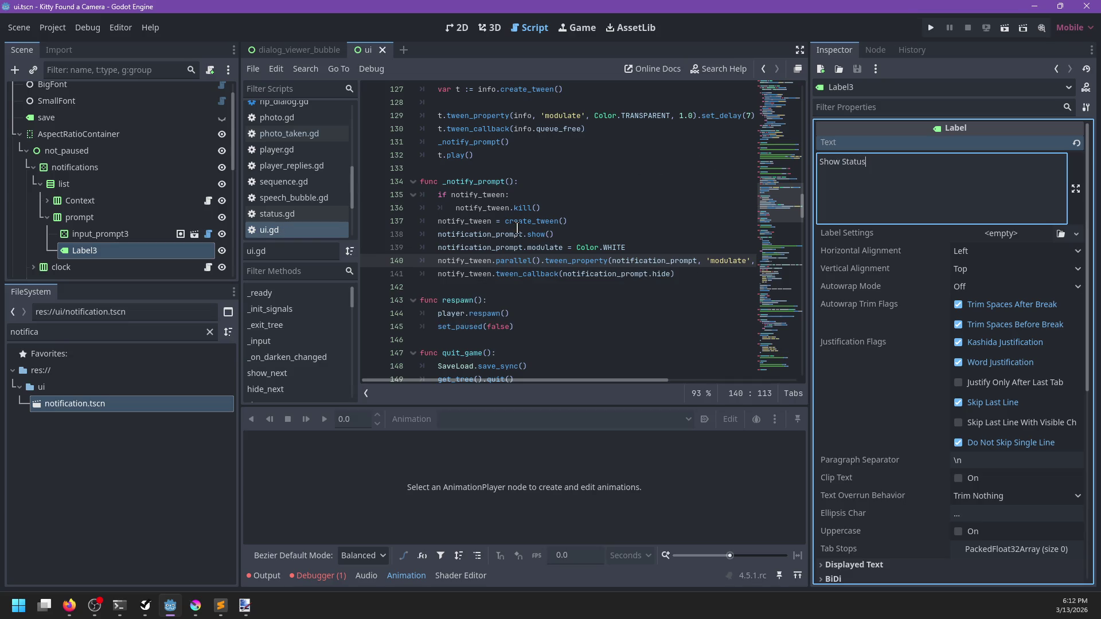
{"action": "scroll", "coordinate": [517, 229], "scroll_direction": "right", "scroll_amount": 5}
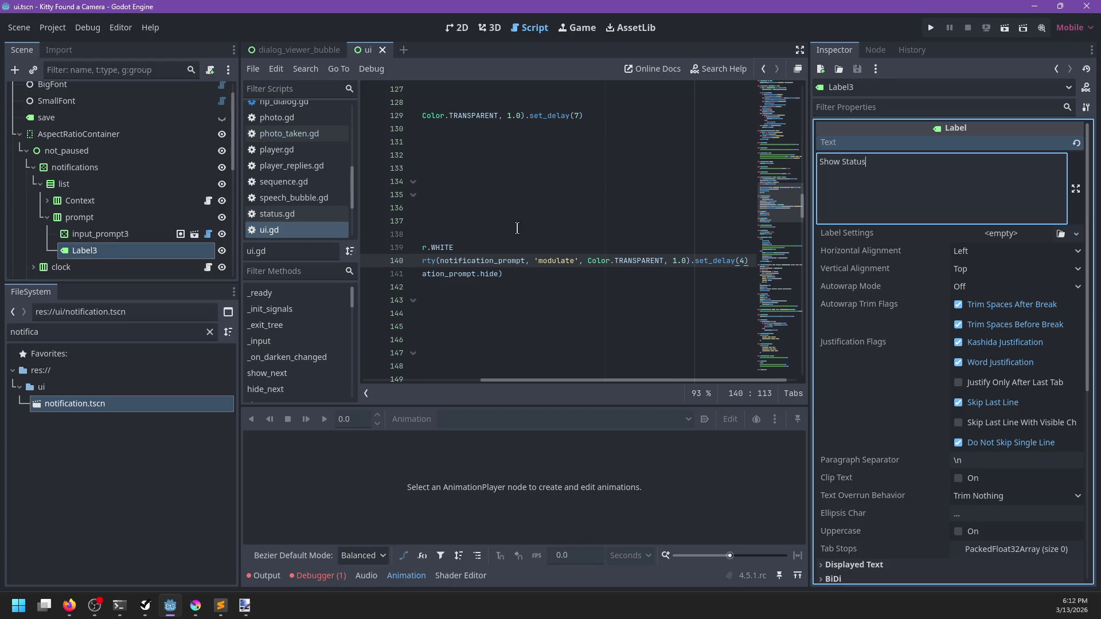
{"action": "scroll", "coordinate": [517, 228], "scroll_direction": "left", "scroll_amount": 5}
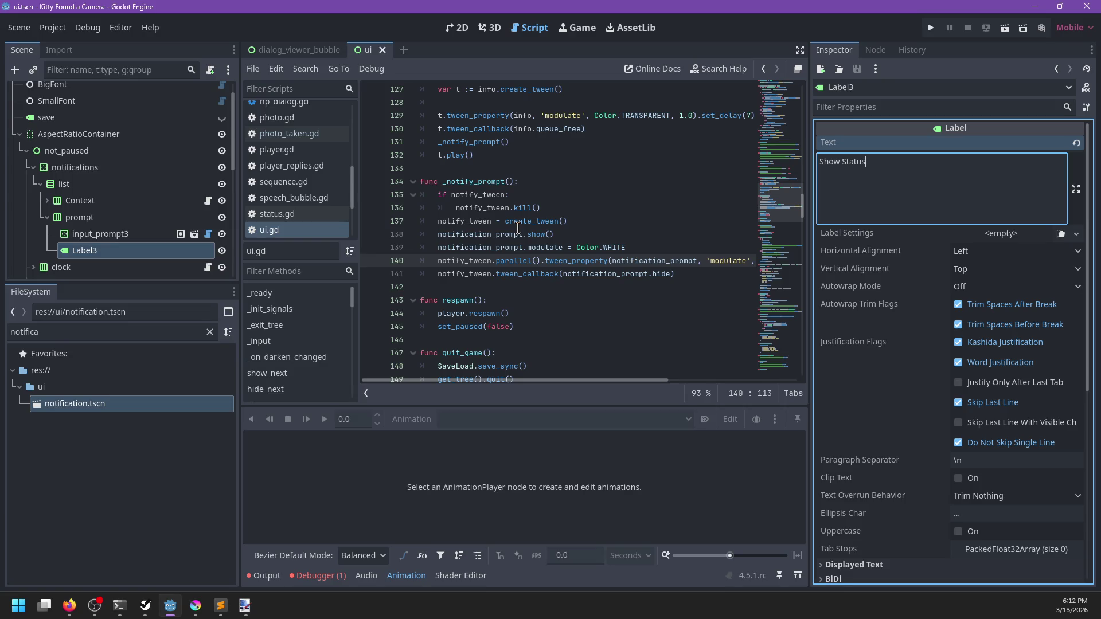
{"action": "key", "text": "alt+Tab"}
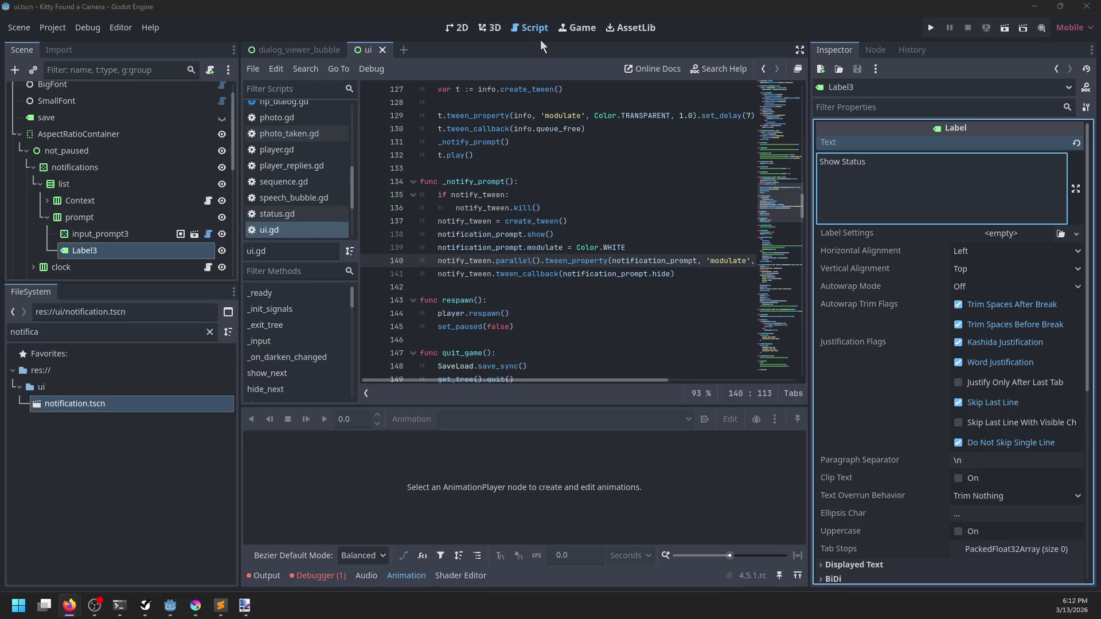
{"action": "left_click", "coordinate": [487, 28]}
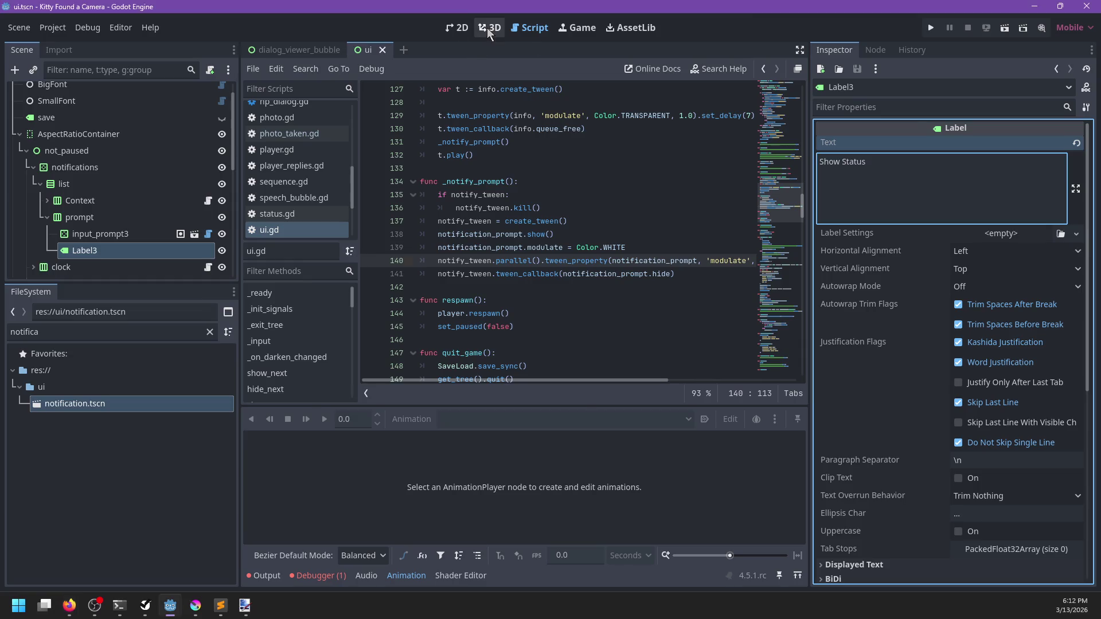
Check the prompt node in the 2D canvas view
{"action": "left_click", "coordinate": [456, 28]}
{"action": "scroll", "coordinate": [510, 99], "scroll_direction": "down", "scroll_amount": 1}
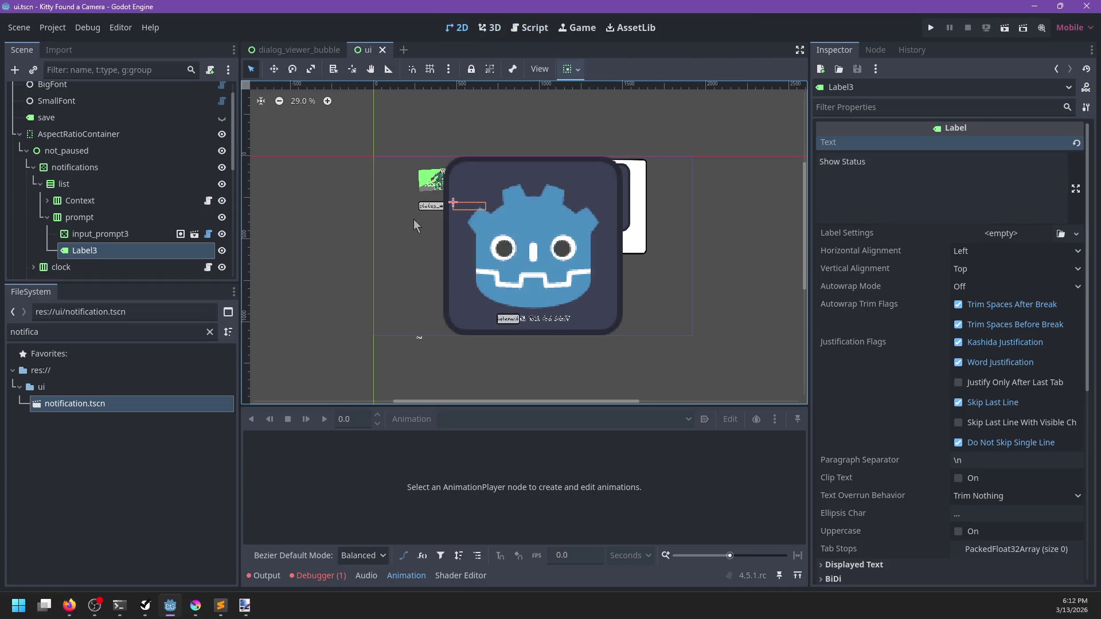
{"action": "left_click", "coordinate": [81, 218]}
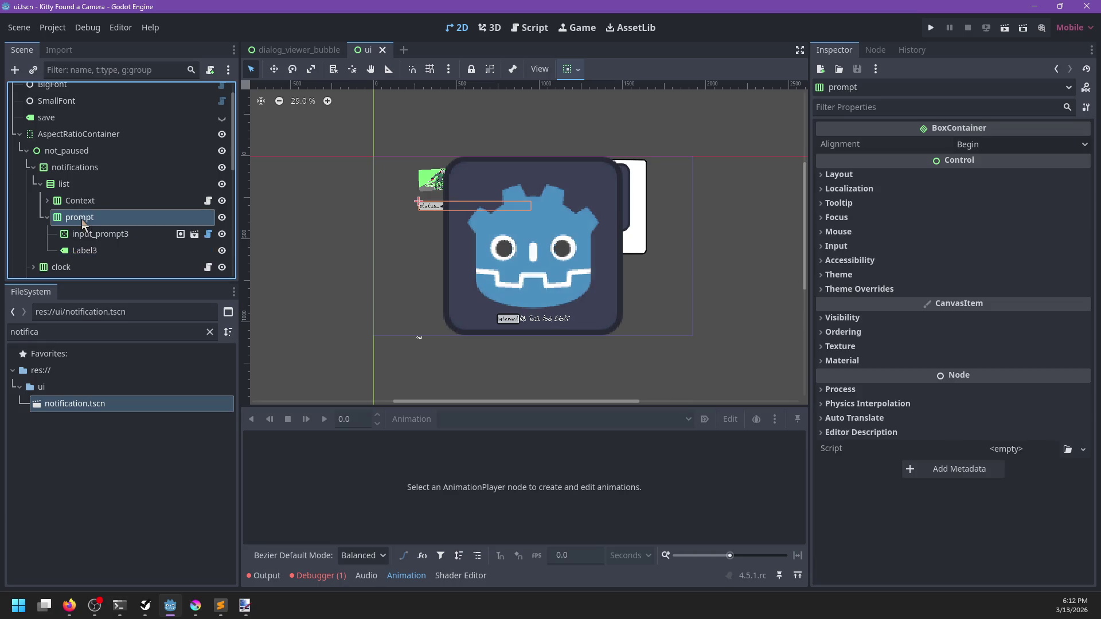
{"action": "scroll", "coordinate": [438, 218], "scroll_direction": "up", "scroll_amount": 3}
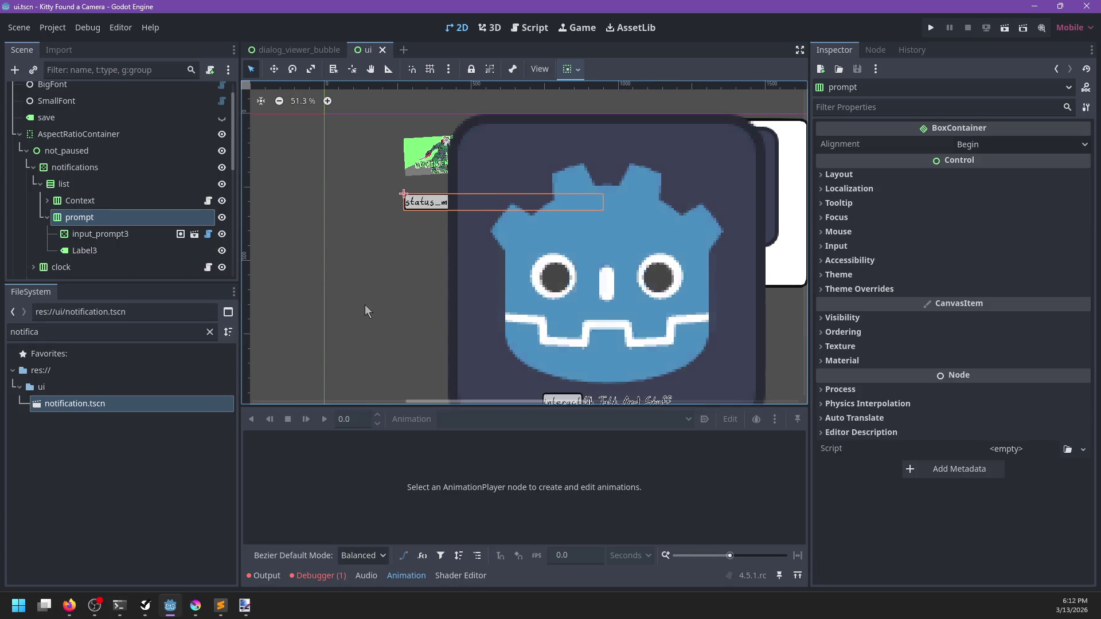
Back in ui.gd, delete the empty line 128 after create_tween and save
{"action": "left_click", "coordinate": [520, 31]}
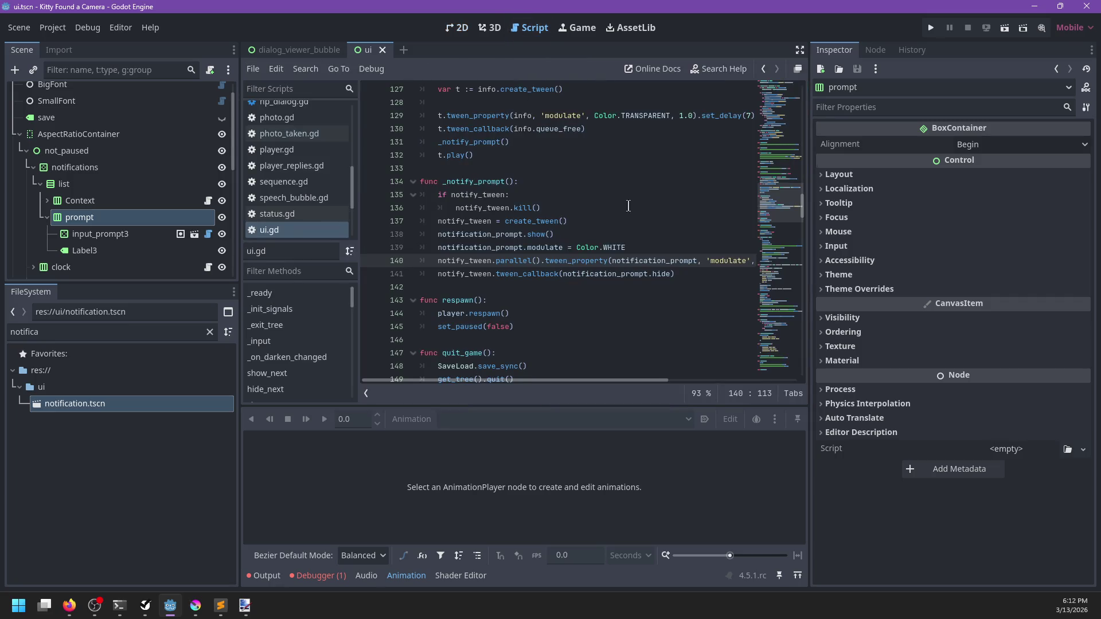
{"action": "scroll", "coordinate": [639, 233], "scroll_direction": "right", "scroll_amount": 3}
{"action": "scroll", "coordinate": [591, 245], "scroll_direction": "left", "scroll_amount": 3}
{"action": "mouse_move", "coordinate": [582, 246]}
{"action": "left_click", "coordinate": [537, 246]}
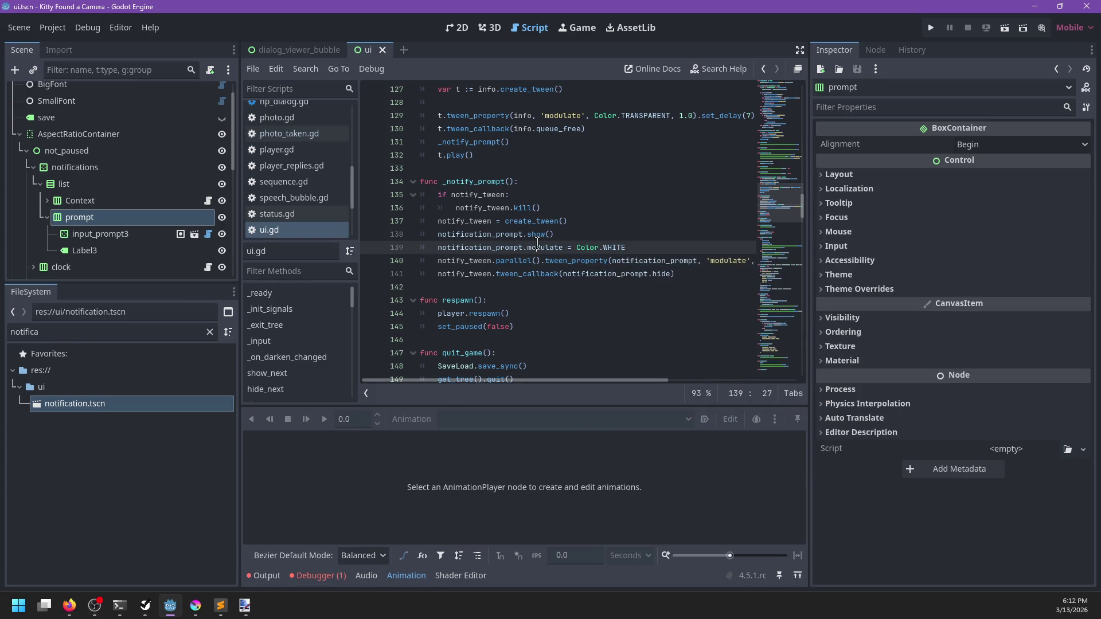
{"action": "scroll", "coordinate": [538, 243], "scroll_direction": "up", "scroll_amount": 1}
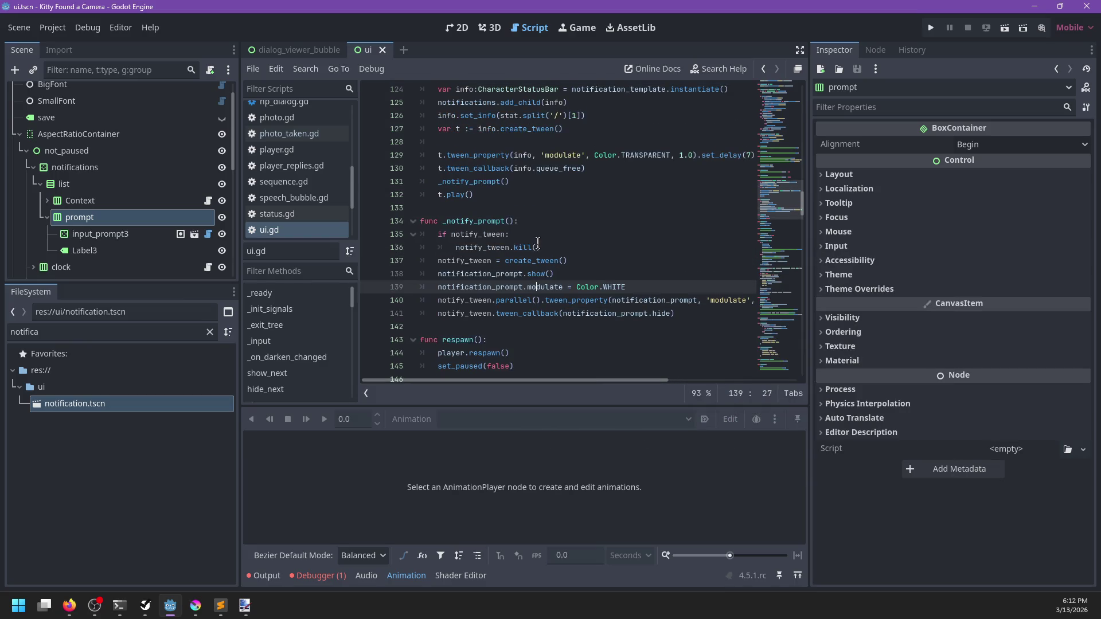
{"action": "left_click", "coordinate": [477, 143]}
{"action": "key", "text": "BackSpace"}
{"action": "key", "text": "BackSpace"}
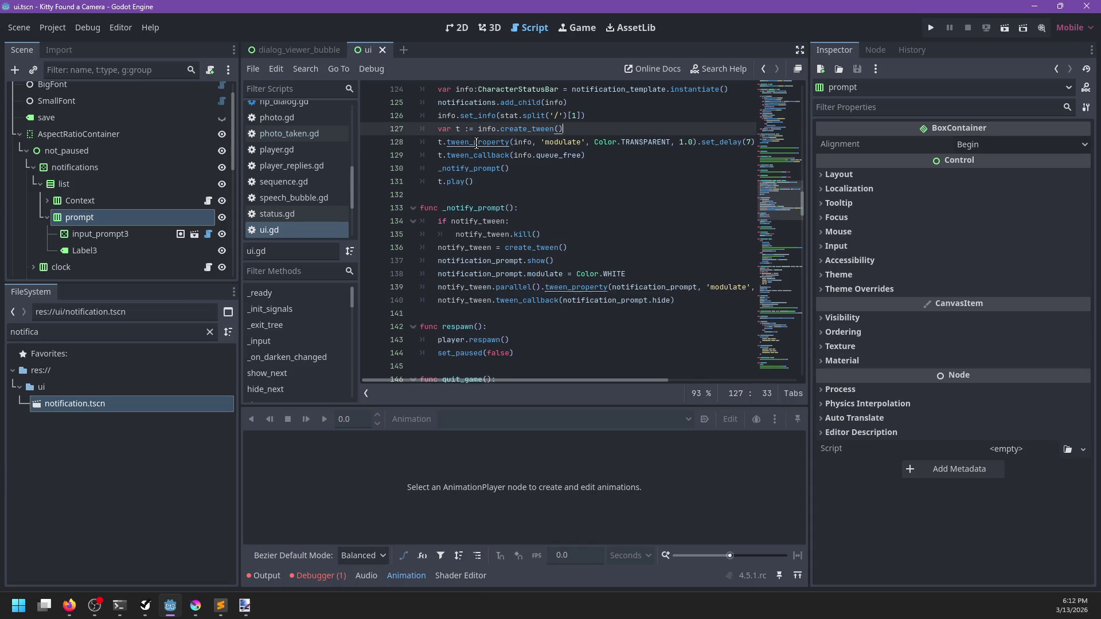
{"action": "key", "text": "ctrl+s"}
Run the game with F5, confirm the [Select] Show Status prompt at top left, and return to the editor
{"action": "key", "text": "F5"}
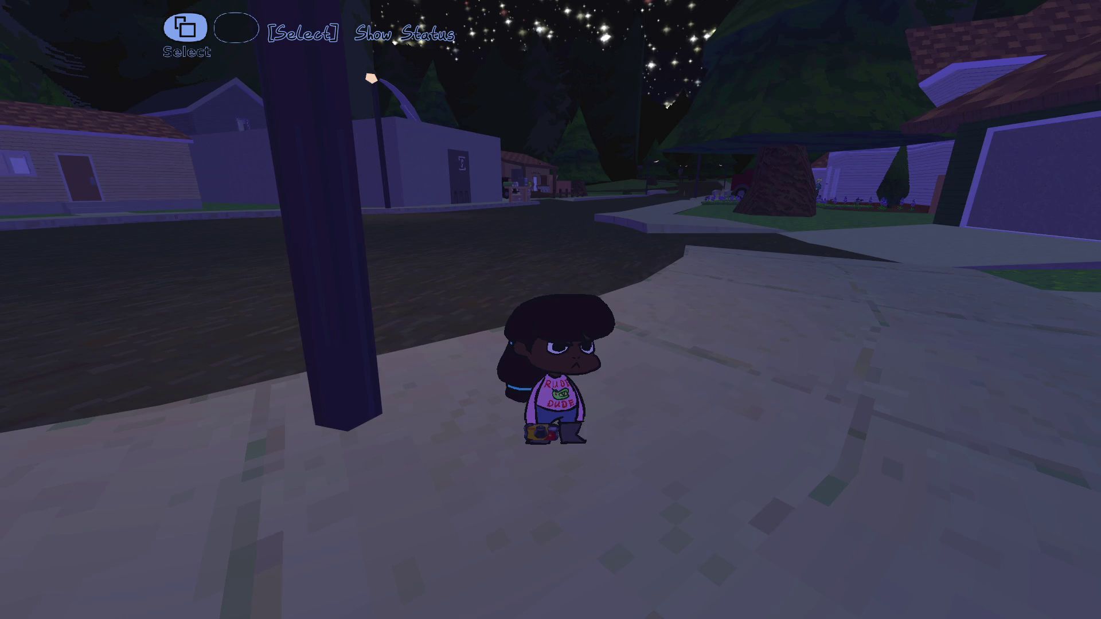
{"action": "key", "text": "alt+Tab"}
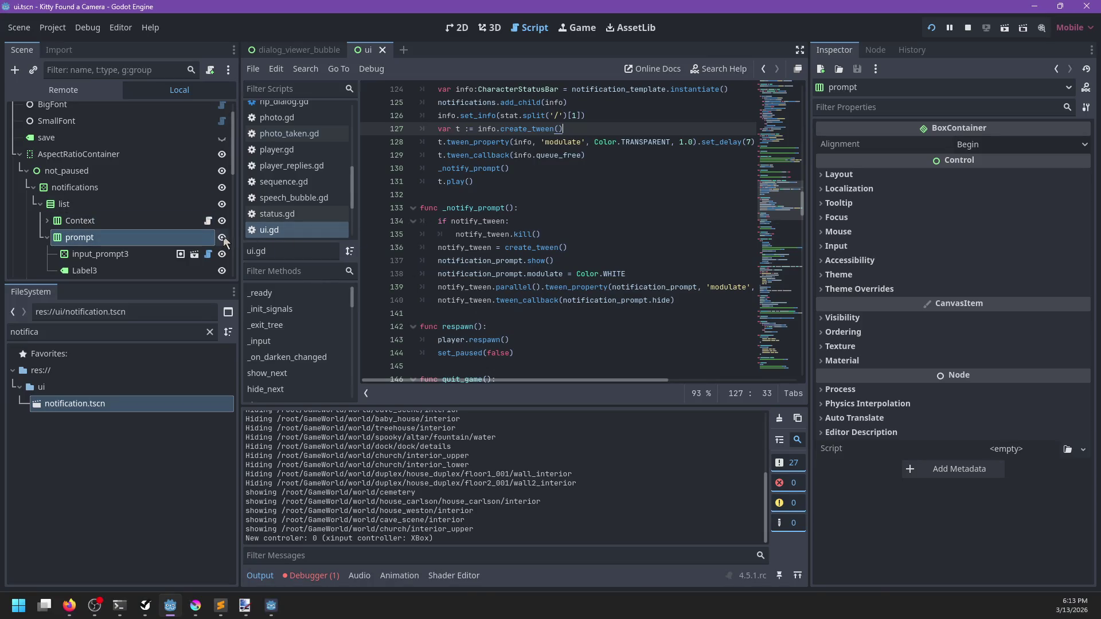
Hide the notification prompt node, save, and test walking in the running game
{"action": "left_click", "coordinate": [222, 237]}
{"action": "key", "text": "ctrl+s"}
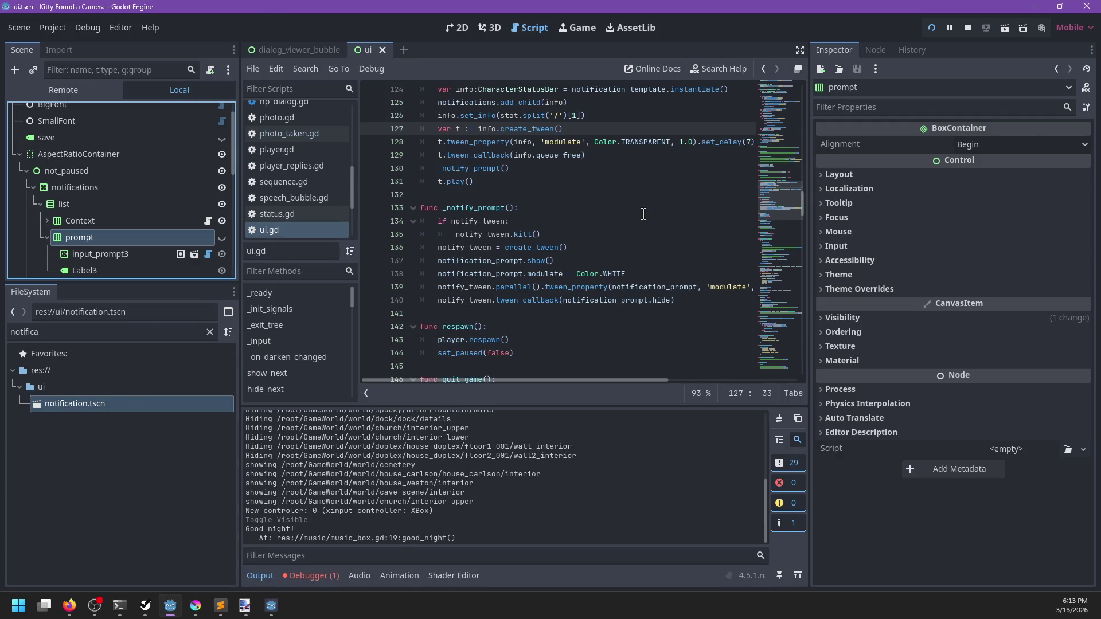
{"action": "key", "text": "alt+Tab"}
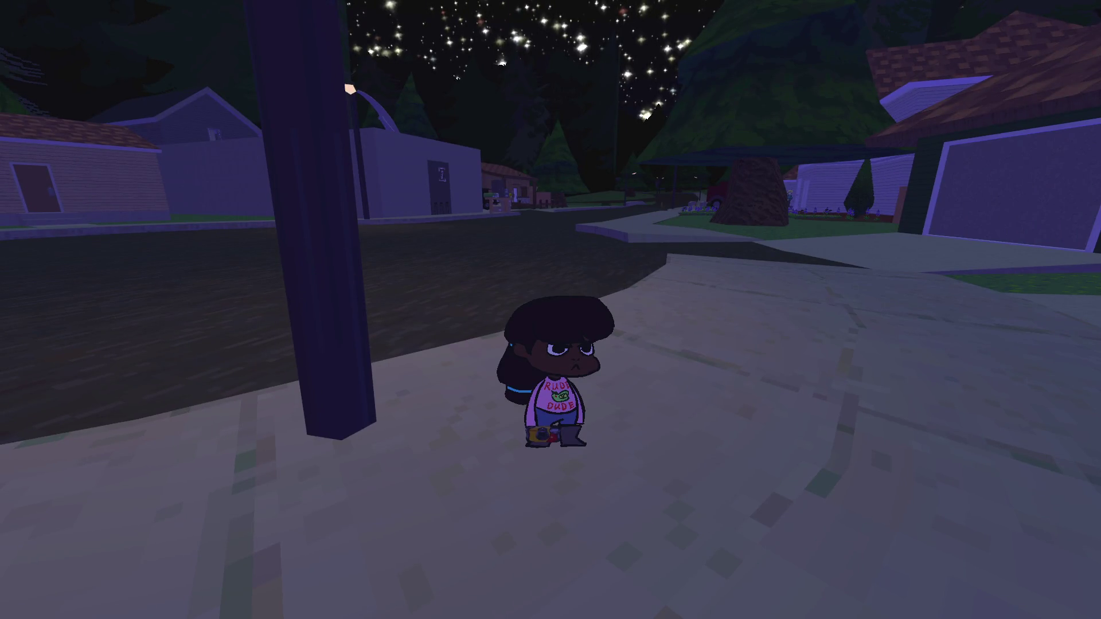
{"action": "key", "text": "w"}
{"action": "key", "text": "w"}
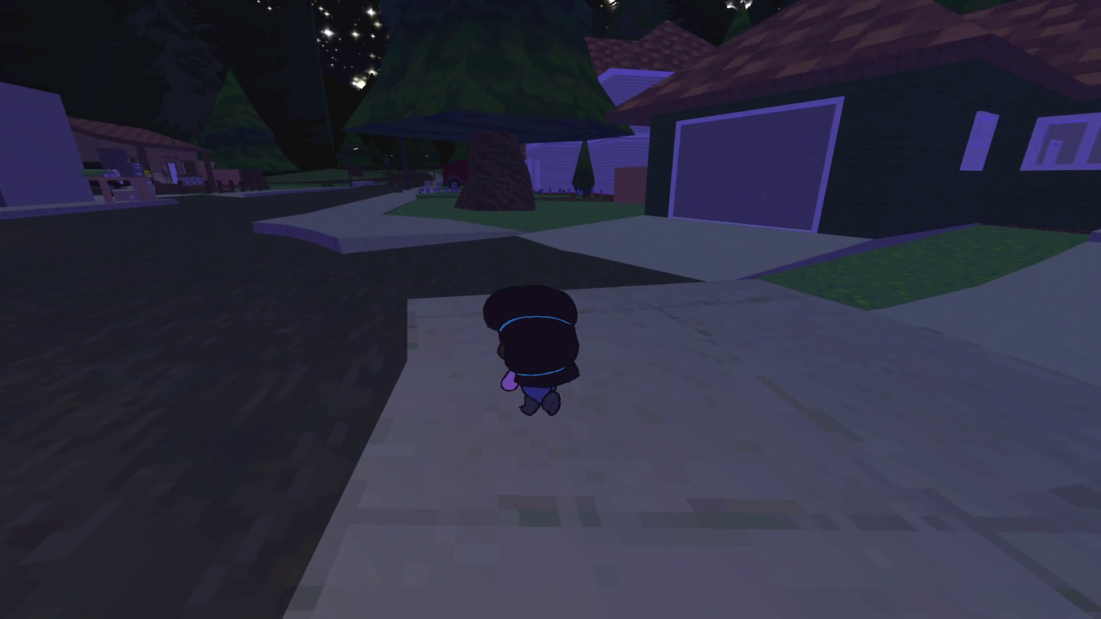
{"action": "key", "text": "alt+Tab"}
Make the AspectRatioContainer2 and Status nodes visible again
{"action": "scroll", "coordinate": [187, 226], "scroll_direction": "down", "scroll_amount": 5}
{"action": "left_click", "coordinate": [222, 234]}
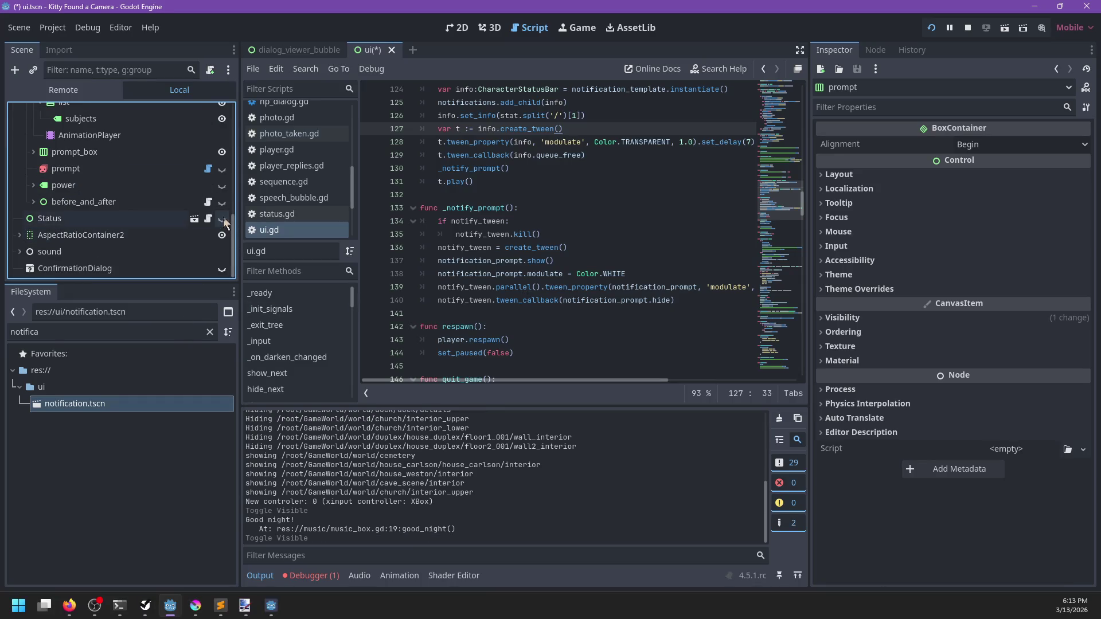
{"action": "left_click", "coordinate": [222, 217]}
{"action": "scroll", "coordinate": [535, 212], "scroll_direction": "up", "scroll_amount": 20}
{"action": "scroll", "coordinate": [545, 223], "scroll_direction": "up", "scroll_amount": 8}
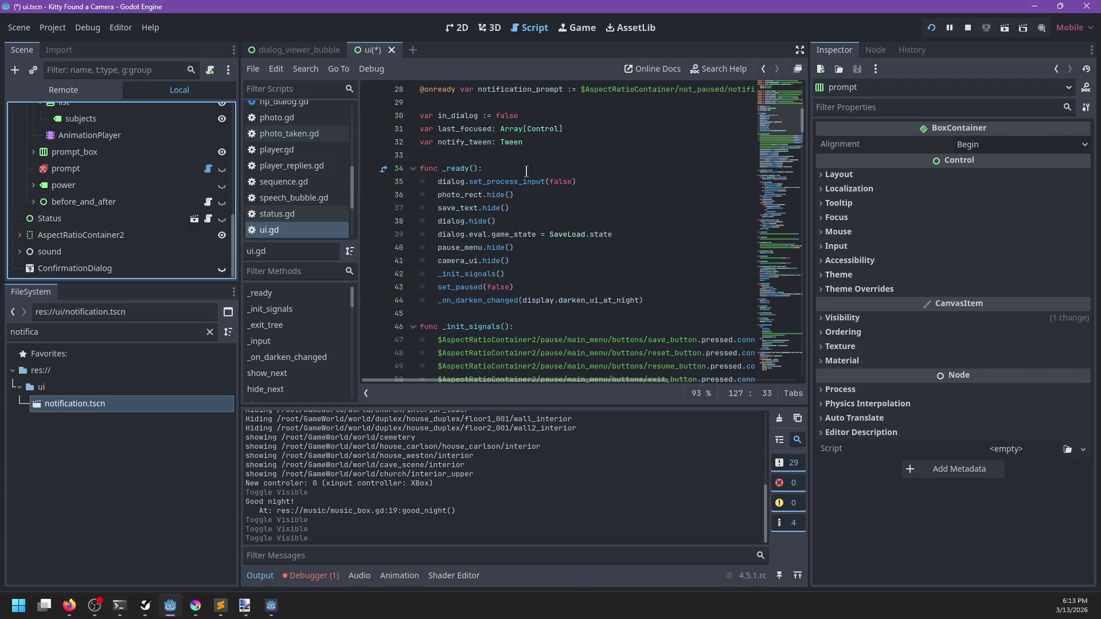
Add notification_prompt.hide() to _ready right after camera_ui.hide() and save
{"action": "left_click", "coordinate": [663, 298]}
{"action": "key", "text": "Return"}
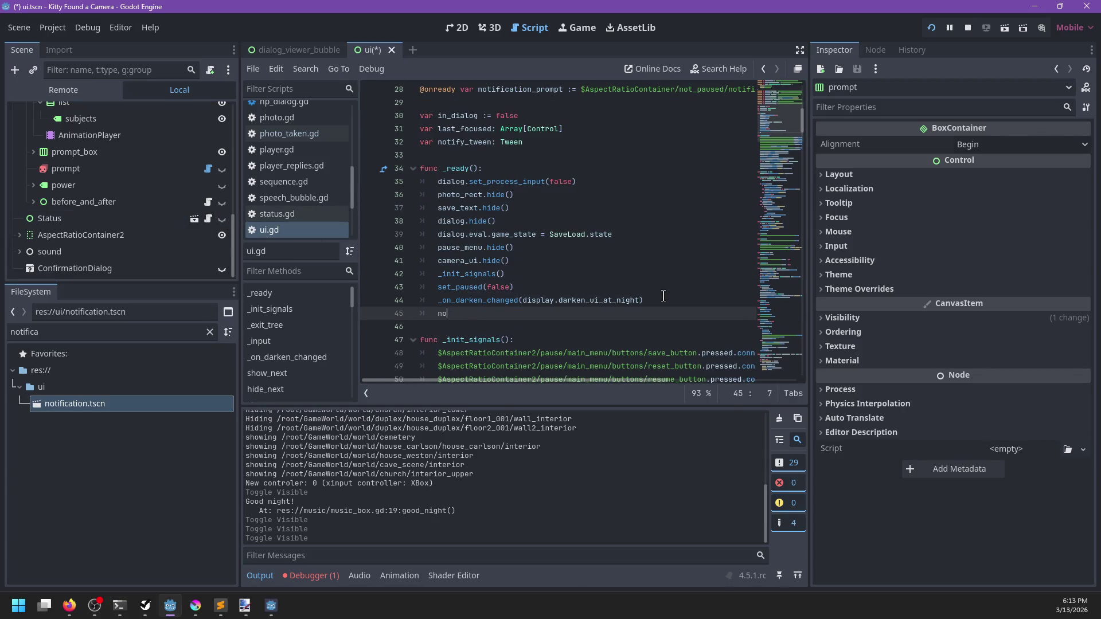
{"action": "type", "text": "tify_p"}
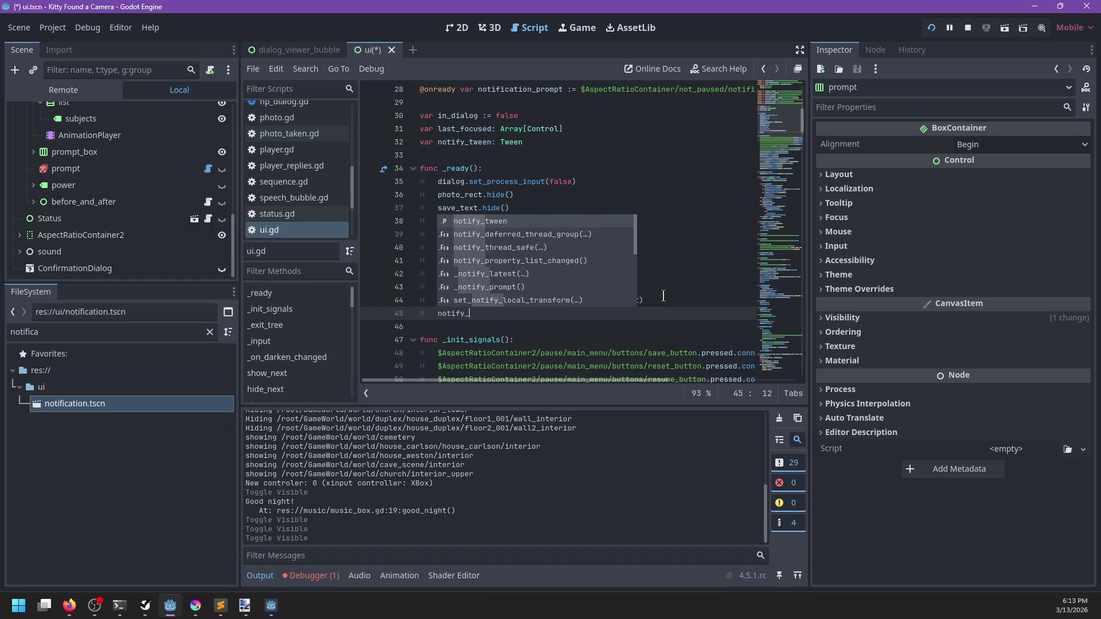
{"action": "key", "text": "BackSpace"}
{"action": "key", "text": "BackSpace"}
{"action": "key", "text": "BackSpace"}
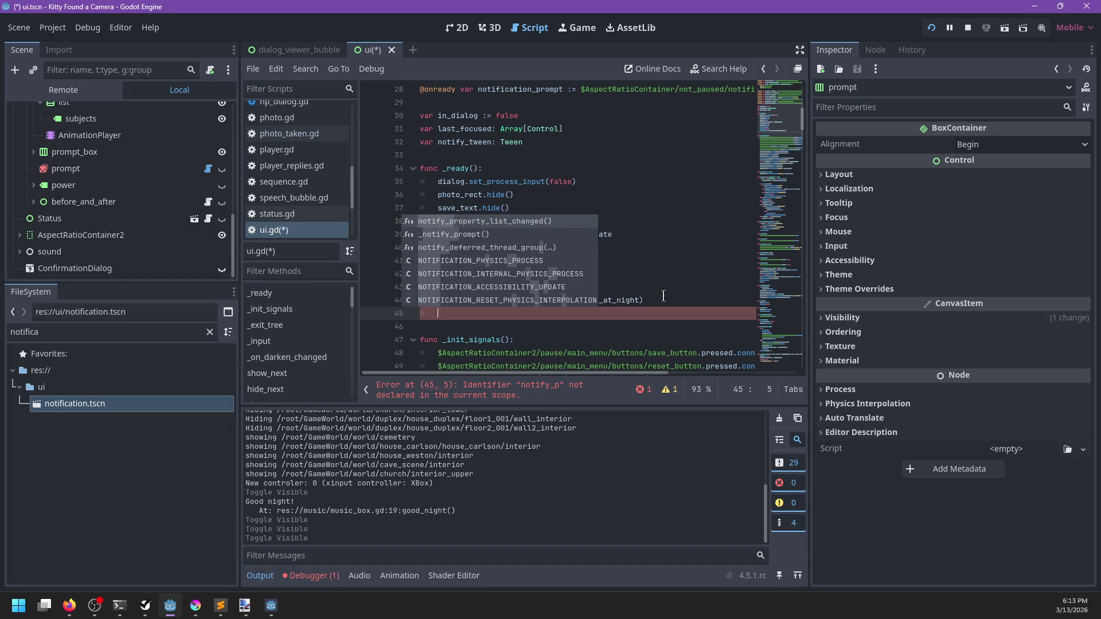
{"action": "type", "text": "cat"}
{"action": "key", "text": "Return"}
{"action": "type", "text": ".hide("}
{"action": "key", "text": "Return"}
{"action": "left_click", "coordinate": [657, 300]}
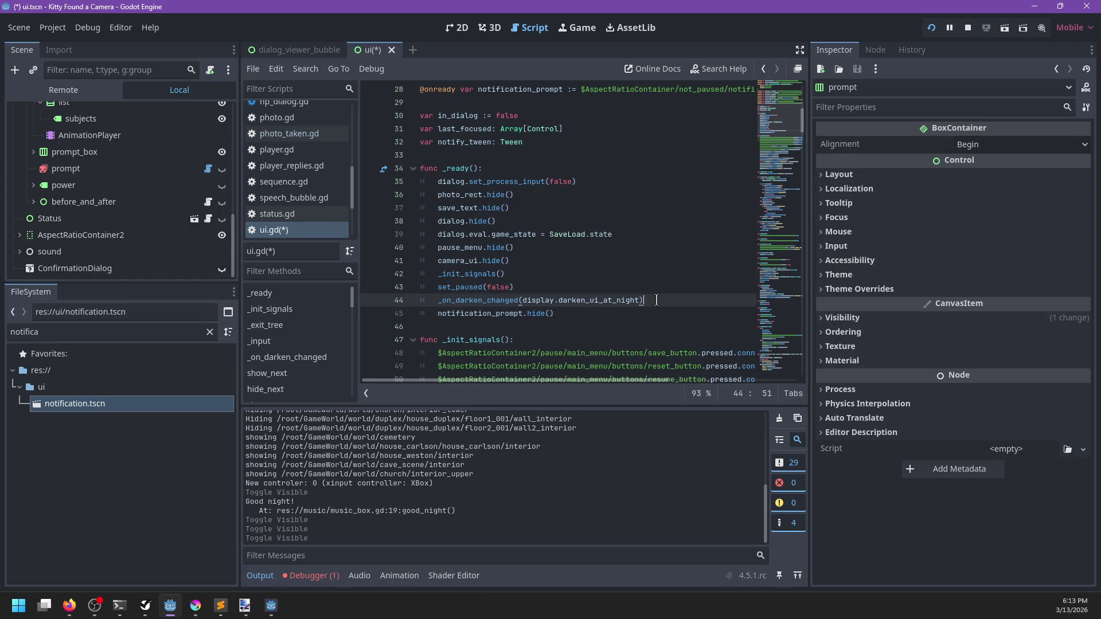
{"action": "key", "text": "Down"}
{"action": "key", "text": "alt+Up"}
{"action": "key", "text": "alt+Up"}
{"action": "key", "text": "alt+Up"}
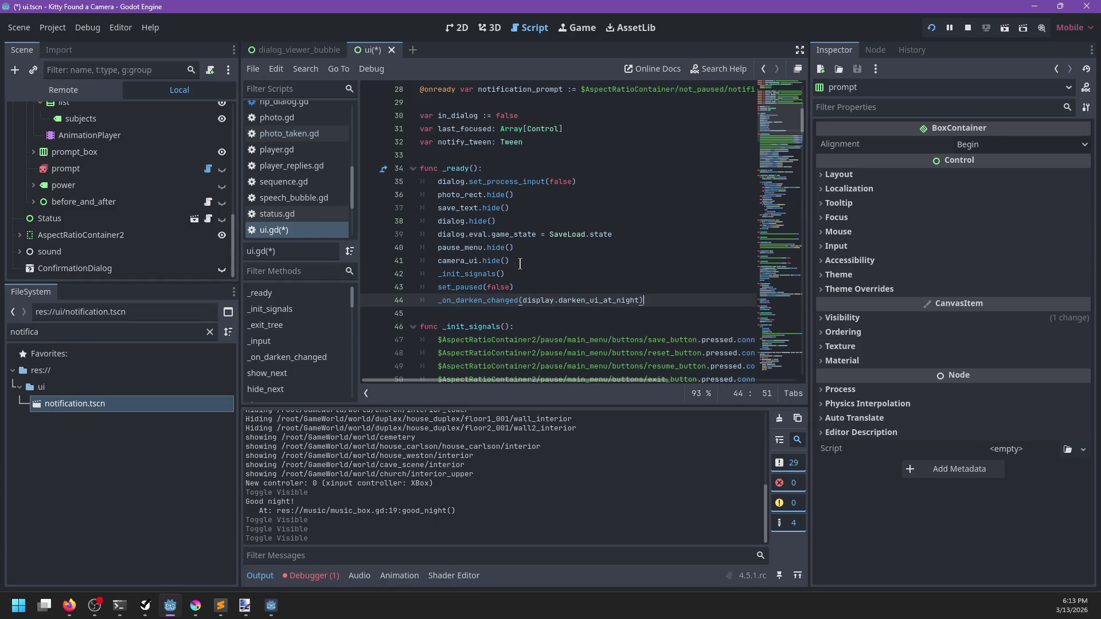
{"action": "key", "text": "ctrl+s"}
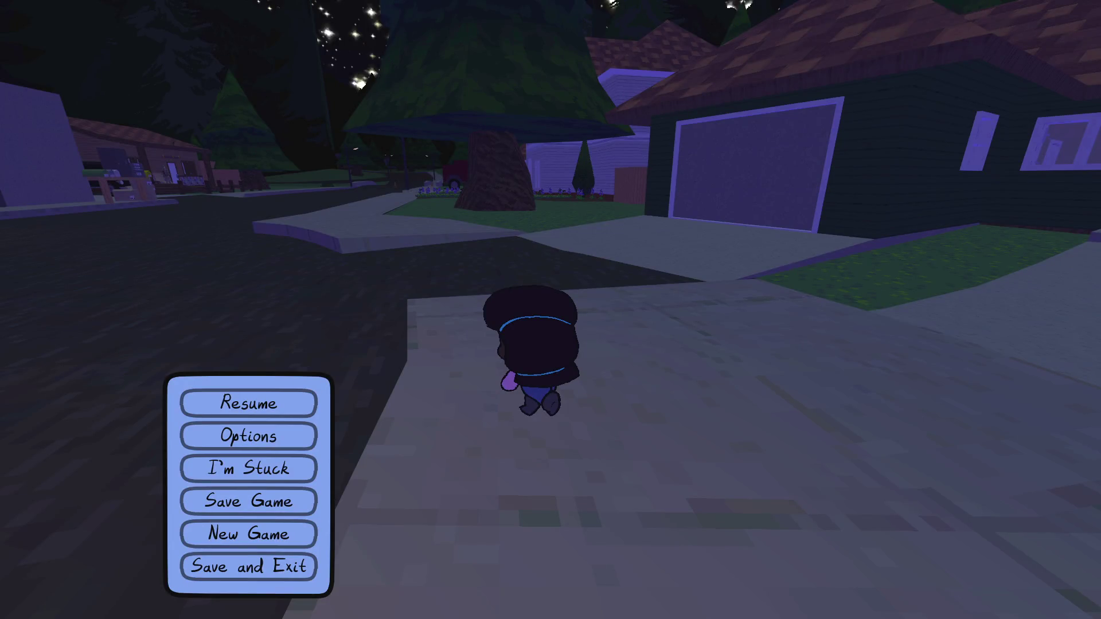
Resume play and walk across the lawn and road to talk with the old man on the porch
{"action": "key", "text": "Escape"}
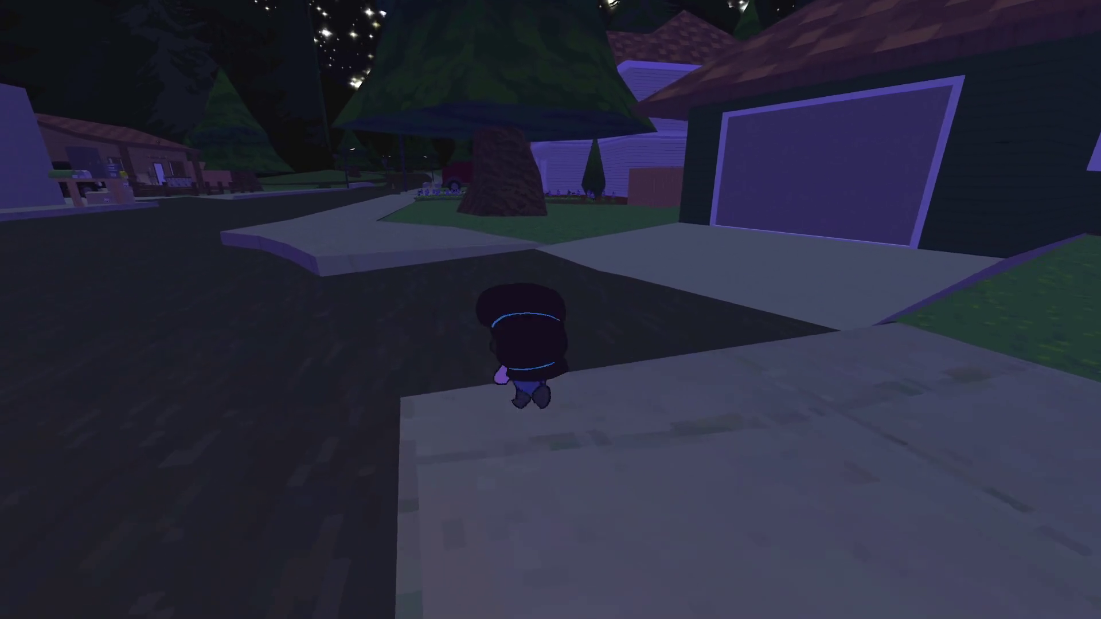
{"action": "key", "text": "w"}
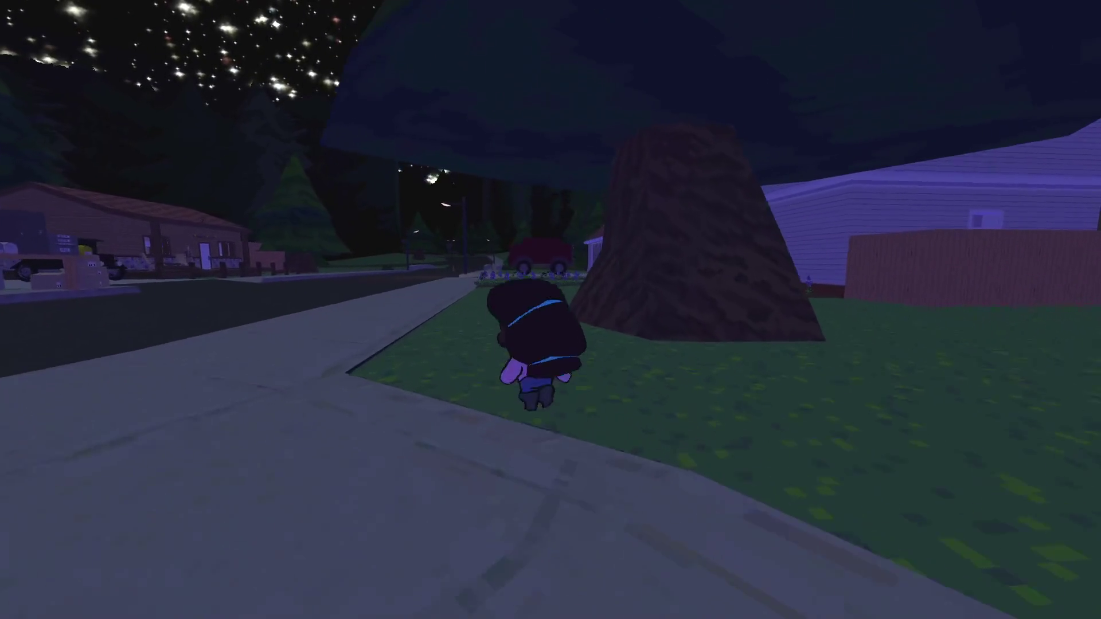
{"action": "key", "text": "w"}
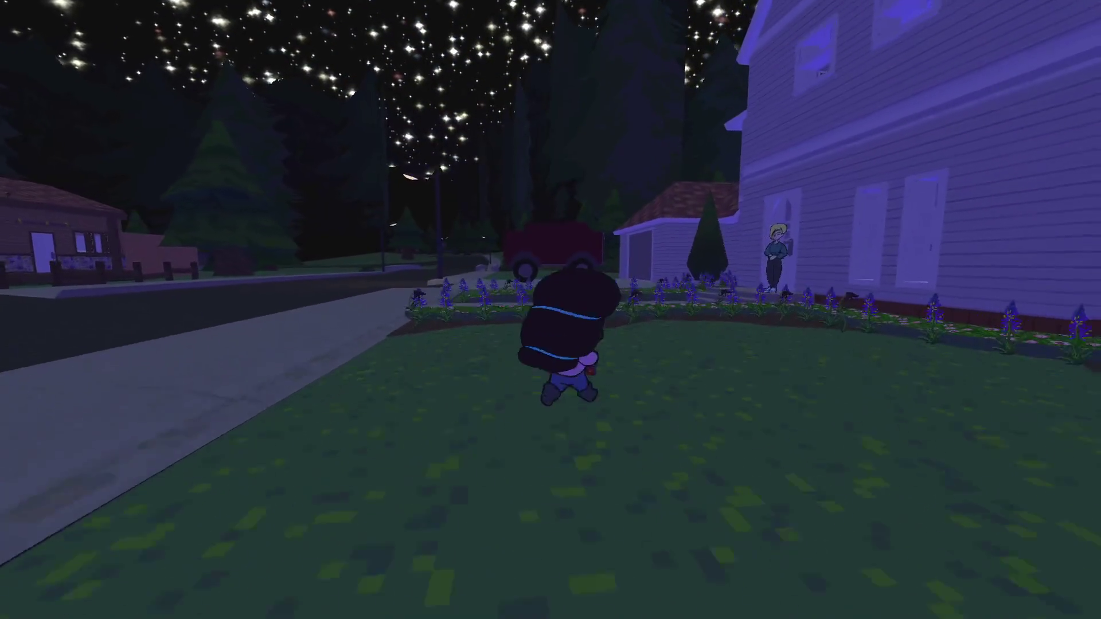
{"action": "key", "text": "w"}
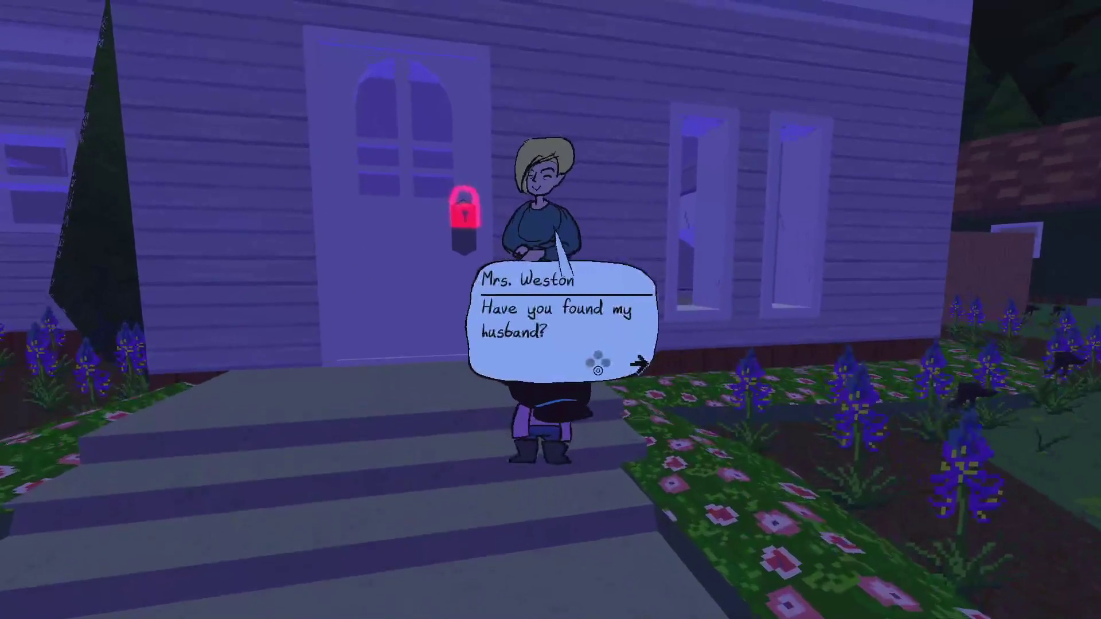
{"action": "key", "text": "s"}
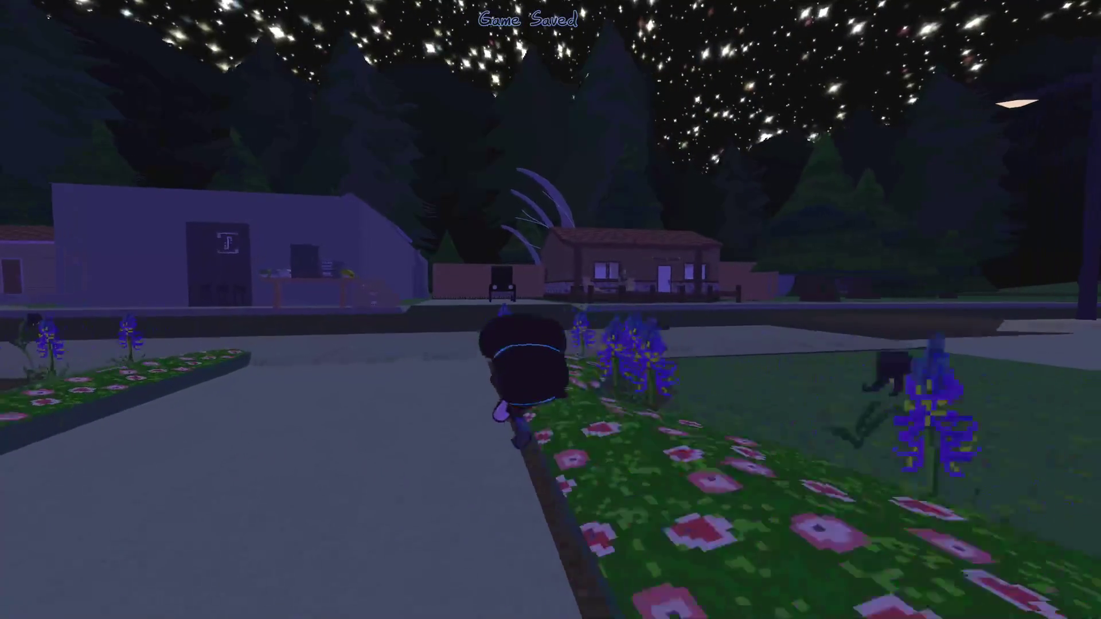
{"action": "key", "text": "w"}
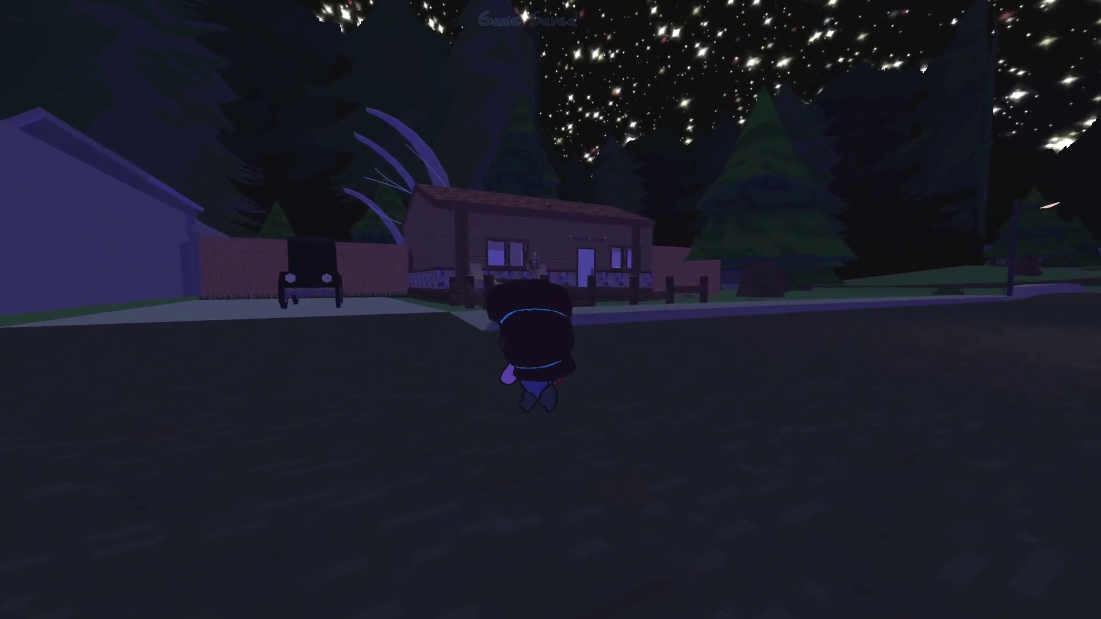
{"action": "key", "text": "w"}
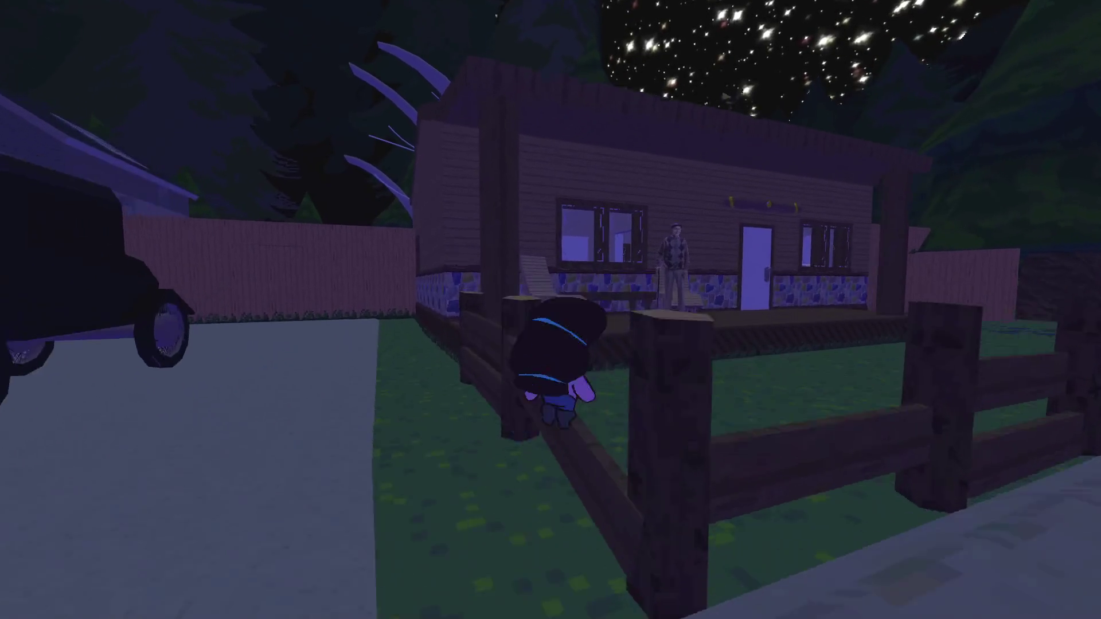
{"action": "key", "text": "w"}
{"action": "key", "text": "z"}
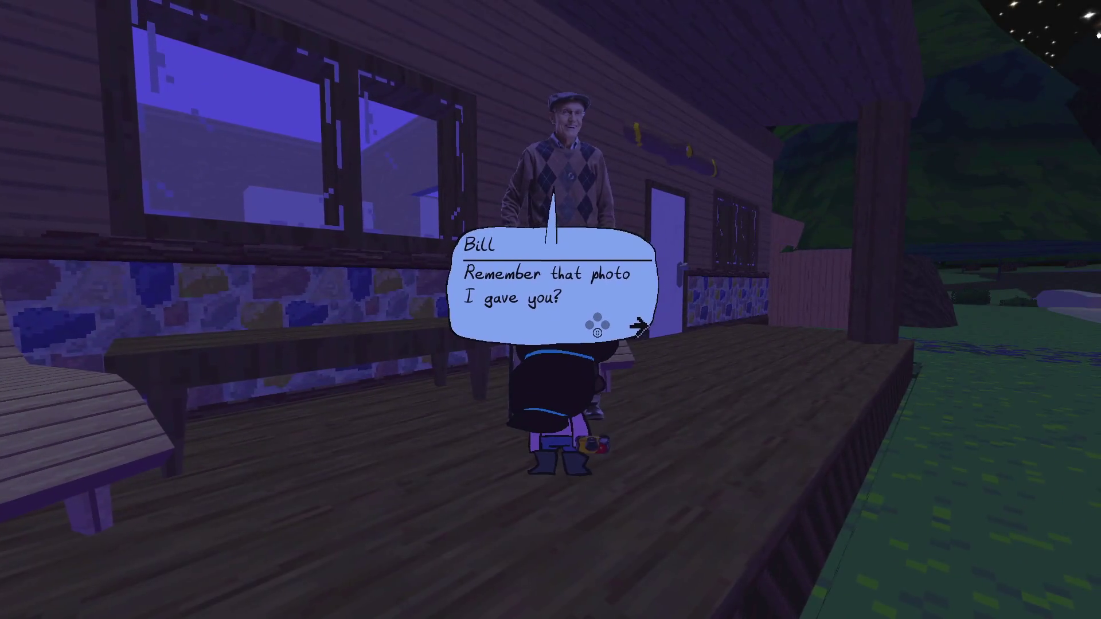
{"action": "key", "text": "z"}
{"action": "key", "text": "z"}
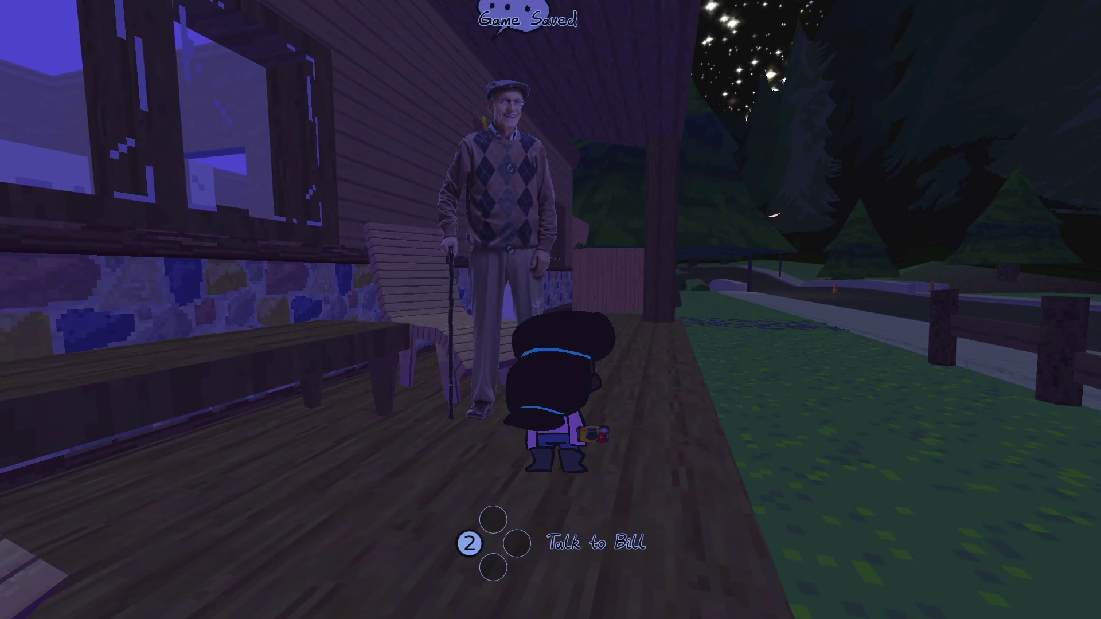
Open the in-game camera mode and photo gallery to check the notification prompt
{"action": "key", "text": "s"}
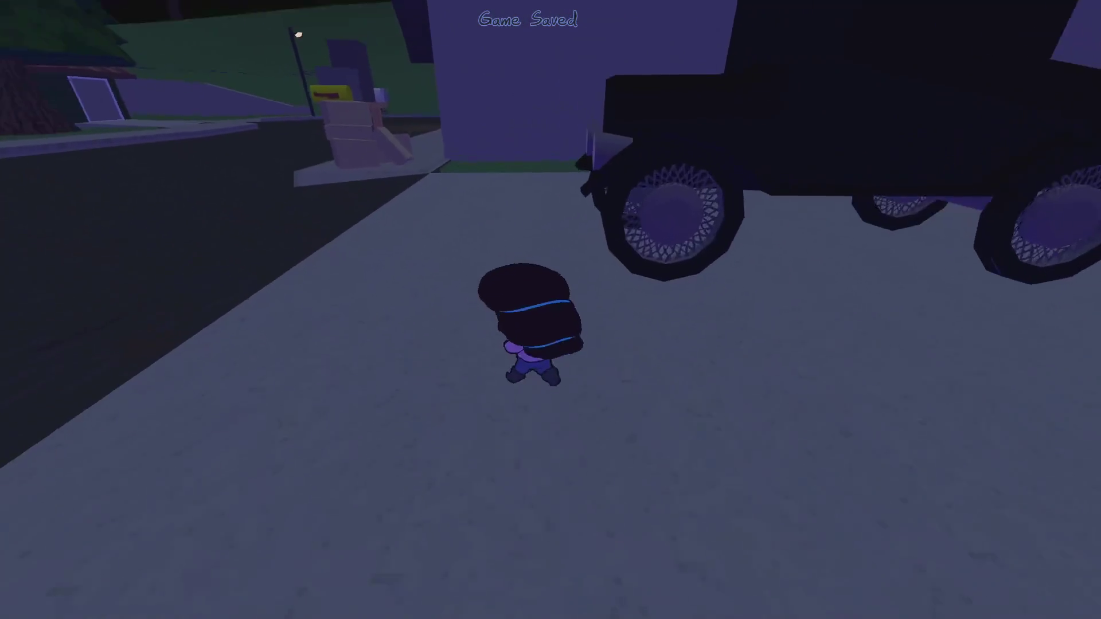
{"action": "key", "text": "c"}
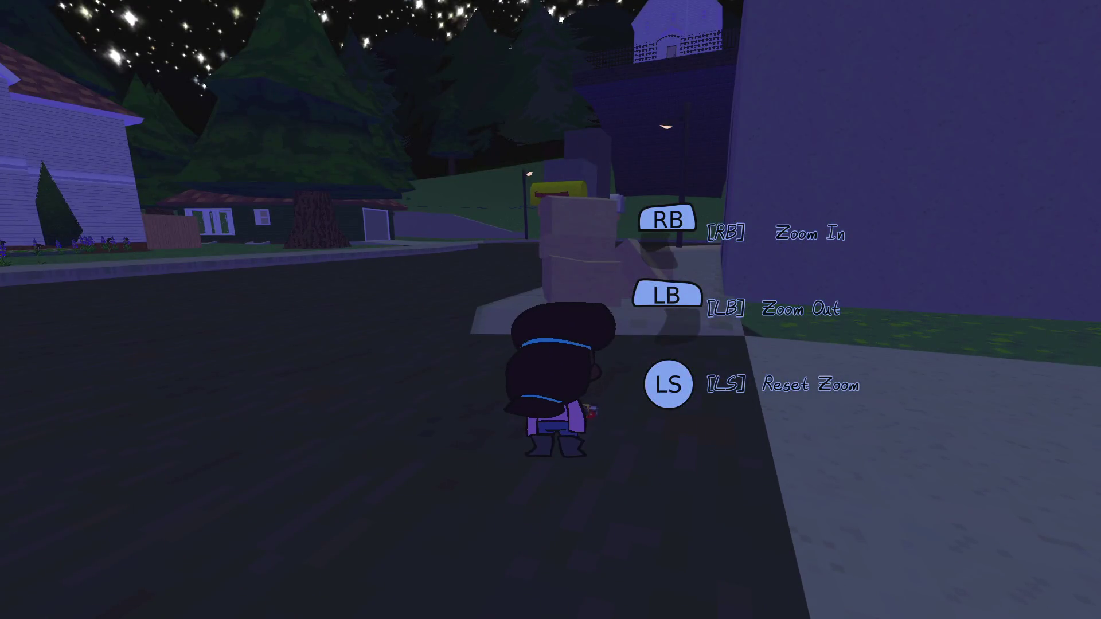
{"action": "key", "text": "Left"}
{"action": "key", "text": "alt+Tab"}
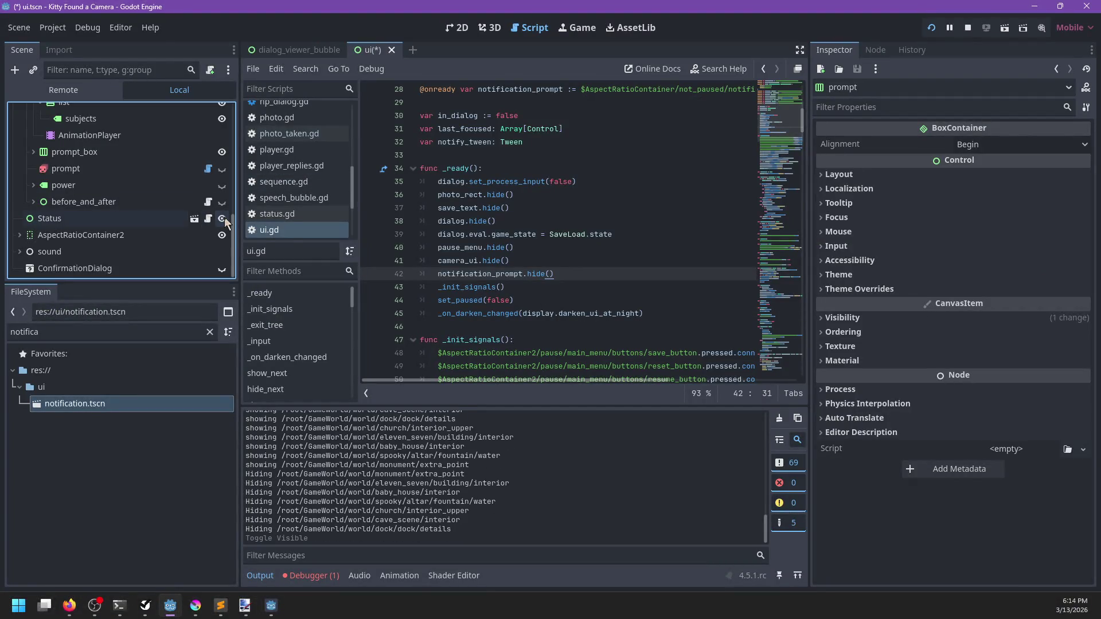
{"action": "key", "text": "alt+Tab"}
{"action": "key", "text": "Escape"}
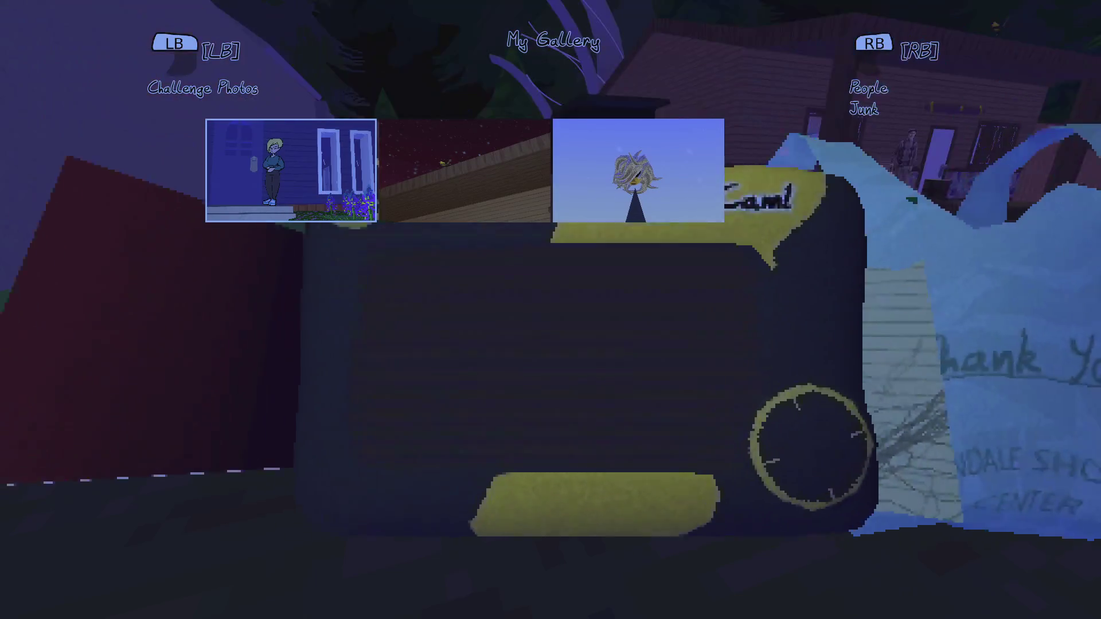
{"action": "key", "text": "Escape"}
{"action": "key", "text": "a"}
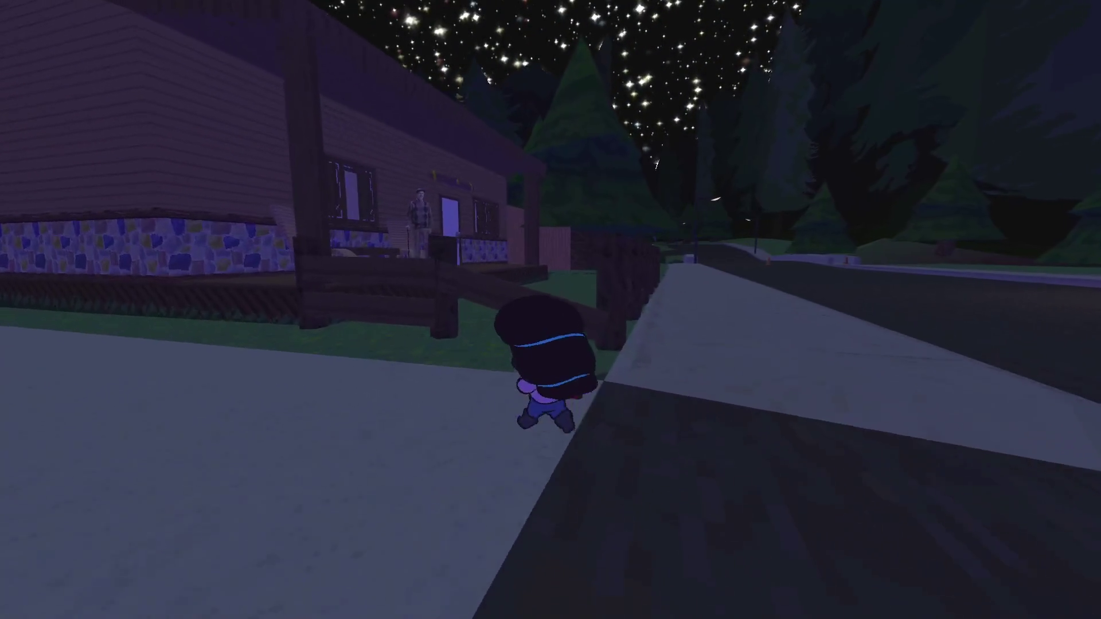